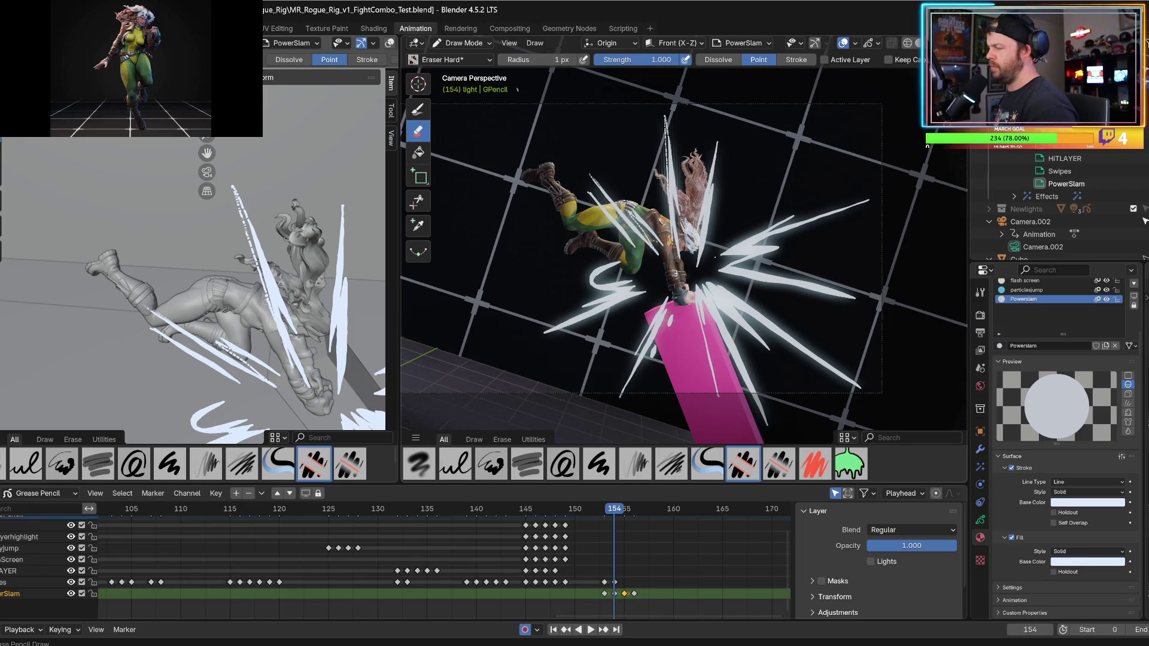
- Play the animation and flip between frames 153 and 154 to compare them
key("Left")
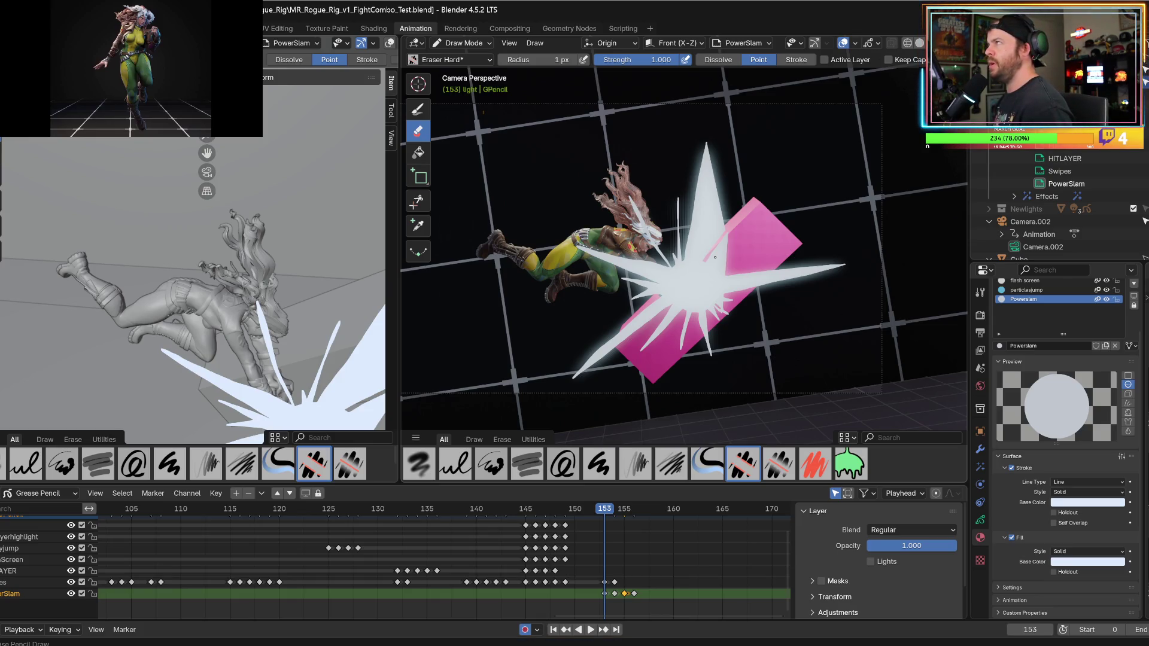
key("space")
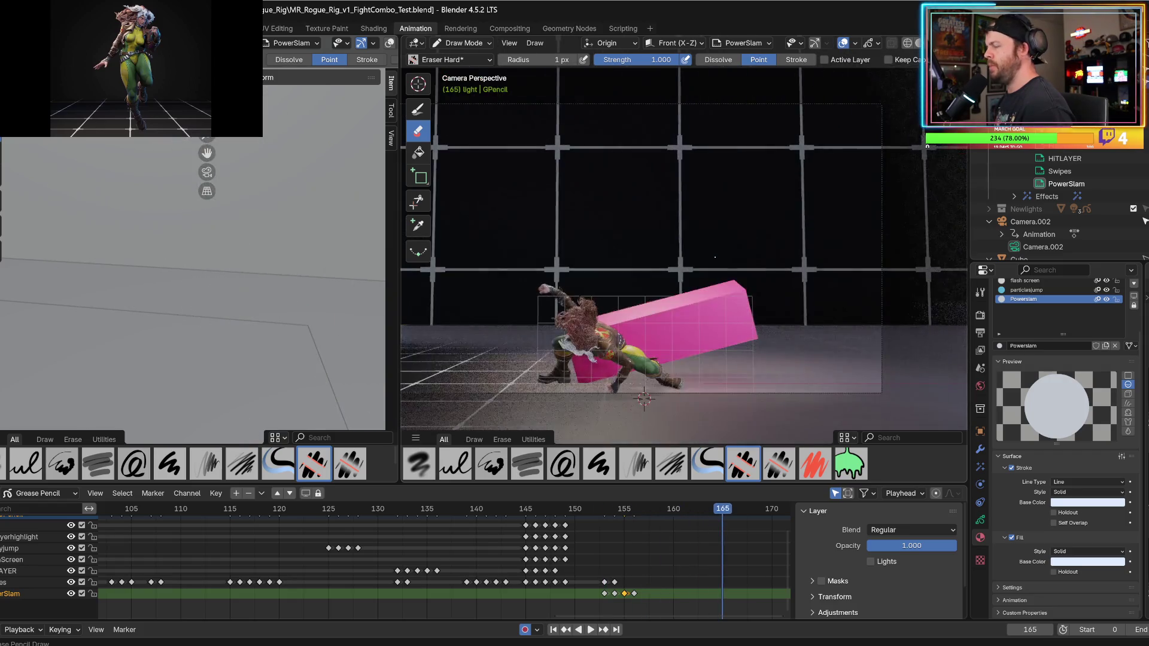
left_click(530, 508)
key("space")
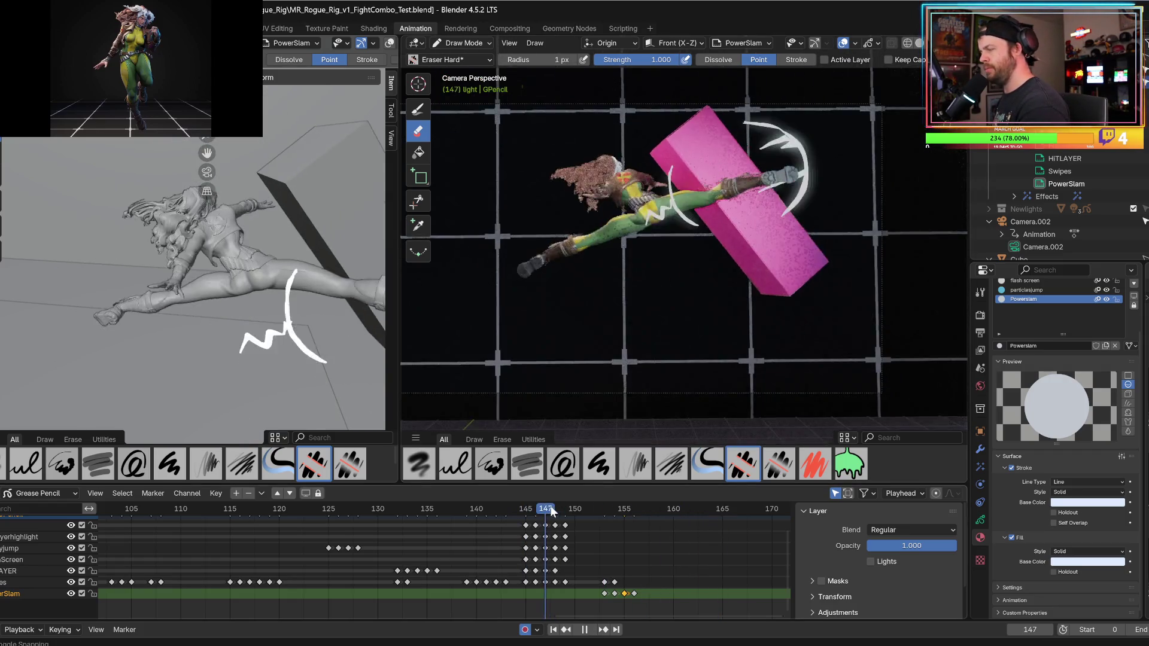
key("space")
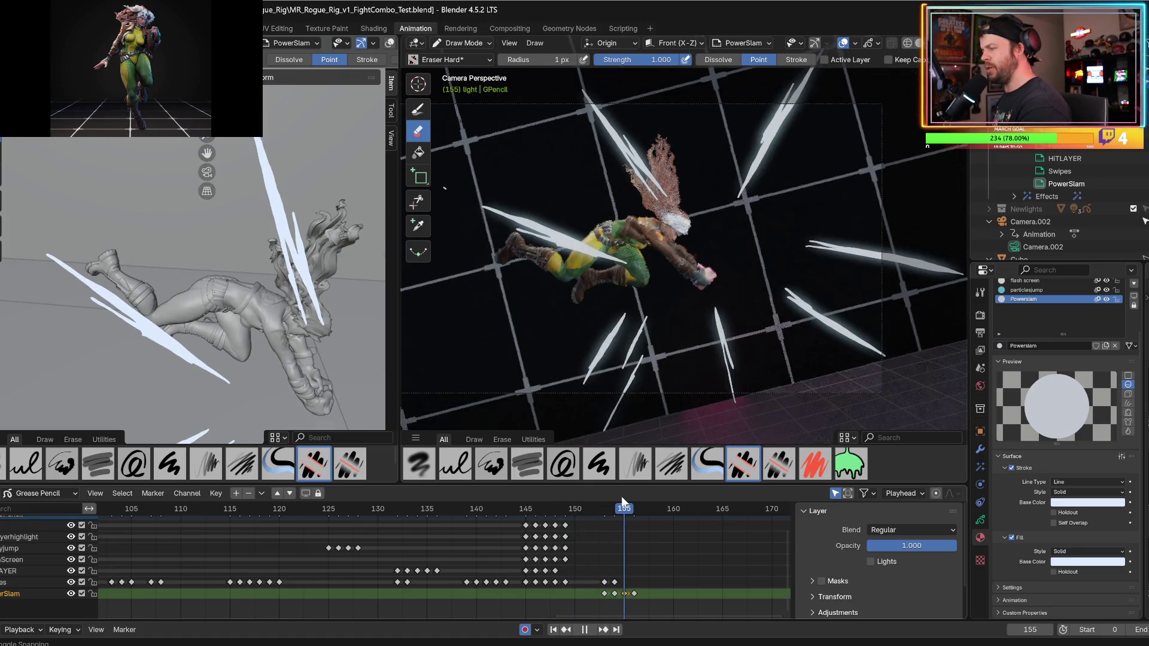
key("Left")
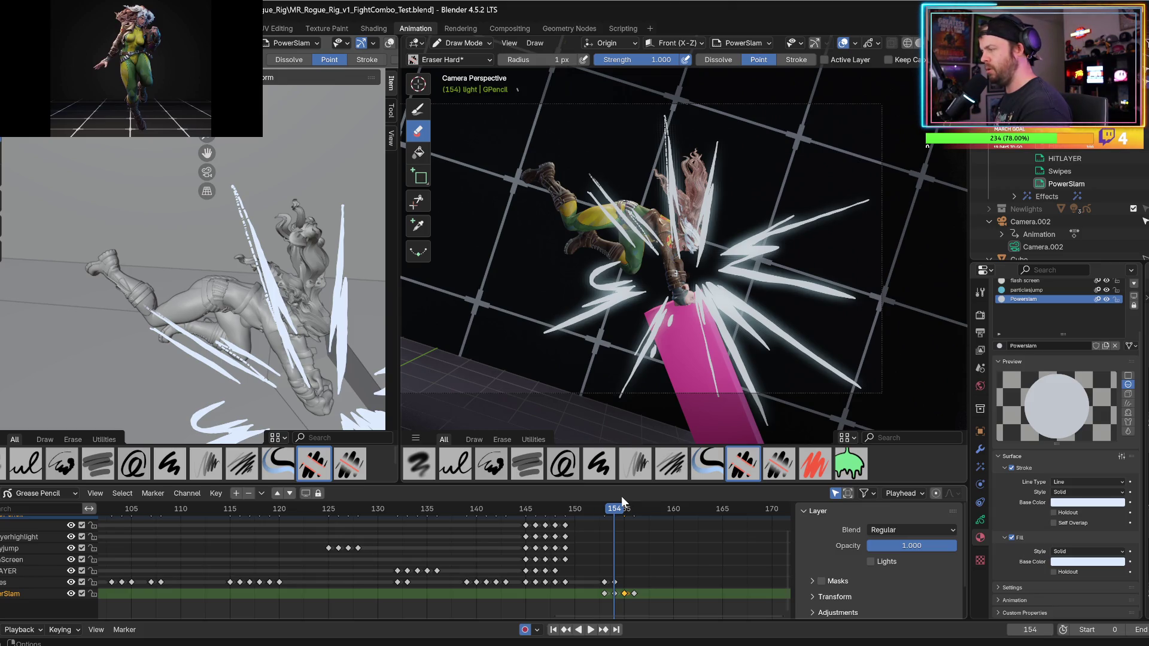
key("Left")
key("Right")
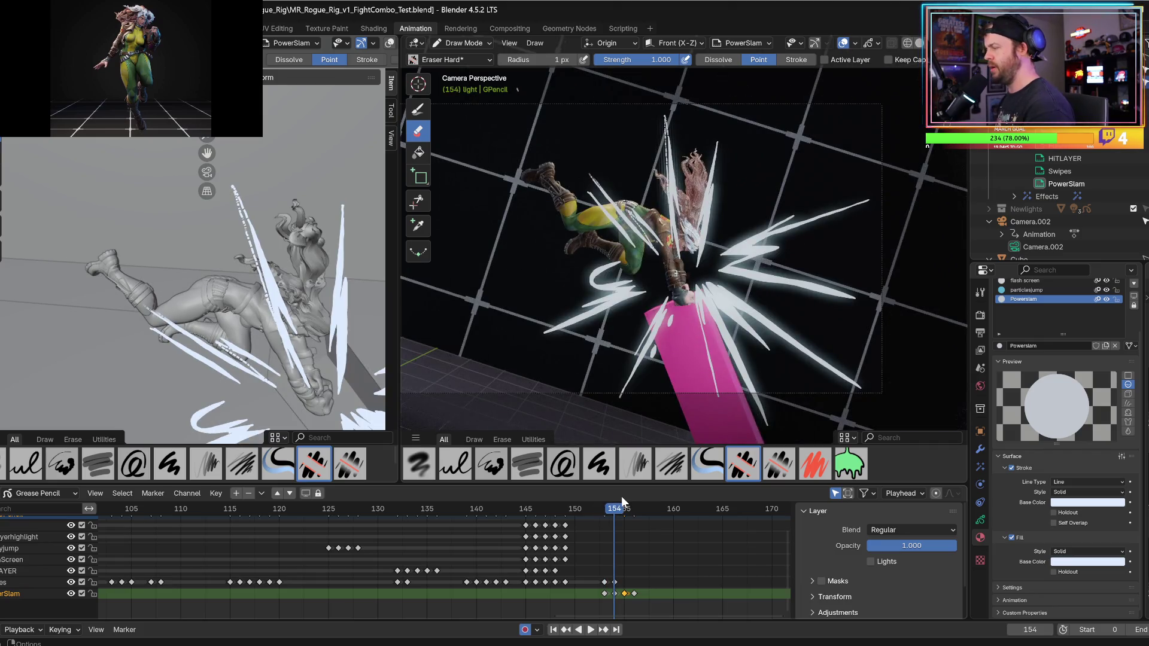
key("Left")
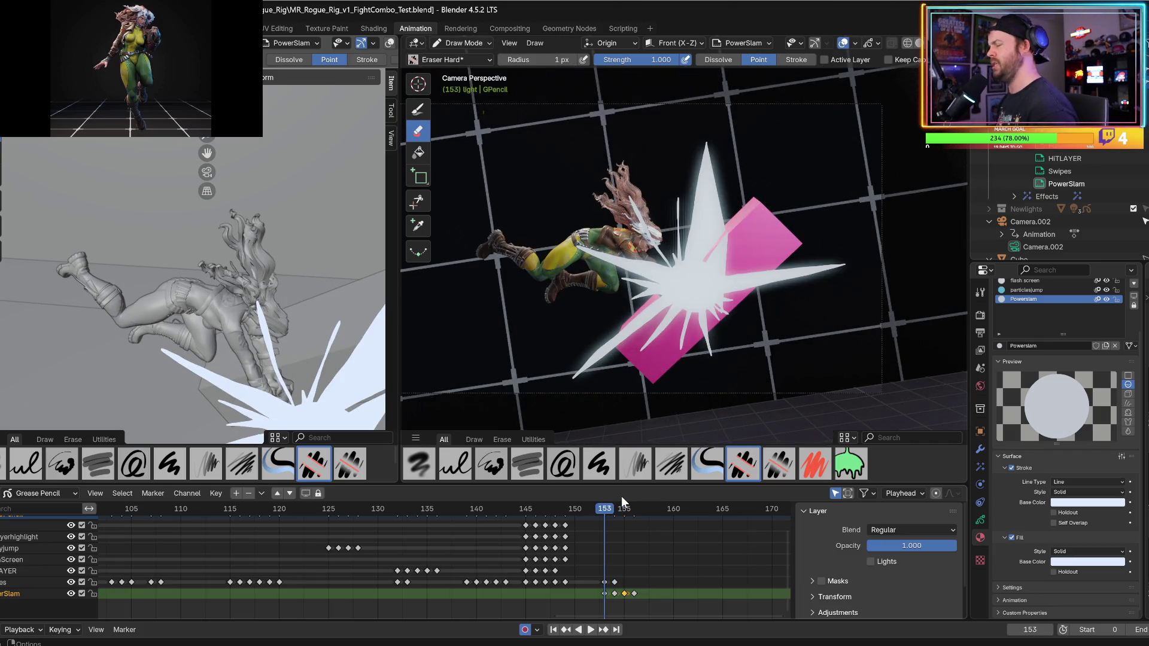
key("Right")
key("Left")
key("Right")
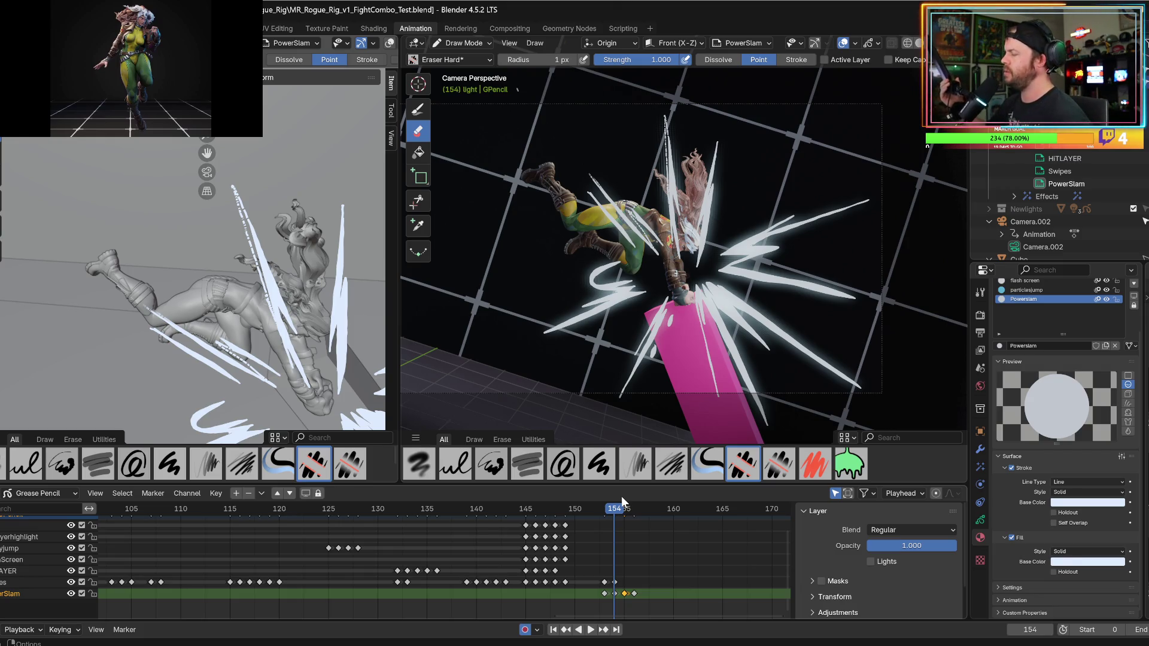
- Save MR_Rogue_Rig_v1_FightCombo_Test.blend at frame 145, play to 156, and reframe the camera view
left_click(522, 509)
key("ctrl+s")
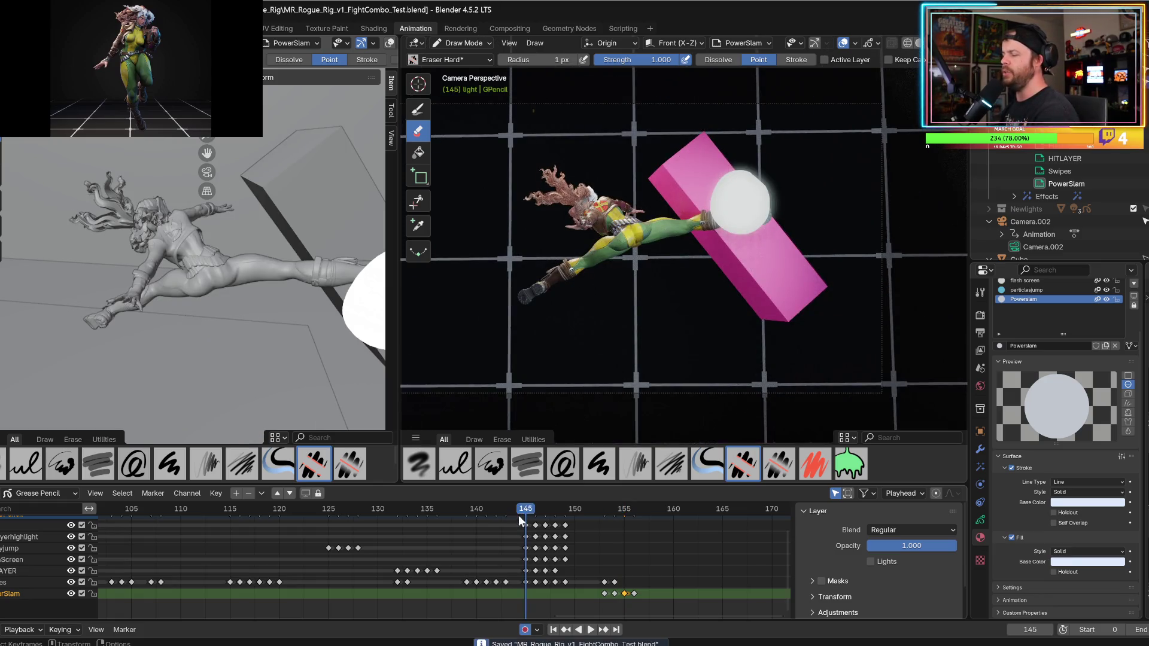
key("space")
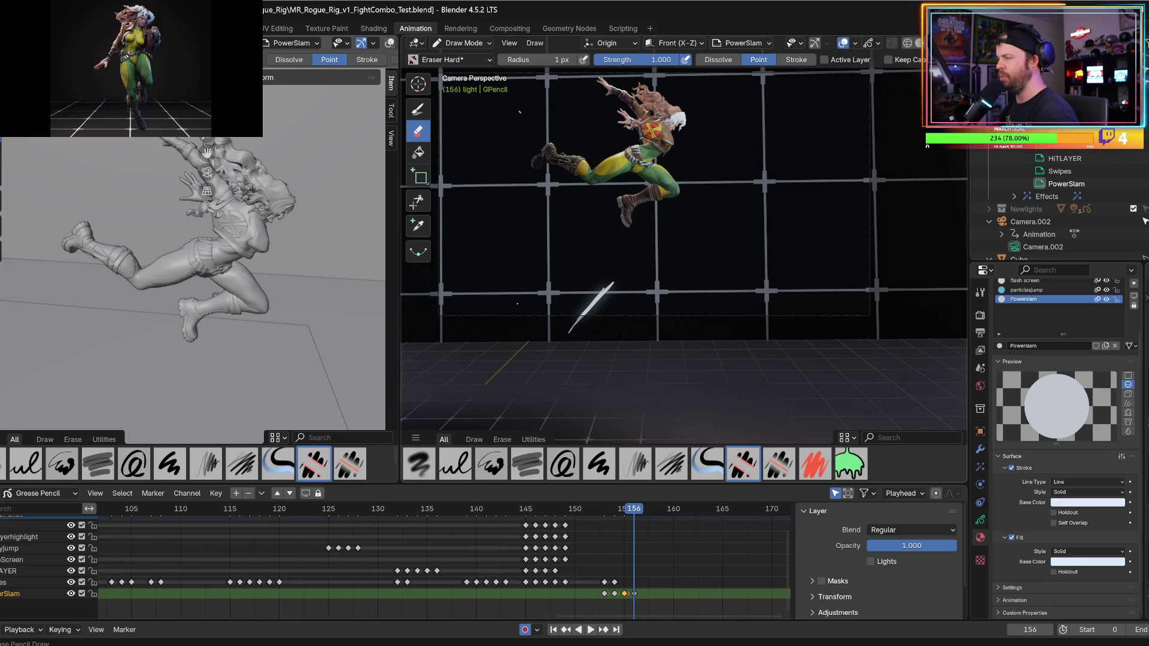
middle_click_drag(682, 240, 658, 277, "shift")
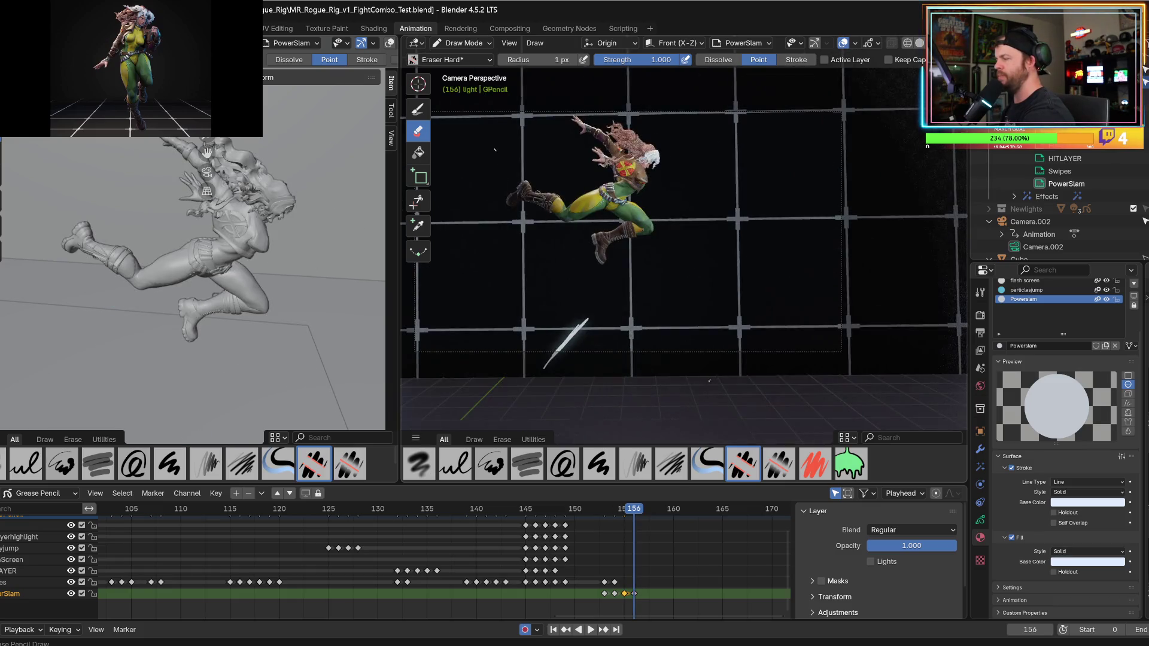
right_click(704, 359)
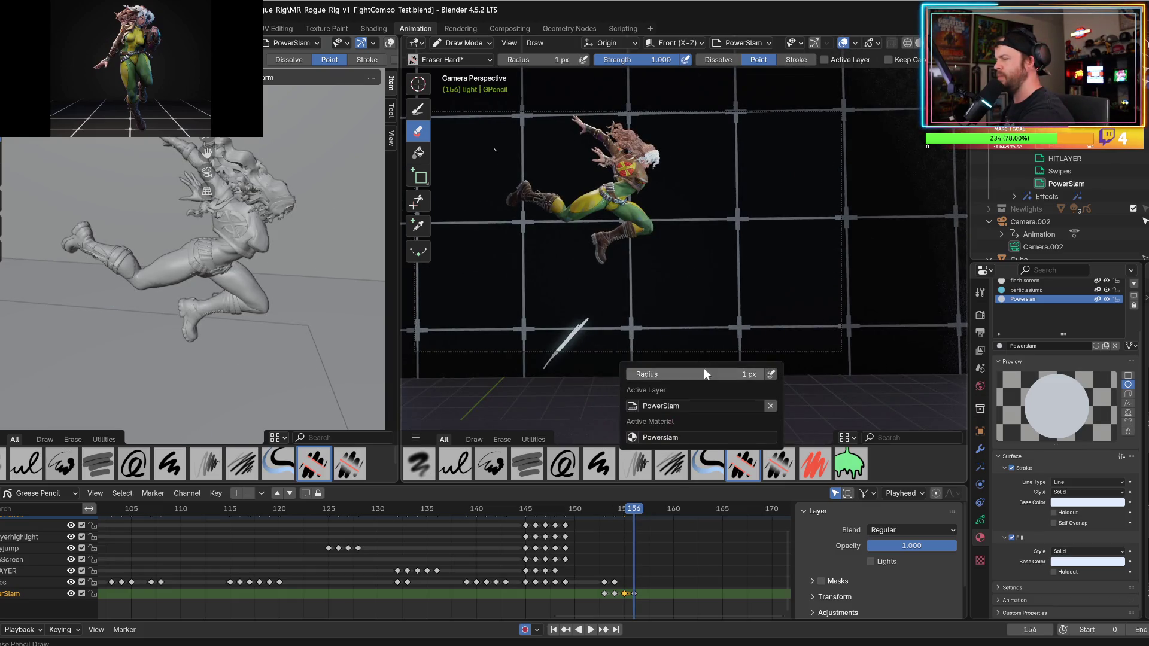
- With the Pen brush, draw a near-vertical slash below the character and a lower-right diagonal slash
left_click(418, 111)
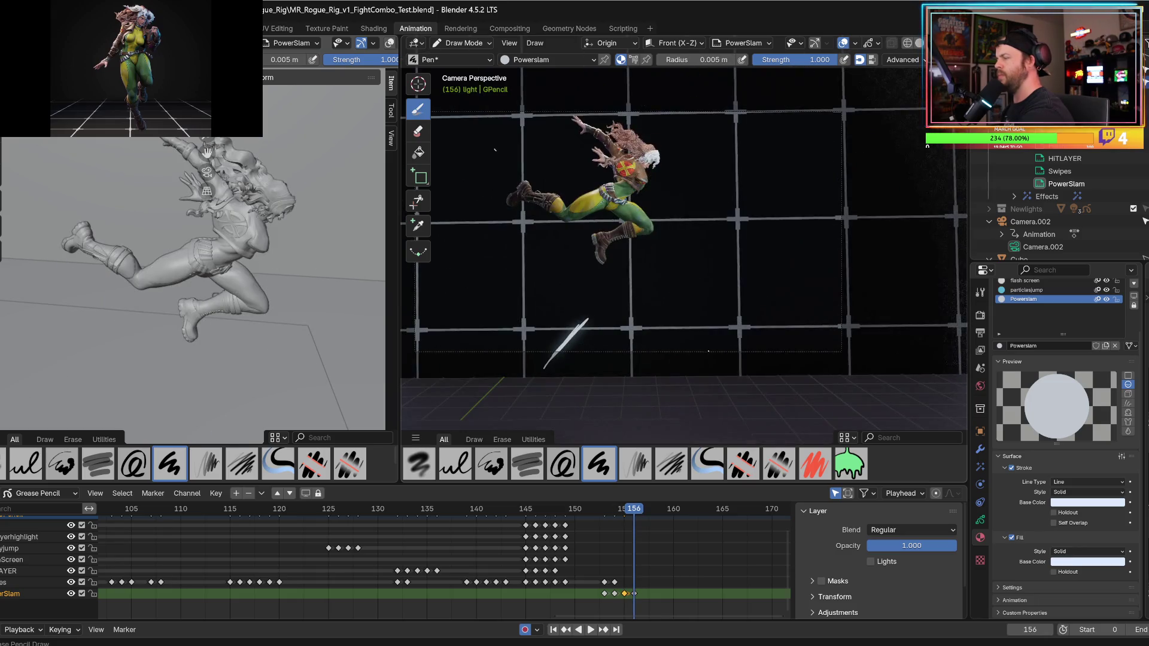
left_click_drag(708, 346, 717, 422)
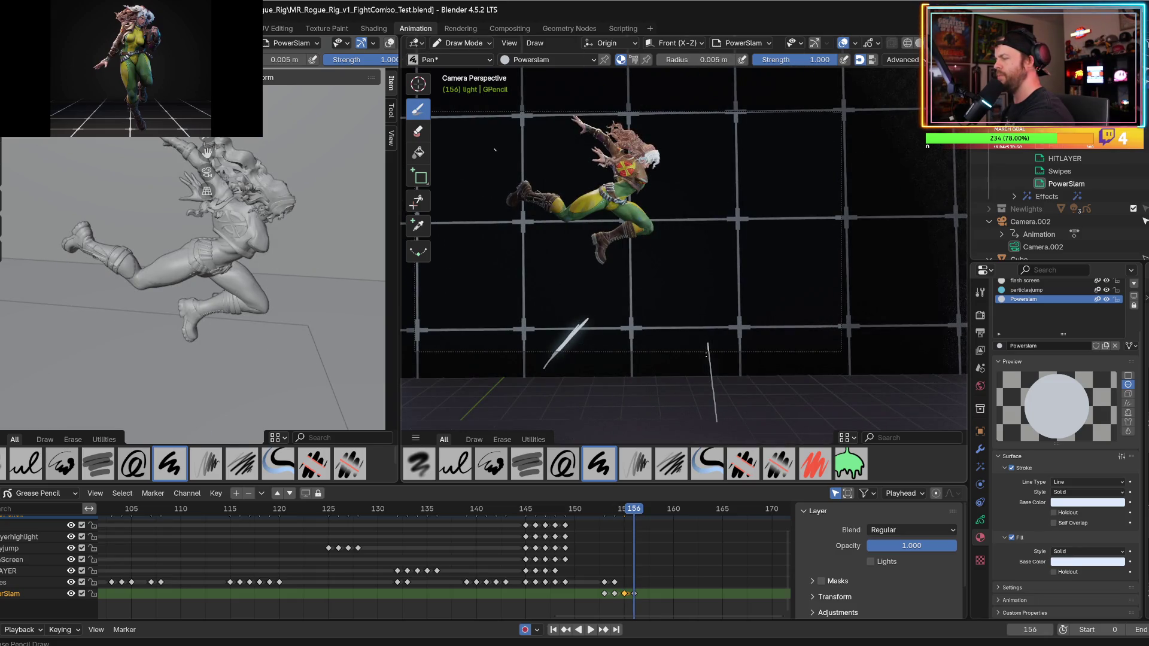
key("Left")
key("Right")
left_click_drag(833, 352, 879, 417)
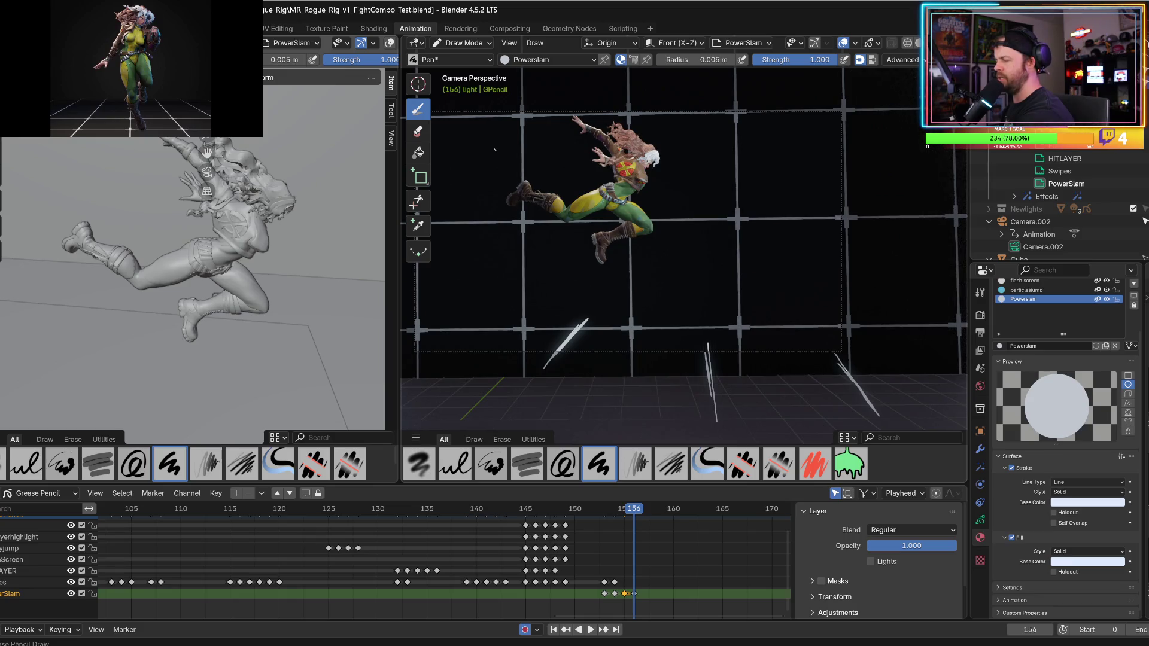
key("Left")
key("Right")
key("Left")
key("Right")
- Add a pair of parallel slashes at the upper left, checking against frame 155
left_click_drag(457, 124, 513, 163)
left_click_drag(463, 132, 494, 154)
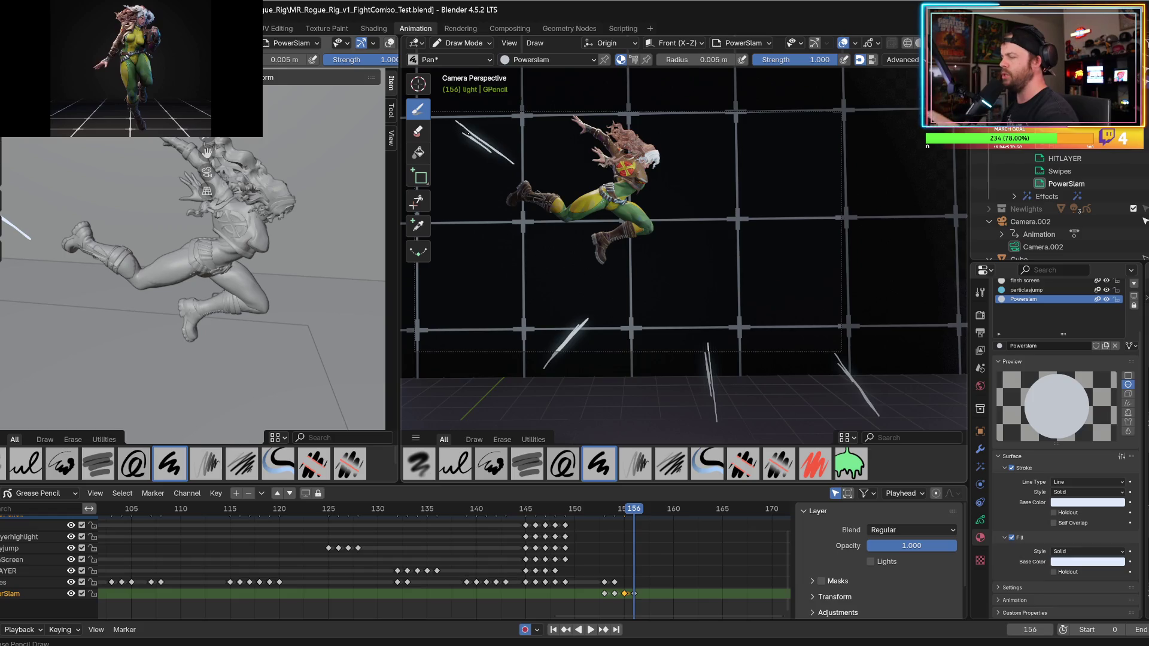
key("Left")
key("Right")
key("Left")
key("Right")
key("Left")
key("Right")
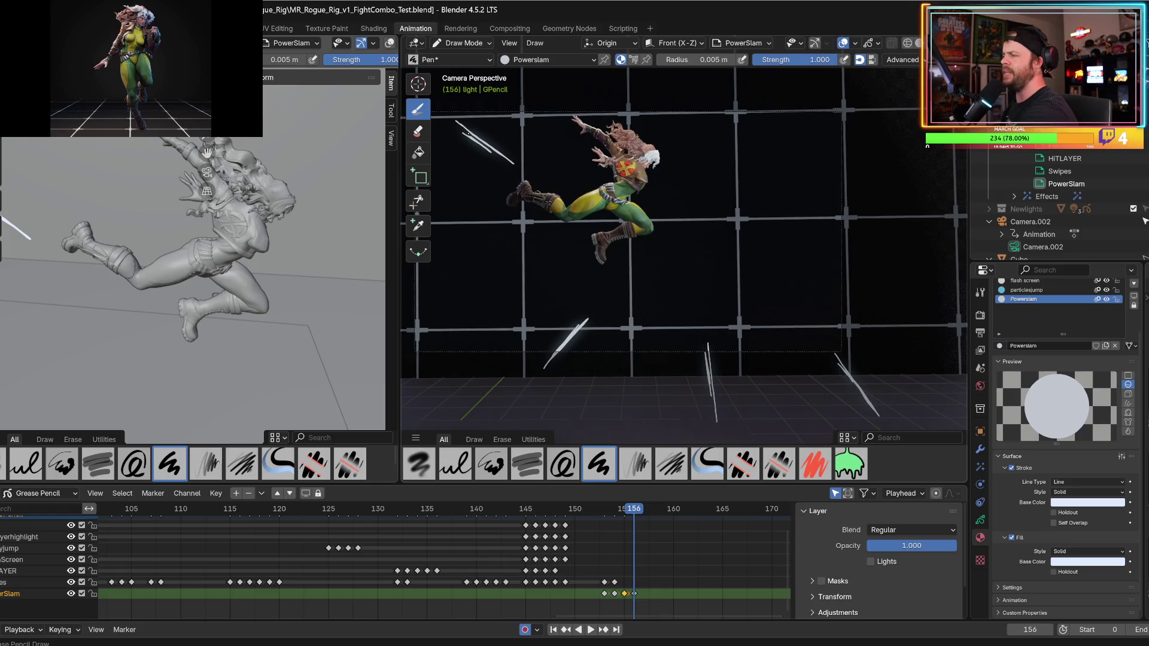
- Draw a slash down into the character's hair, redoing it once
left_click_drag(604, 80, 629, 129)
key("ctrl+z")
left_click_drag(602, 80, 626, 123)
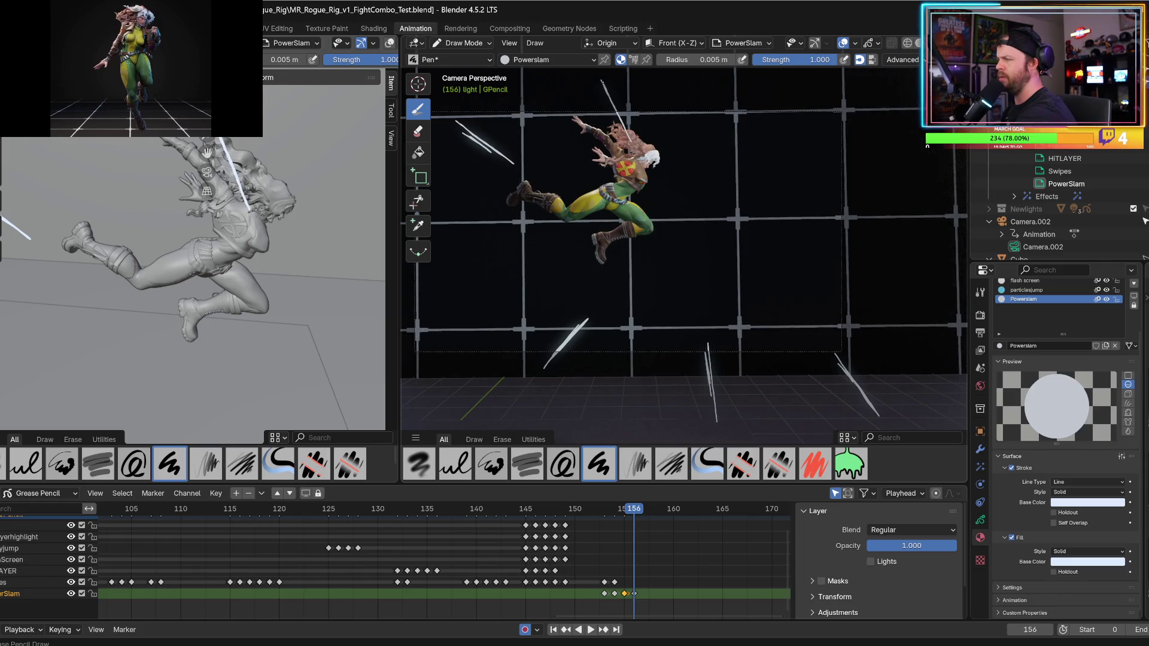
key("space")
key("Escape")
- Add a long diagonal slash at the upper right, redrawing it until it fits
left_click_drag(841, 84, 787, 173)
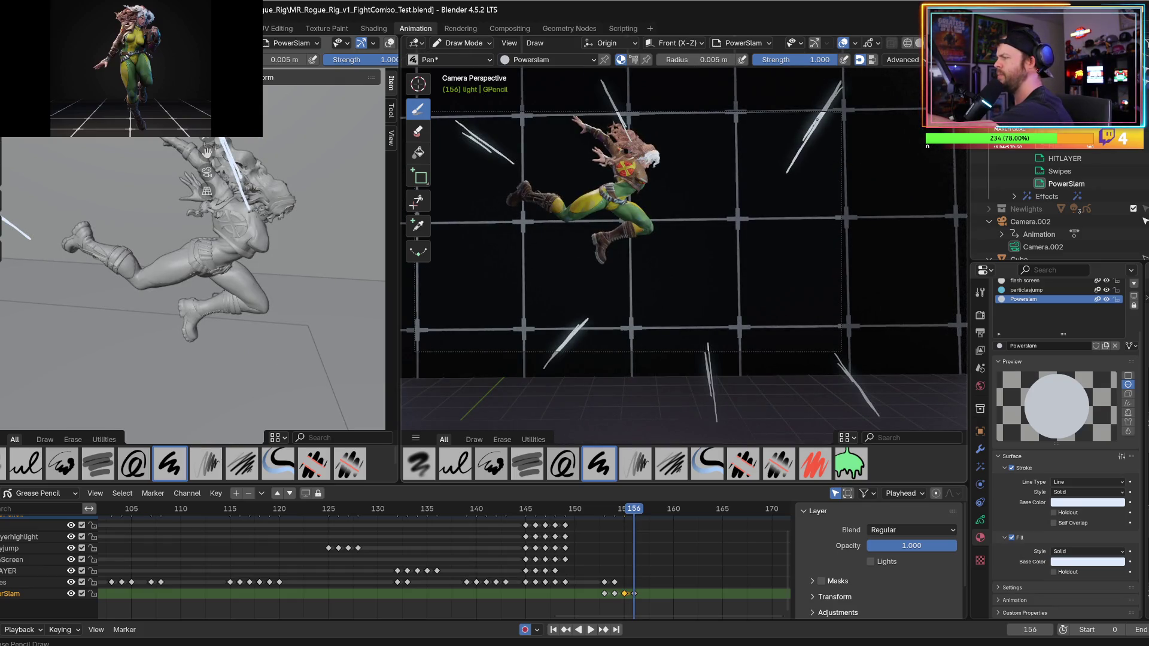
key("ctrl+z")
left_click_drag(842, 81, 811, 133)
left_click_drag(788, 170, 844, 75)
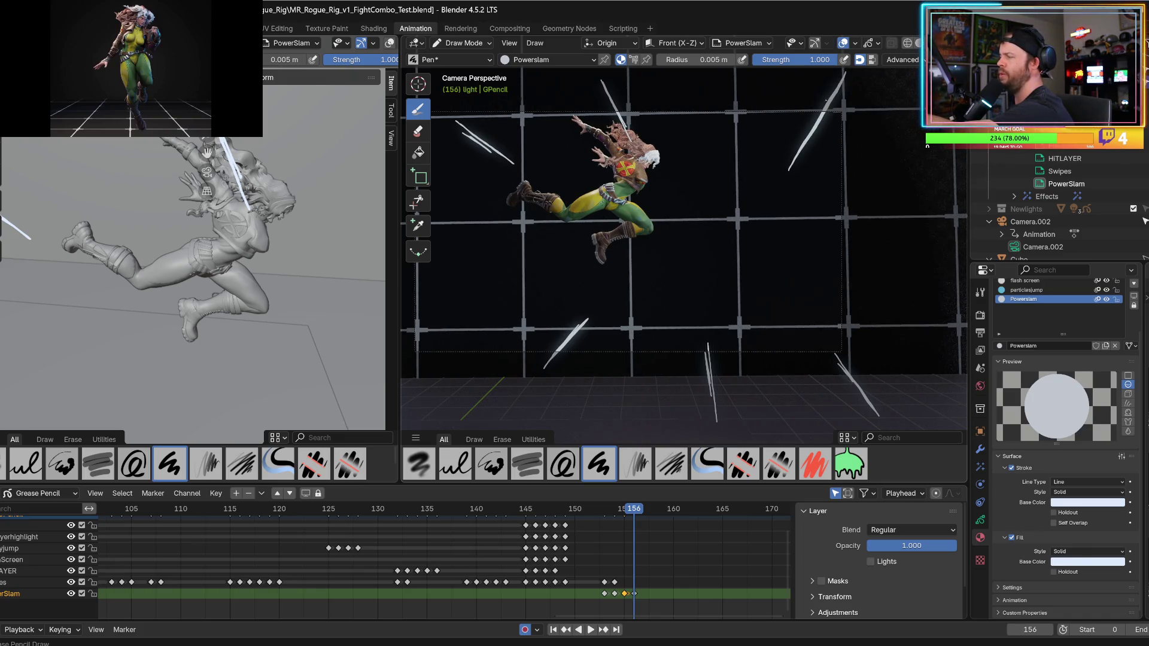
key("Left")
key("Right")
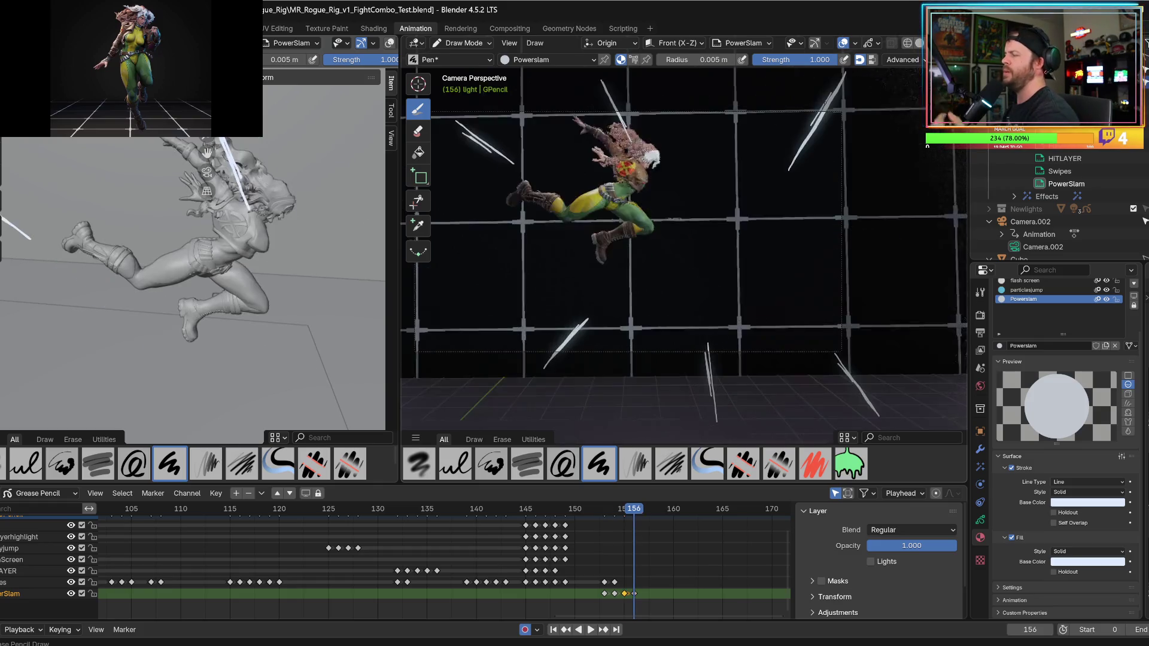
key("Left")
key("Right")
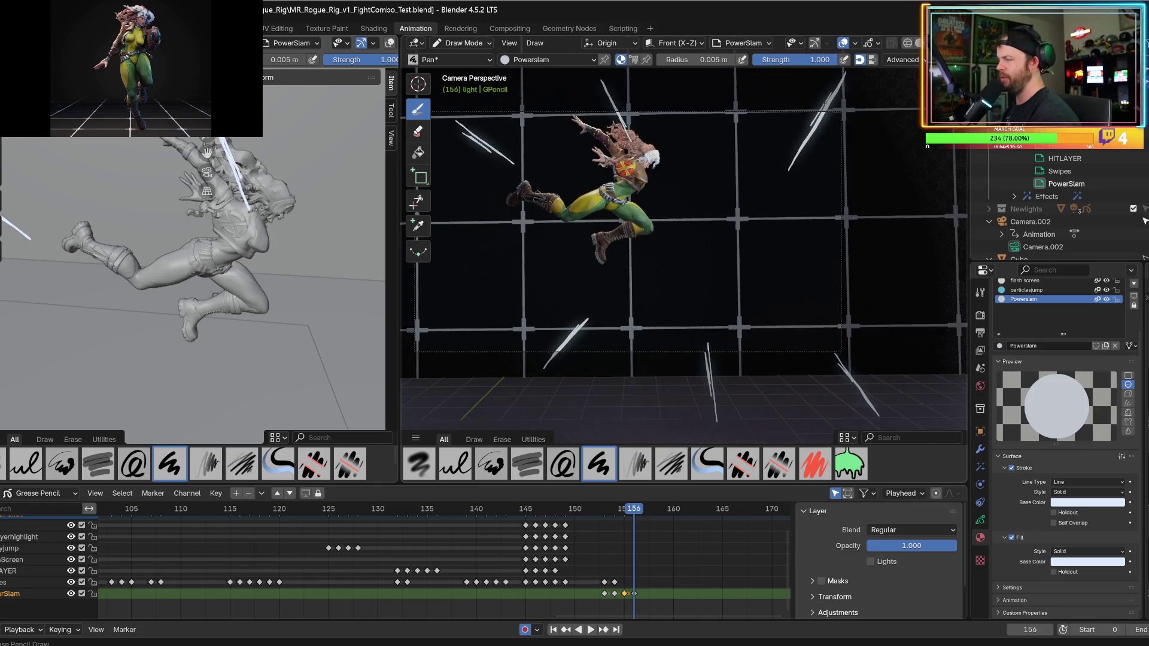
key("Left")
key("Right")
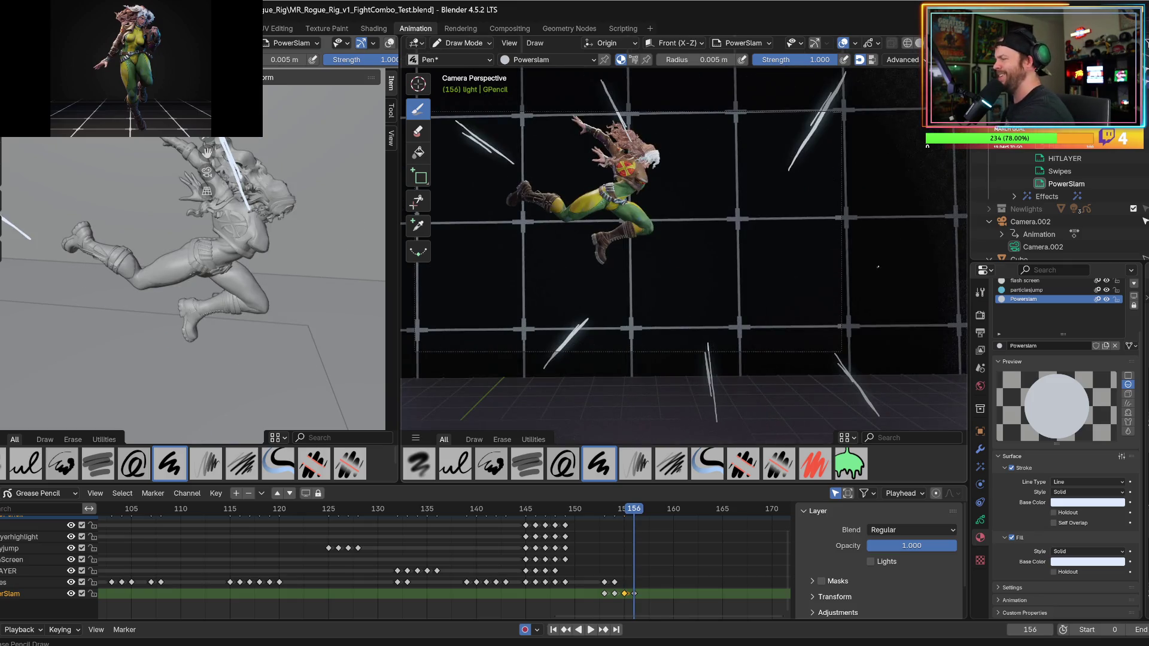
- Add a swipe slash at the lower right, redrawing it slightly longer
left_click_drag(879, 270, 937, 310)
key("ctrl+z")
left_click_drag(880, 270, 940, 313)
key("Up")
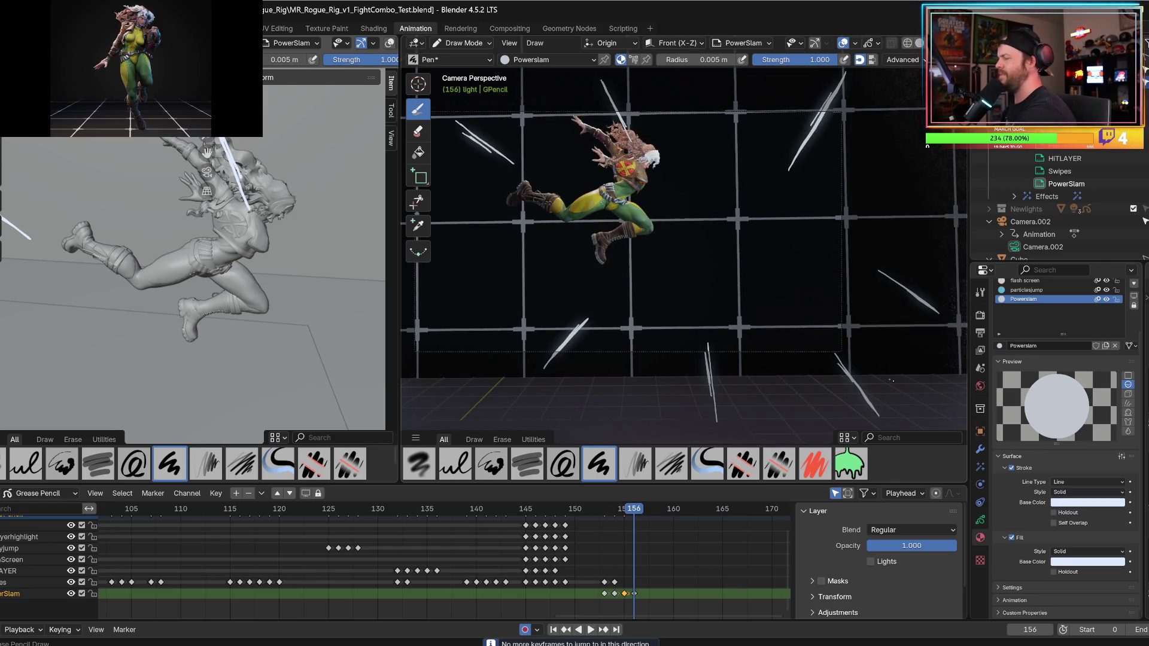
- Create a new PowerSlam keyframe at frame 157, then play from frame 156
key("Right")
left_click_drag(897, 273, 964, 302)
key("Left")
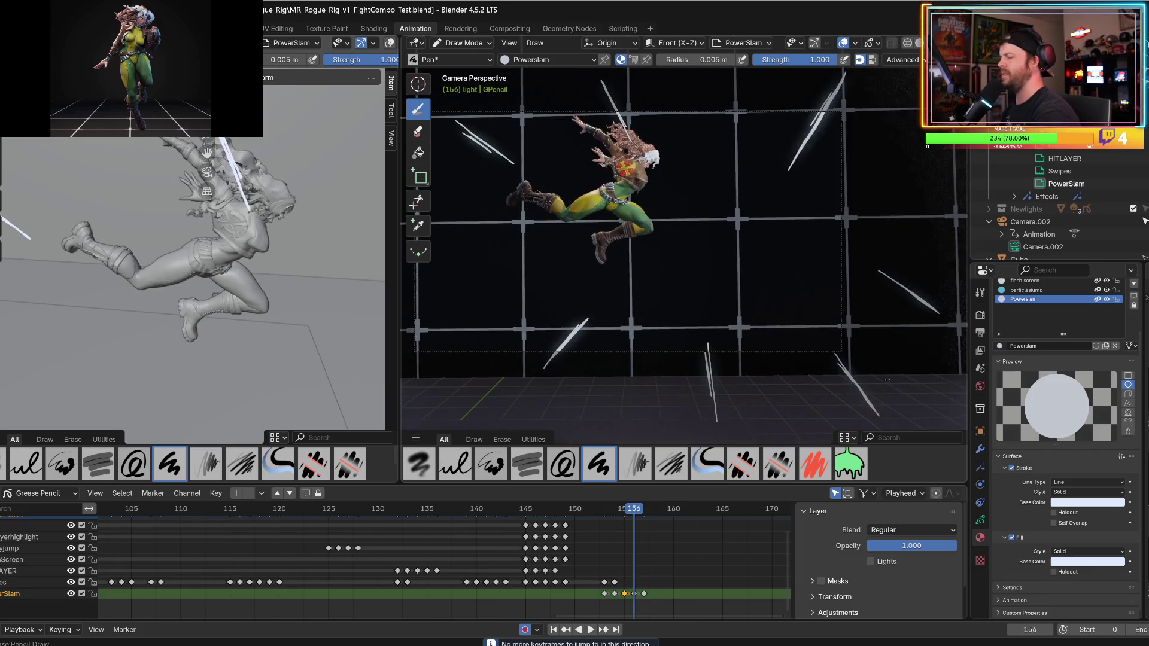
key("space")
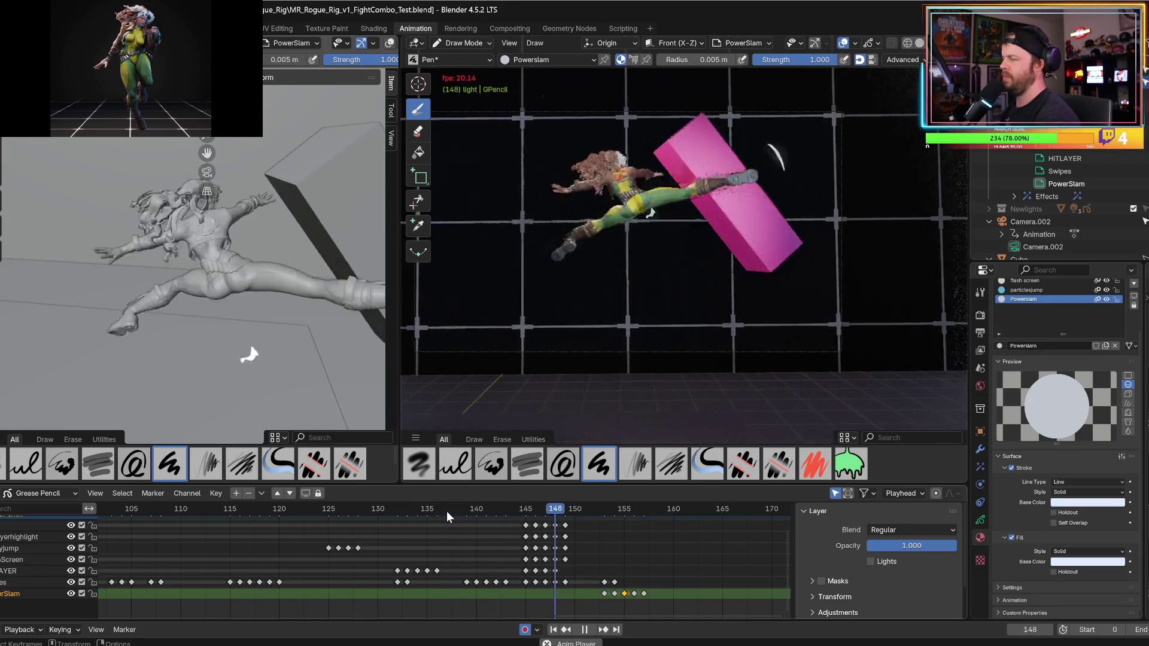
- Scrub back to frame 137 and save the blend file
key("space")
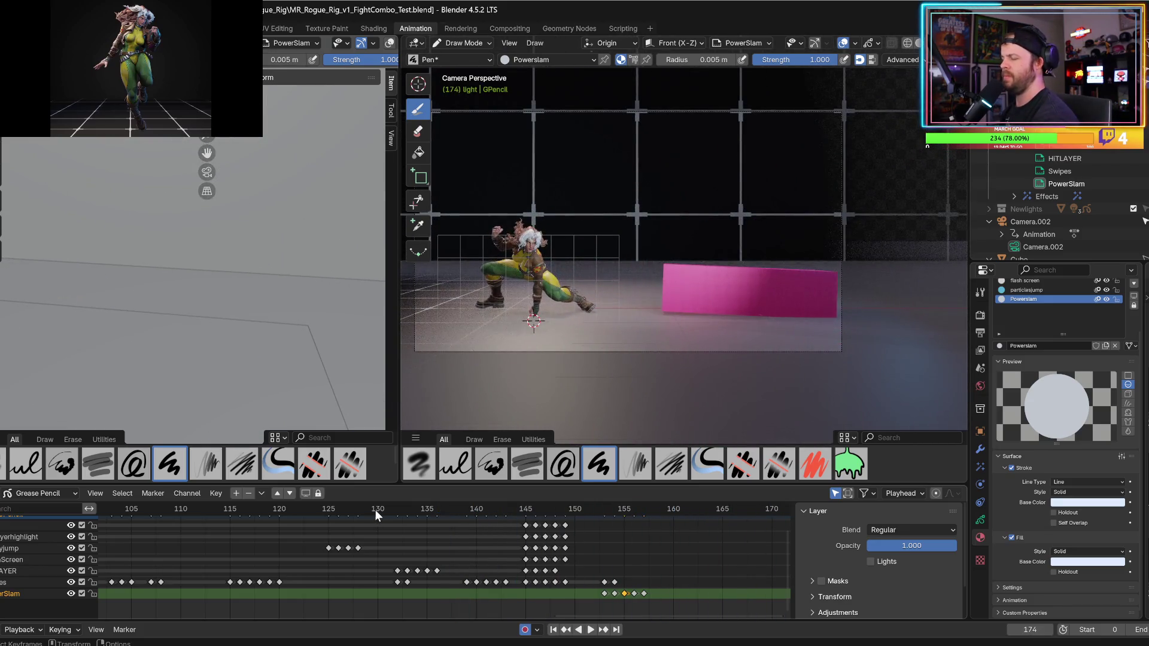
key("space")
left_click_drag(374, 509, 442, 511)
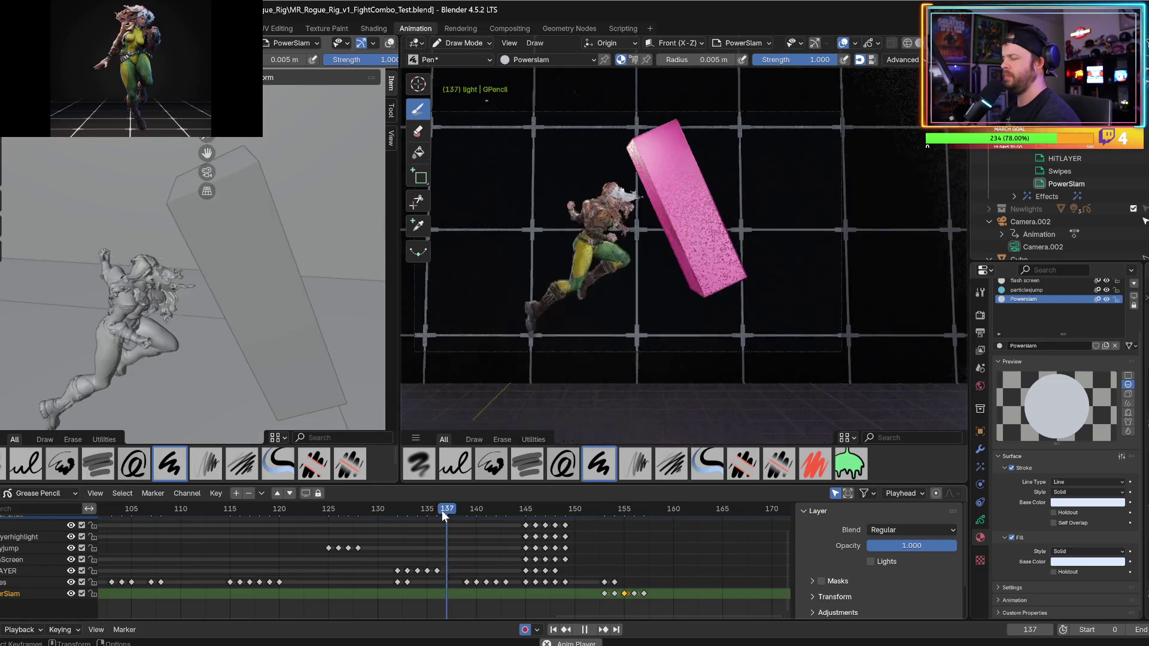
key("space")
key("ctrl+s")
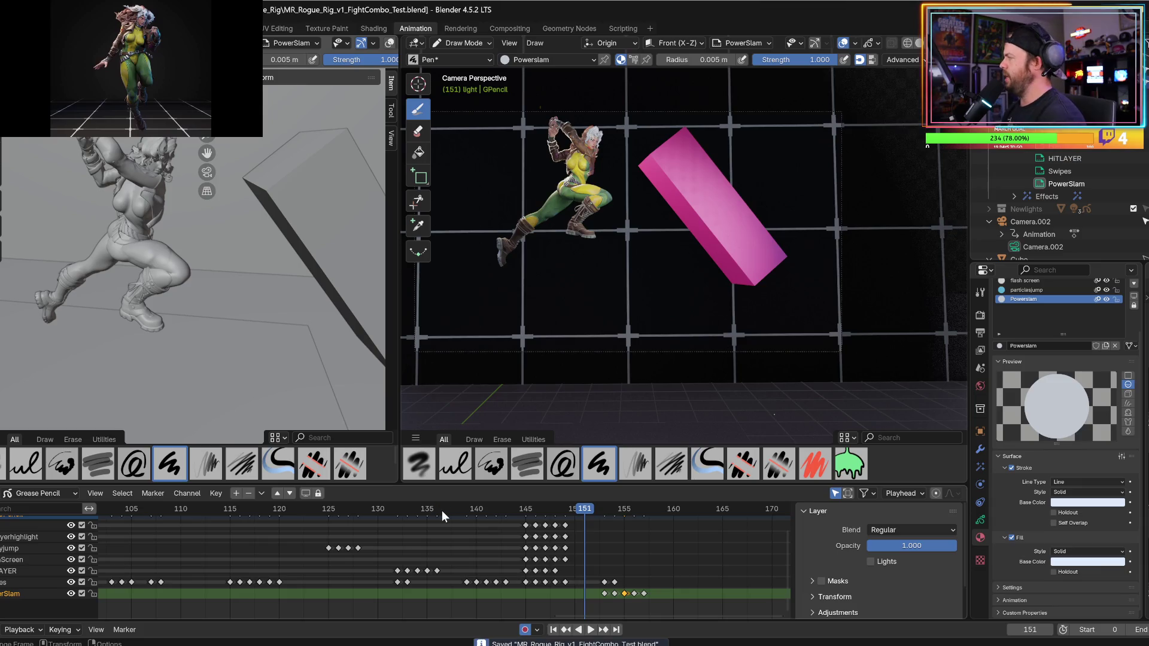
key("space")
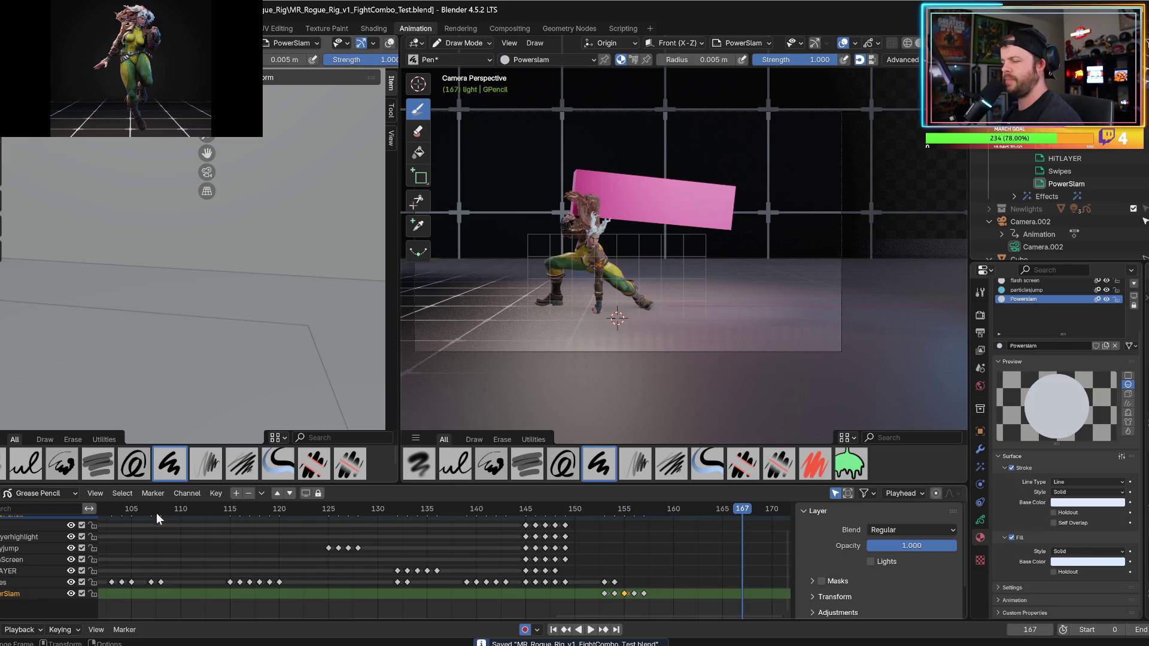
- Play from frame 107, then bring the playhead back and stop at frame 132
left_click(156, 512)
key("space")
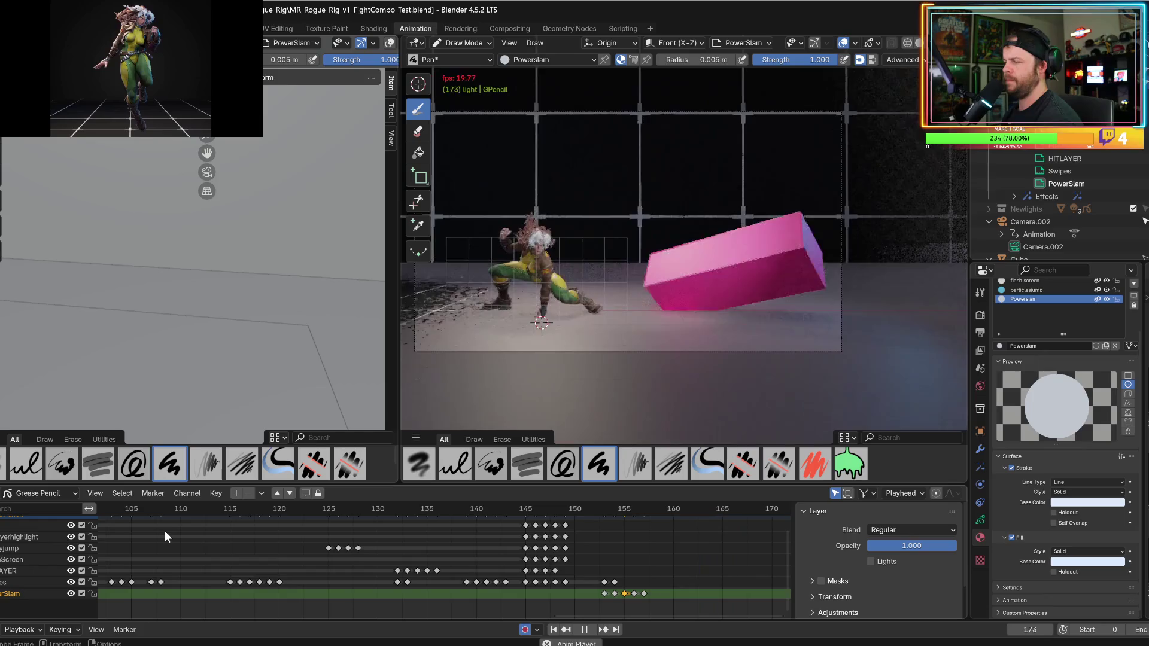
key("space")
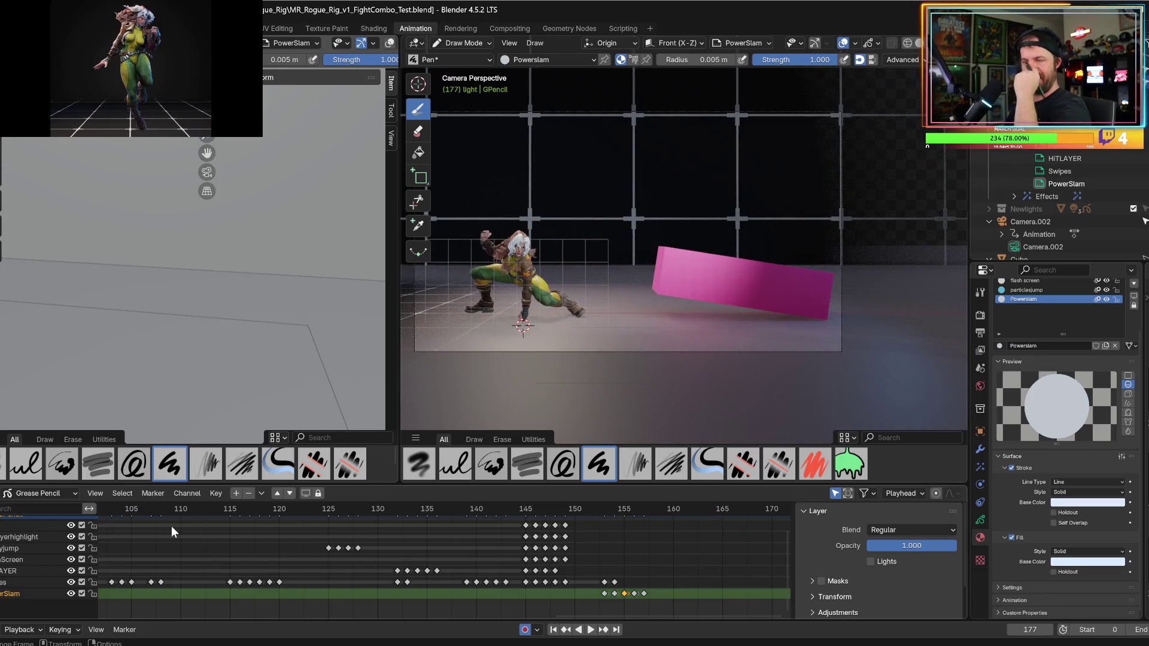
left_click(171, 527)
key("space")
left_click_drag(448, 507, 404, 511)
key("space")
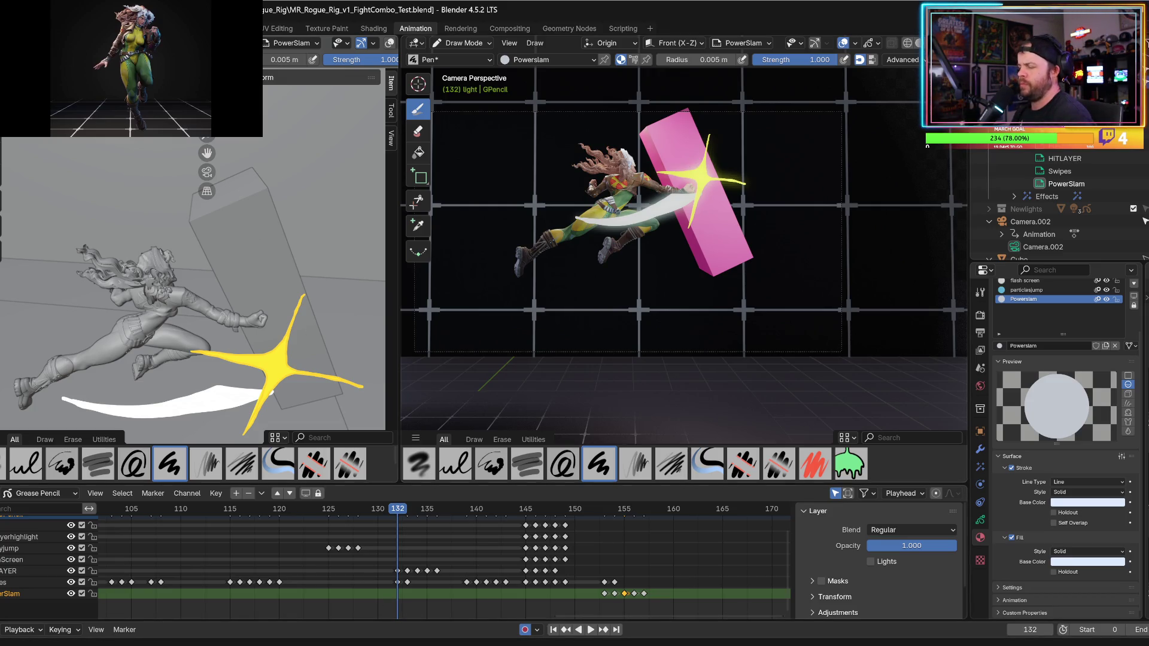
- Open the Desktop in File Explorer, peek into 2bRig and 2danimation, and return to Desktop
left_click(442, 638)
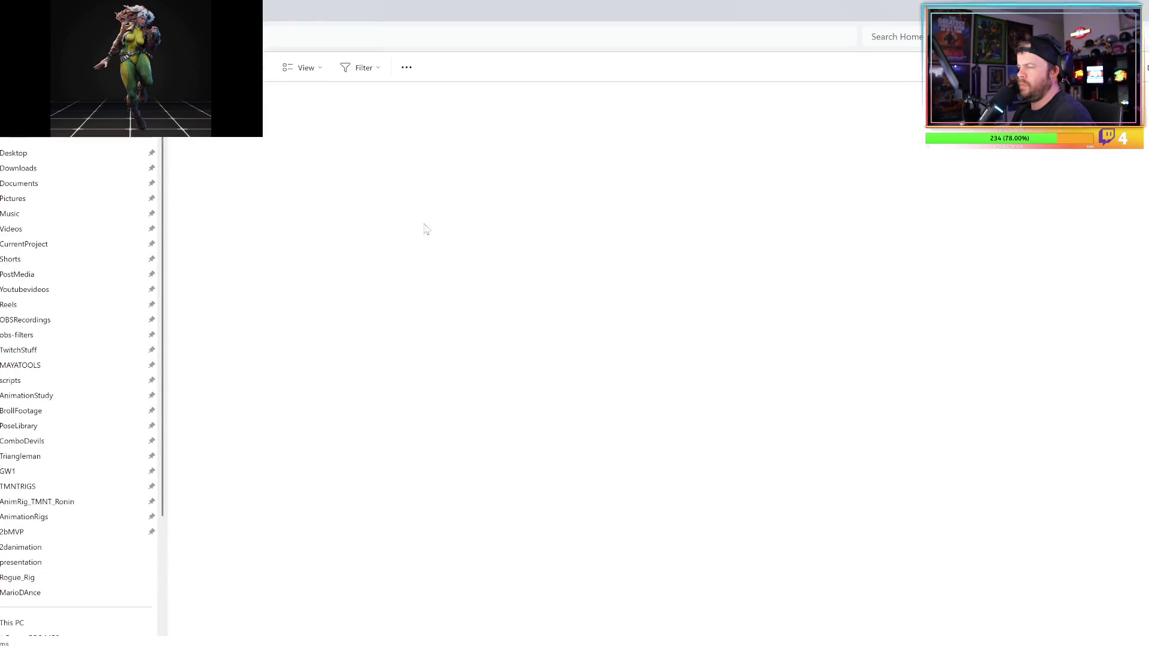
left_click(305, 125)
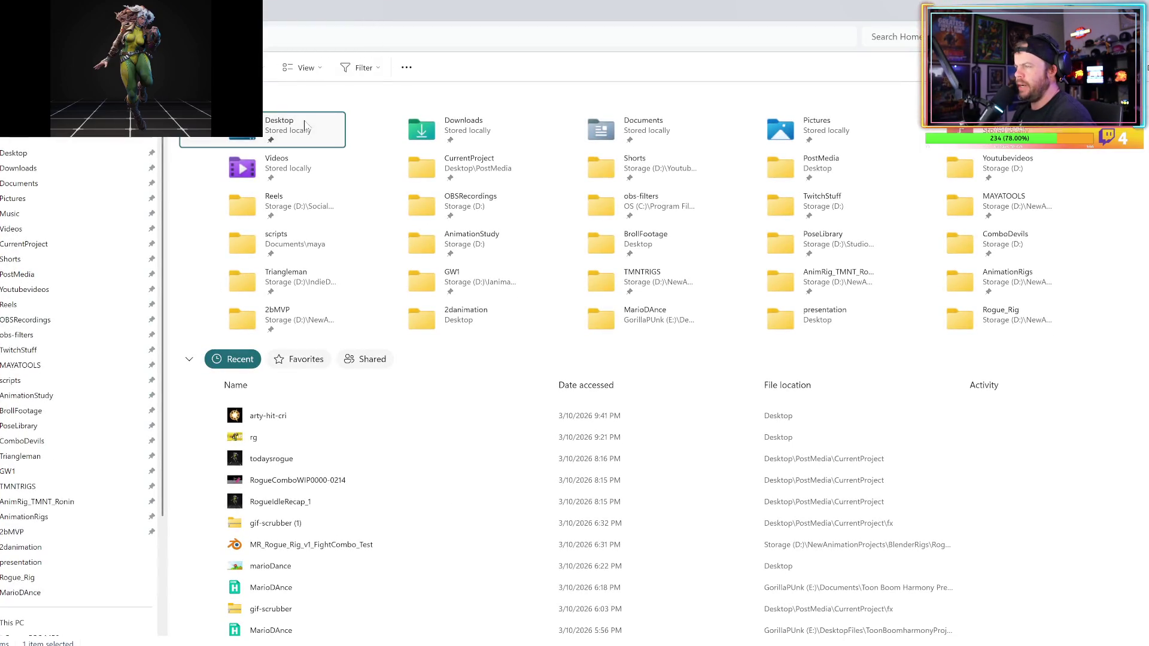
double_click(306, 125)
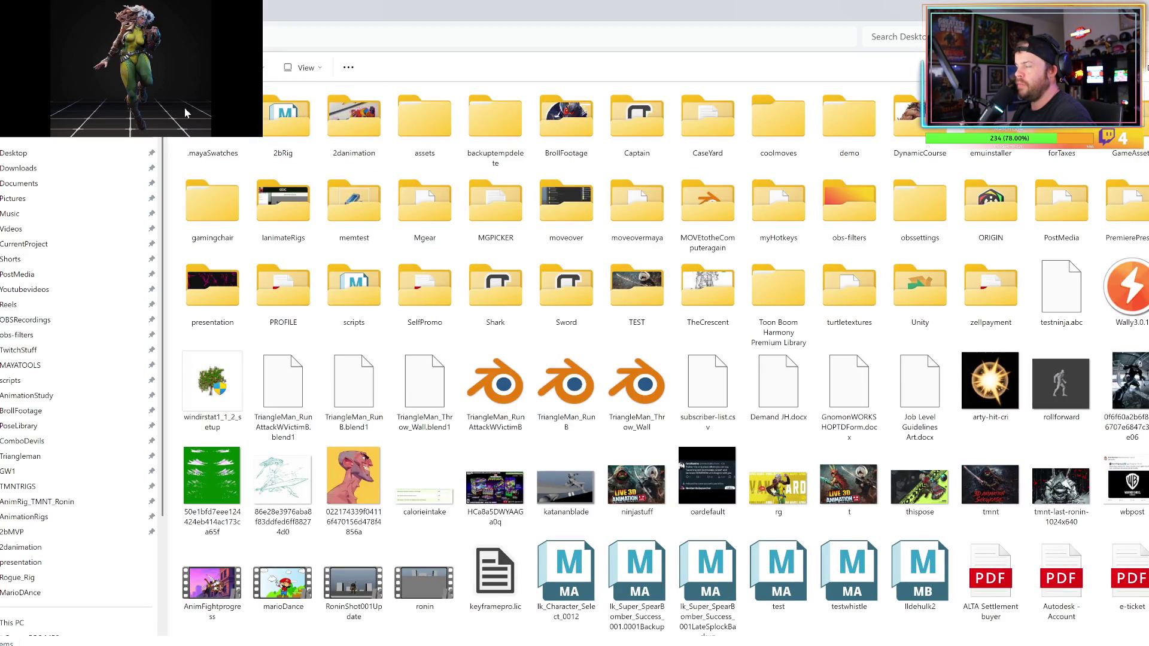
left_click(308, 132)
double_click(308, 132)
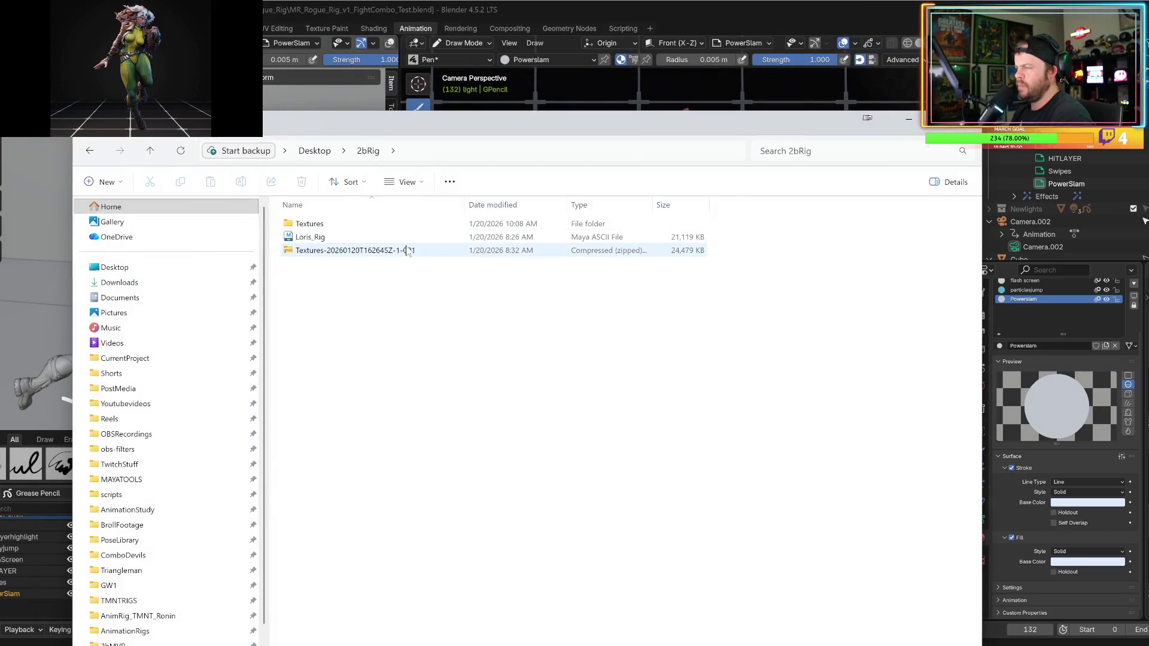
key("alt+Up")
double_click(441, 245)
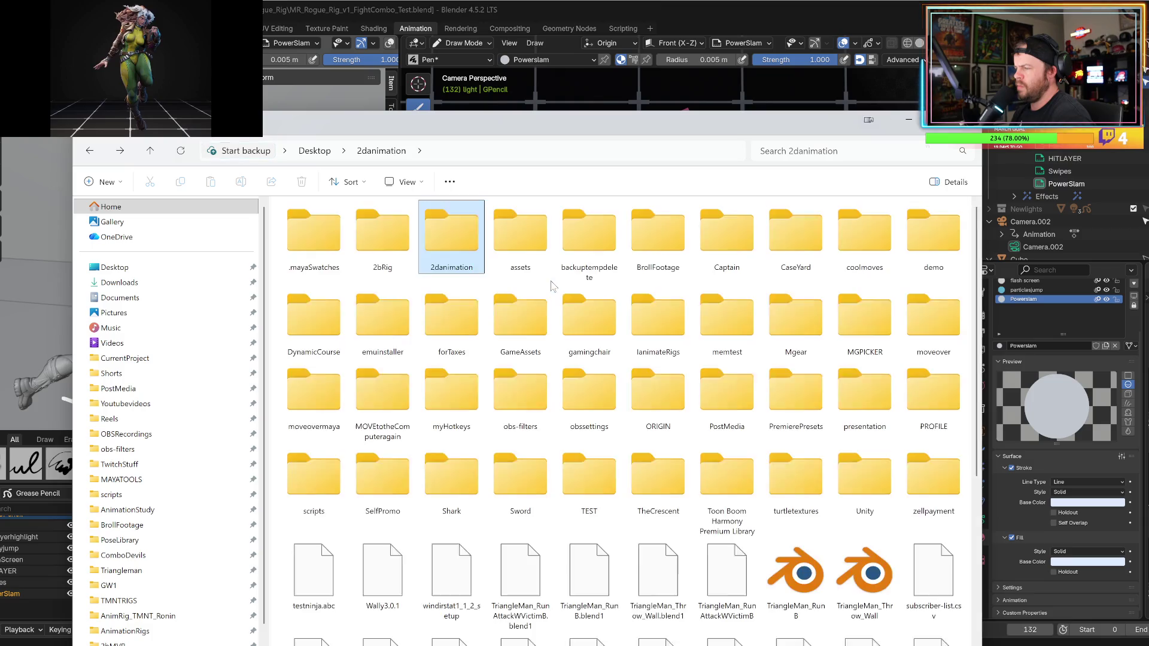
key("alt+Up")
mouse_move(480, 127)
left_mouse_down()
mouse_move(422, 16)
mouse_move(422, 53)
mouse_move(422, 16)
mouse_move(0, 60)
left_mouse_up()
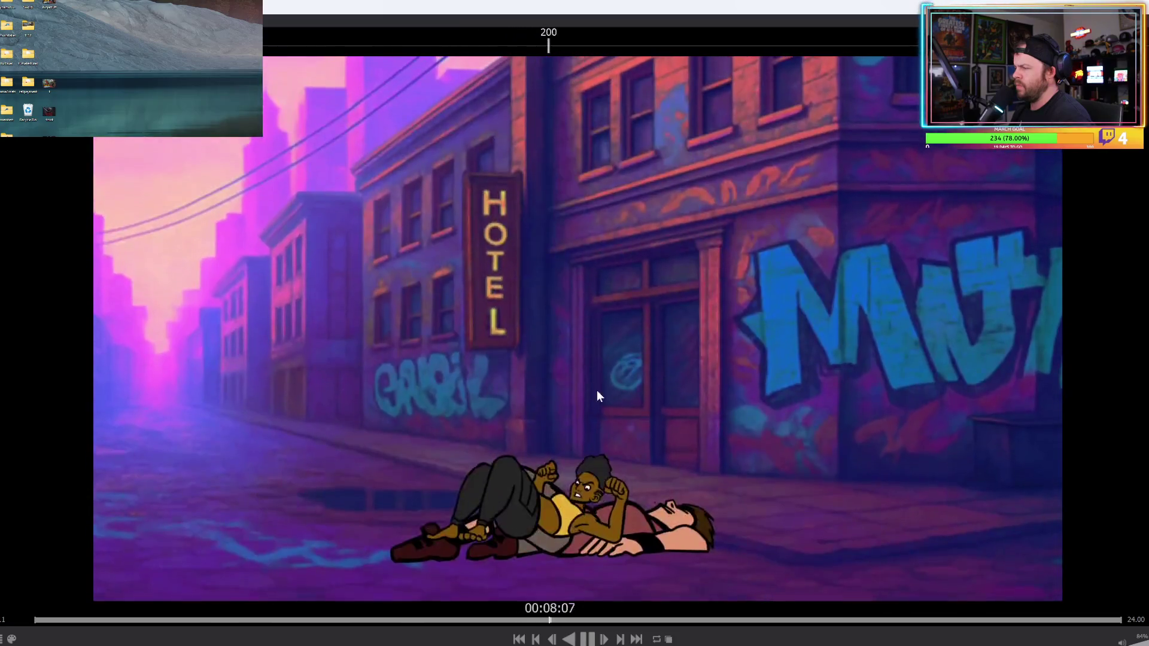
- Pause the clip, rewind to frame 189, and step through the jump and lightning strike to frame 198
key("space")
left_click_drag(577, 609, 520, 624)
key("Left")
key("Left")
key("Left")
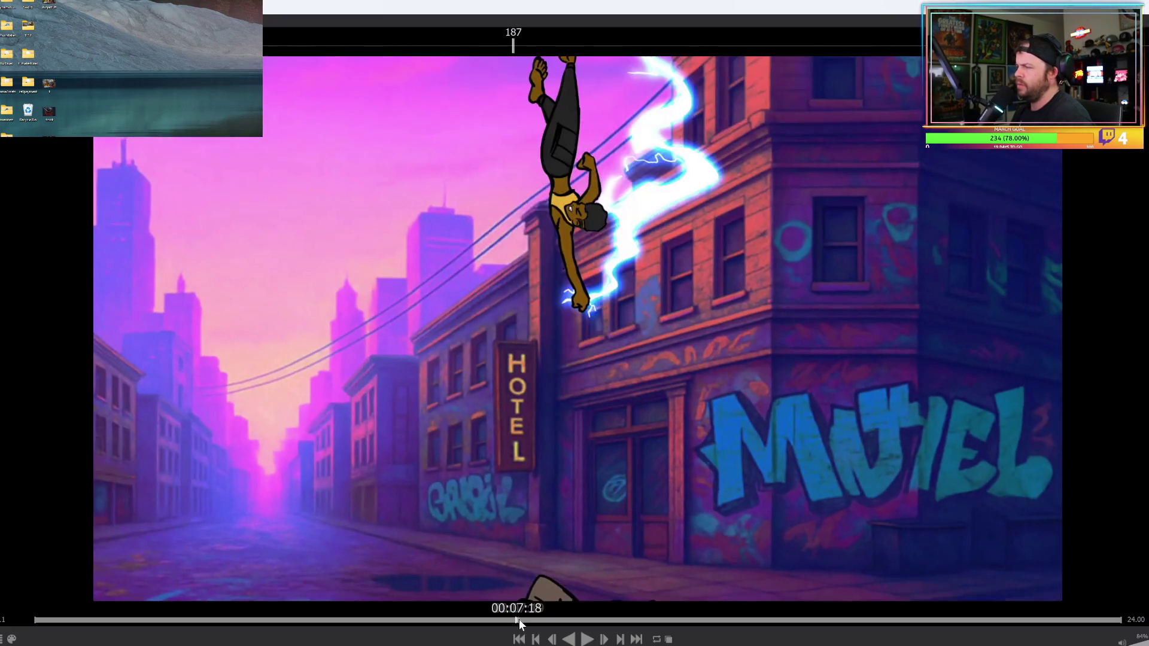
key("Right")
key("Right")
key("Right")
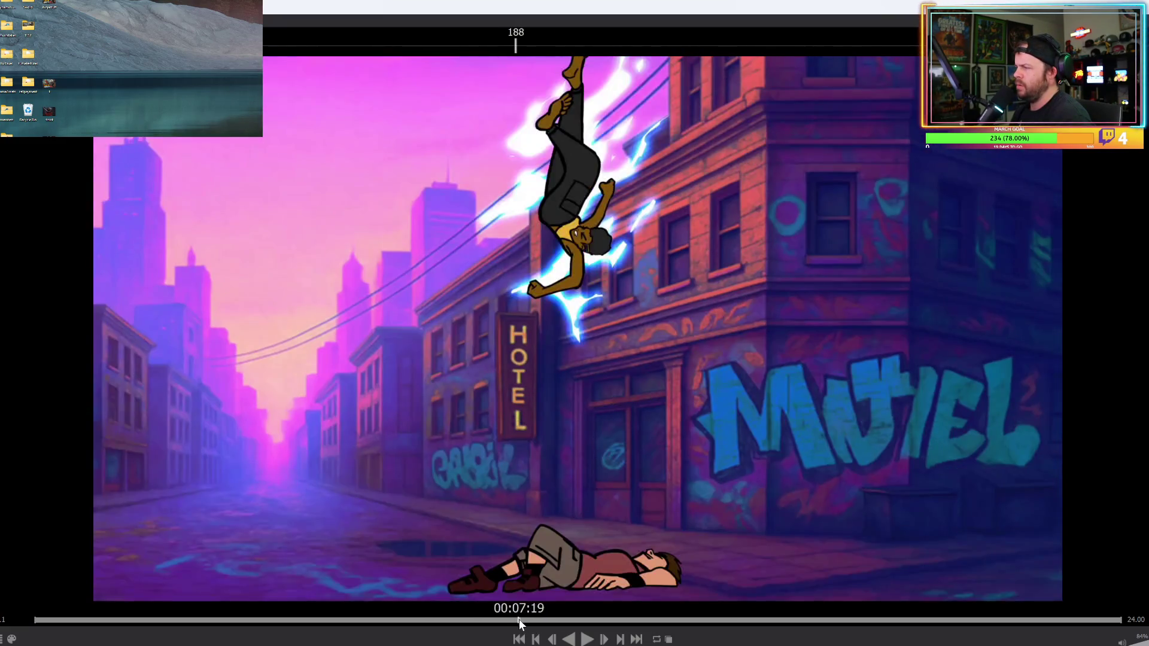
key("Left")
key("Left")
key("Left")
key("Right")
key("Right")
key("Right")
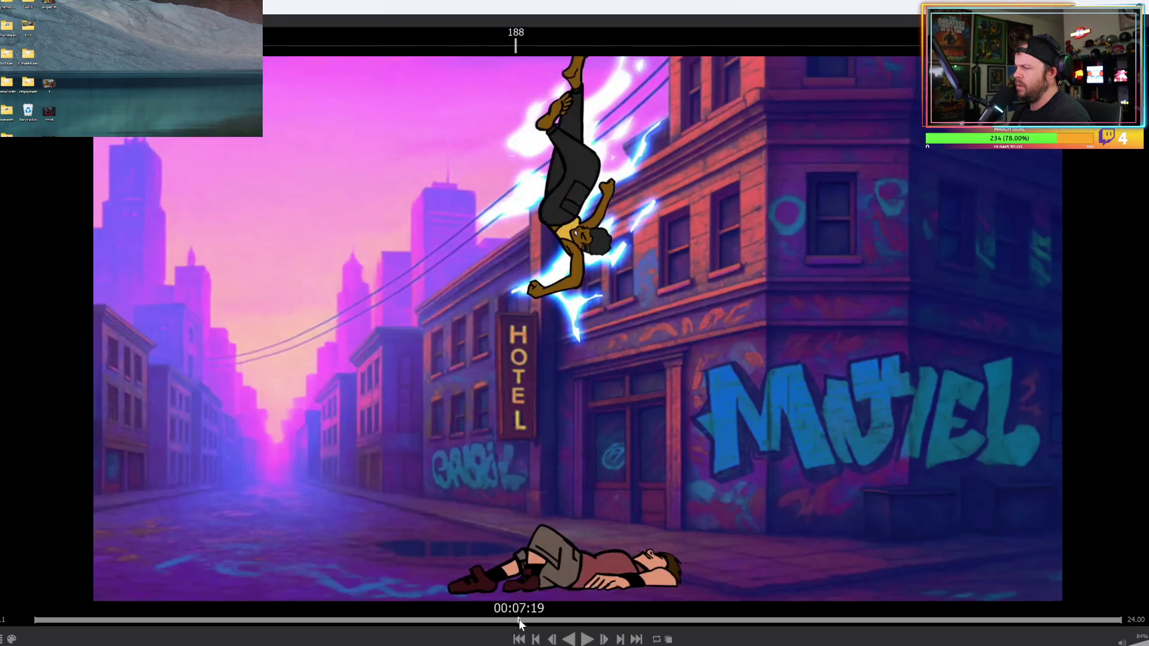
key("Right")
key("Right")
key("Right")
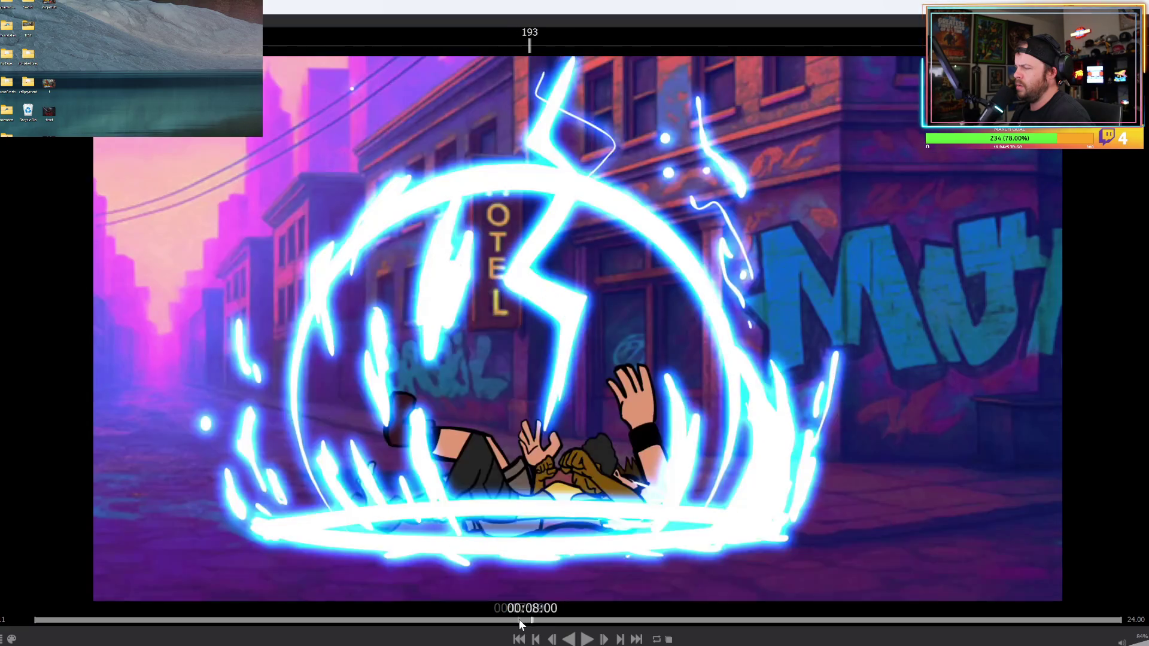
key("Left")
key("Left")
key("Left")
key("Left")
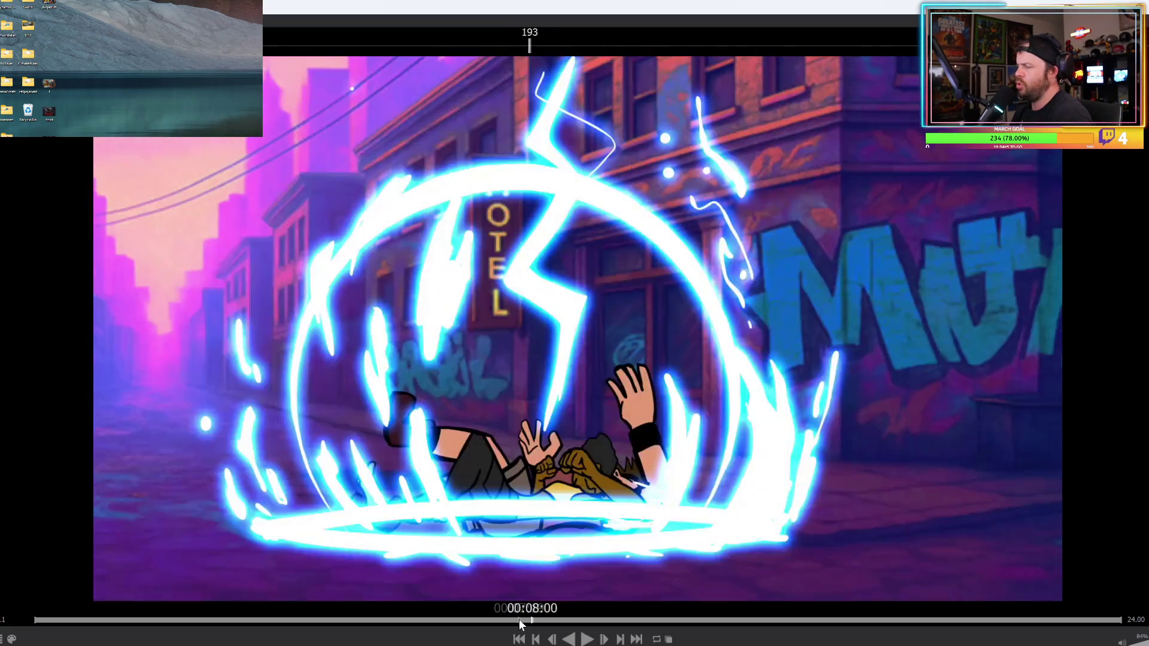
key("Right")
key("Right")
key("Right")
key("Right")
key("Right")
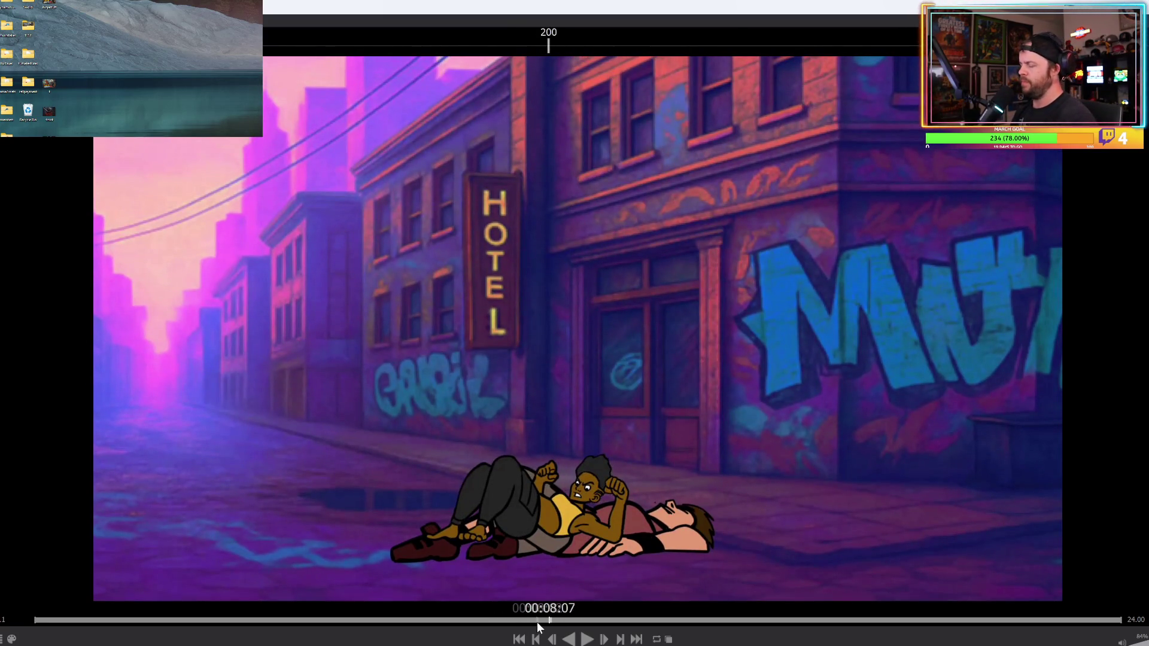
- Jump to the lightning burst at 00:08:00, step around the slam, play, then rewind to frame 186
left_click(537, 622)
key("Left")
key("Left")
key("Left")
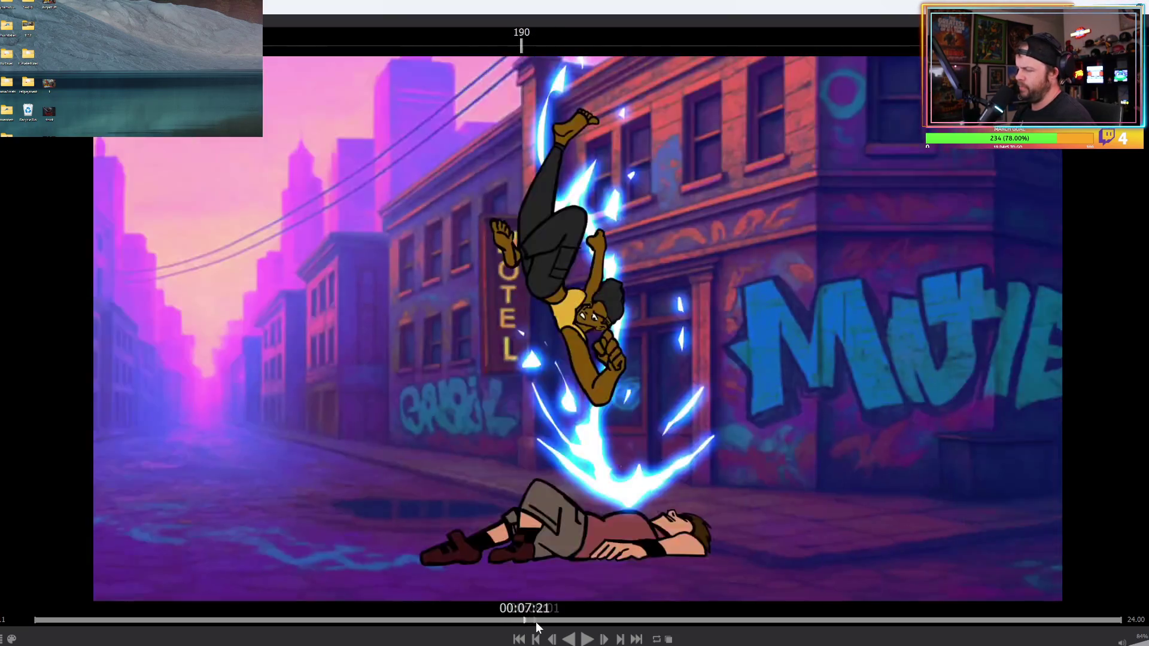
key("Right")
key("Right")
key("Right")
key("Right")
key("Right")
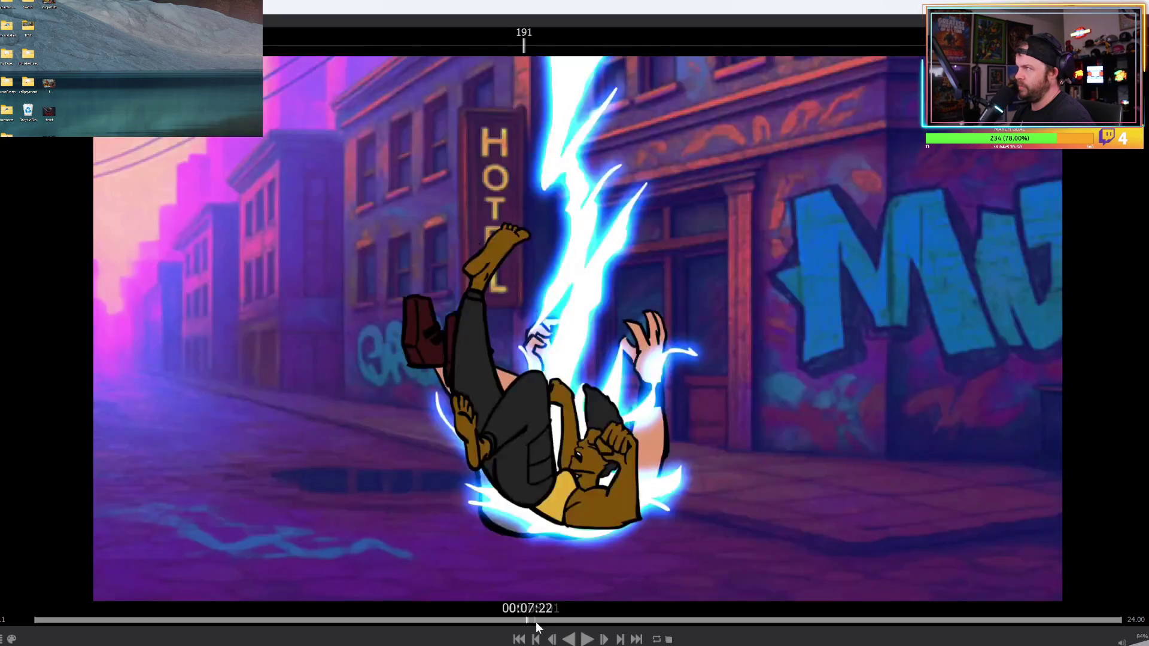
key("space")
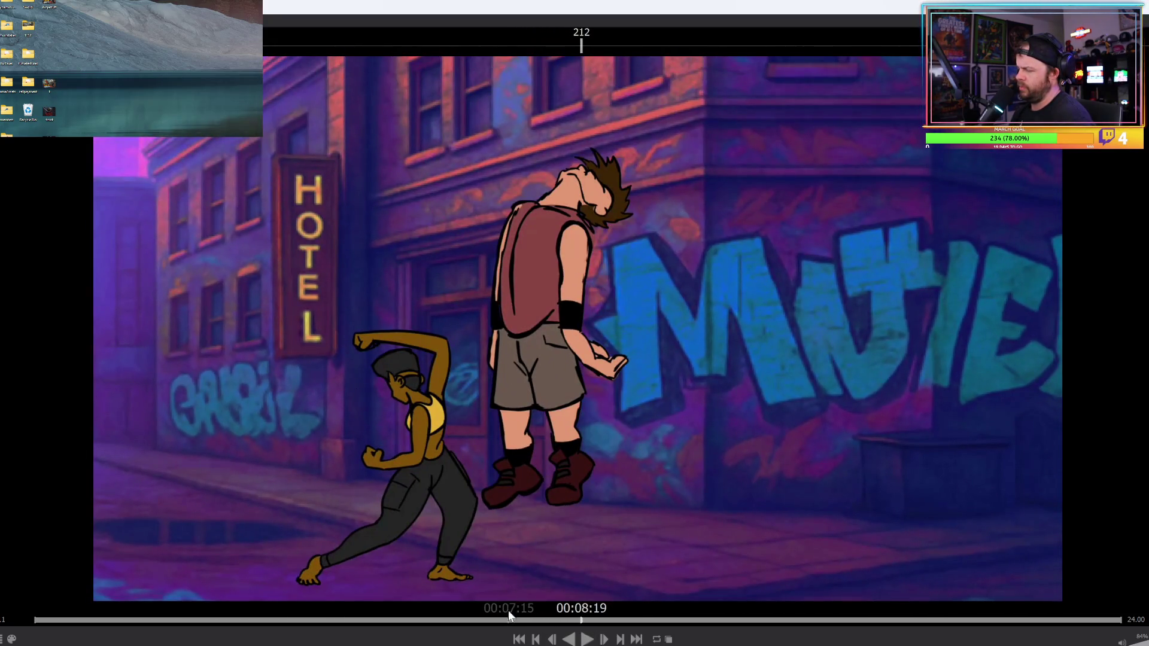
left_click_drag(500, 620, 516, 619)
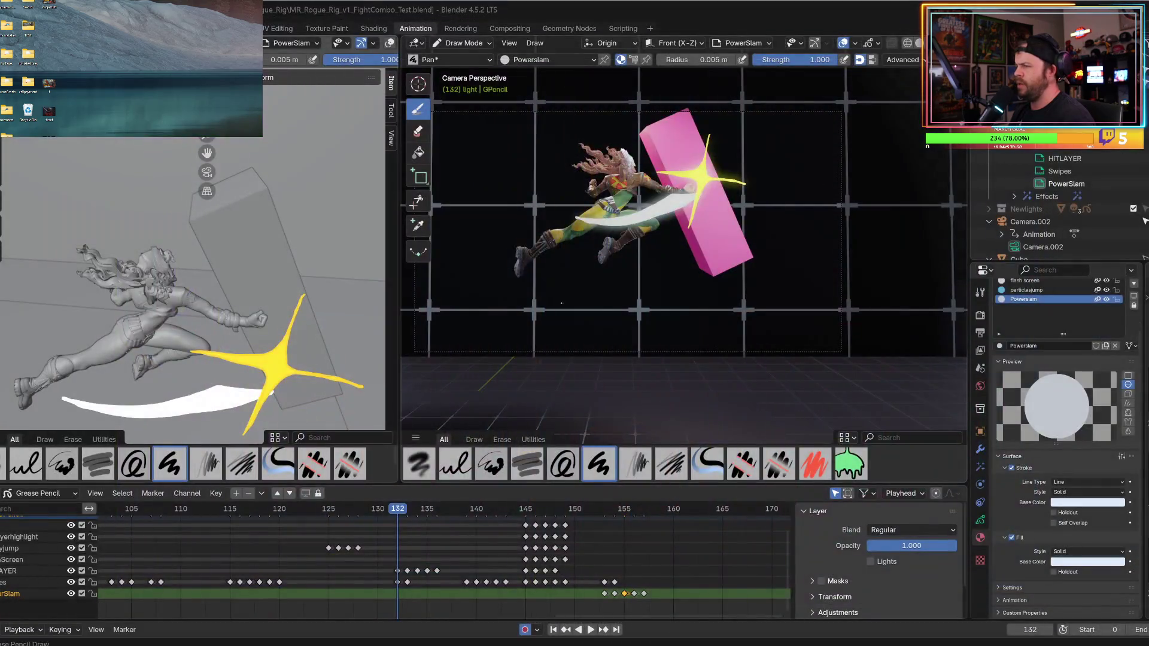
- Play the Blender timeline from frame 132 and stop at frame 161
key("space")
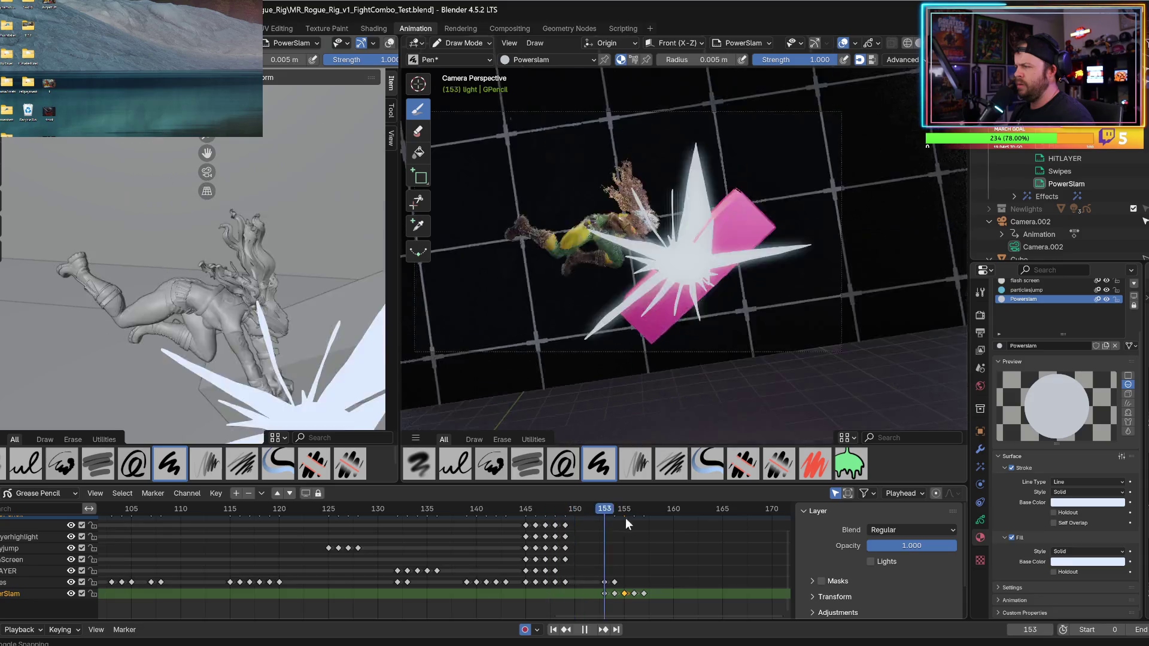
key("space")
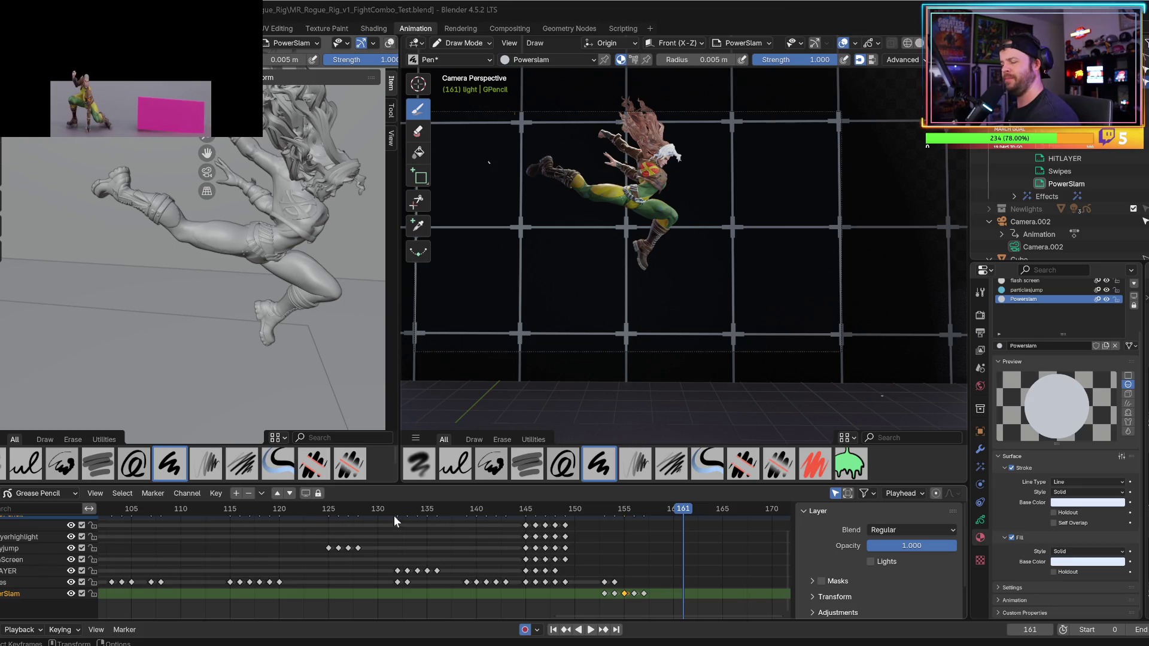
- Replay the impact from frames 129 and 144, scrub around it, and play it again
left_click(368, 510)
key("space")
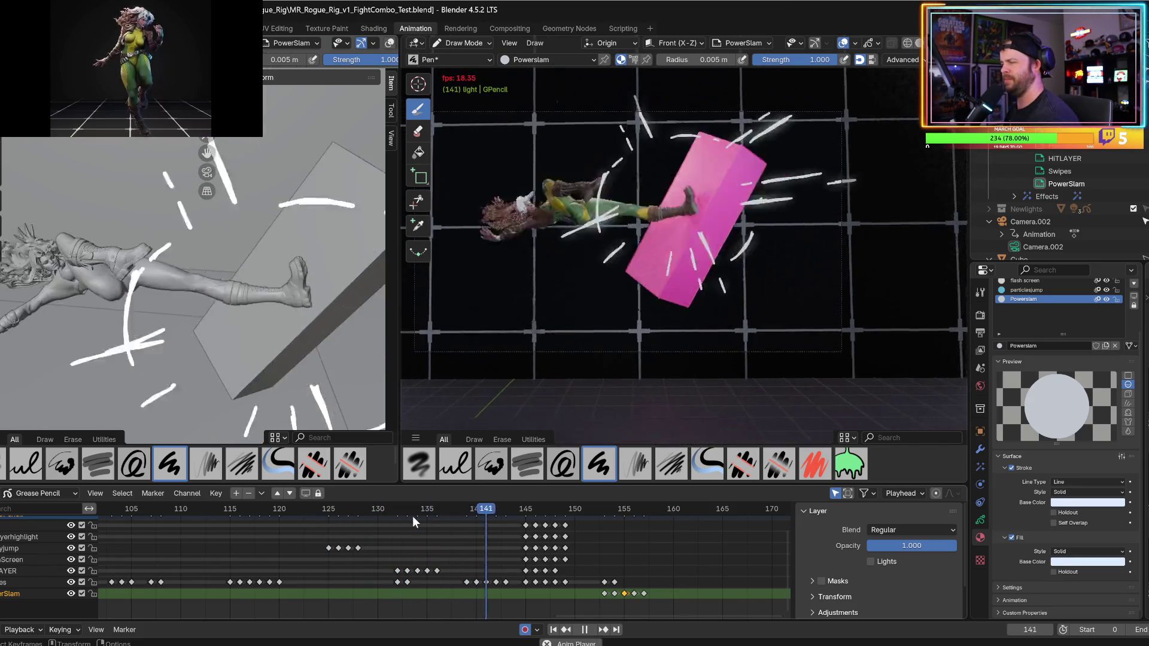
key("space")
left_click(513, 512)
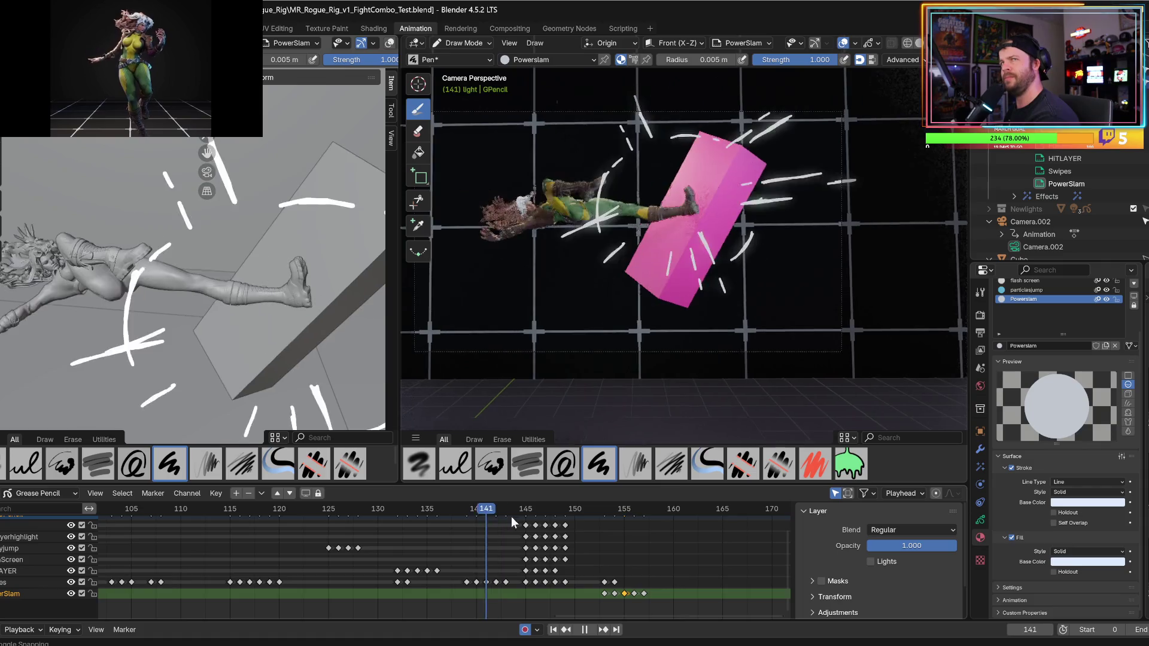
key("space")
key("space")
left_click(496, 519)
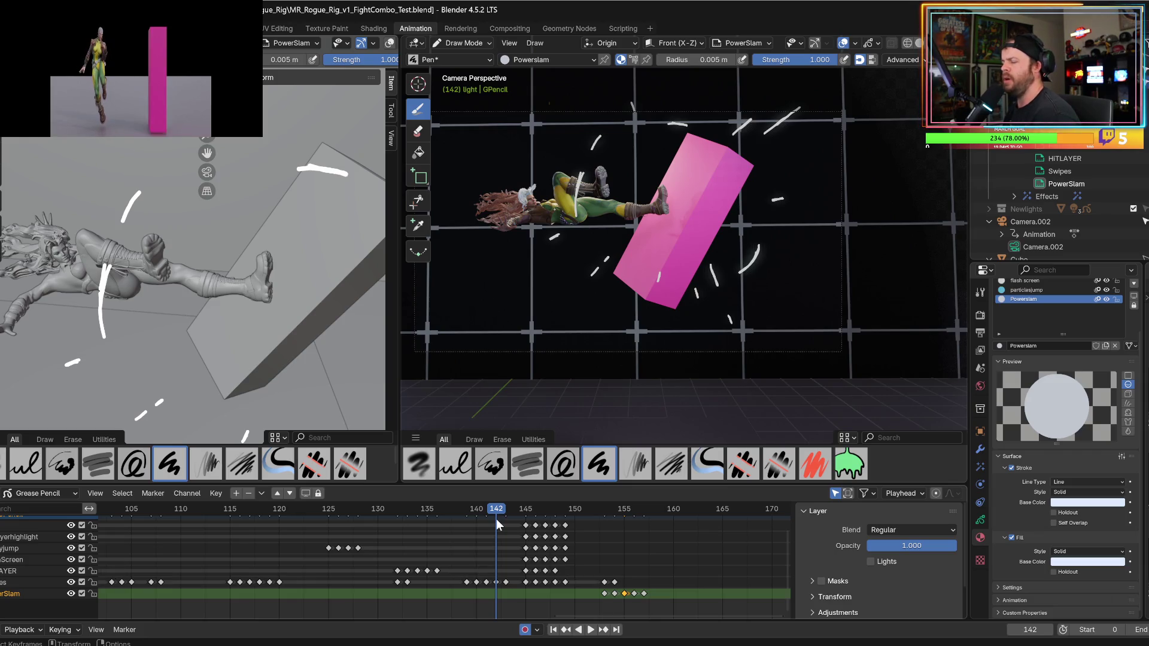
mouse_move(468, 508)
left_mouse_down()
mouse_move(453, 508)
mouse_move(576, 510)
mouse_move(526, 520)
left_mouse_up()
key("space")
key("space")
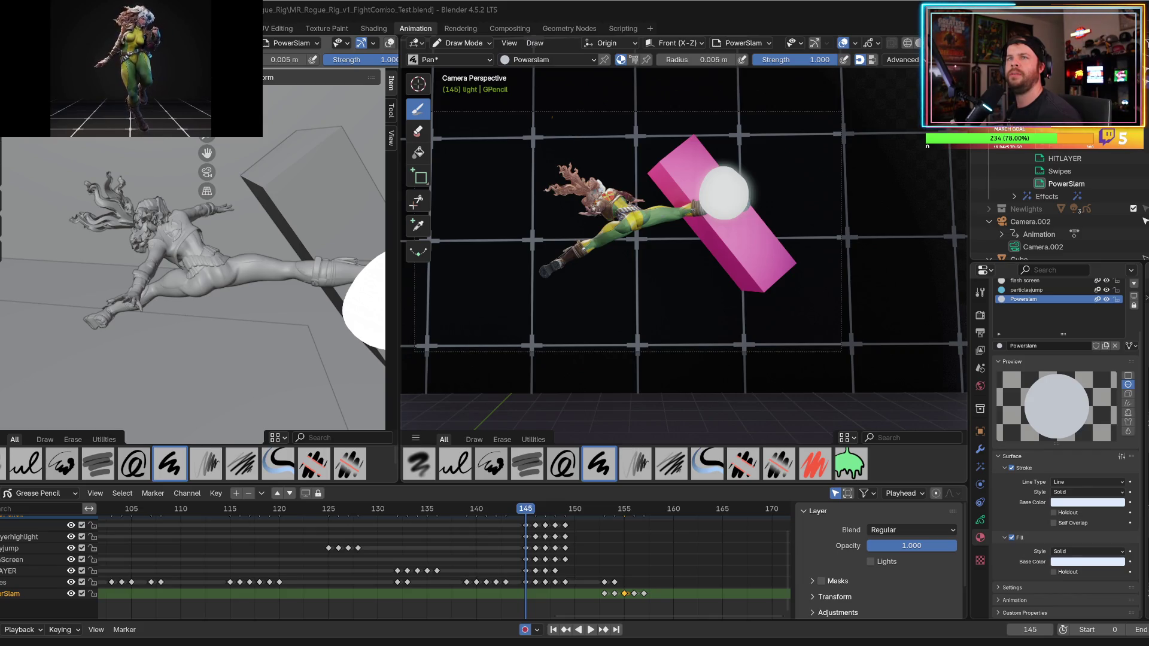
key("alt+Tab")
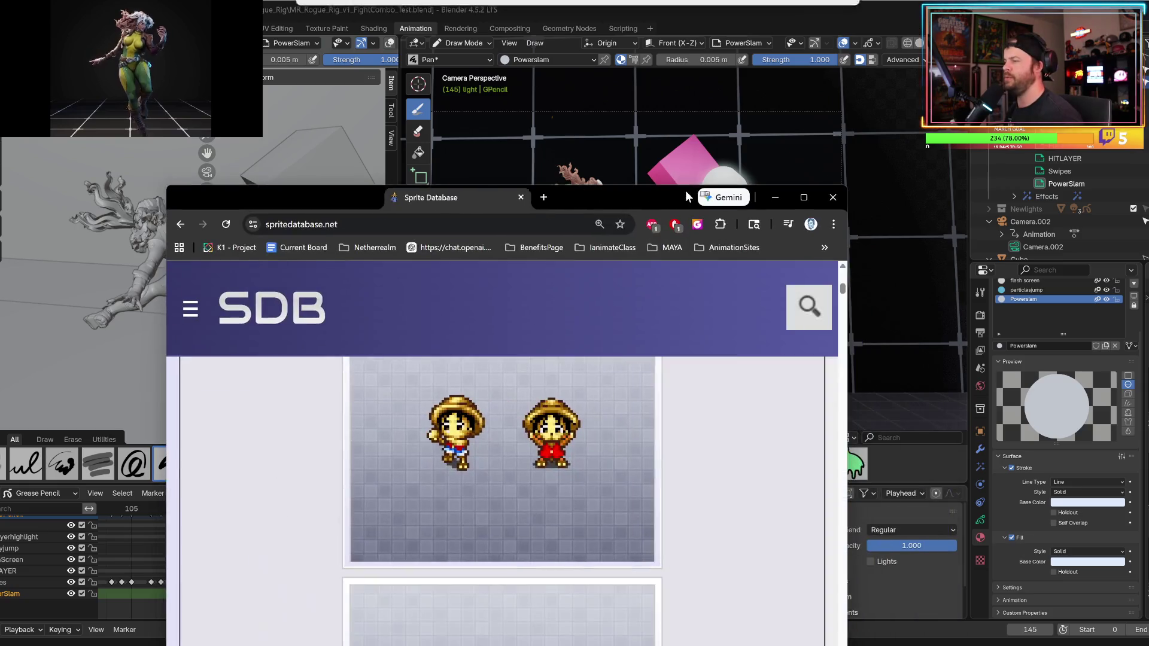
- Search the sprite site for "wolverine"
scroll(597, 279, "up", 3)
scroll(596, 279, "up", 10)
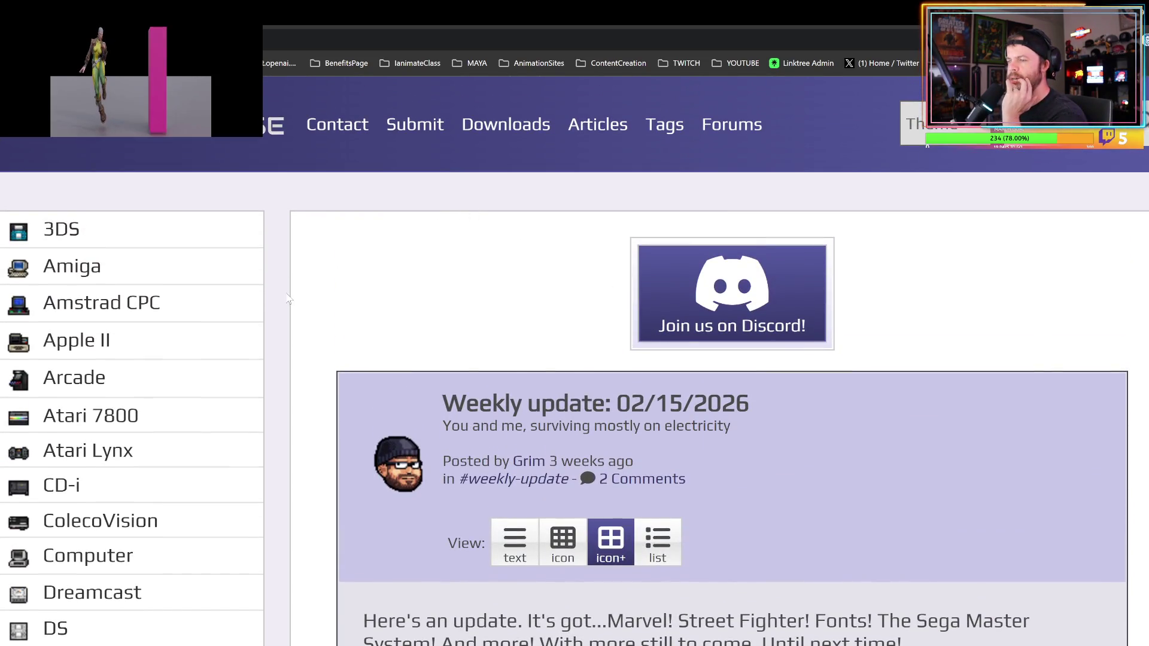
left_click(1042, 137)
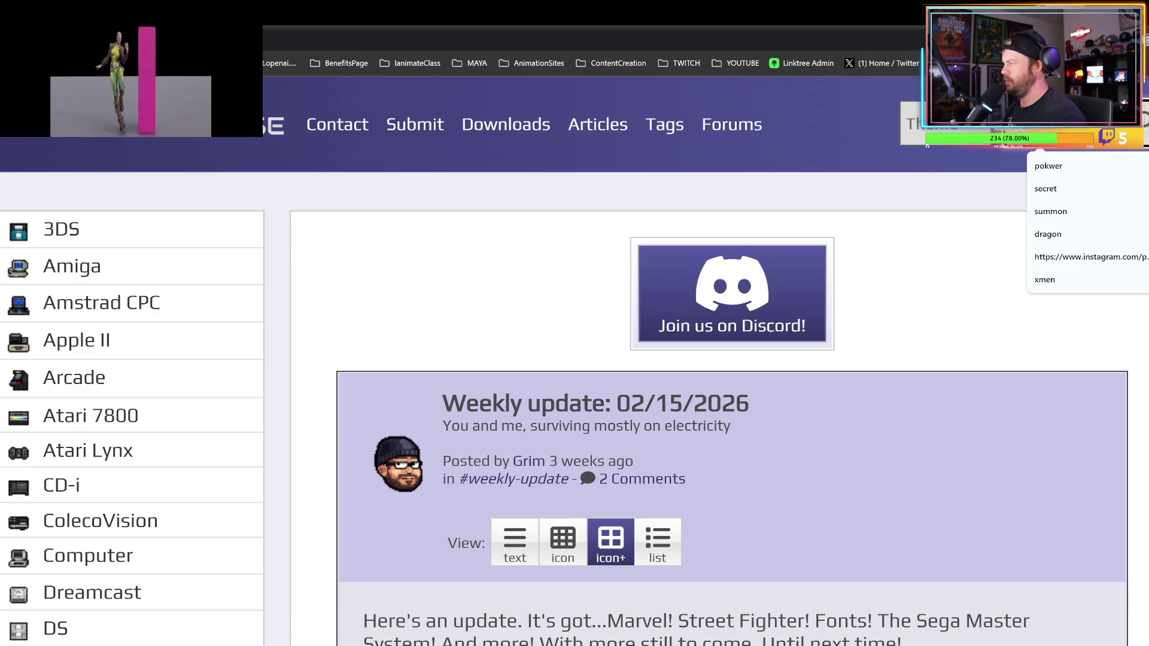
type("wolverine")
key("Return")
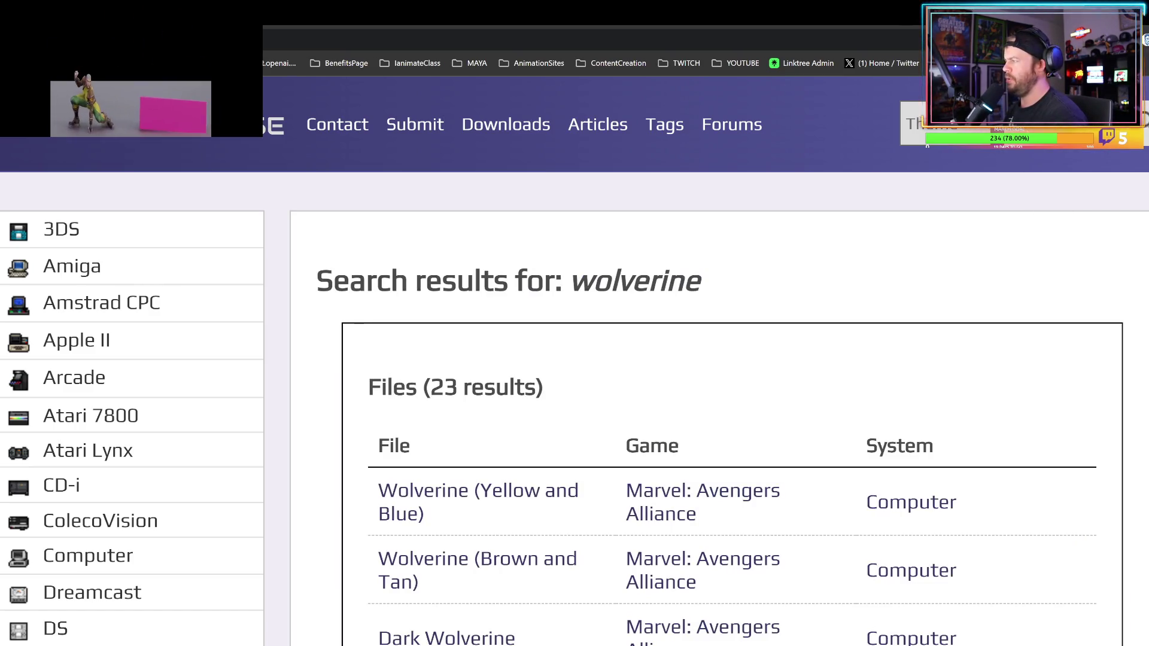
- Preview the Dark Wolverine, X-Men 2: Clone Wars and War of the Gems Wolverine sheets
scroll(898, 342, "down", 4)
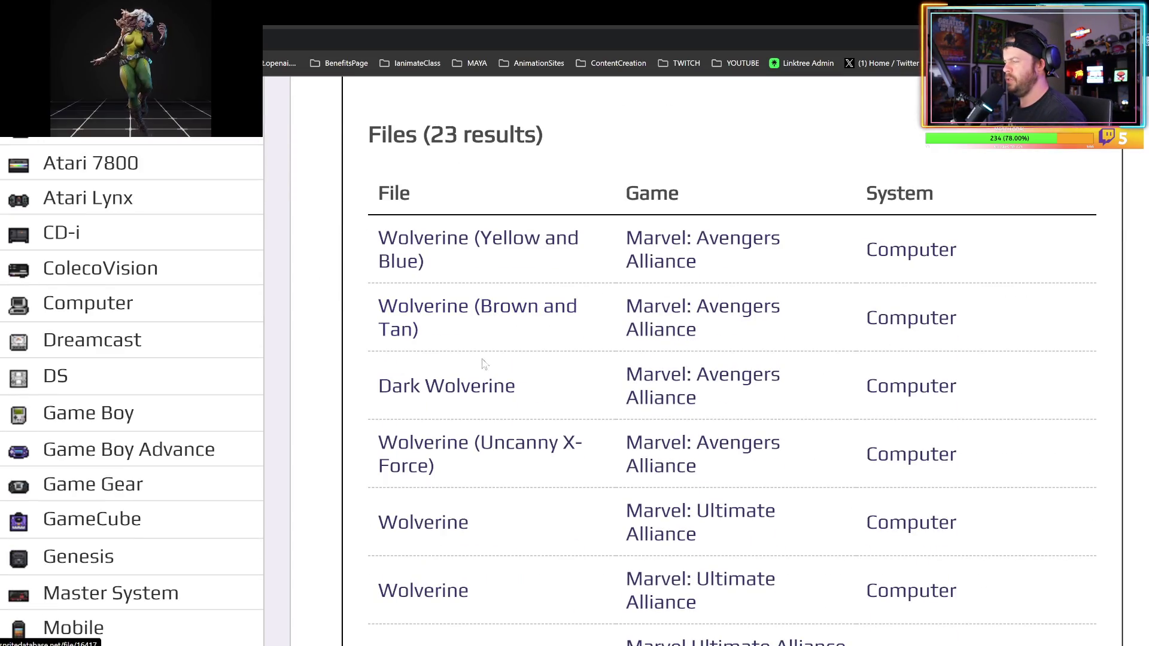
left_click(456, 397)
scroll(589, 372, "down", 7)
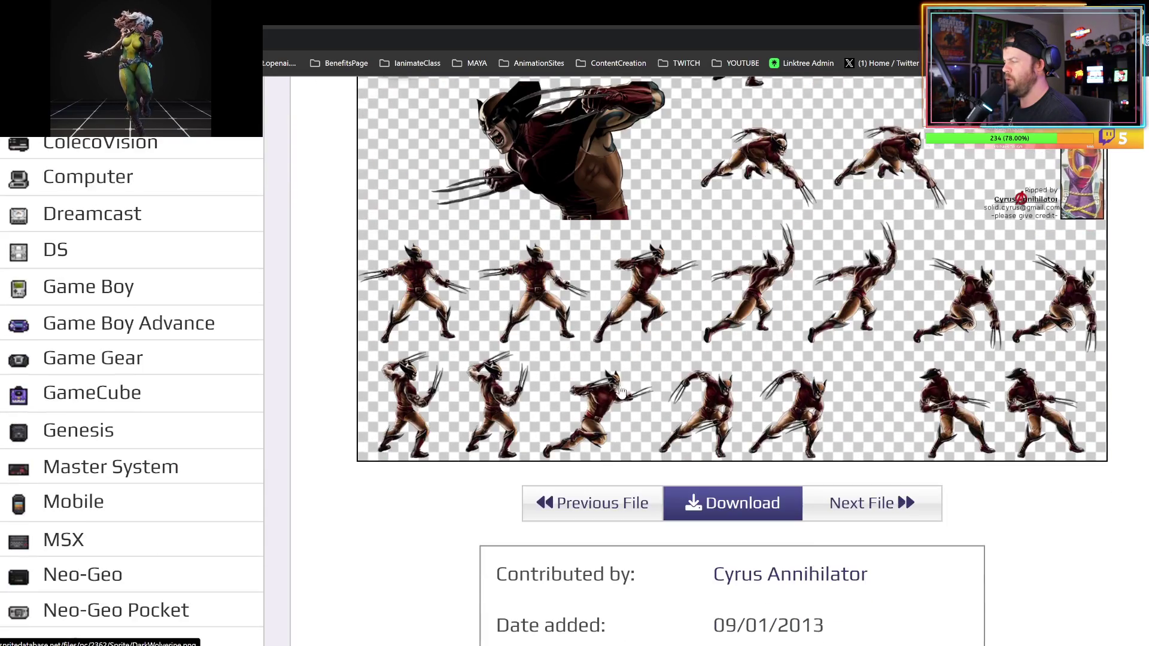
key("alt+Left")
scroll(539, 374, "down", 9)
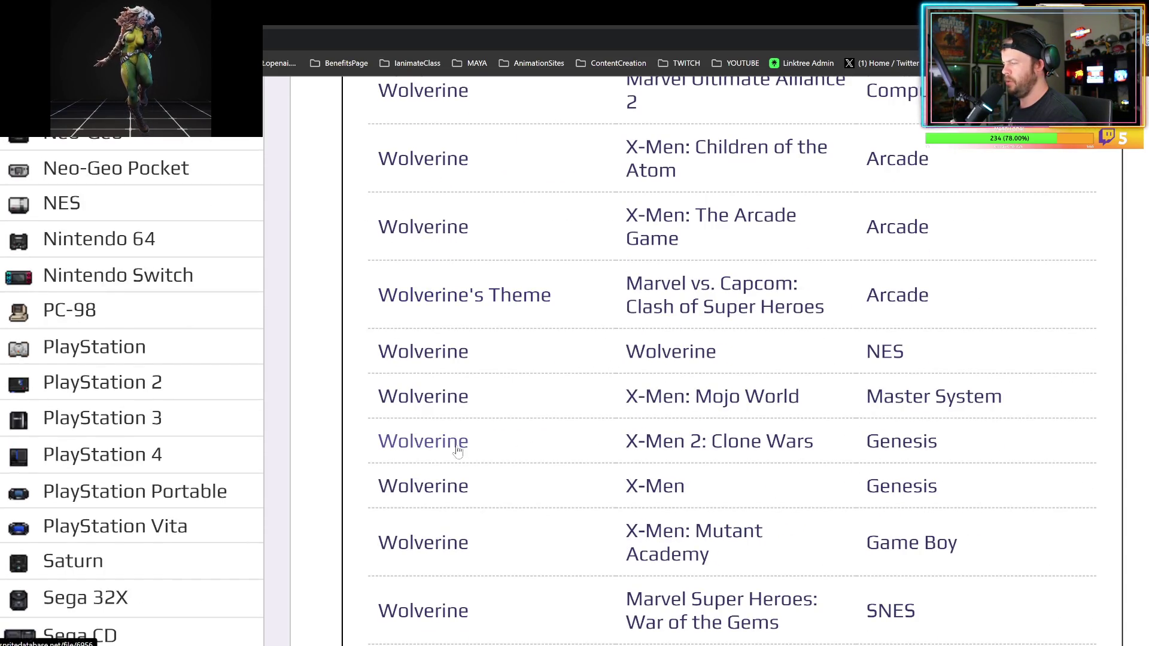
left_click(458, 446)
key("alt+Left")
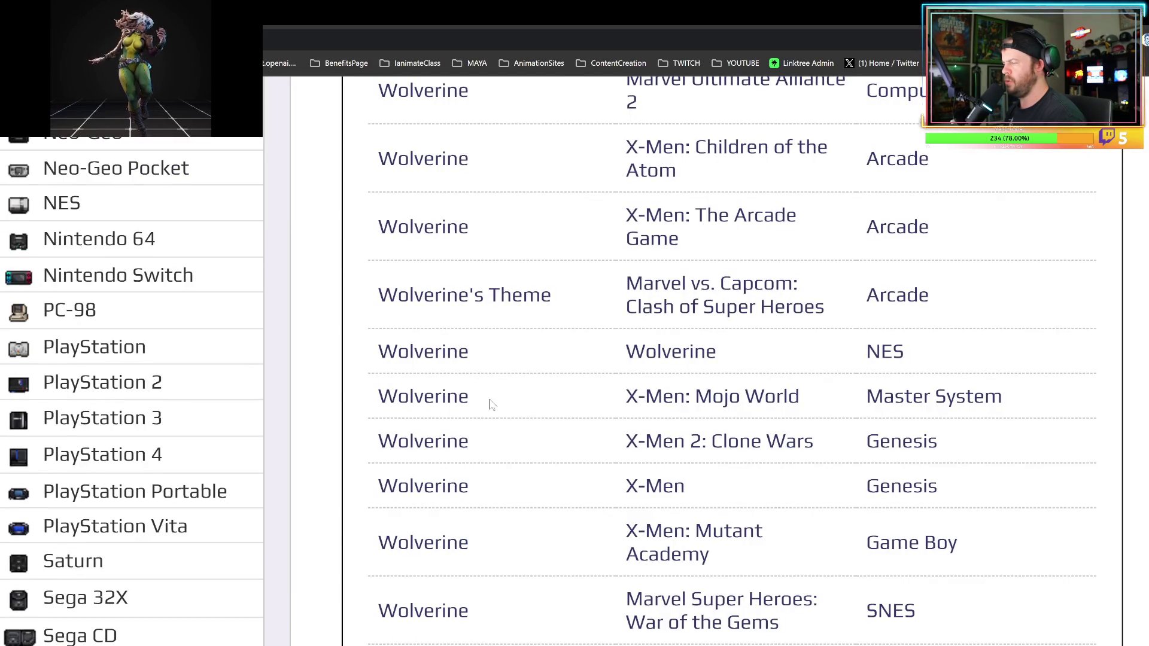
scroll(490, 404, "down", 3)
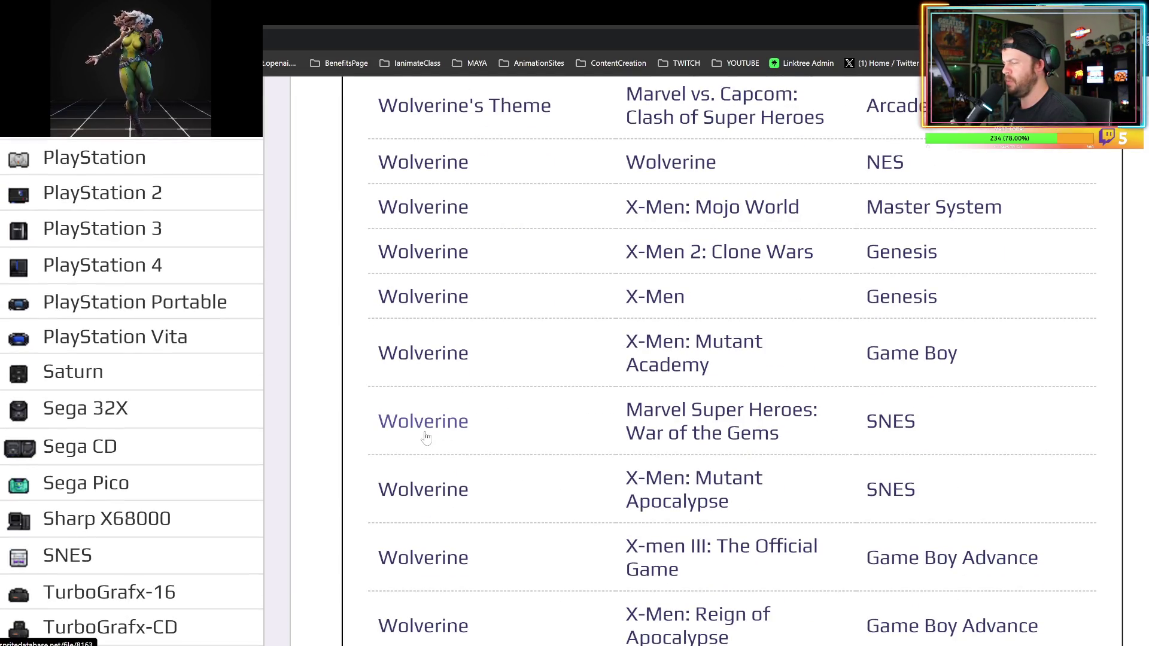
left_click(424, 428)
key("alt+Left")
- Browse further down the results and check the Wolverine (Yellow and Blue) sprite page
scroll(479, 437, "down", 4)
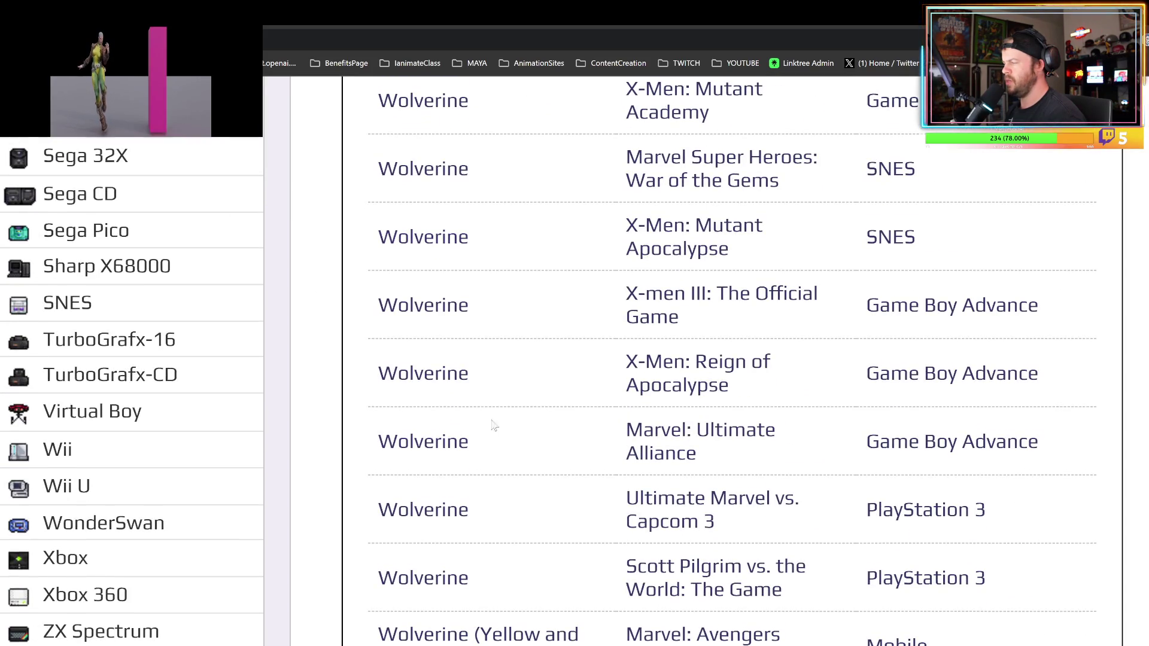
scroll(490, 422, "down", 3)
scroll(530, 443, "up", 11)
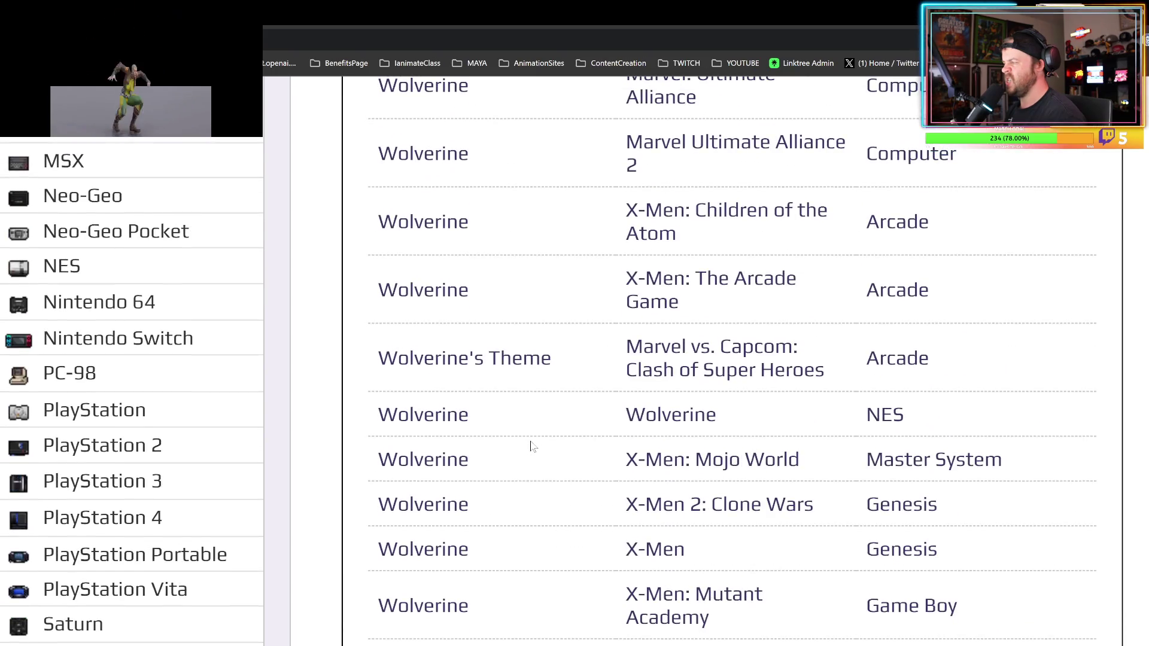
scroll(532, 446, "up", 2)
scroll(516, 359, "up", 3)
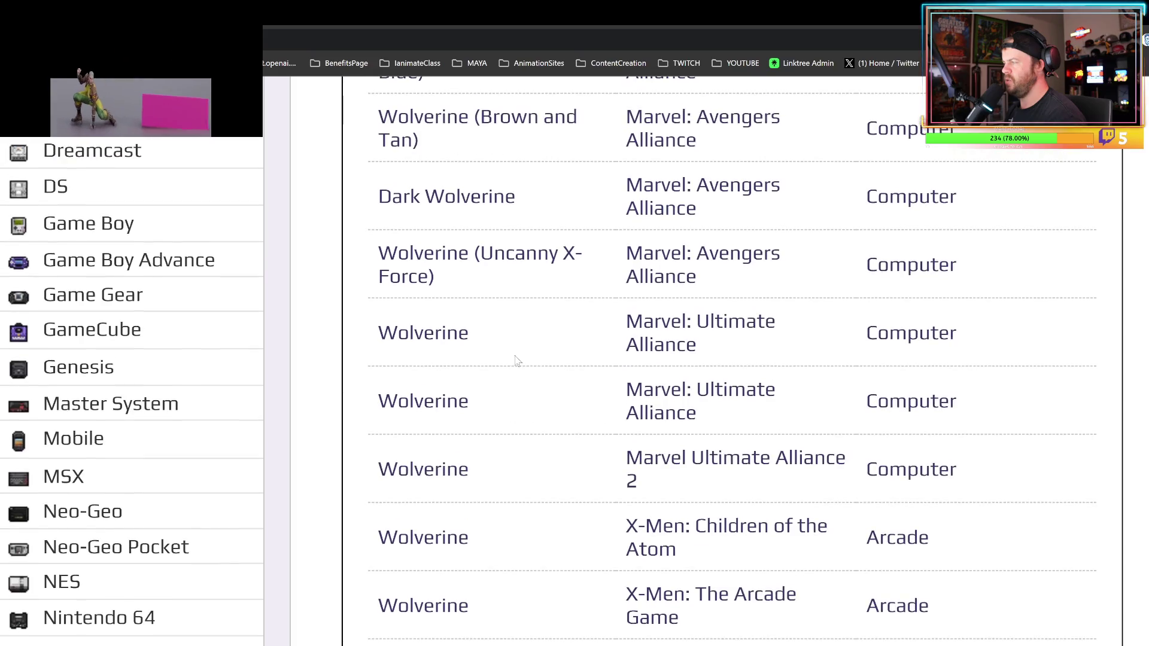
scroll(516, 360, "up", 2)
scroll(517, 359, "down", 7)
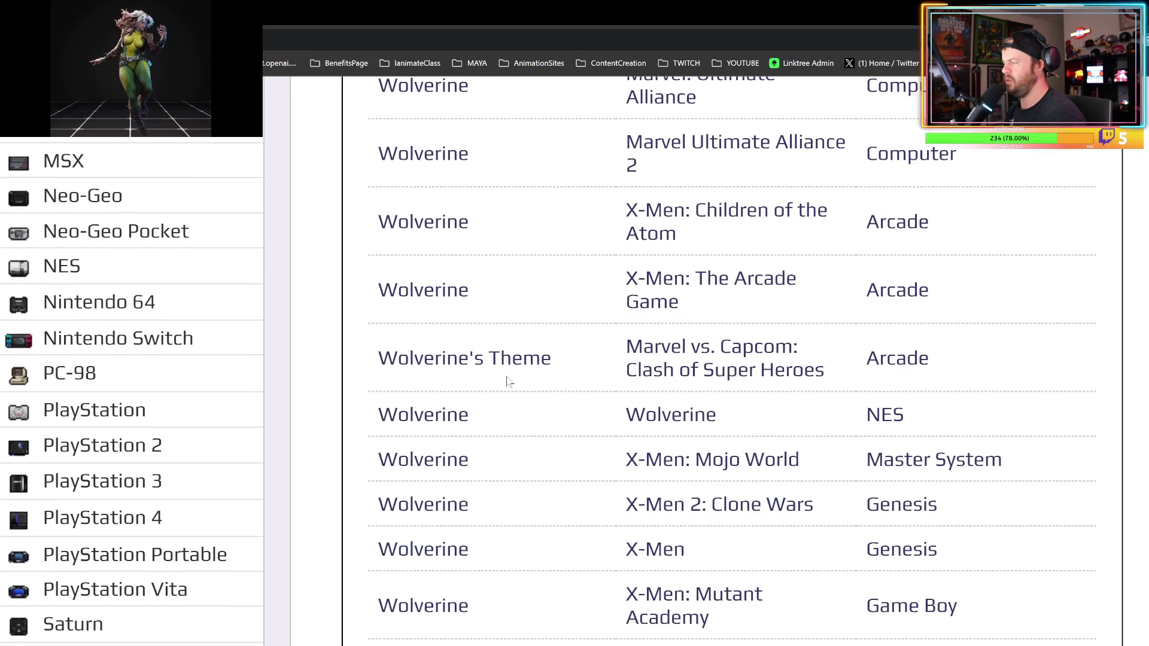
scroll(493, 359, "down", 3)
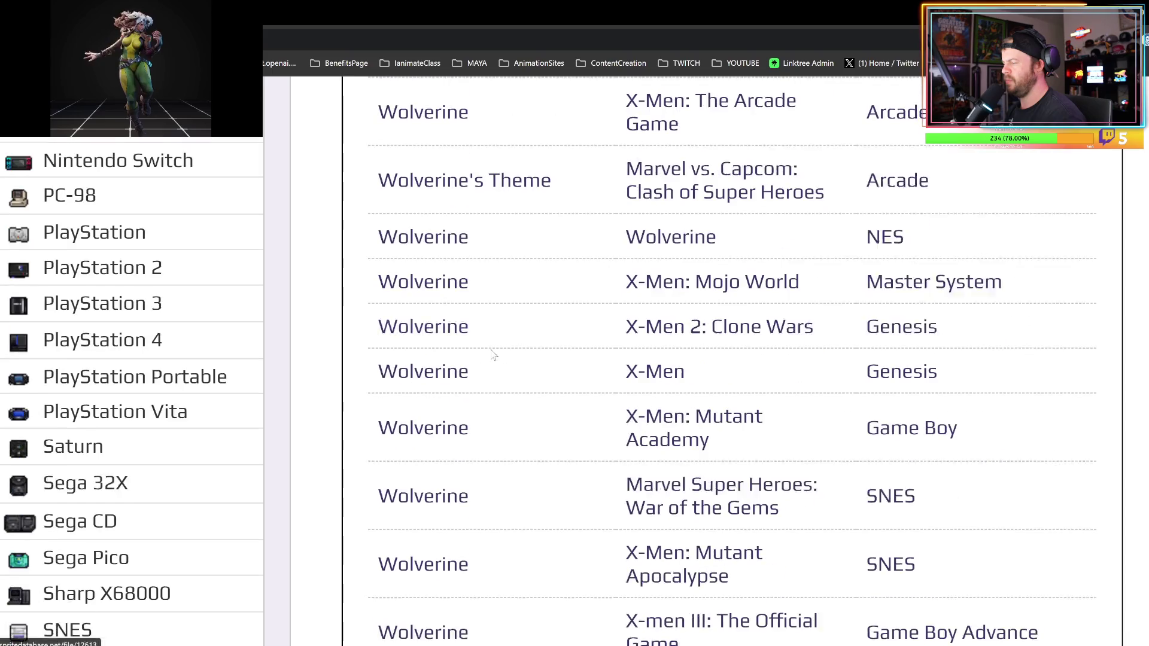
scroll(446, 419, "down", 3)
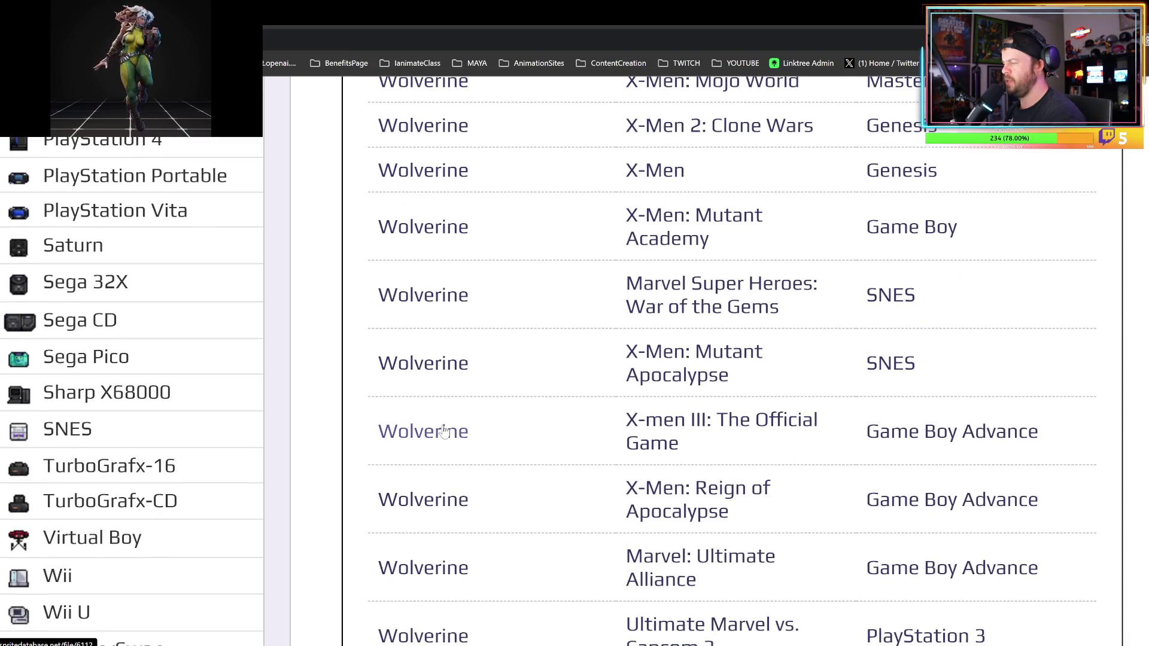
scroll(434, 473, "down", 3)
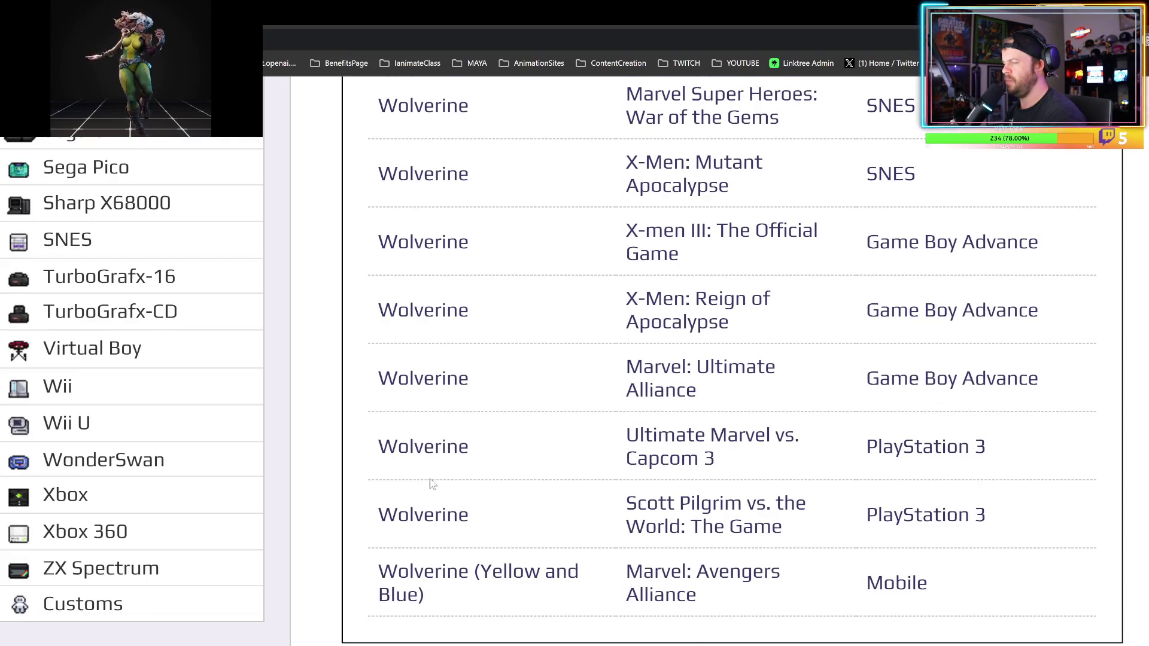
left_click(470, 576)
scroll(478, 518, "down", 4)
key("alt+Left")
scroll(479, 521, "up", 20)
- Search Sprite Database for 'alex' and scroll through the results
type("alex")
key("Return")
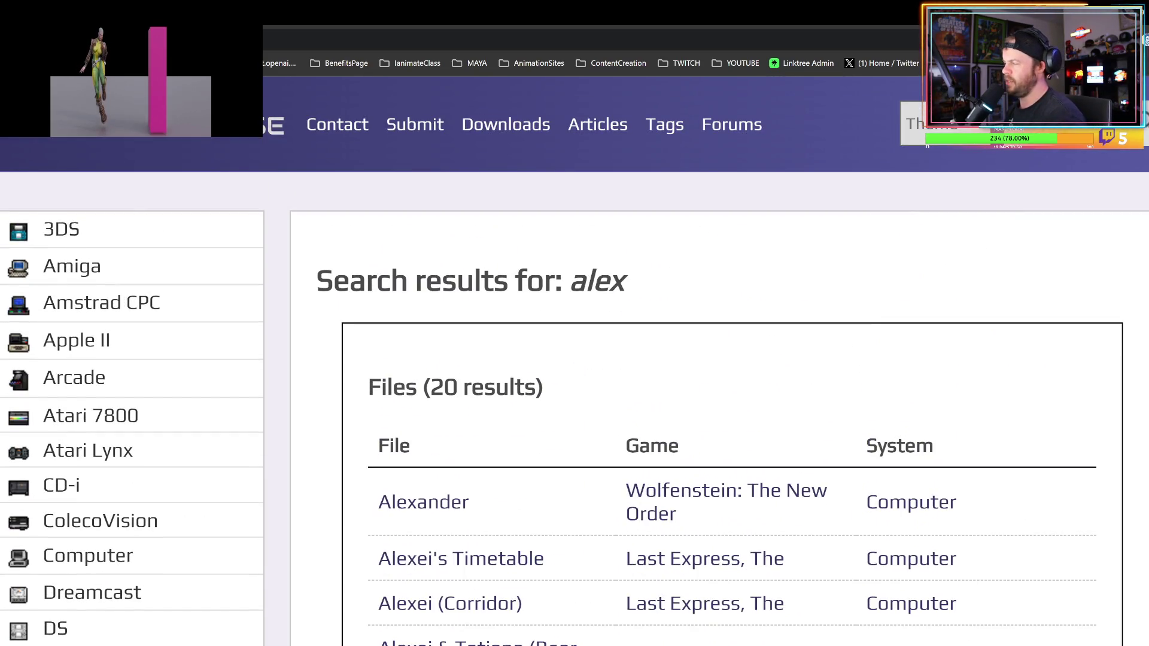
scroll(822, 316, "down", 5)
scroll(496, 219, "down", 15)
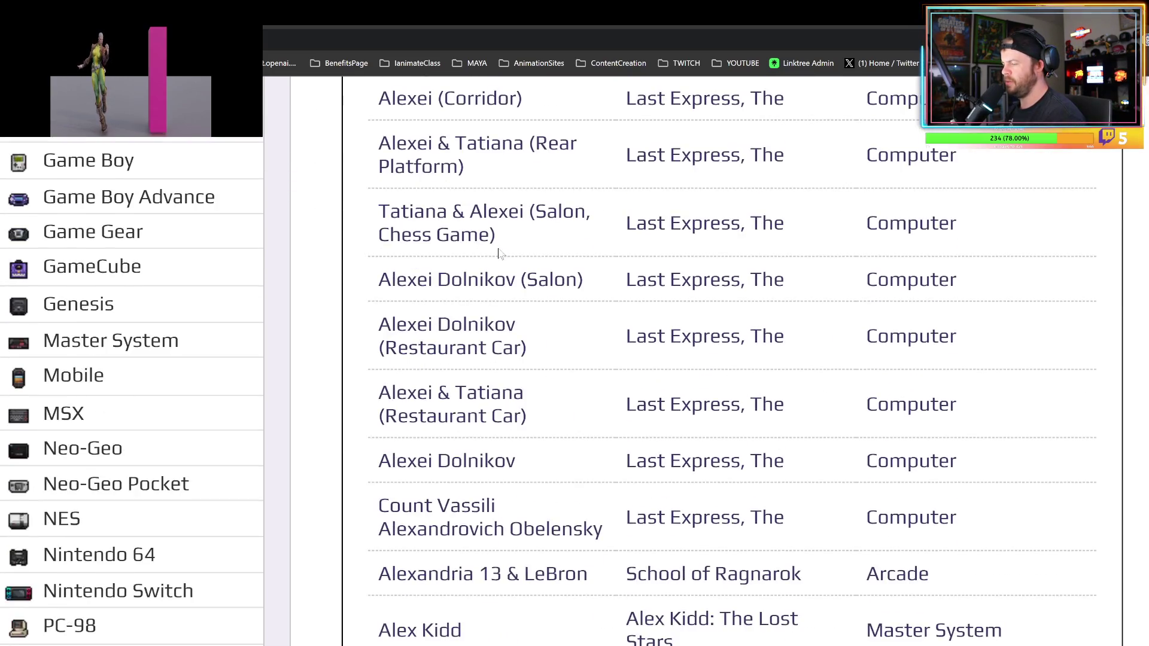
scroll(551, 304, "up", 13)
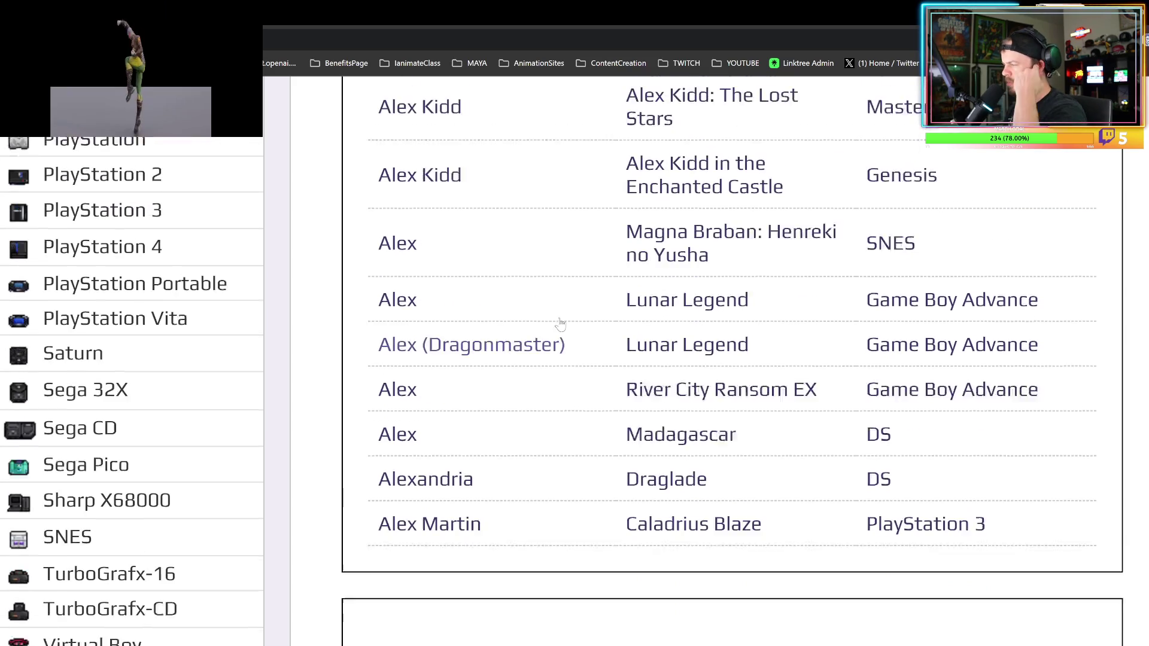
scroll(705, 362, "up", 5)
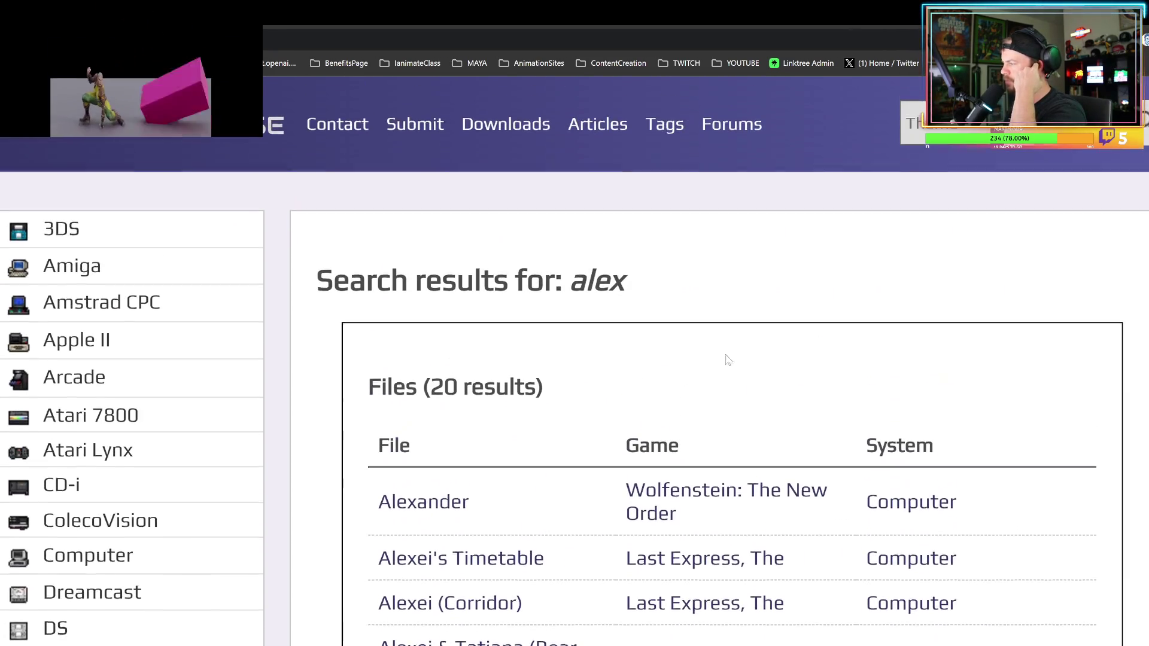
- Try 'xmen', then search 'x-men' and open SNES X-Men vs. Street Fighter from the 12 games
left_click(1018, 124)
left_click(1045, 280)
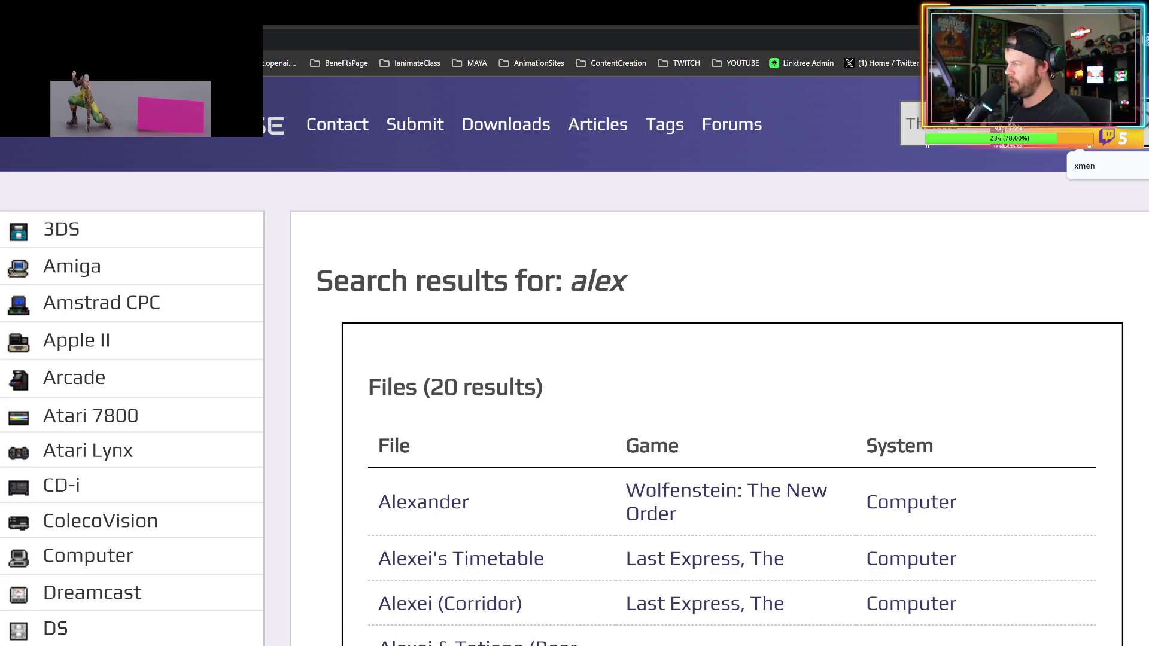
key("Return")
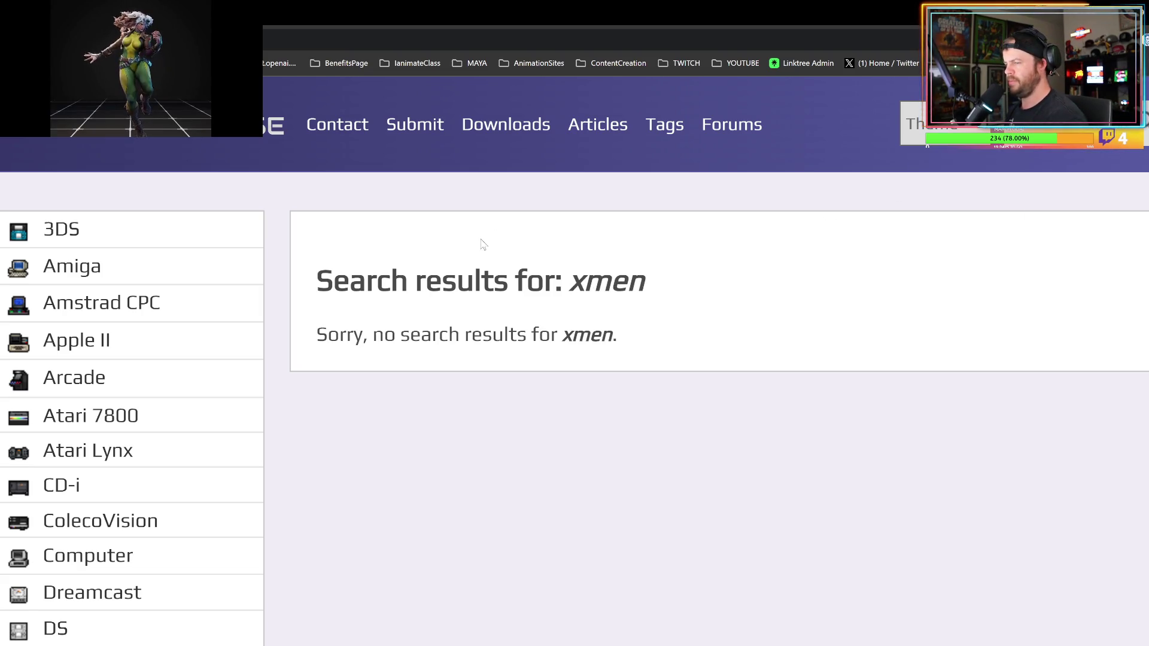
key("alt+Left")
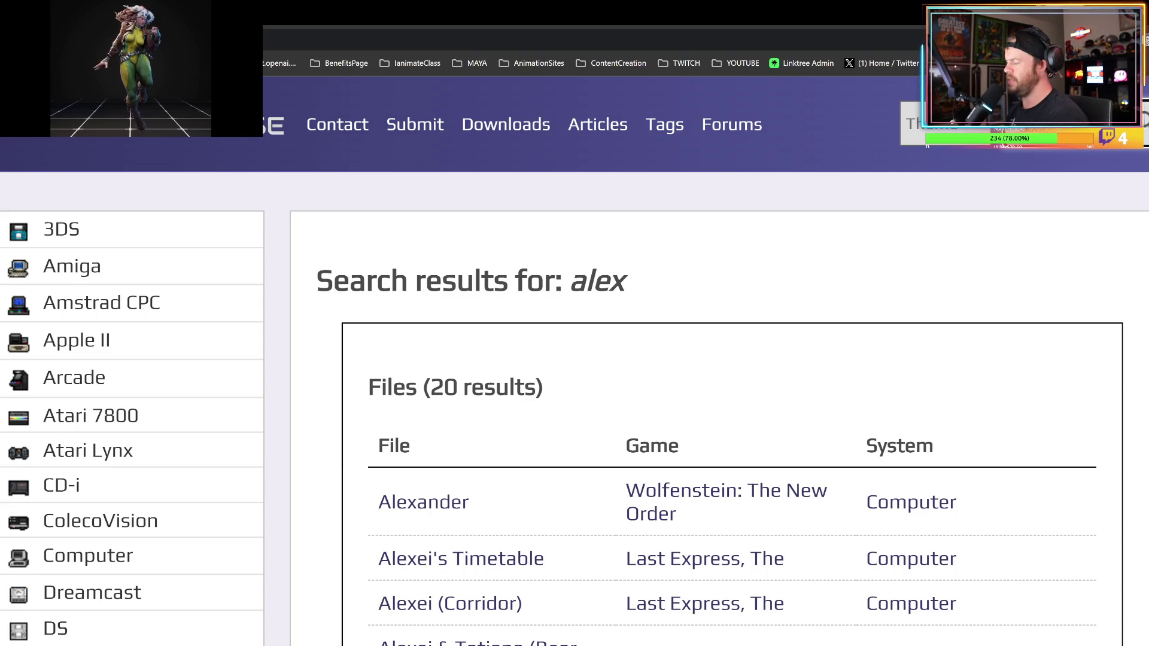
key("Return")
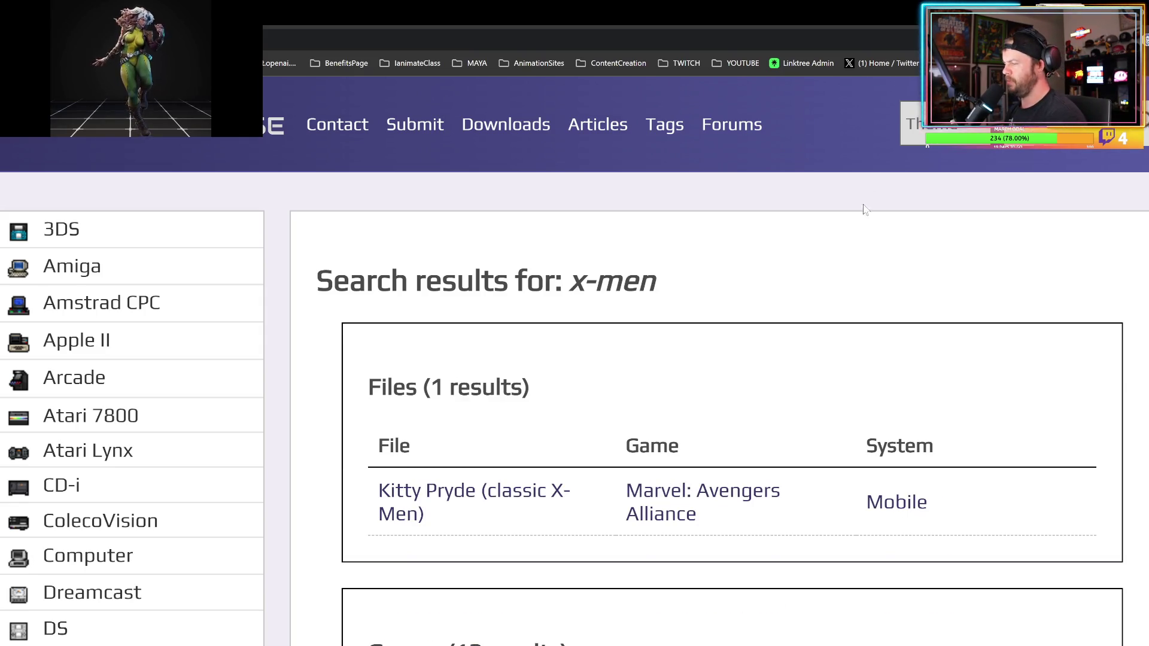
scroll(569, 383, "down", 6)
scroll(552, 380, "down", 4)
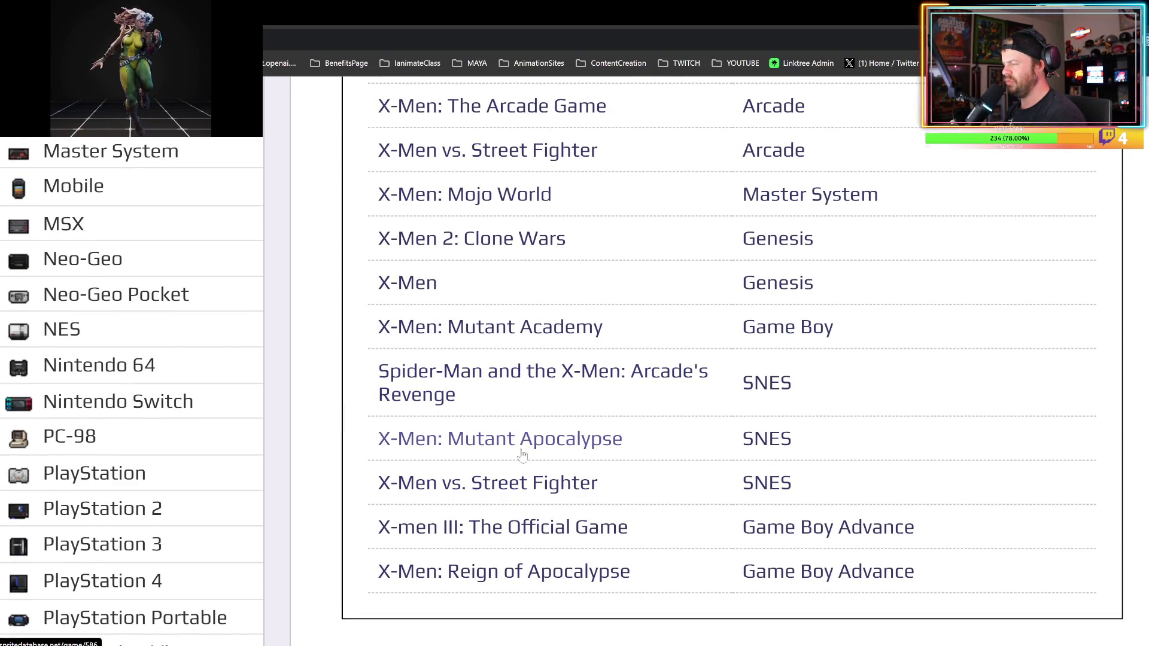
left_click(505, 482)
- Look at the game's Effects sprite sheet, then return to the sheet tiles
scroll(597, 460, "down", 4)
scroll(604, 452, "down", 14)
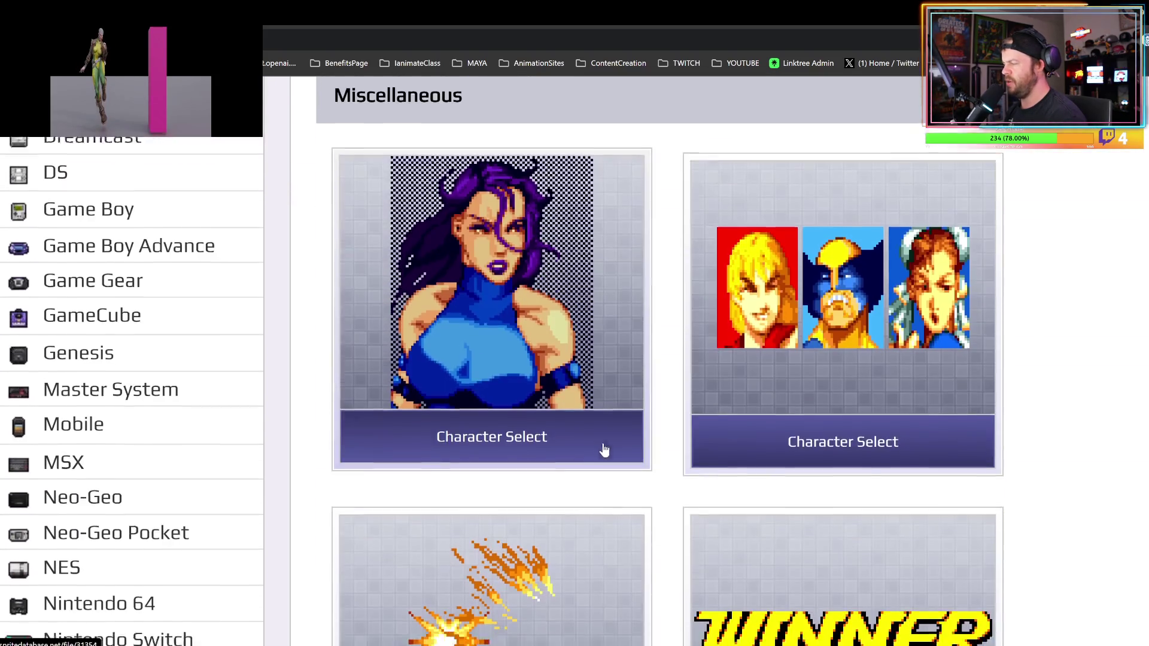
scroll(633, 425, "up", 4)
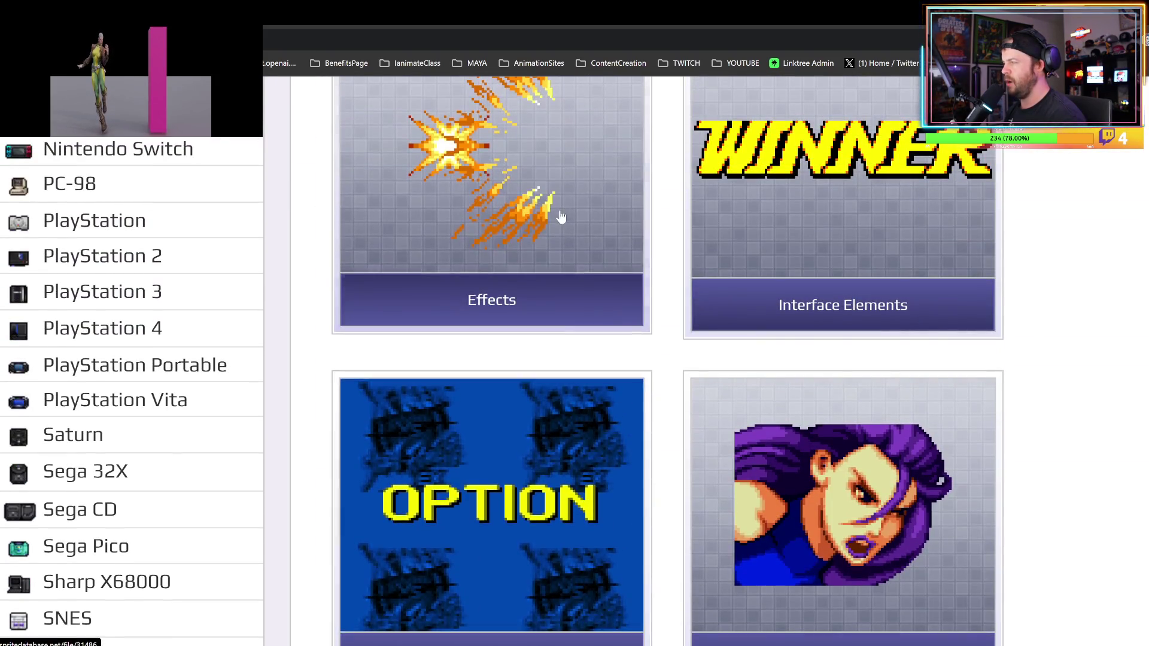
left_click(559, 215)
scroll(712, 387, "down", 3)
key("alt+Left")
- Browse the sprite sheet tiles and switch them to a plain text list
scroll(630, 319, "down", 8)
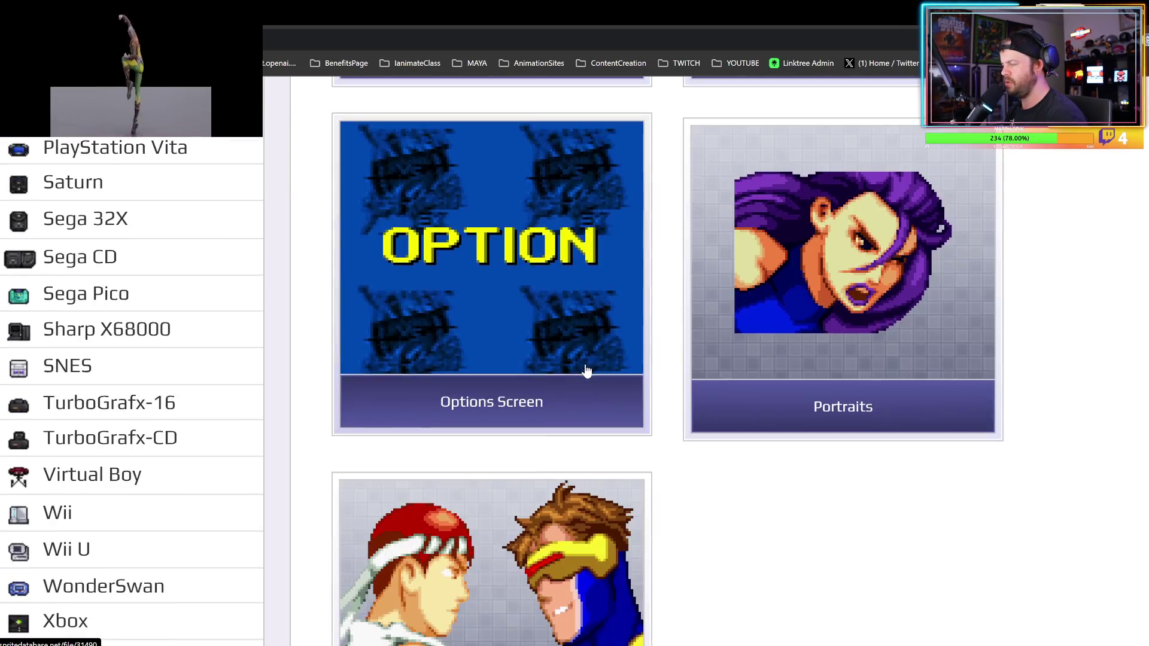
scroll(605, 377, "up", 6)
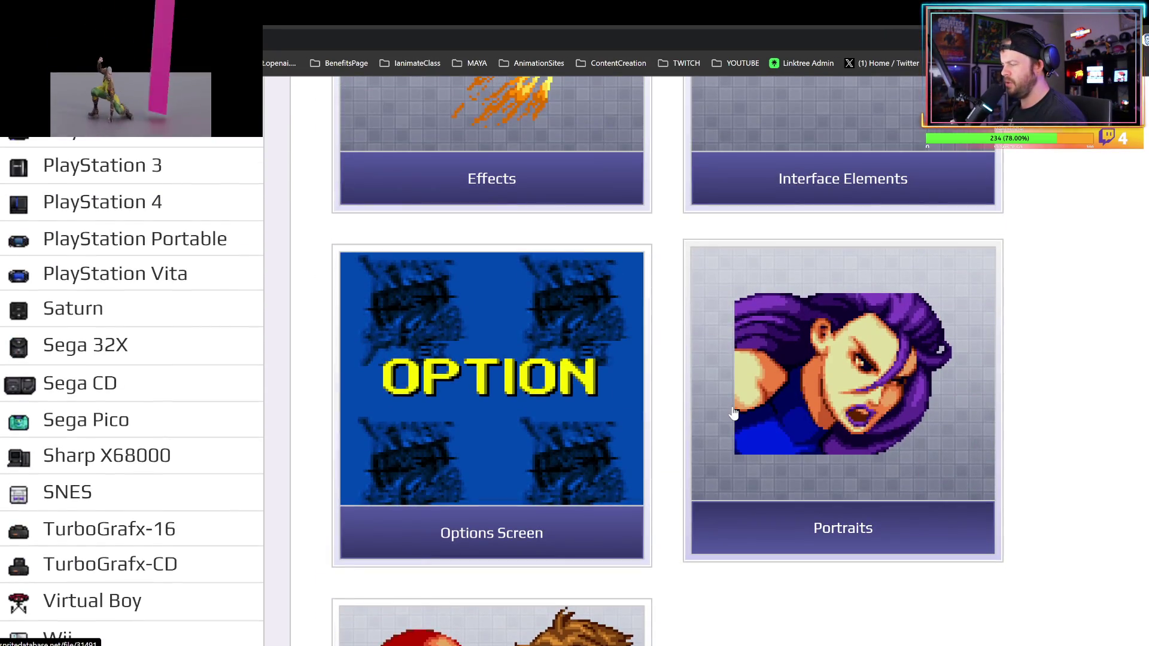
scroll(748, 413, "up", 12)
scroll(774, 413, "up", 5)
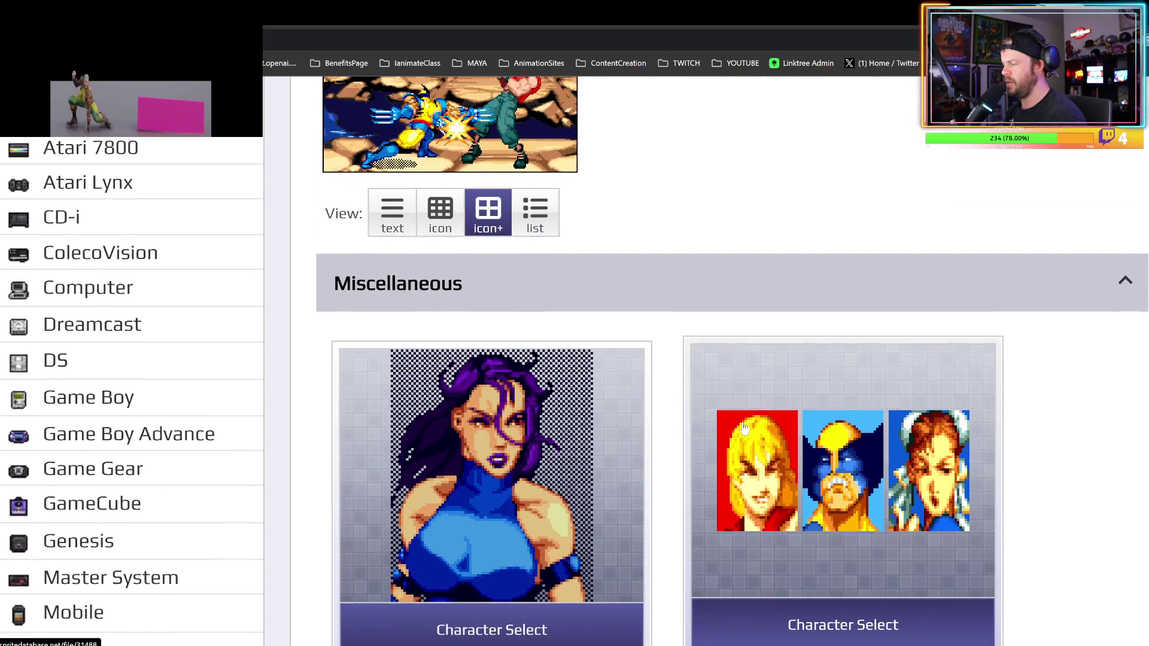
scroll(620, 403, "down", 19)
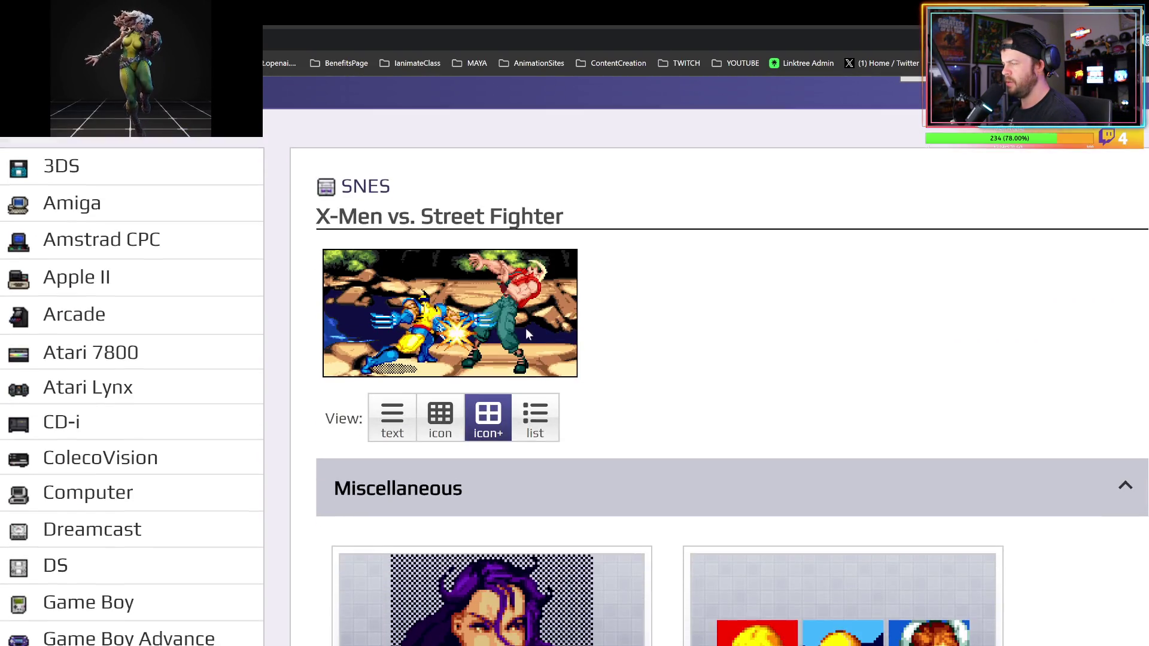
scroll(609, 385, "down", 20)
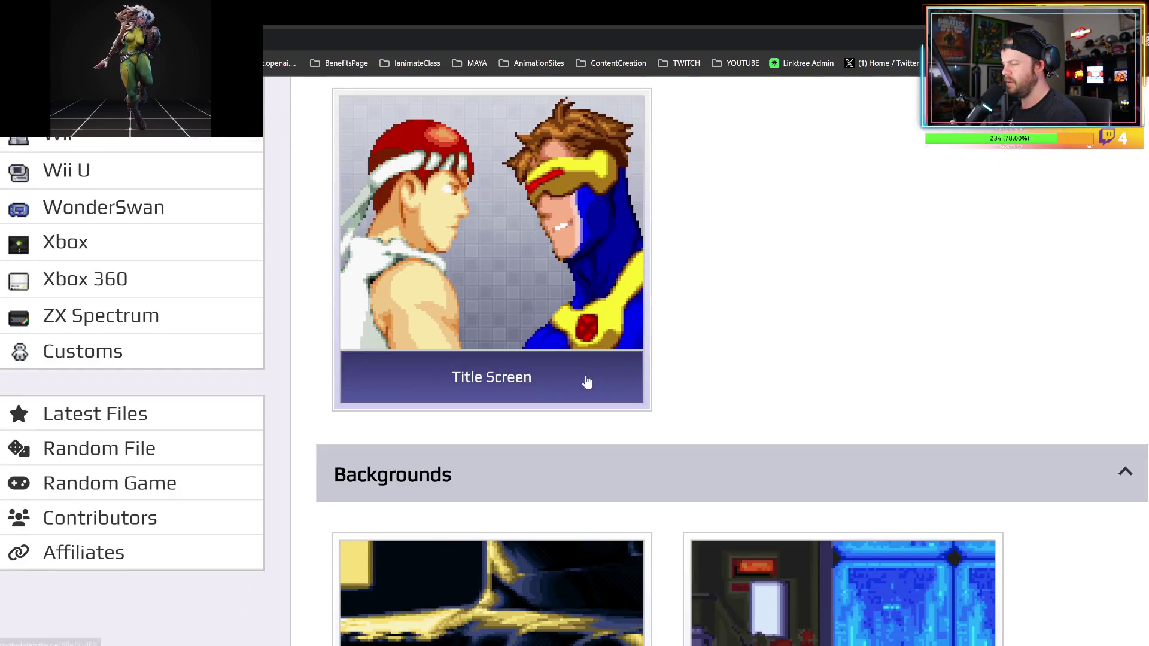
scroll(618, 413, "up", 20)
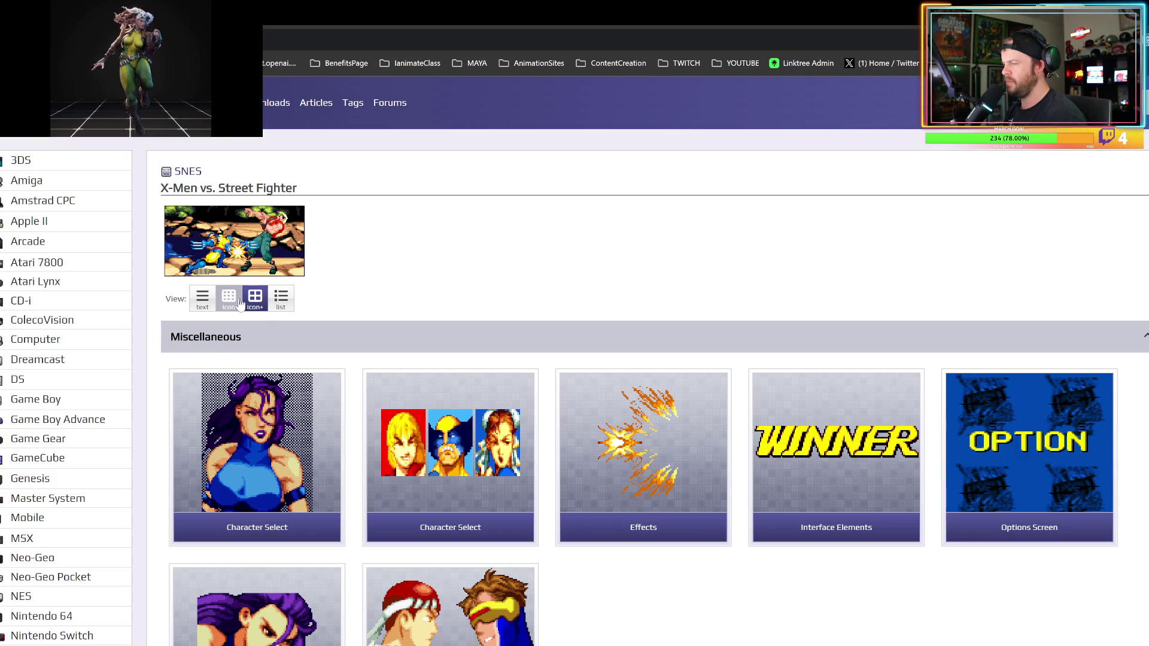
left_click(213, 304)
- Open the SNES X-Men vs. Street Fighter game page from the list
scroll(329, 319, "down", 3)
scroll(311, 383, "down", 10)
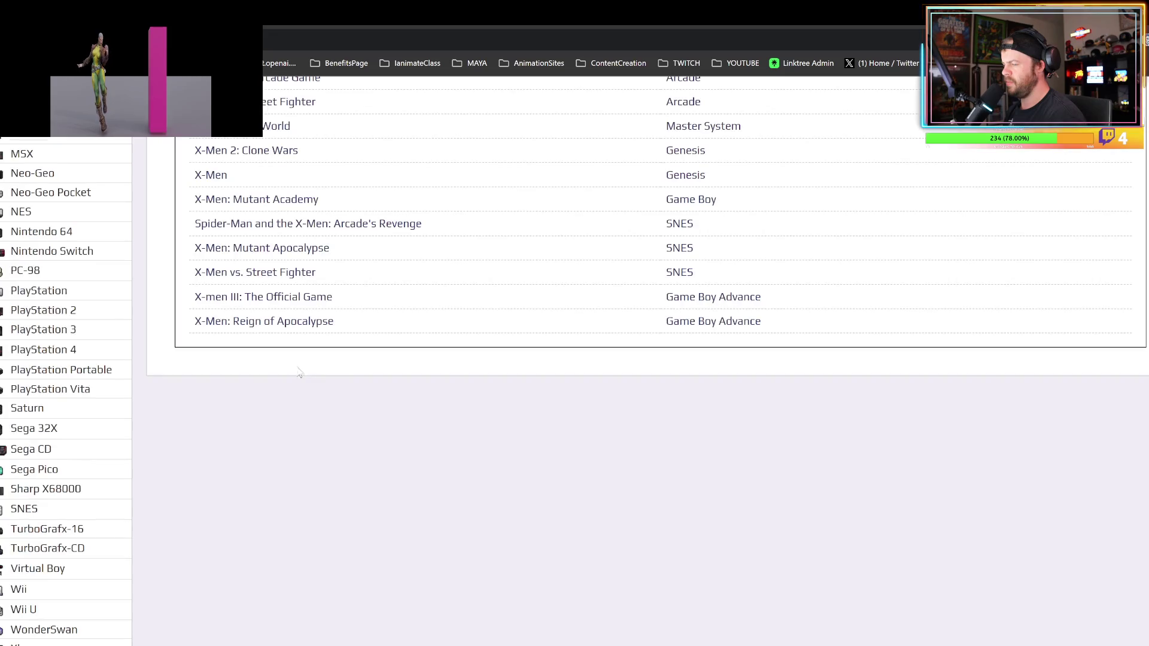
scroll(862, 138, "up", 6)
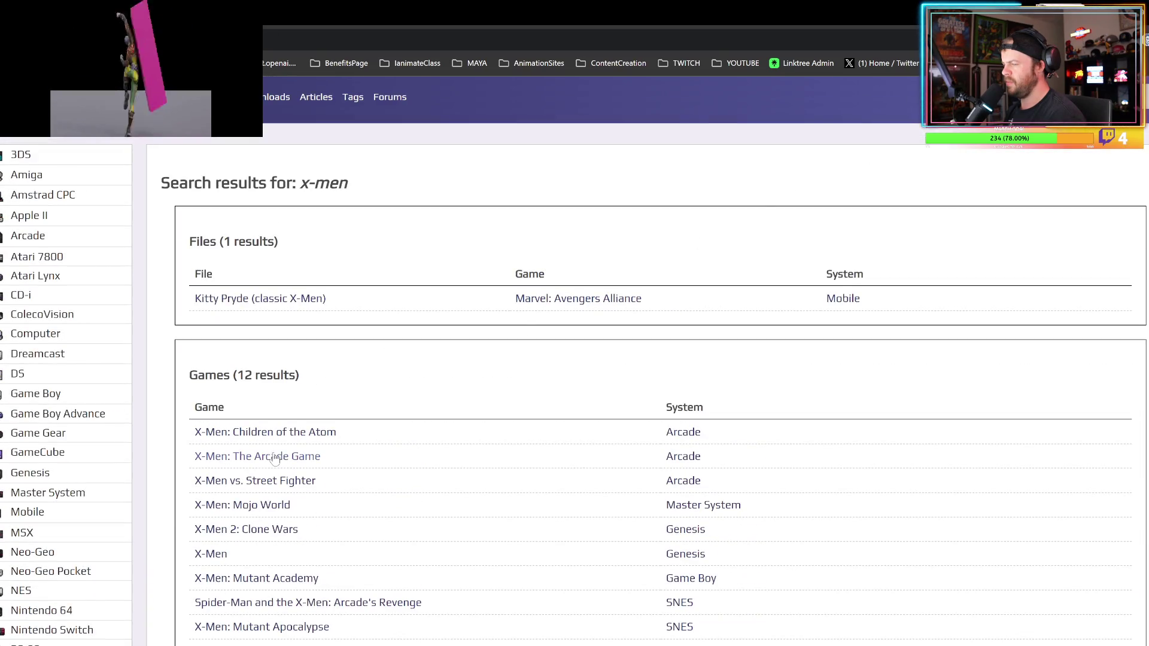
scroll(282, 466, "down", 3)
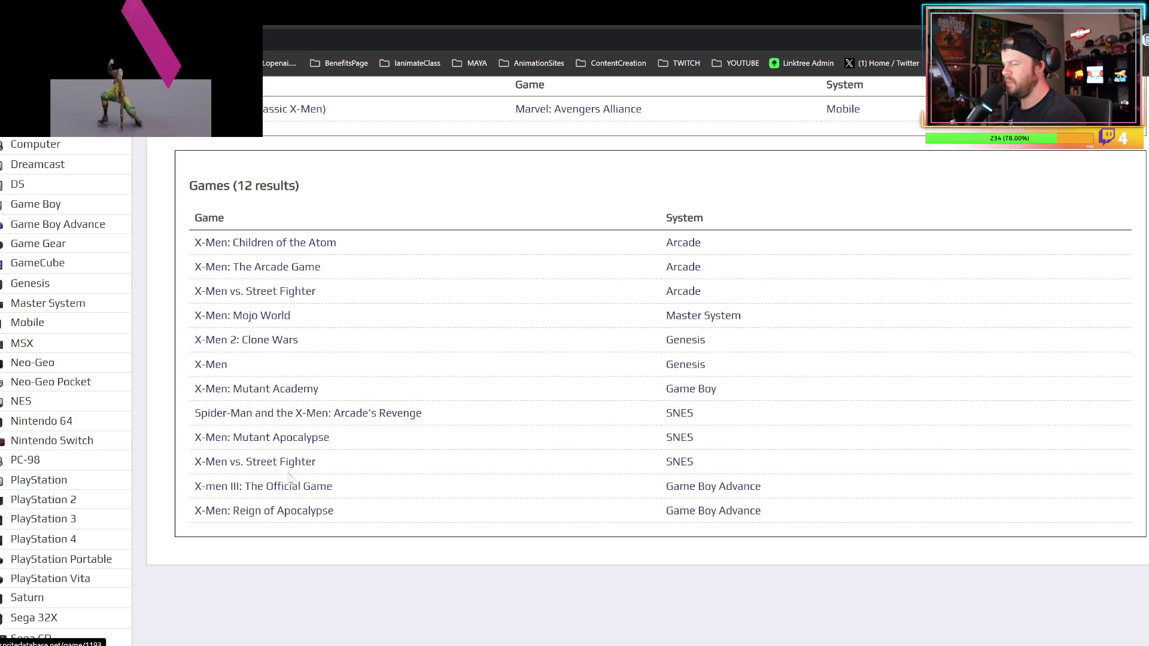
left_click(273, 462)
- View the Code Red background's file page, then return to the game page
scroll(335, 449, "down", 4)
scroll(235, 322, "up", 2)
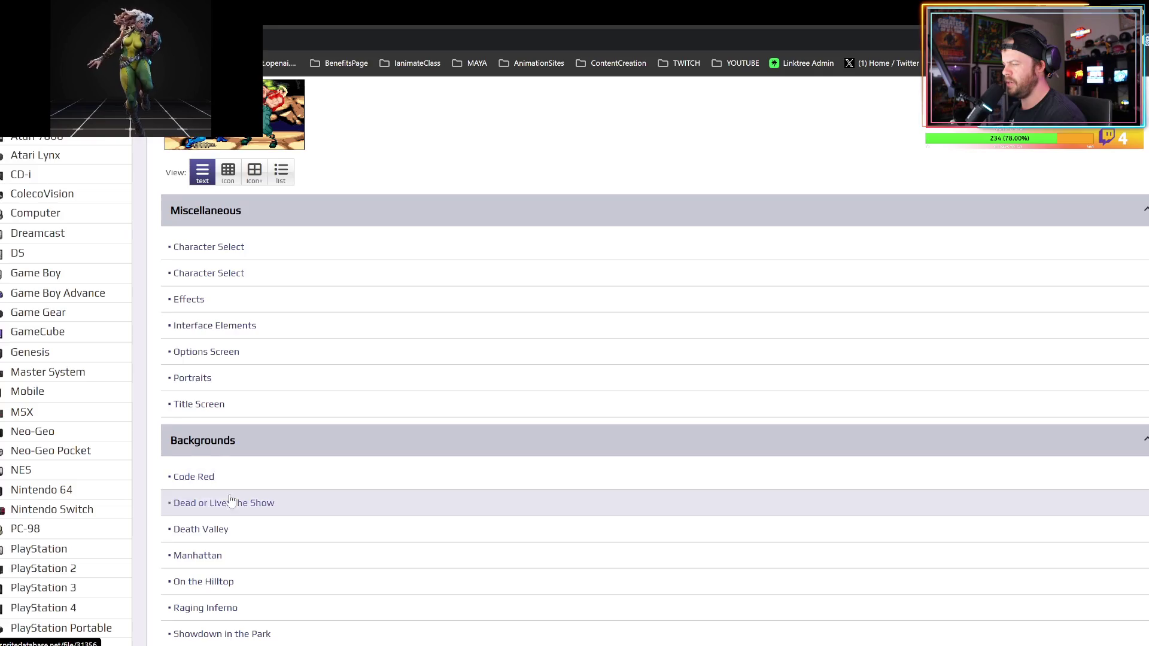
scroll(223, 502, "down", 1)
left_click(205, 419)
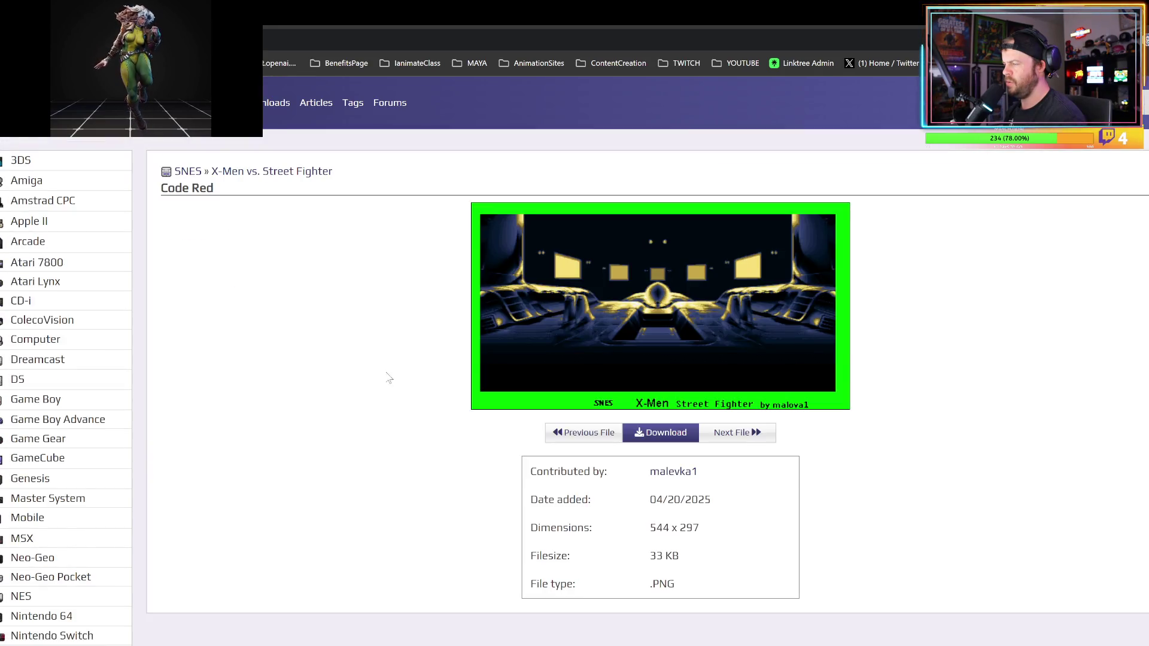
key("alt+Left")
- Search the site for 'omega red' to get its single result
scroll(966, 148, "up", 2)
scroll(966, 148, "up", 1)
left_click(1107, 102)
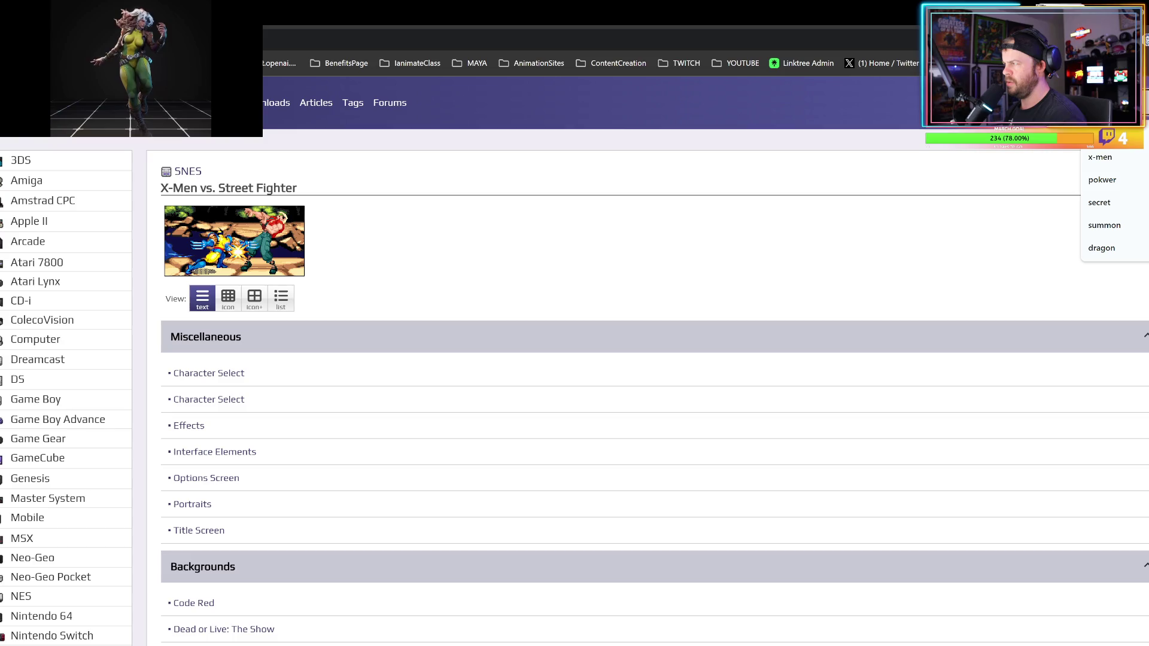
key("Escape")
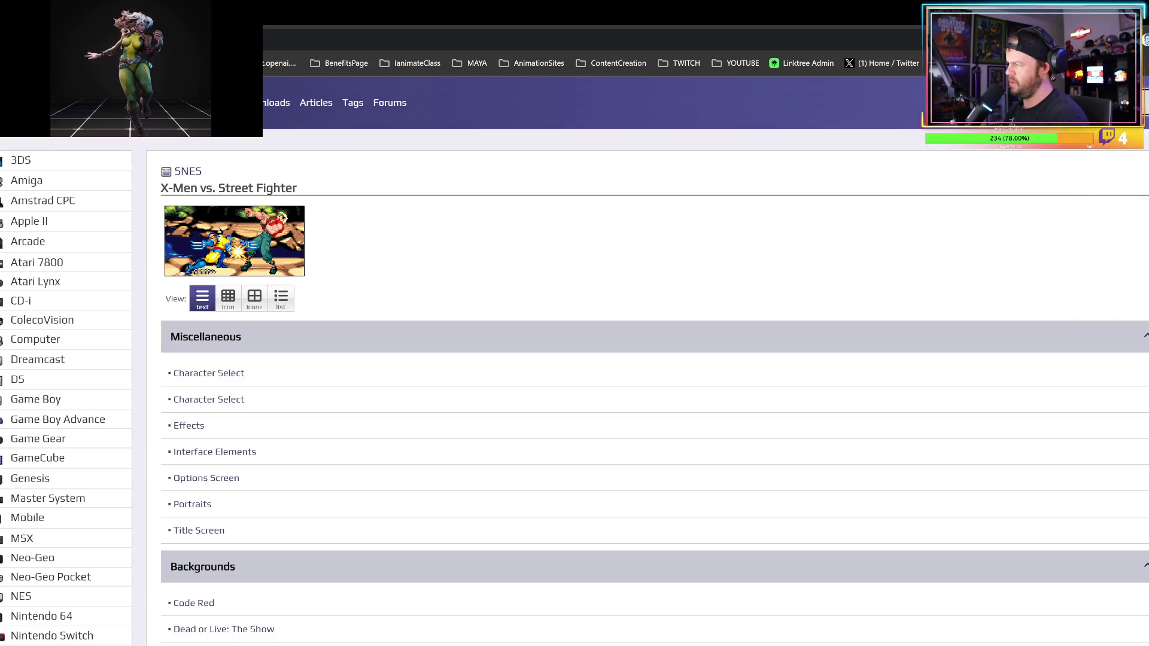
key("Return")
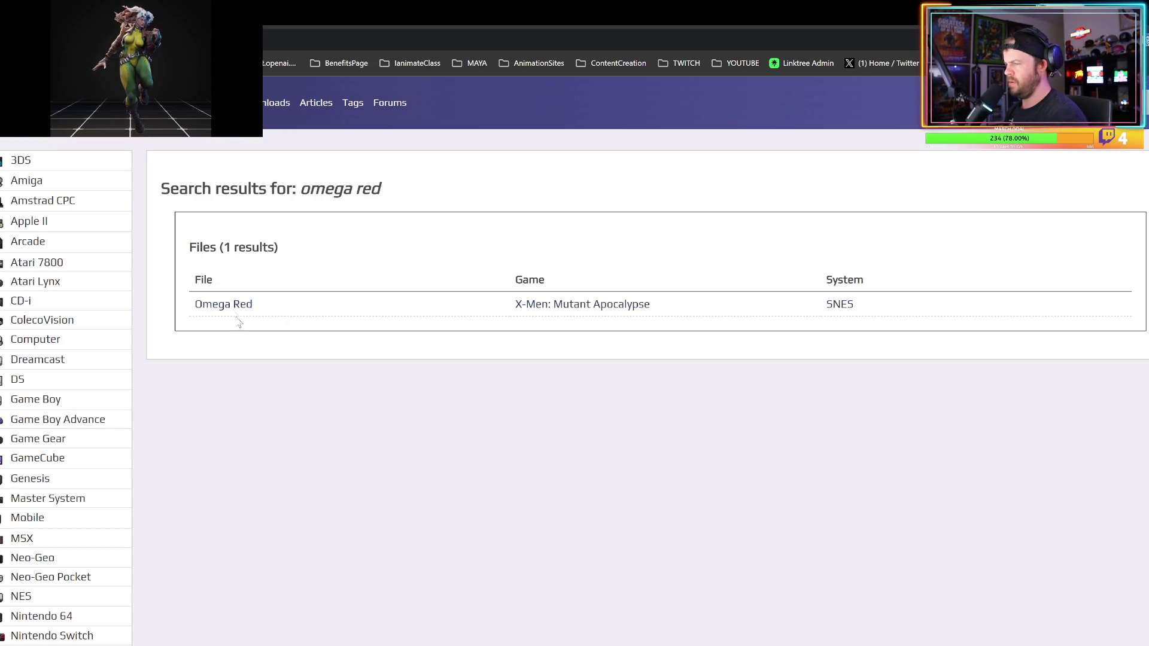
- Examine the Omega Red sprite sheet, then return to the omega red results
left_click(231, 305)
scroll(424, 398, "down", 5)
scroll(419, 392, "up", 1)
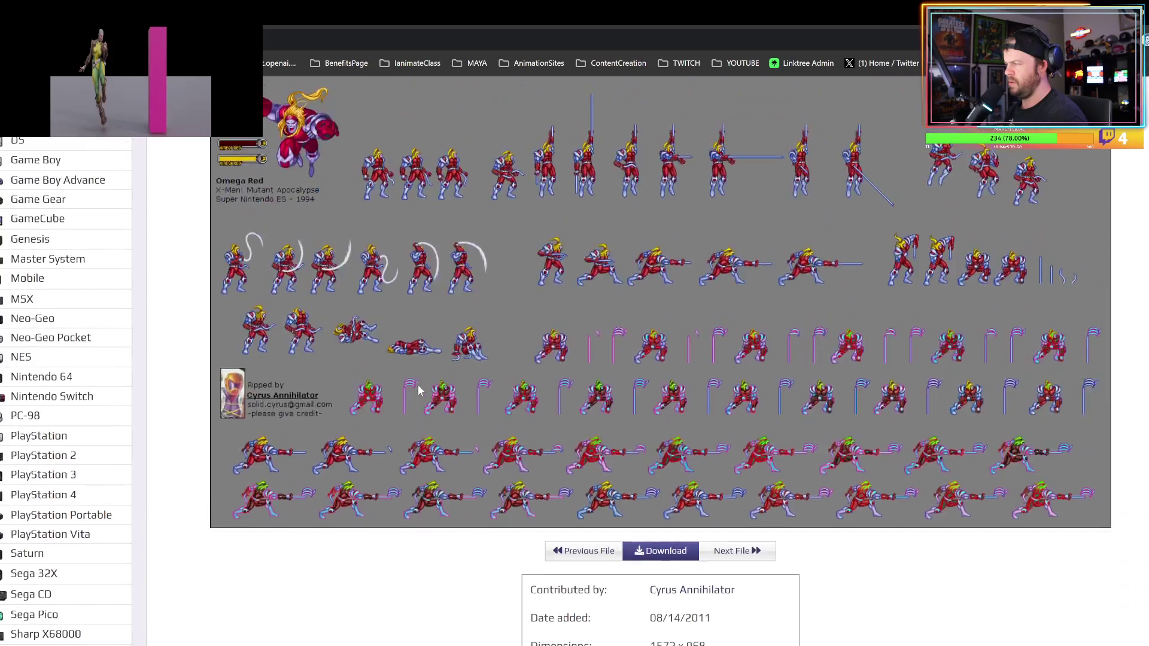
scroll(418, 390, "up", 3)
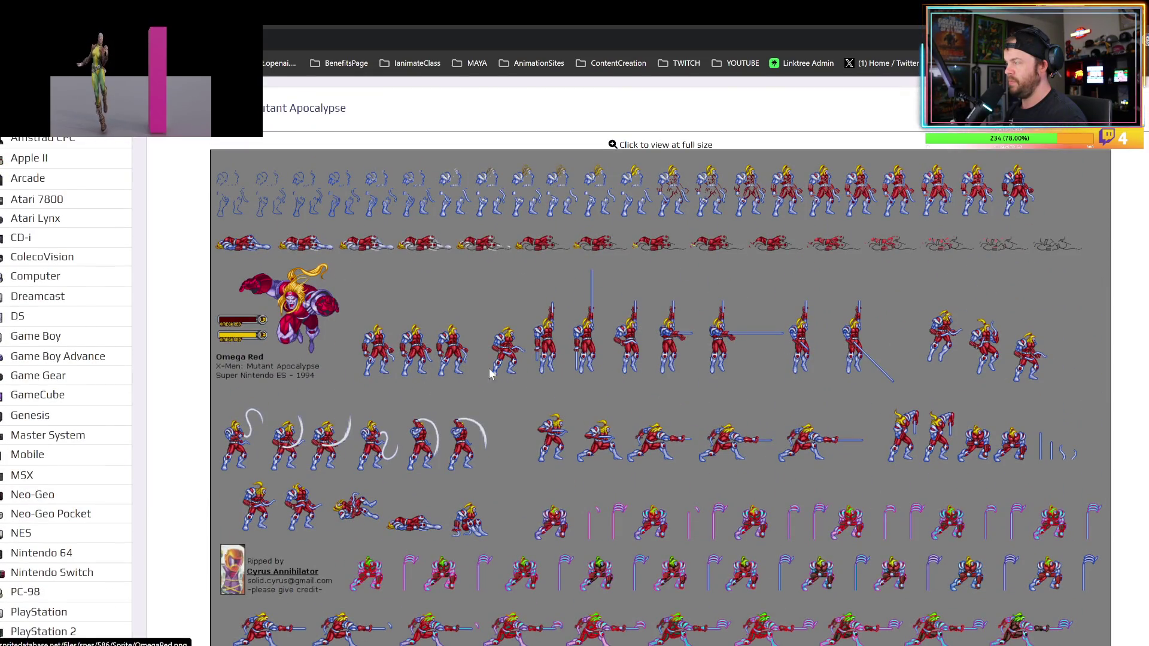
key("alt+Left")
- Search for 'rogue' and open the Arcade X-Men vs. Street Fighter Rogue sheet
left_click(1107, 102)
type("r")
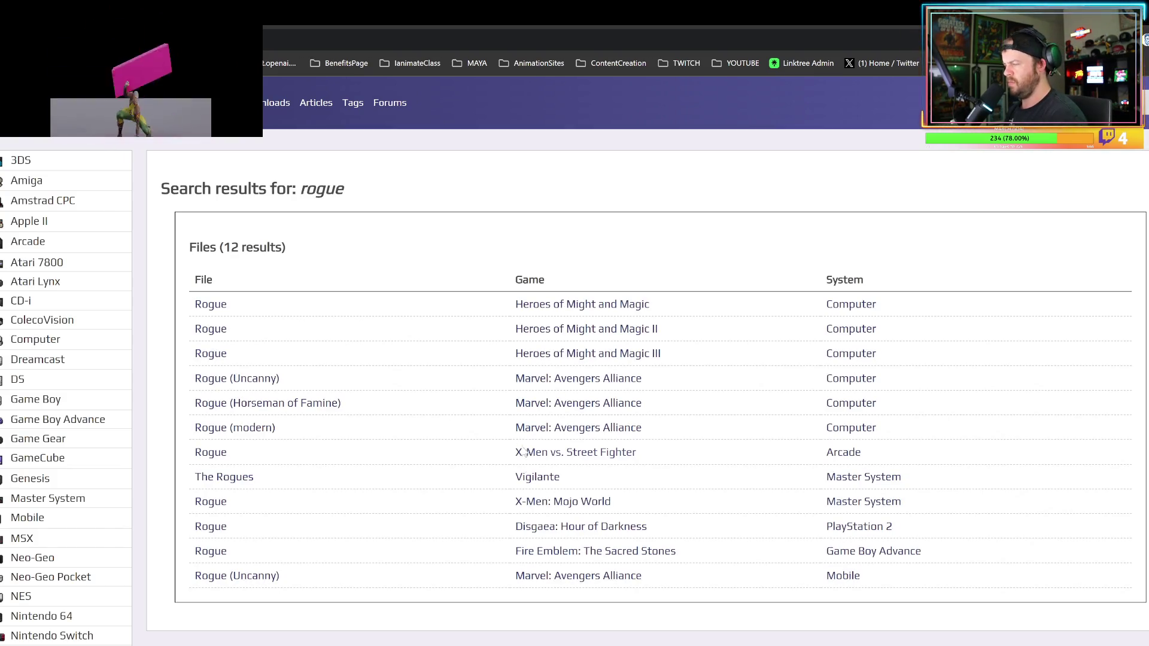
left_click(217, 453)
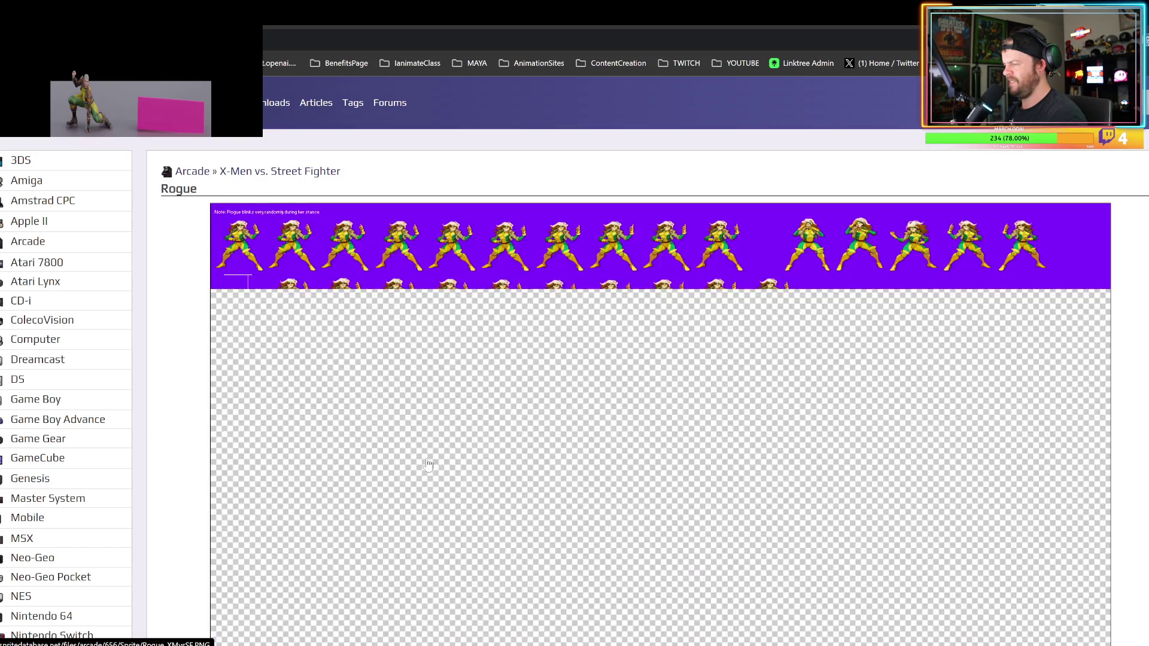
- Study the Rogue sheet closely, go back to the results, and return to Blender
scroll(433, 461, "down", 3)
scroll(434, 461, "up", 3)
scroll(433, 423, "up", 3, "ctrl")
scroll(433, 422, "up", 3, "ctrl")
scroll(481, 471, "down", 1)
scroll(480, 471, "down", 4, "ctrl")
scroll(508, 465, "down", 3)
scroll(511, 470, "up", 1, "ctrl")
scroll(511, 470, "down", 5)
scroll(510, 469, "down", 6)
scroll(511, 470, "up", 4)
scroll(515, 467, "down", 2)
scroll(516, 465, "down", 10)
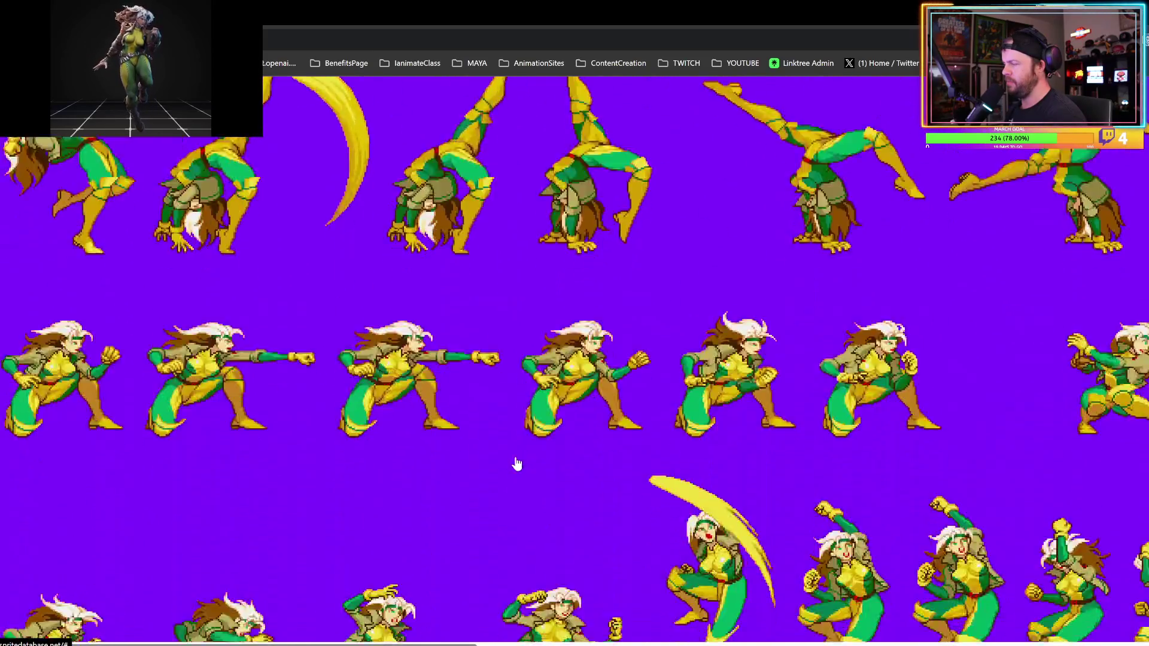
key("alt+Left")
scroll(454, 307, "down", 3, "ctrl")
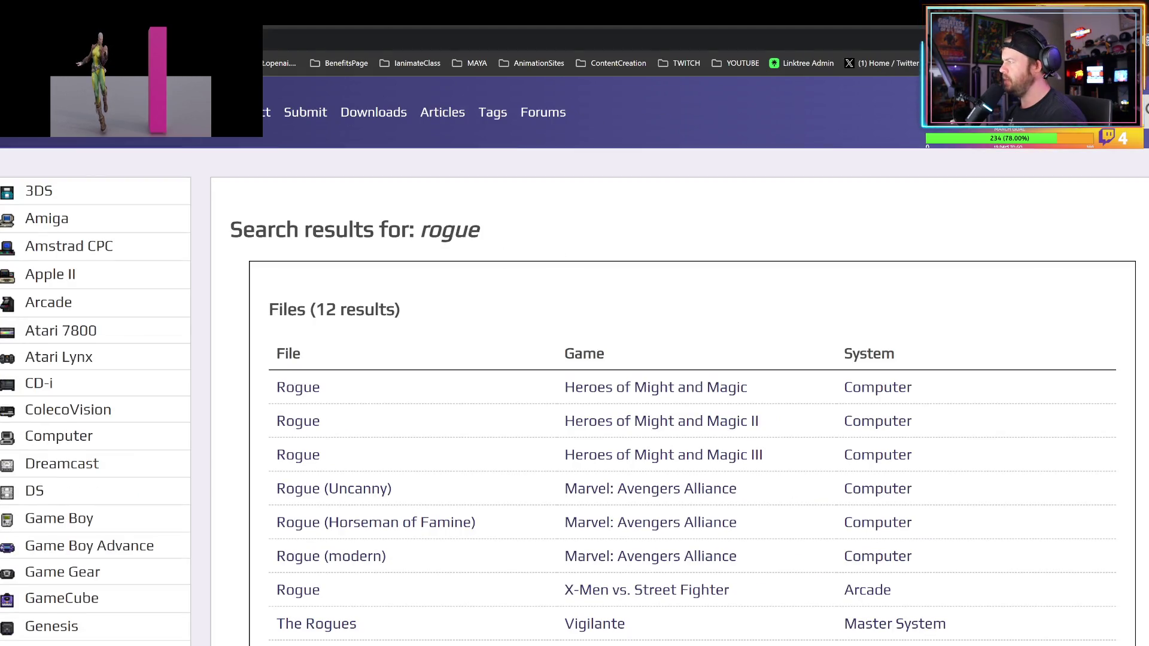
key("alt+Tab")
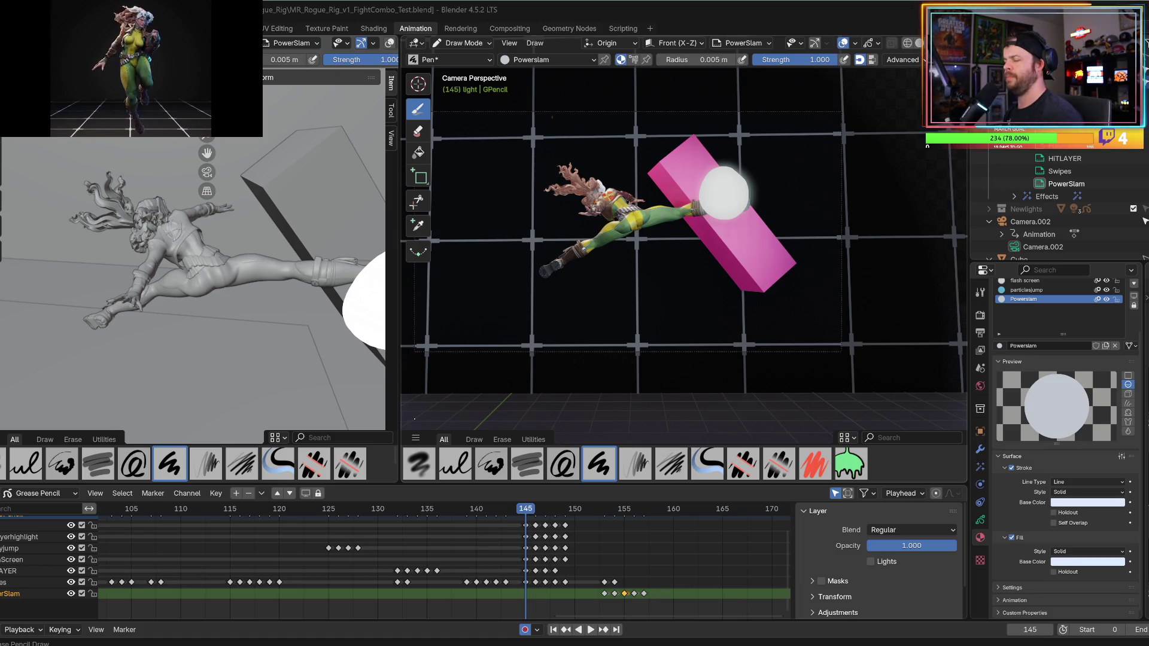
- Replay the slam repeatedly from frames 140–145, stop near 160, then scrub back to frame 117
left_click(476, 511)
key("space")
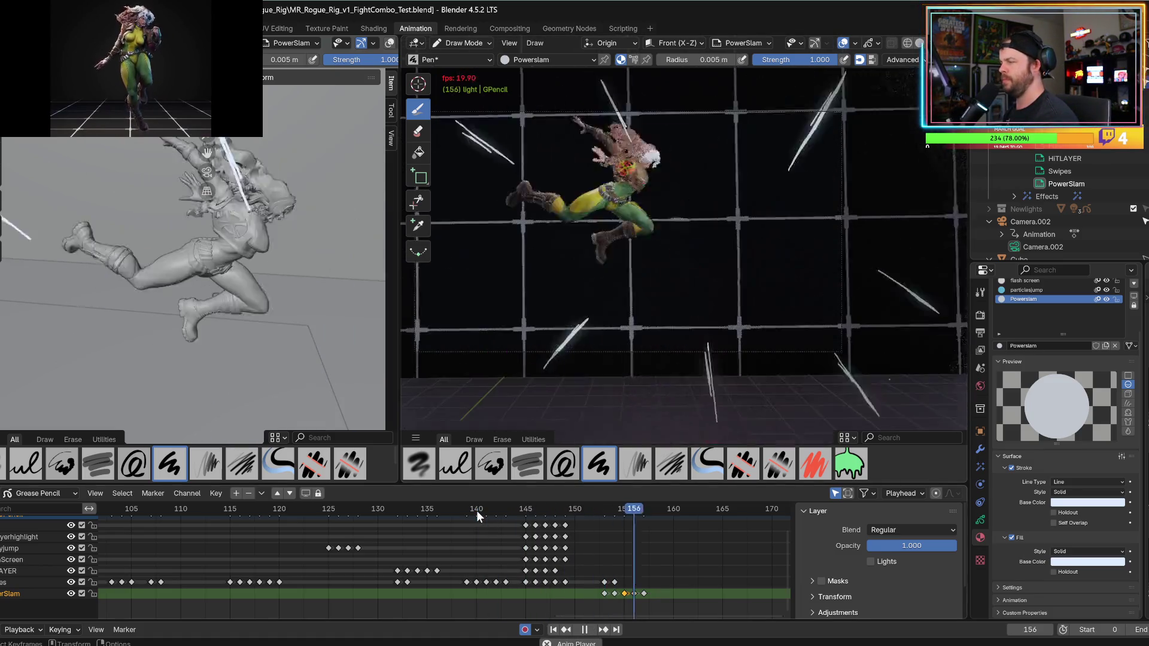
left_click(495, 508)
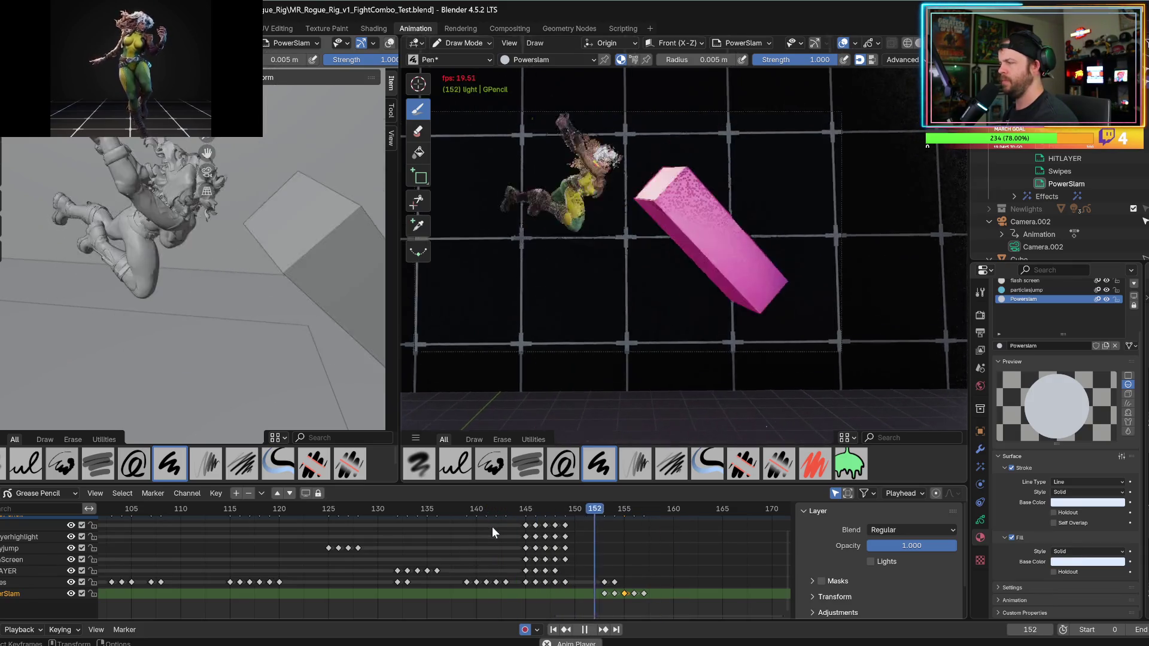
left_click(502, 510)
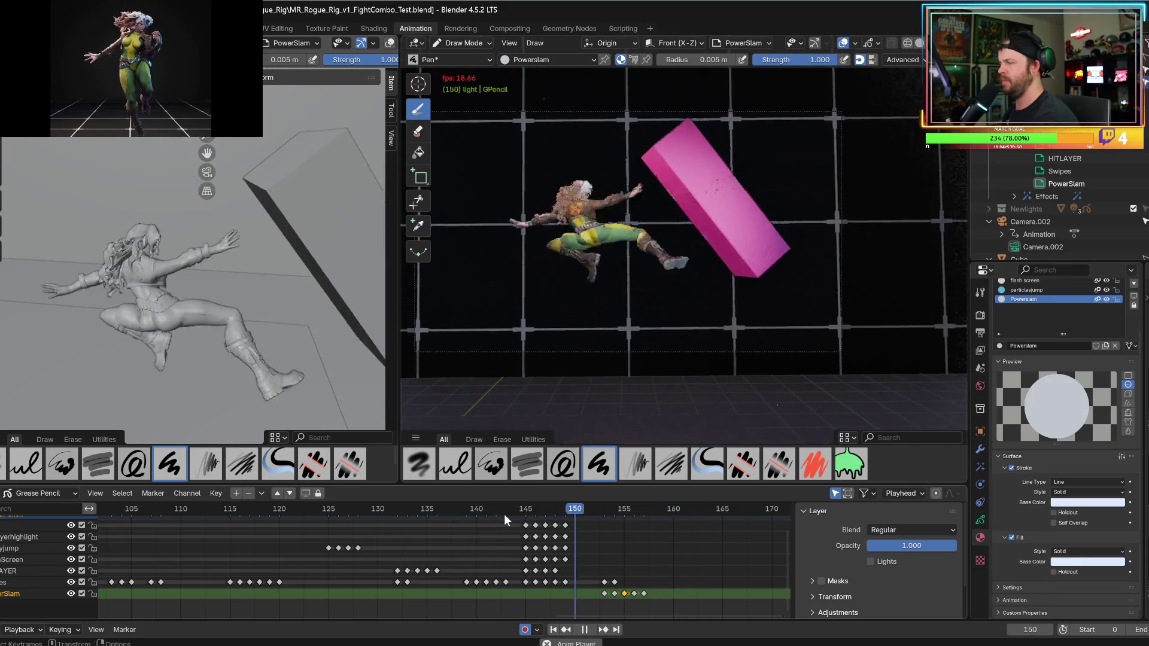
left_click(515, 509)
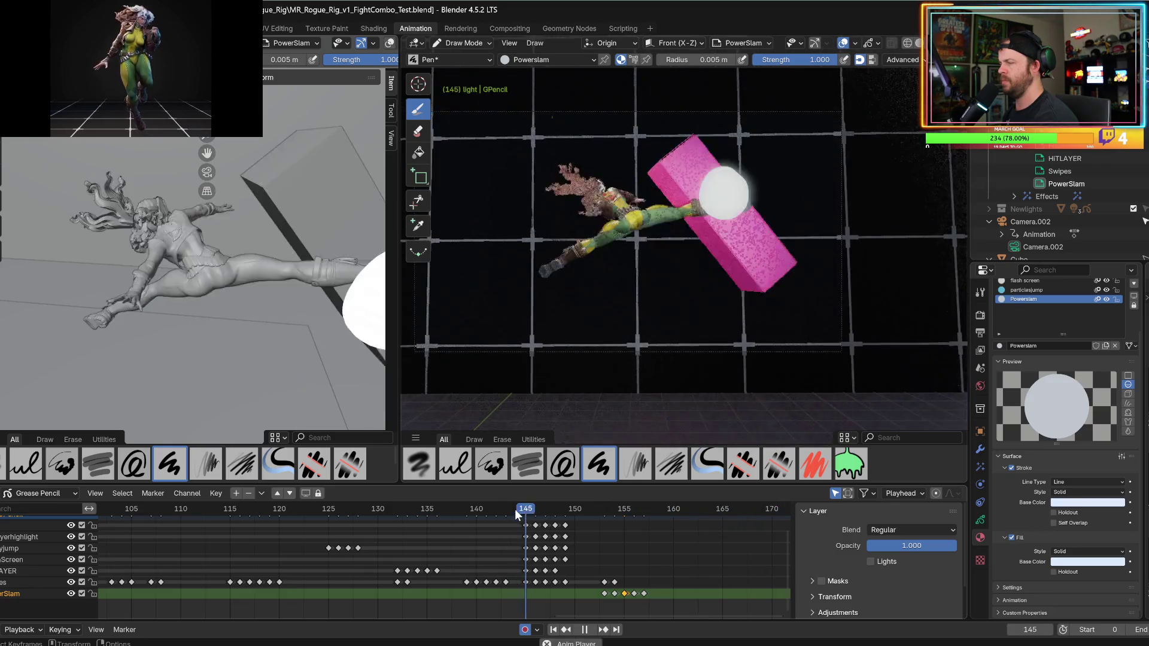
key("space")
key("Right")
key("Right")
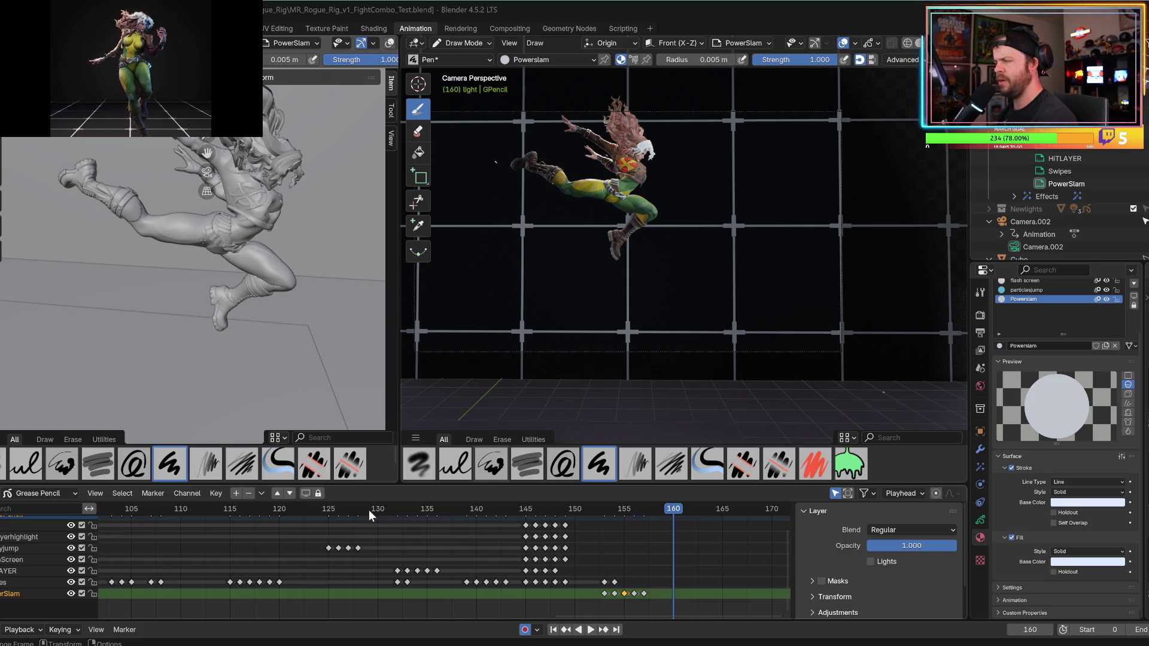
mouse_move(365, 510)
left_mouse_down()
mouse_move(224, 508)
mouse_move(254, 512)
left_mouse_up()
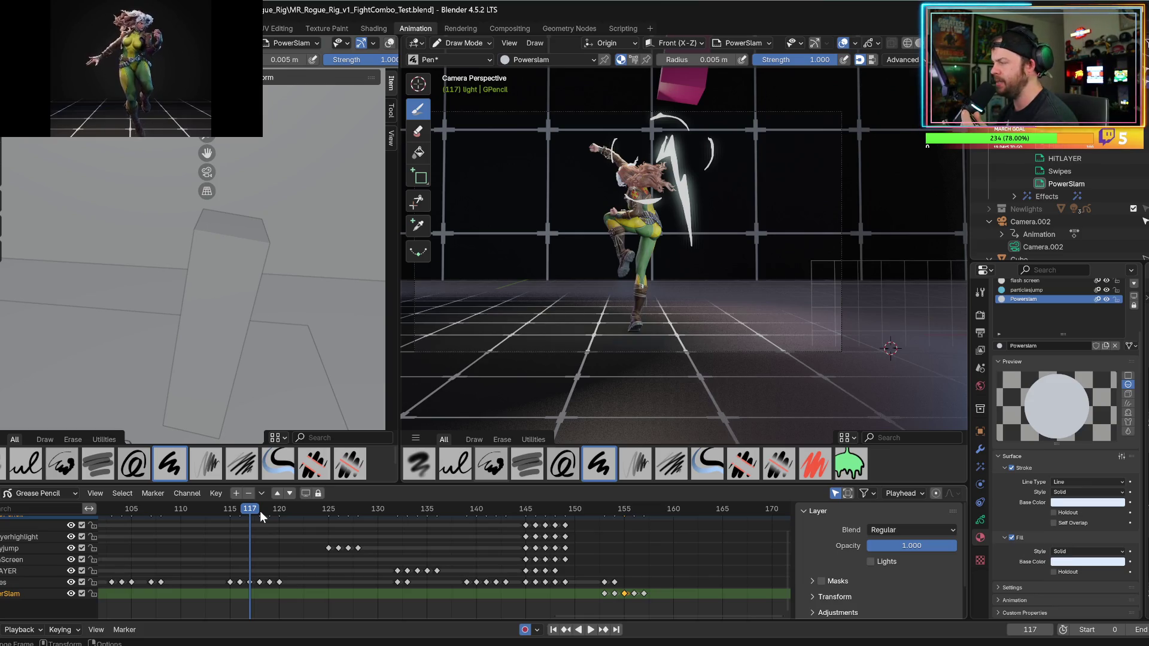
- Play the slam from frame 113 to 128, then again from about frame 149
left_click(194, 509)
key("space")
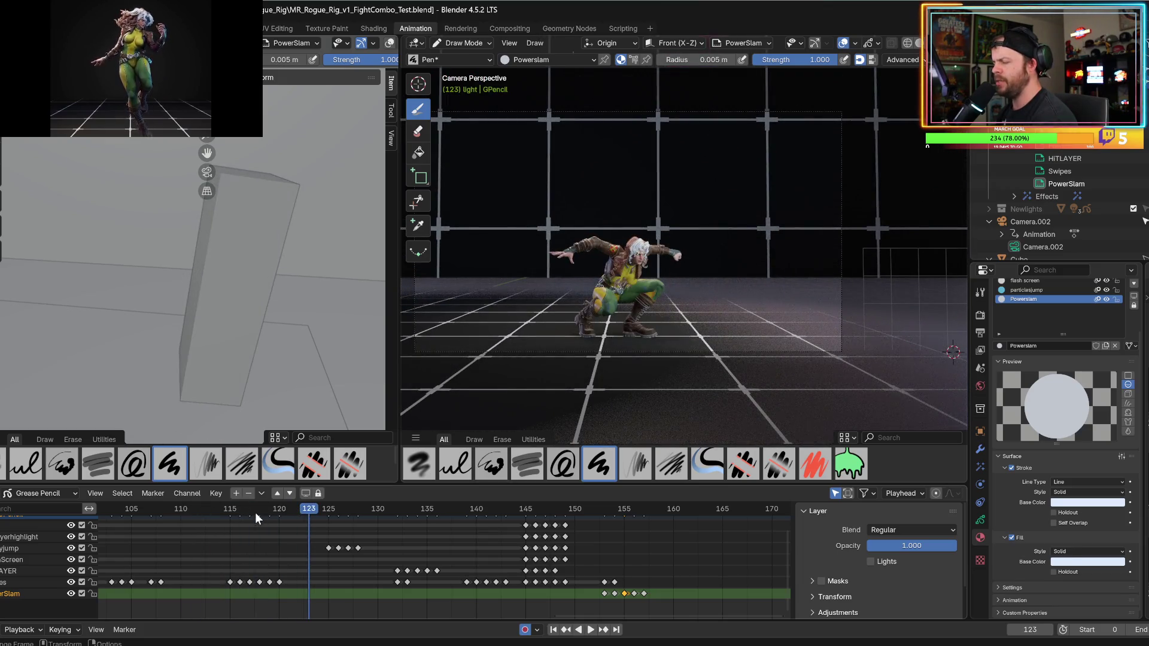
key("space")
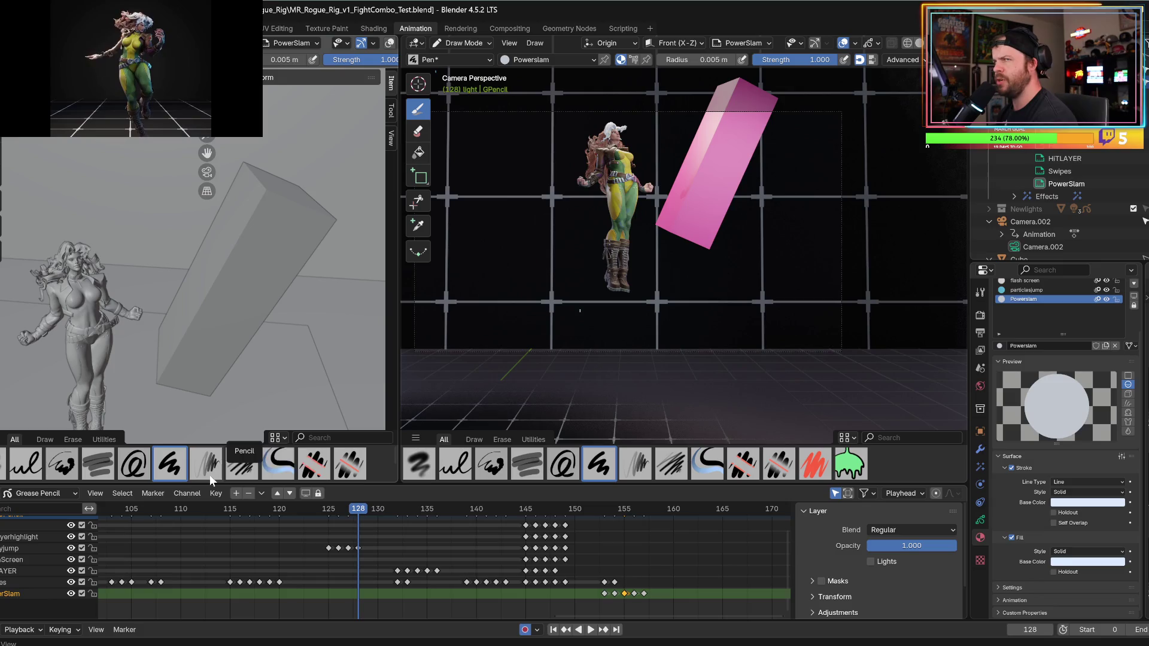
left_click(562, 507)
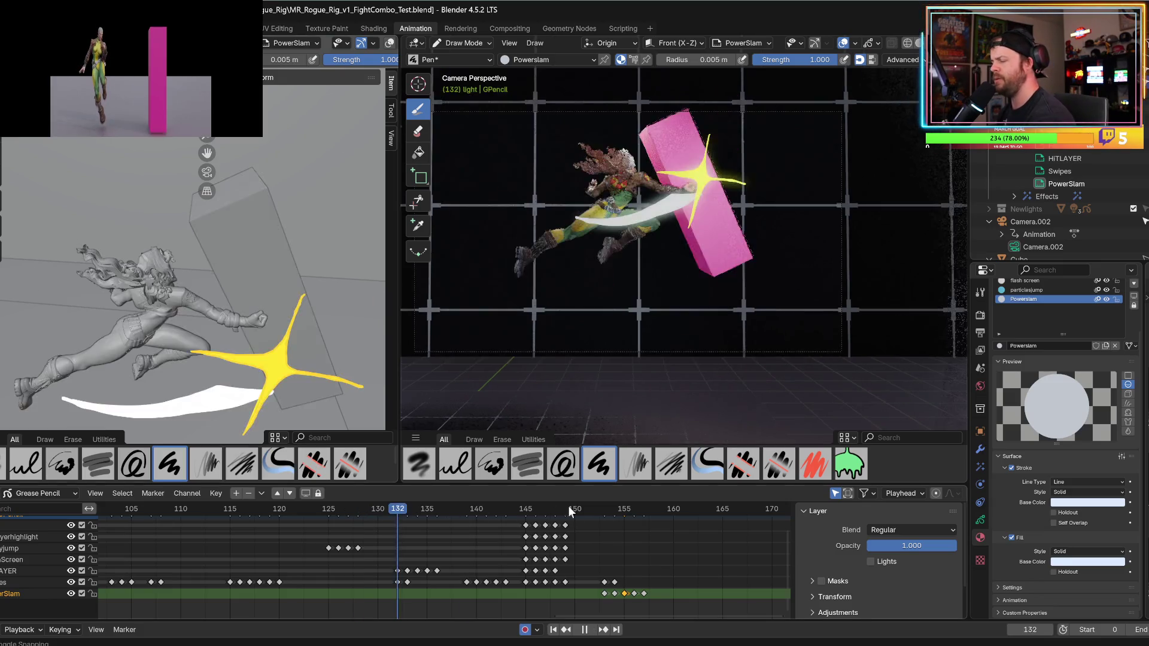
key("space")
key("space")
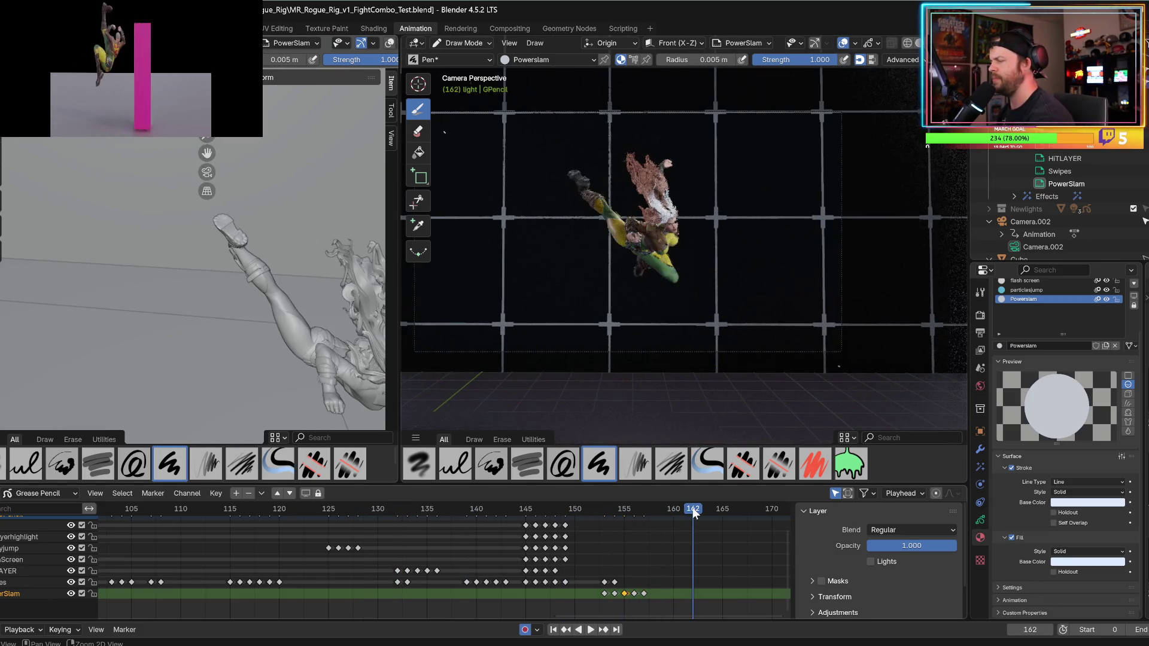
- At frame 162, draw a trial white stroke above the raised hand and undo it
left_click(693, 509)
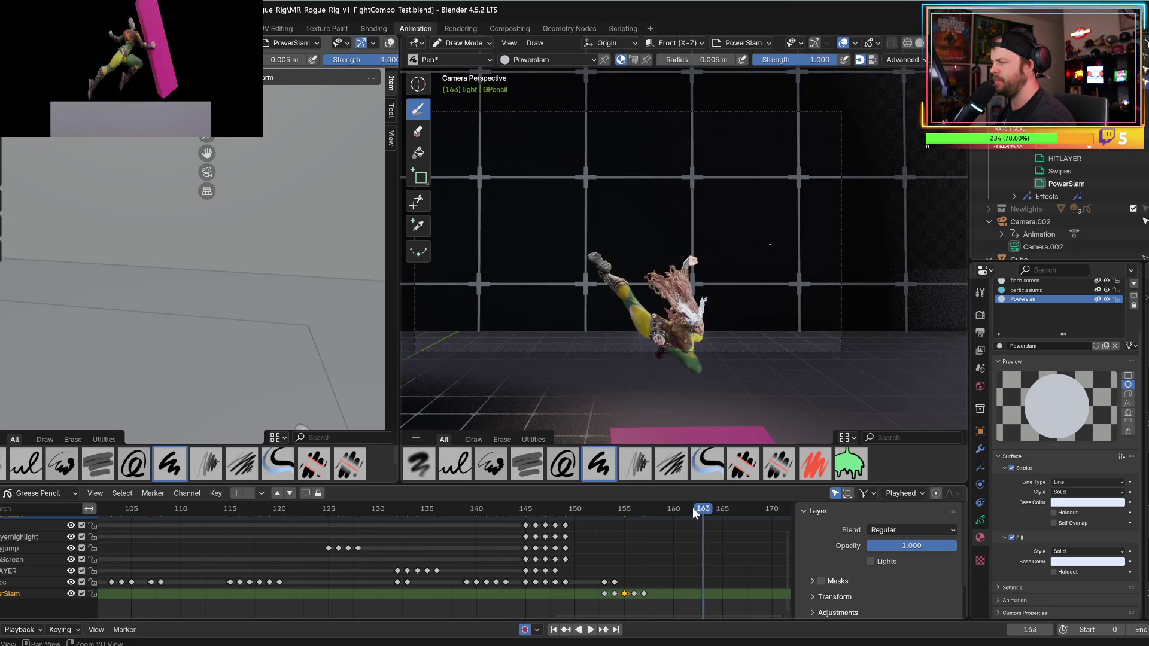
left_click_drag(665, 177, 691, 250)
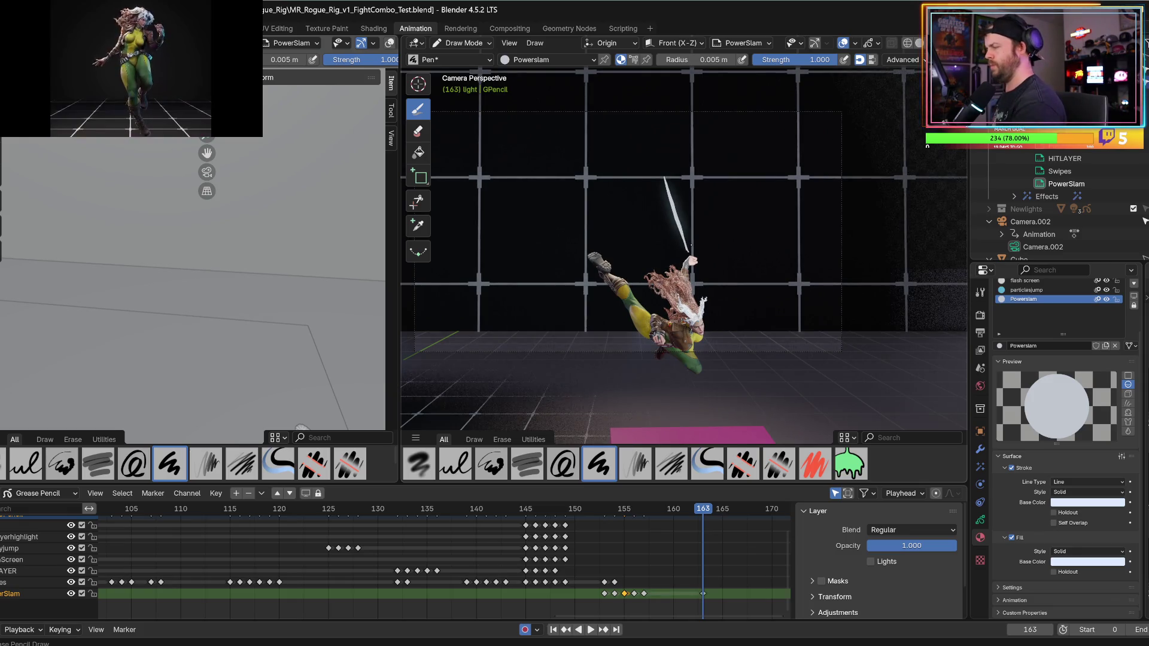
key("ctrl+z")
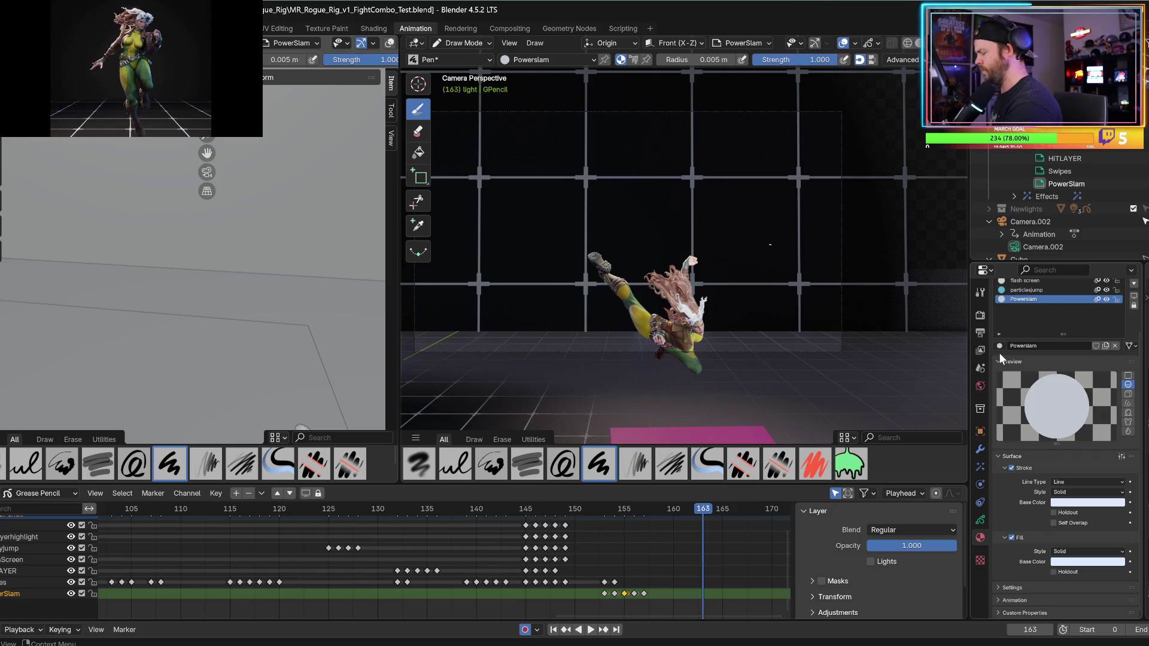
- Add a new material slot below Powerslam with a new material named Crater
left_click_drag(1065, 334, 1064, 385)
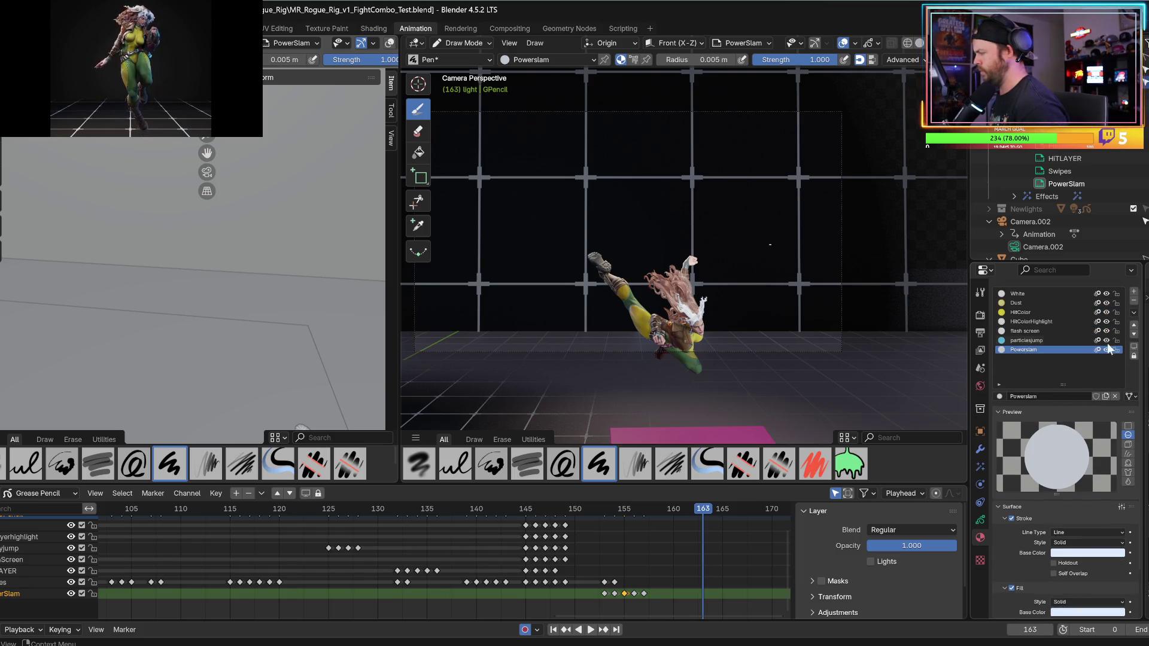
left_click(1134, 294)
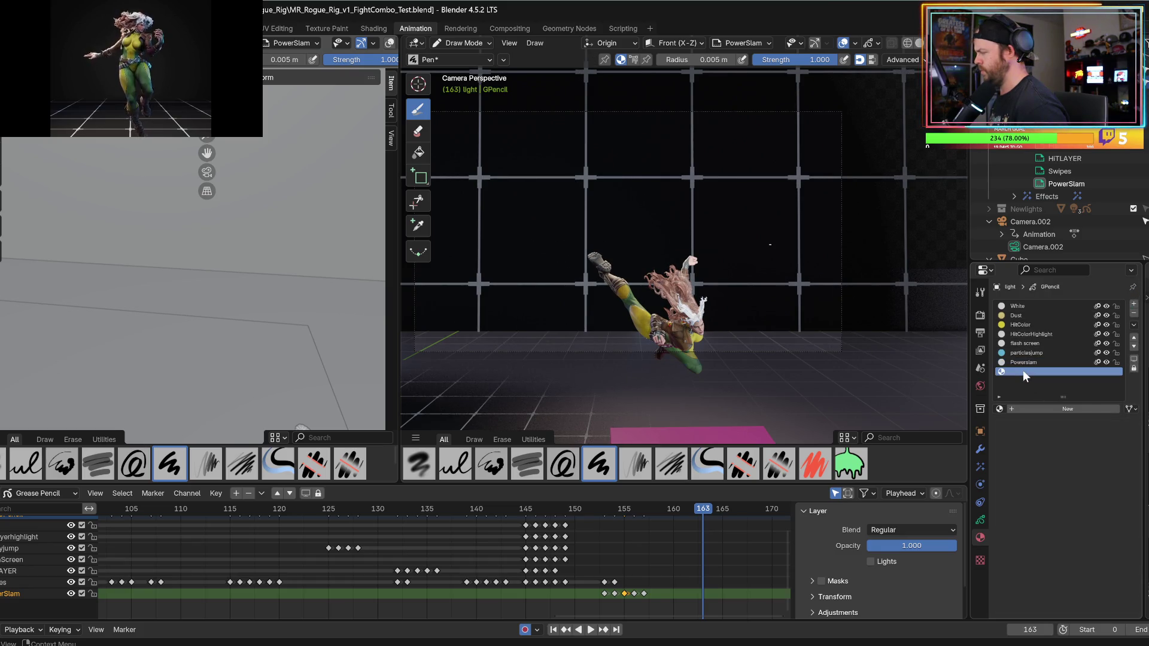
left_click(1055, 406)
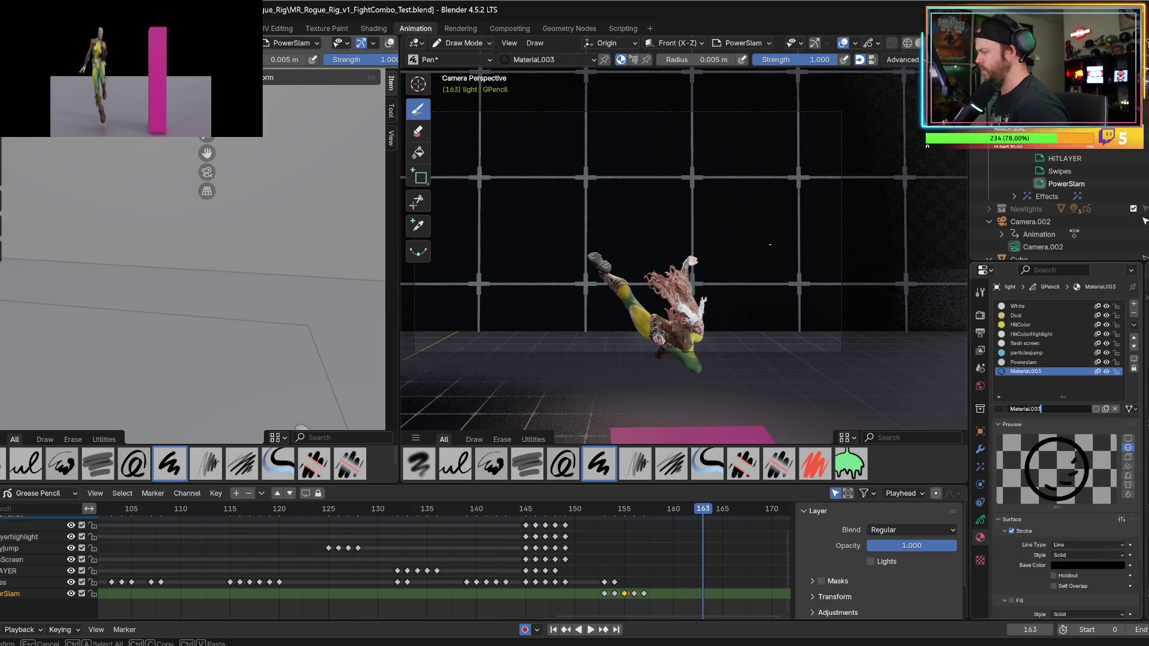
left_click(1042, 409)
type("Crater")
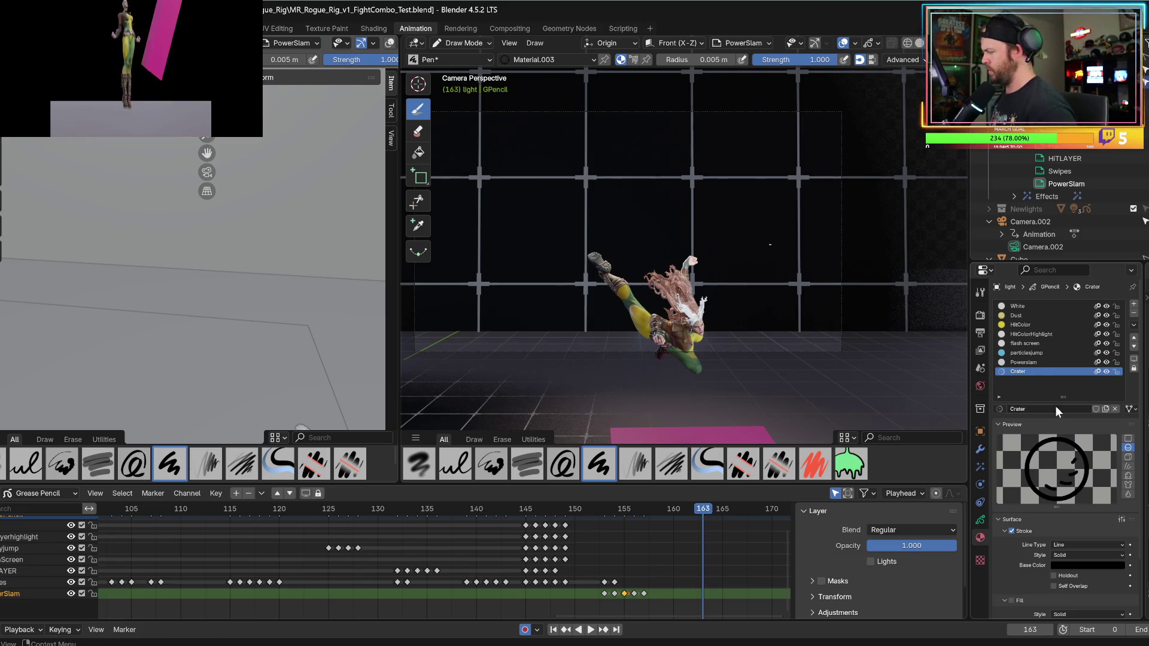
key("Return")
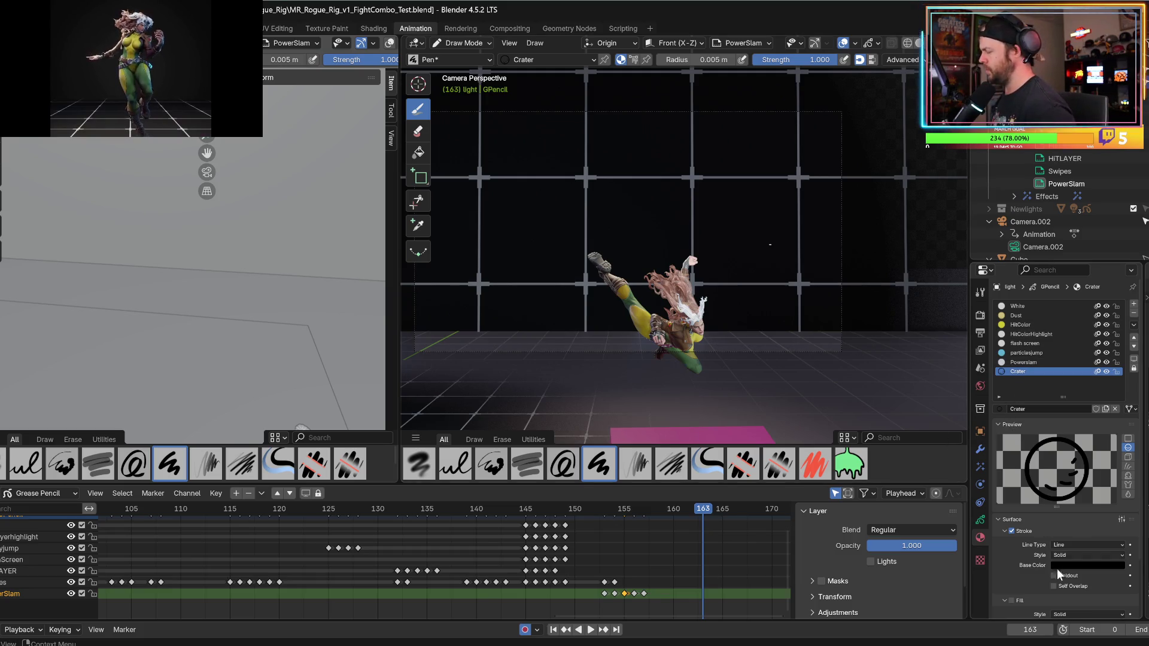
- Give Crater a full-brightness magenta stroke colour and copy it onto the fill
scroll(1061, 549, "down", 1)
left_click(1067, 540)
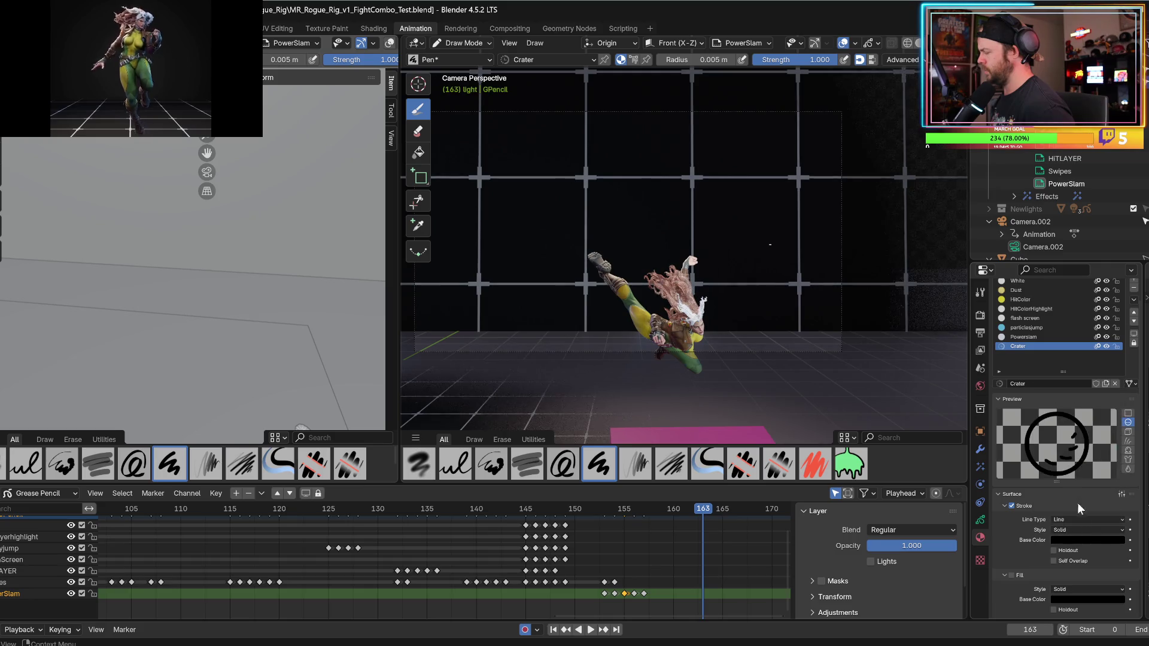
left_click(1066, 541)
left_click_drag(1115, 407, 1117, 390)
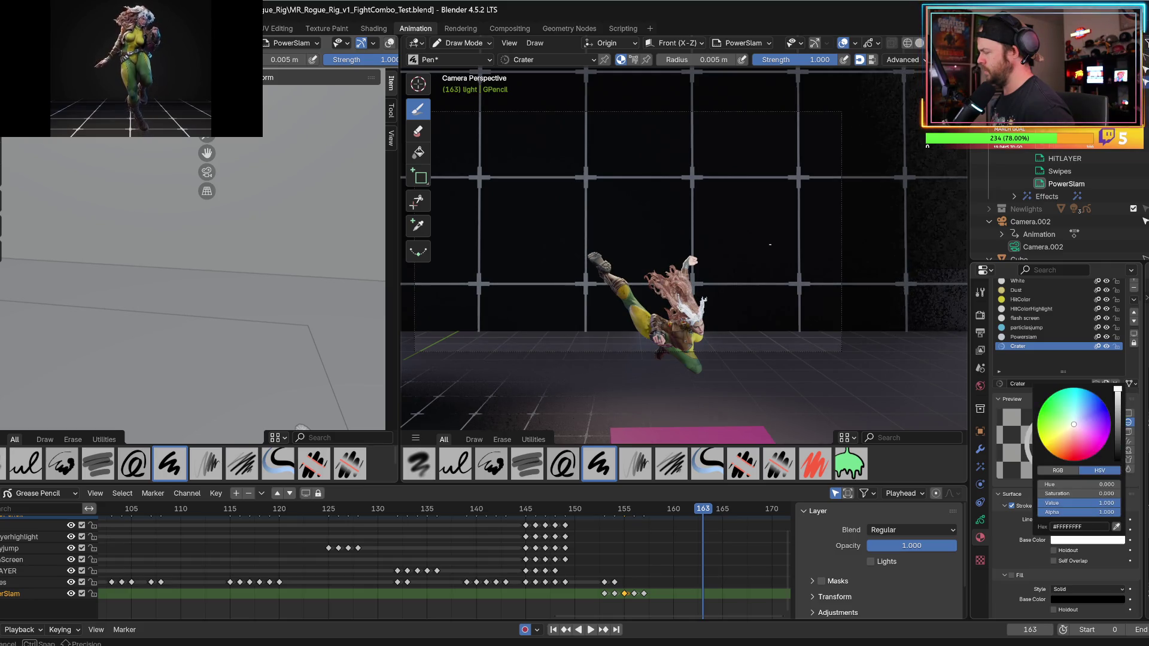
left_click_drag(1082, 425, 1098, 446)
scroll(1065, 454, "down", 2)
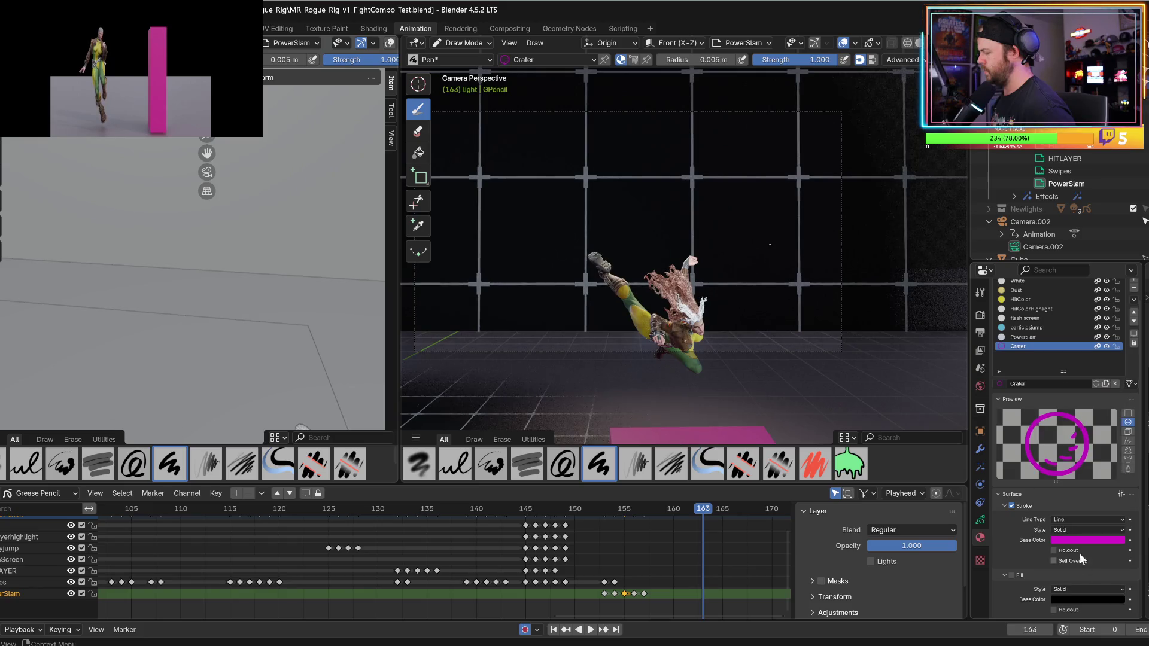
left_click_drag(1081, 545, 1079, 599)
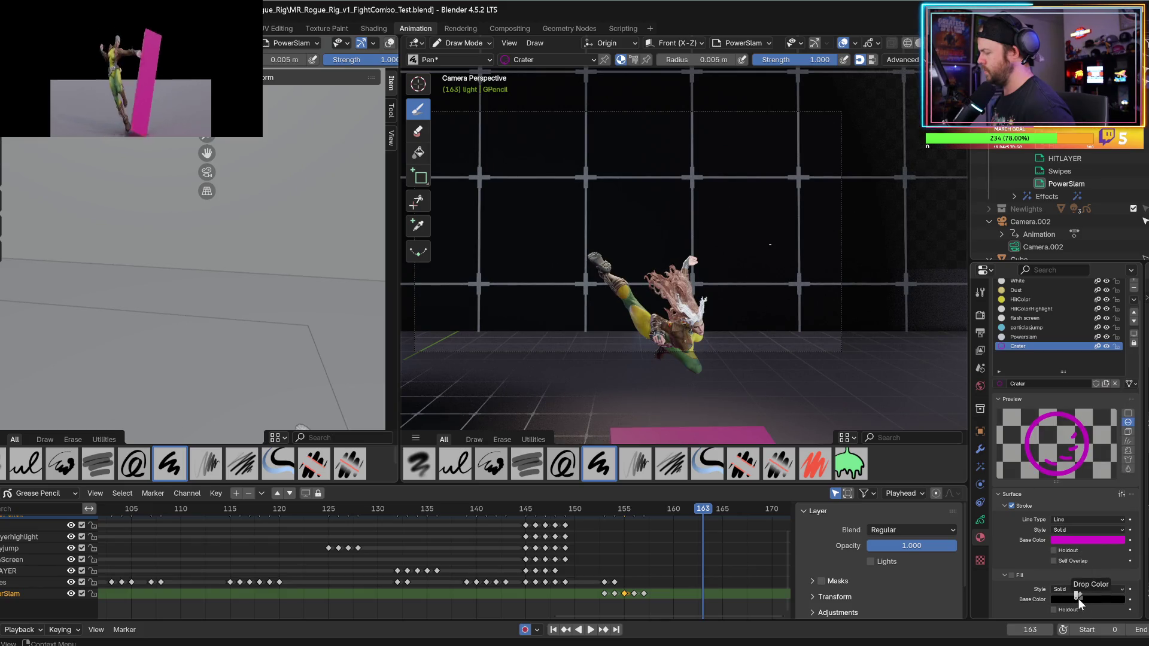
- Add a new grease pencil layer above PowerSlam in the layer settings
scroll(1053, 580, "down", 3)
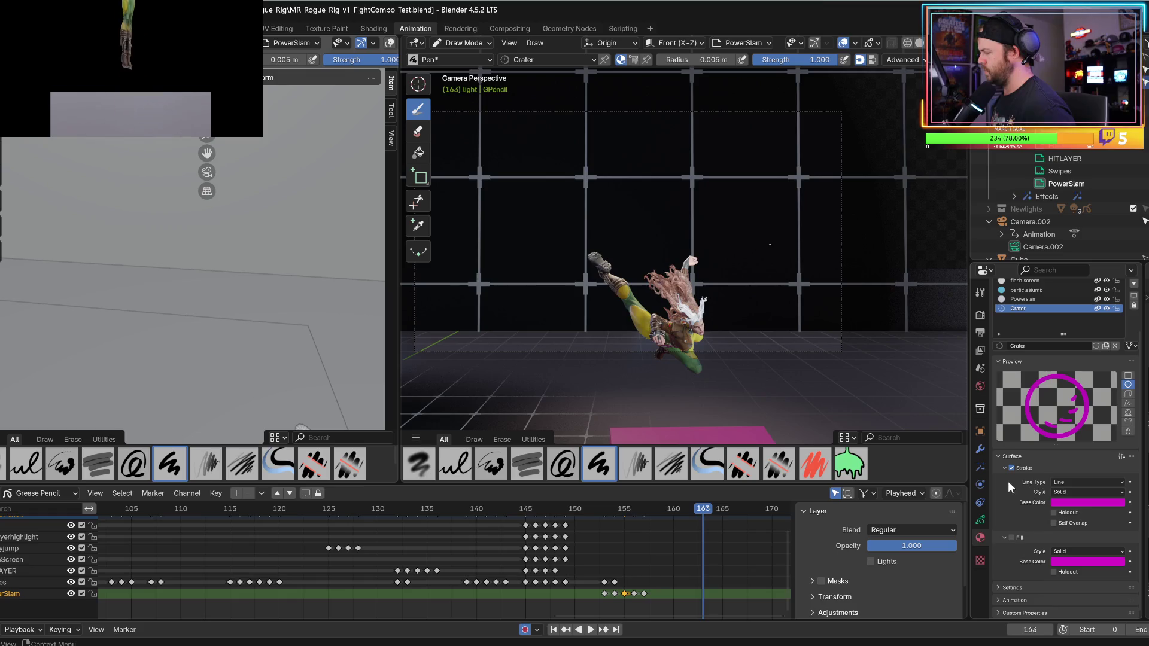
left_click(981, 521)
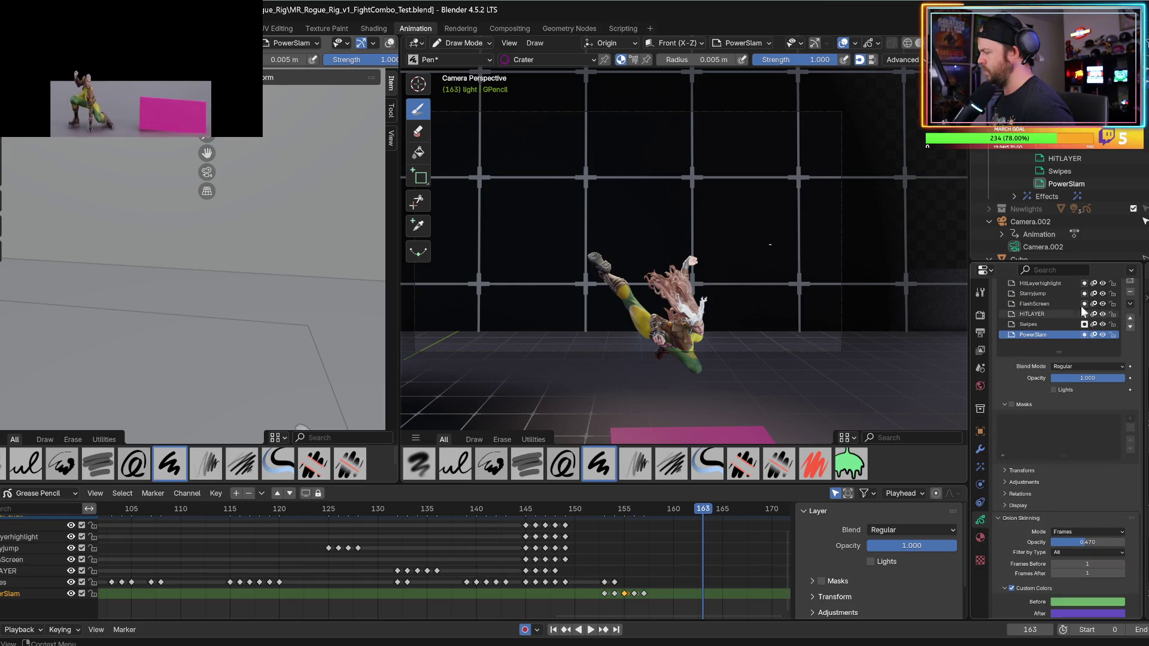
scroll(1101, 353, "up", 4)
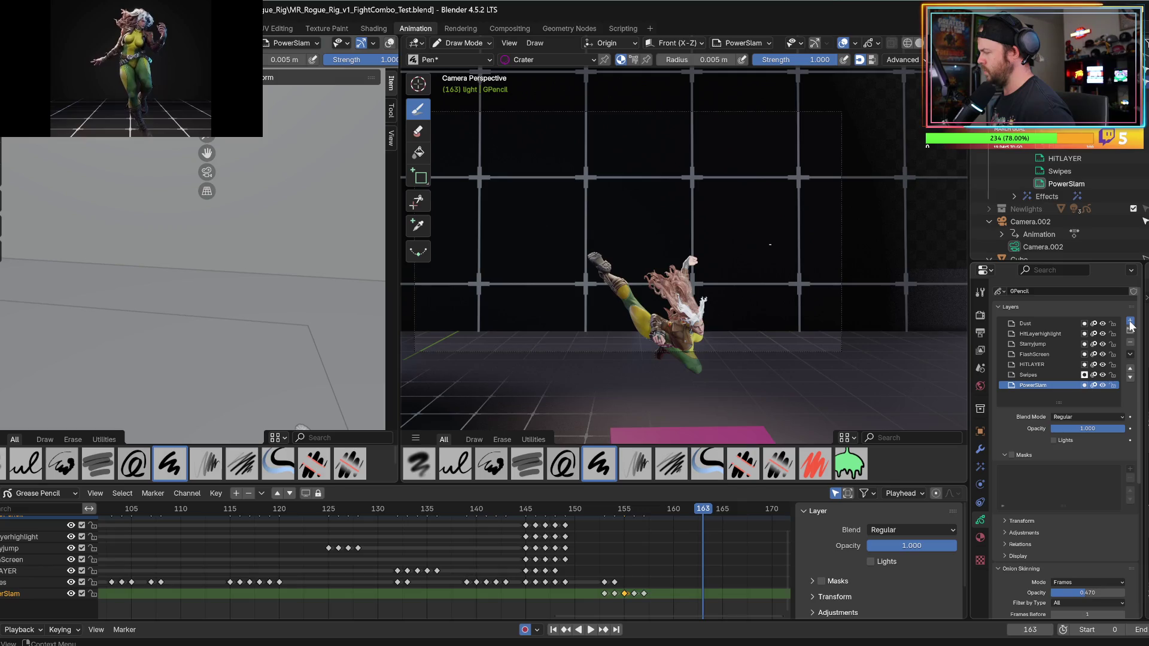
left_click(1131, 322)
double_click(1029, 384)
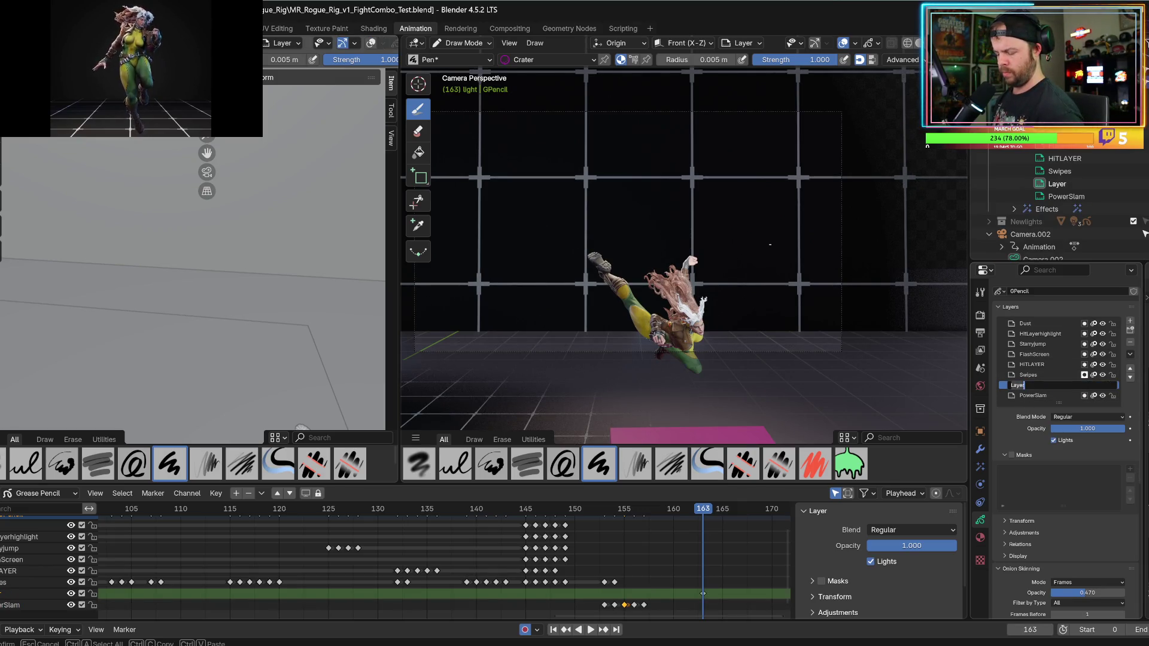
- Name the new layer Crater and turn off its Lights option
key("Return")
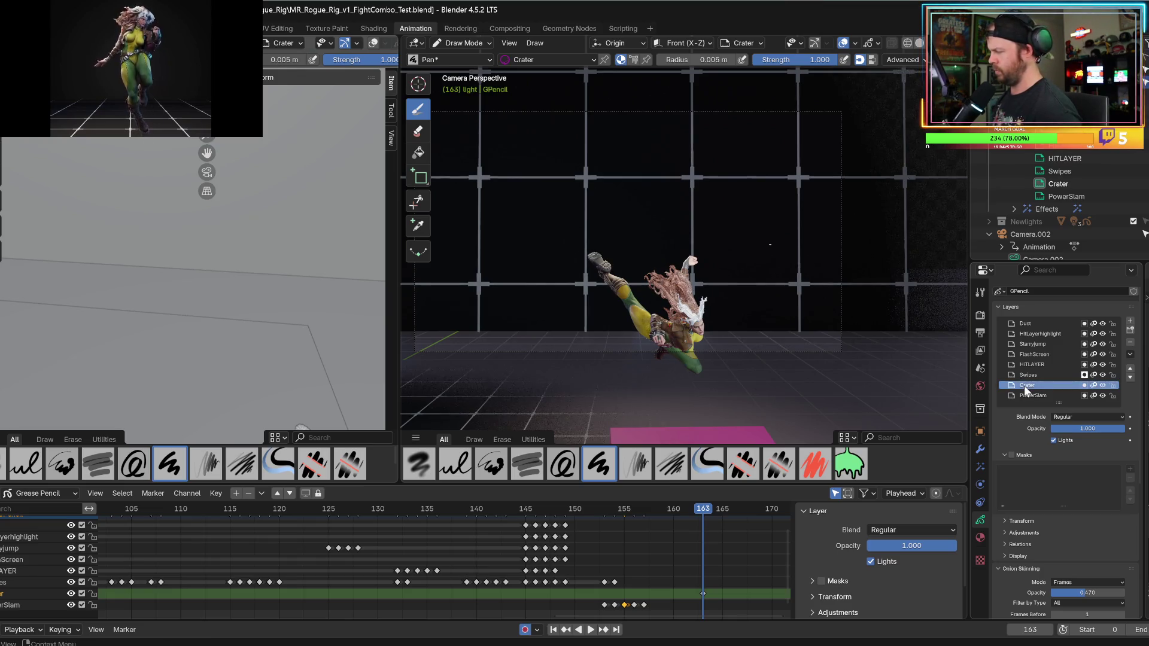
left_click_drag(688, 257, 688, 215)
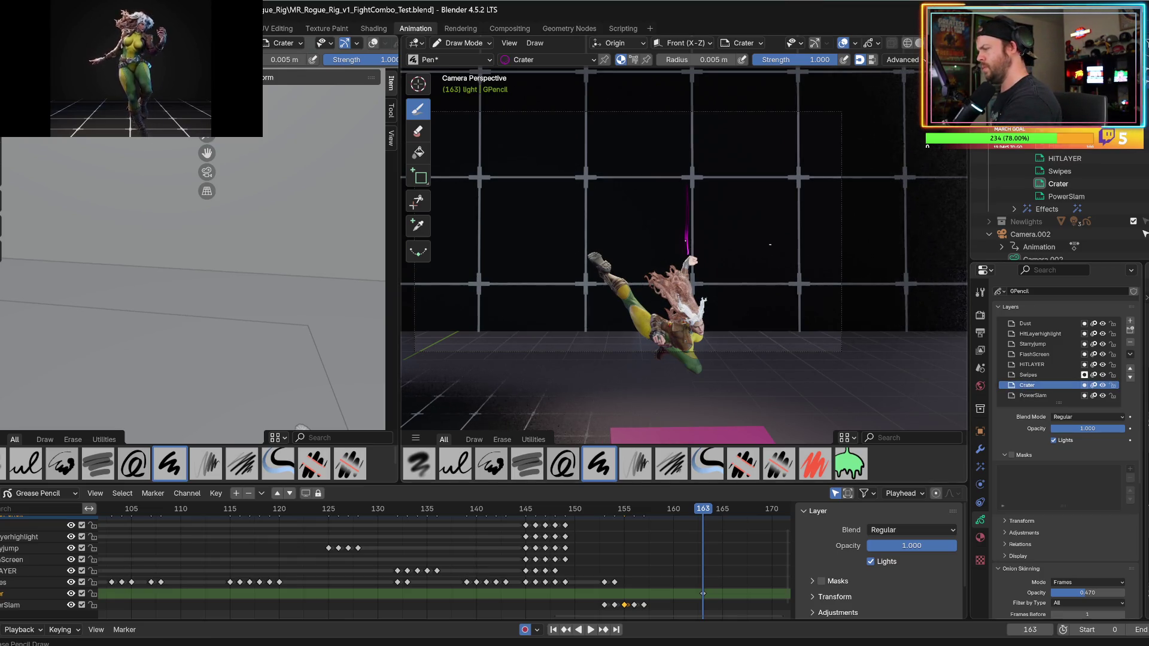
key("ctrl+z")
left_click(1053, 441)
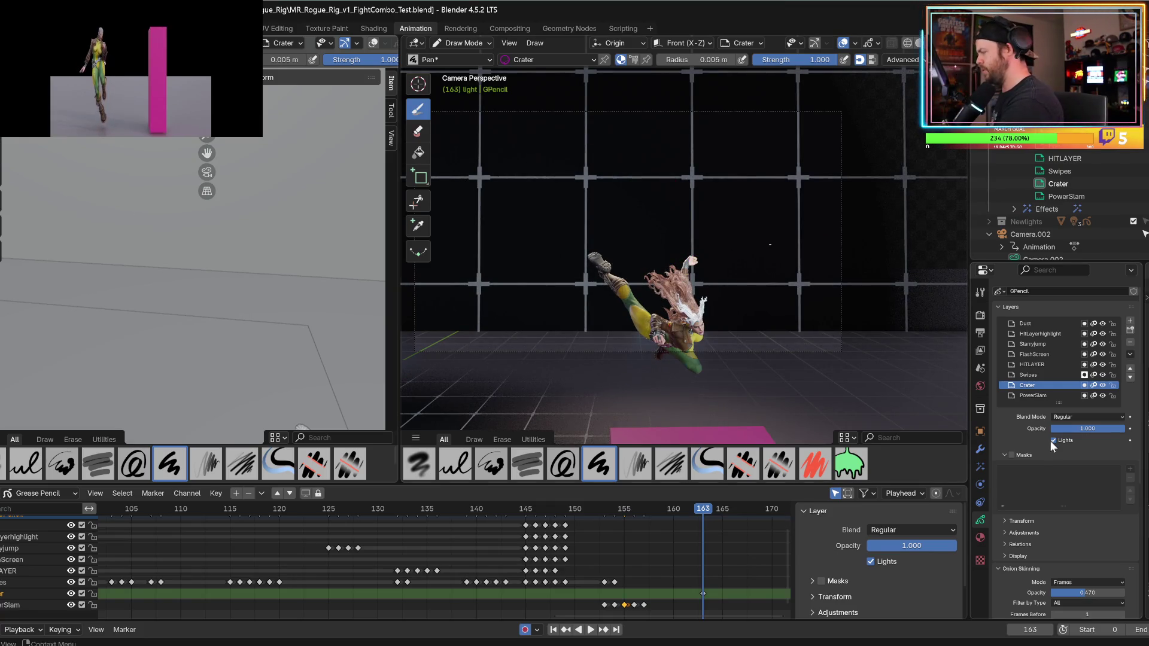
- Draw trial strokes rising from the character's hand and undo them all
left_click_drag(690, 254, 648, 162)
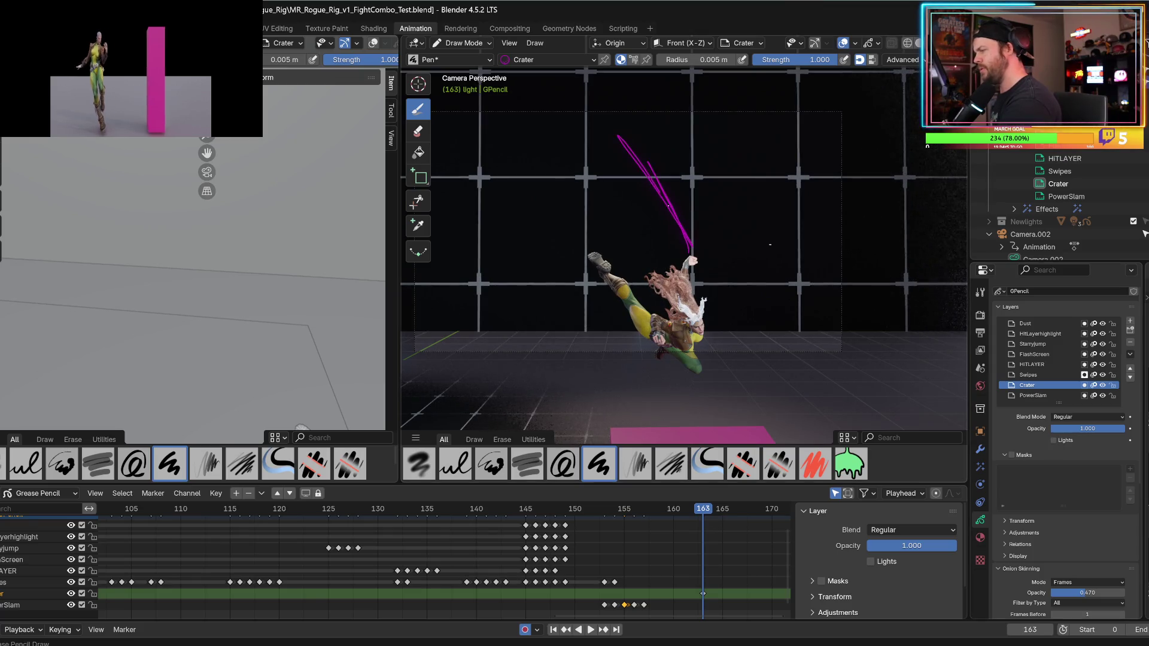
key("ctrl+z")
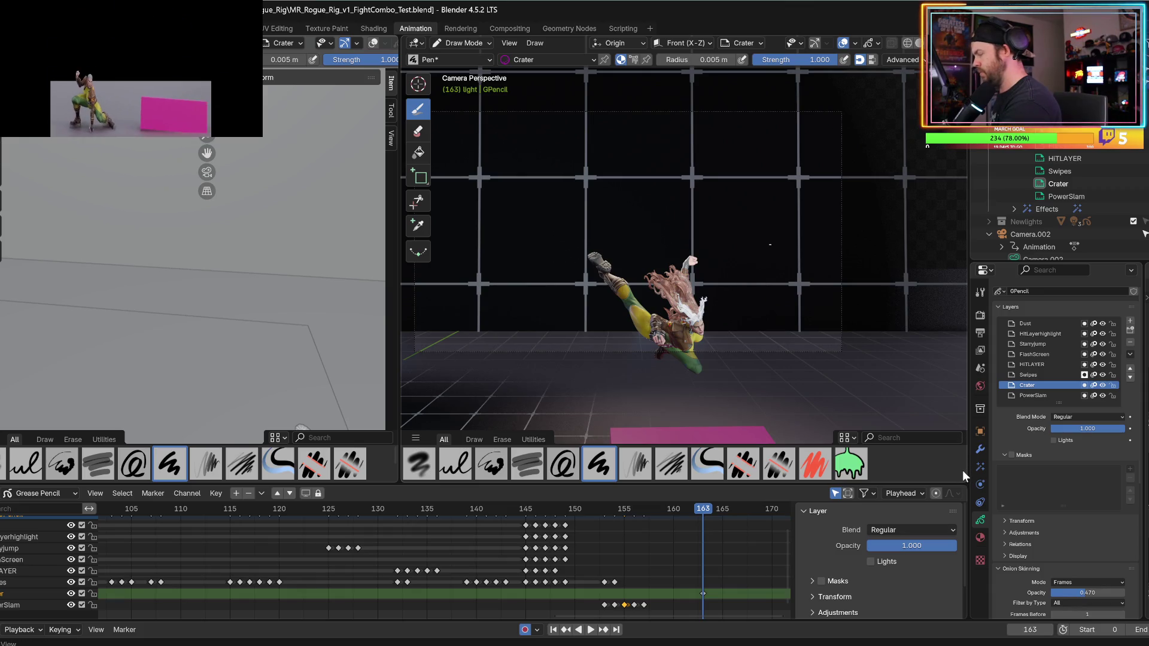
left_click_drag(692, 254, 704, 179)
mouse_move(688, 223)
left_mouse_down()
mouse_move(677, 191)
mouse_move(669, 217)
left_mouse_up()
key("ctrl+z")
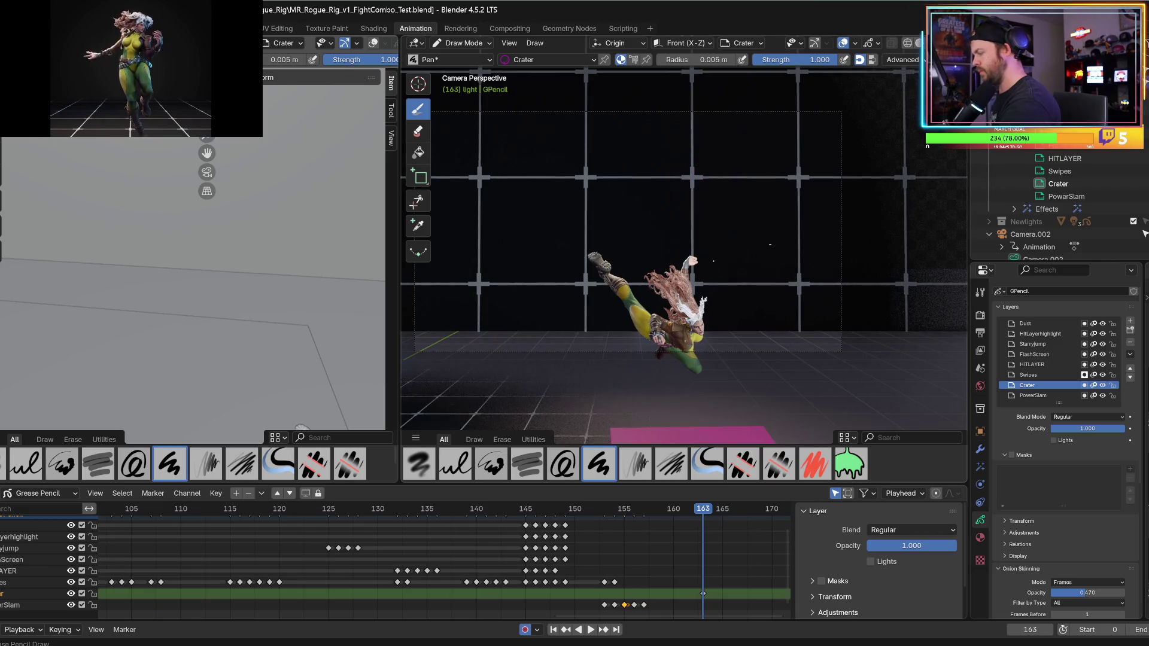
- Enable Fill on the Crater material and test it with a discarded stroke
left_click(980, 537)
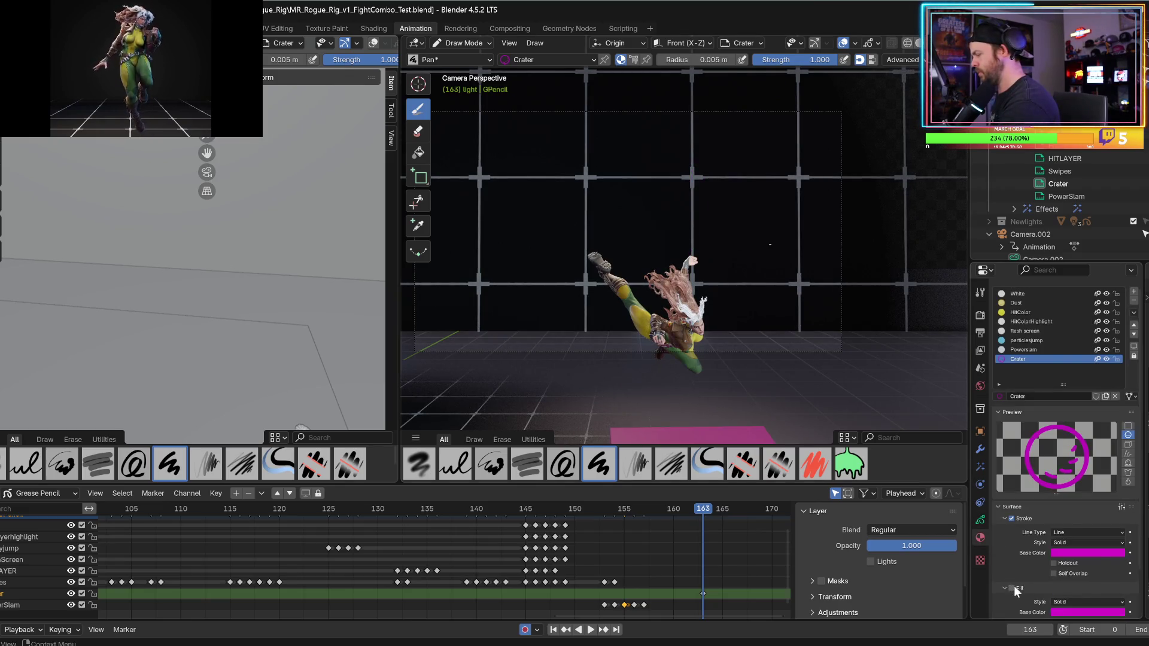
left_click(1012, 588)
mouse_move(693, 255)
left_mouse_down()
mouse_move(704, 175)
mouse_move(746, 173)
mouse_move(721, 256)
left_mouse_up()
key("ctrl+z")
key("ctrl+z")
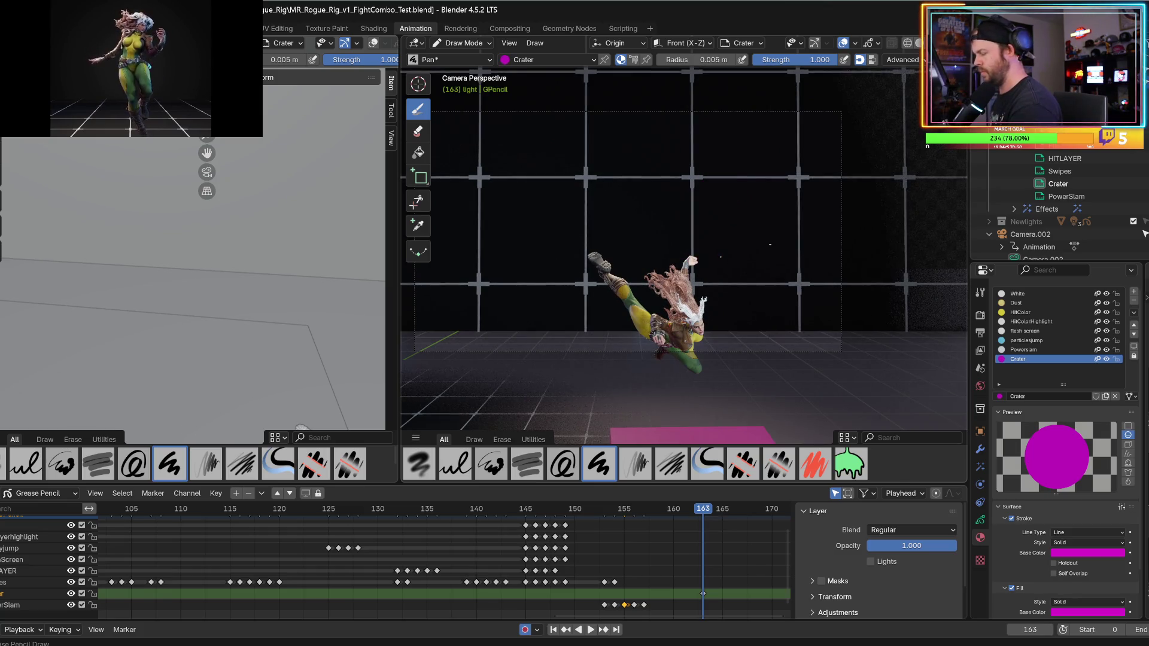
- Lighten the Crater stroke colour to pink and try it with a discarded stroke
left_click(1055, 553)
left_click(1086, 451)
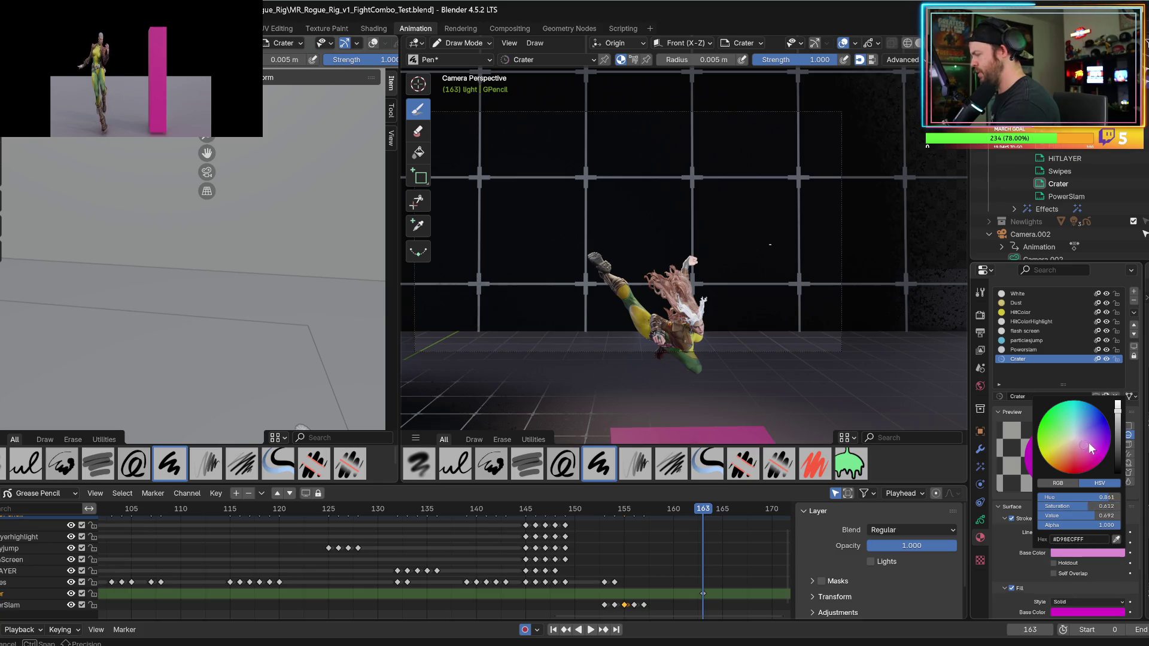
mouse_move(727, 245)
left_mouse_down()
mouse_move(661, 150)
mouse_move(680, 143)
mouse_move(671, 242)
left_mouse_up()
key("ctrl+z")
key("ctrl+z")
key("ctrl+z")
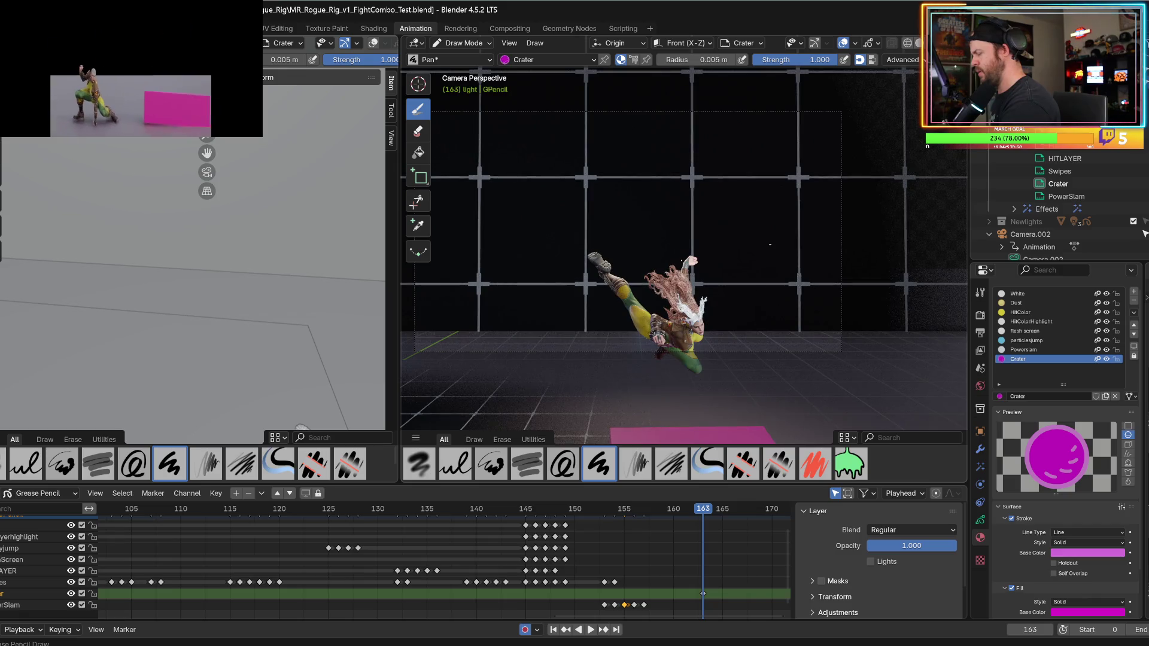
- Brighten the Crater fill colour and try two tapered strokes, then undo them
left_click(1071, 553)
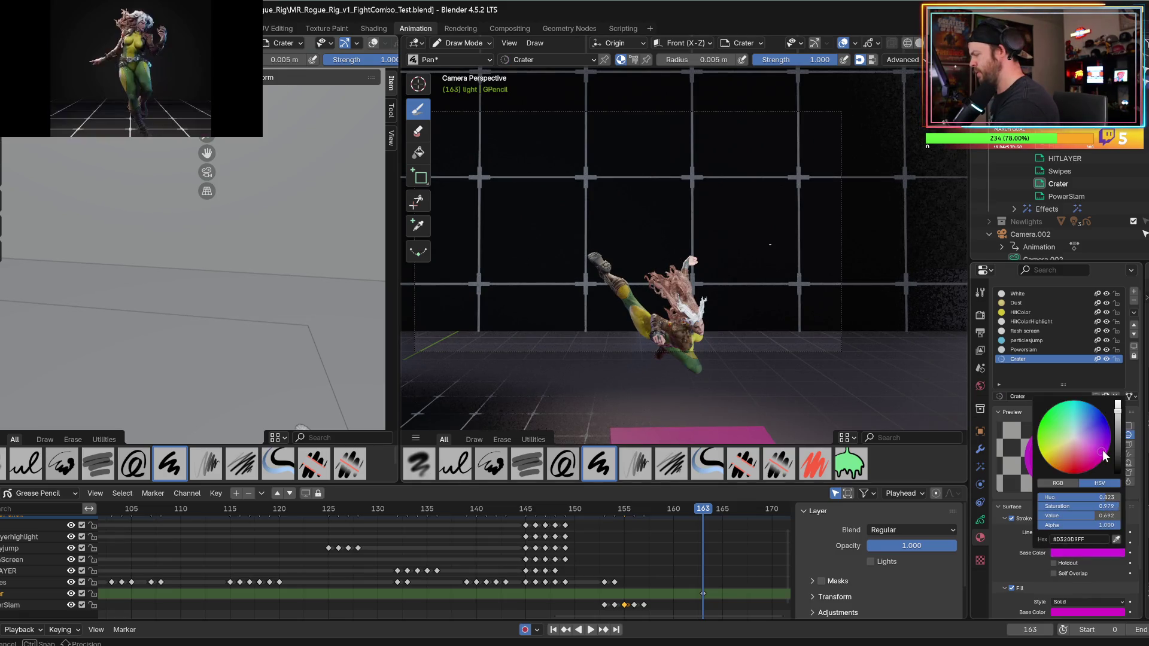
left_click(1063, 613)
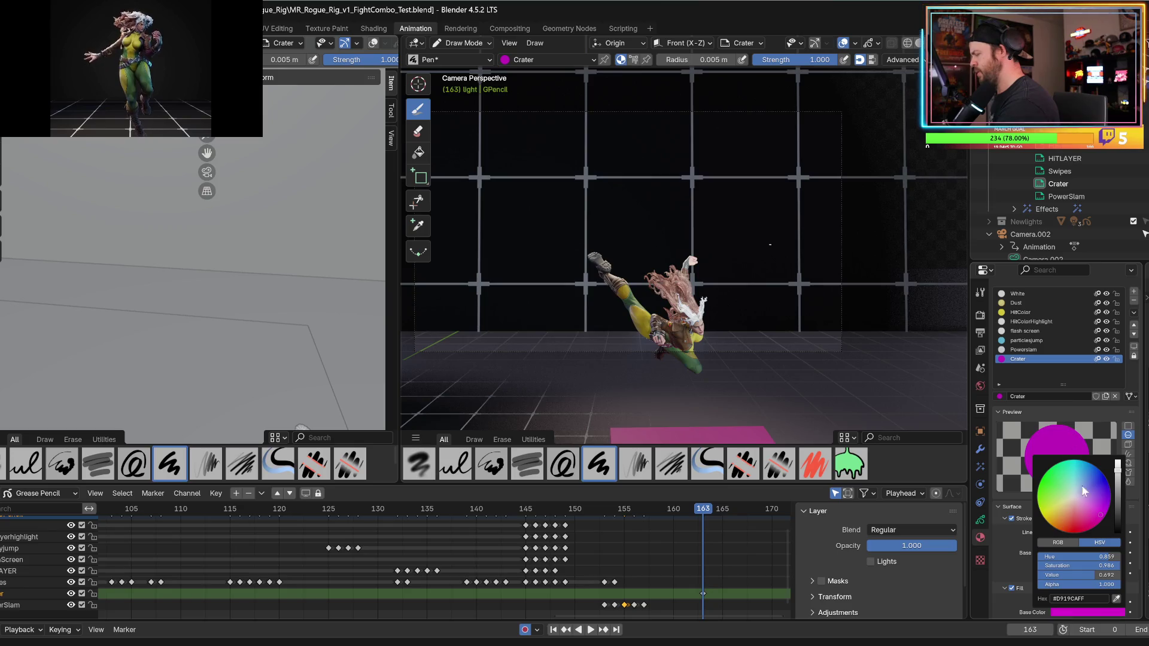
left_click_drag(1119, 475, 1118, 462)
left_click_drag(657, 136, 687, 239)
left_click_drag(703, 153, 715, 277)
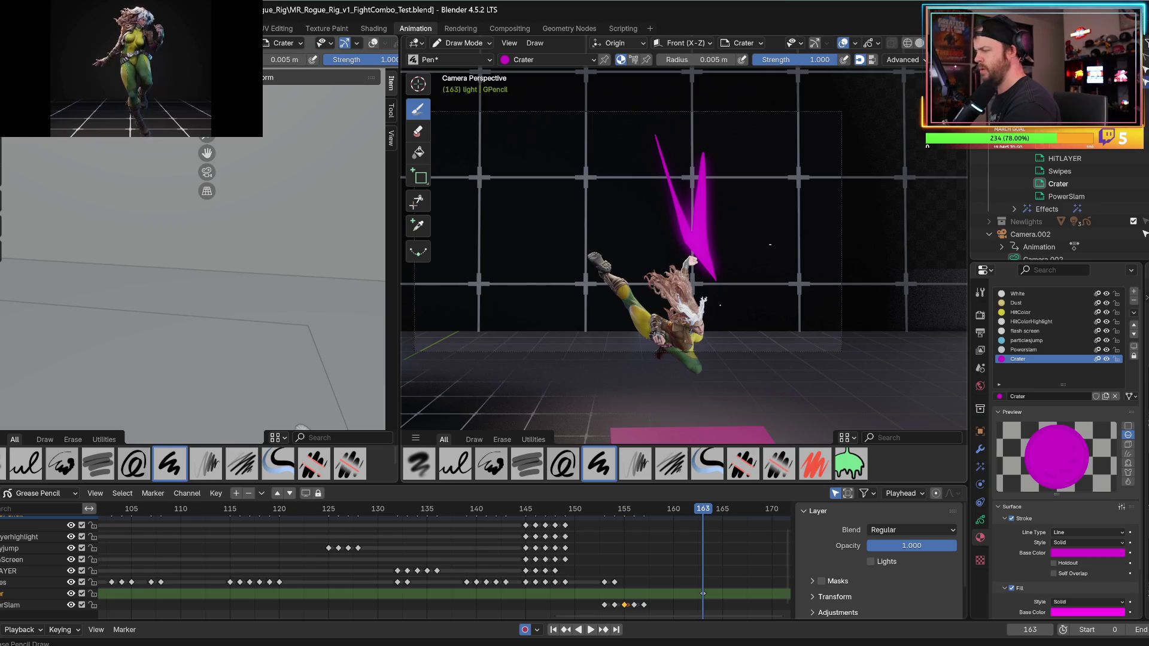
key("ctrl+z")
key("ctrl+z")
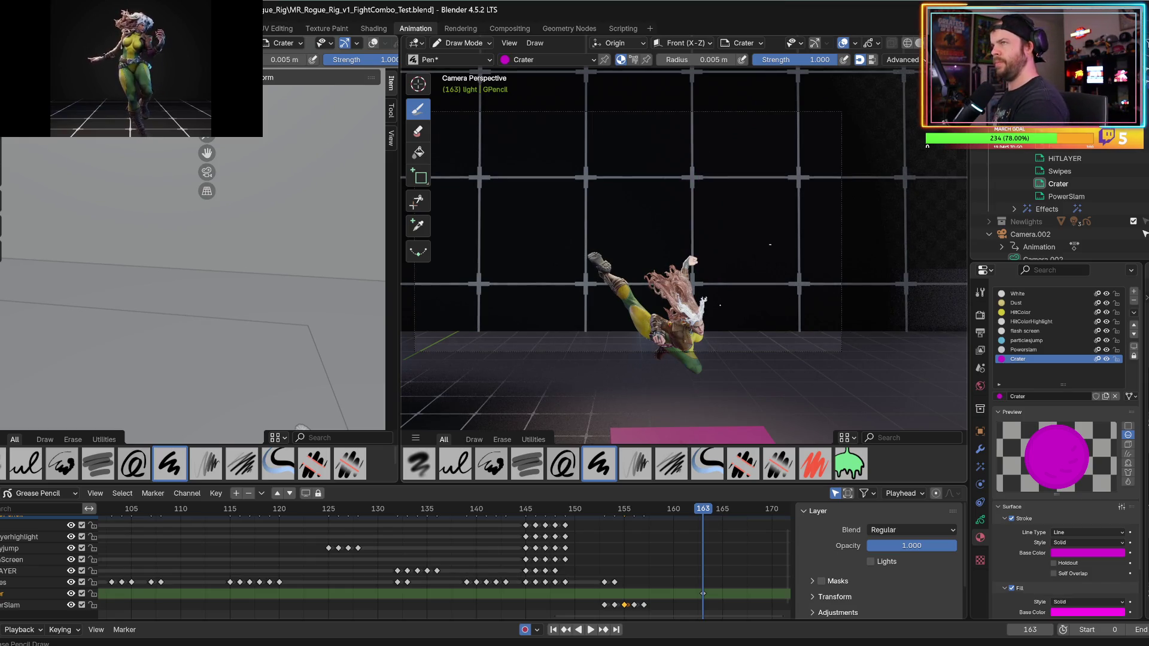
- Set the fill to pale pink and draw a curved stroke above the raised hand
left_click(1051, 612)
left_click(1076, 498)
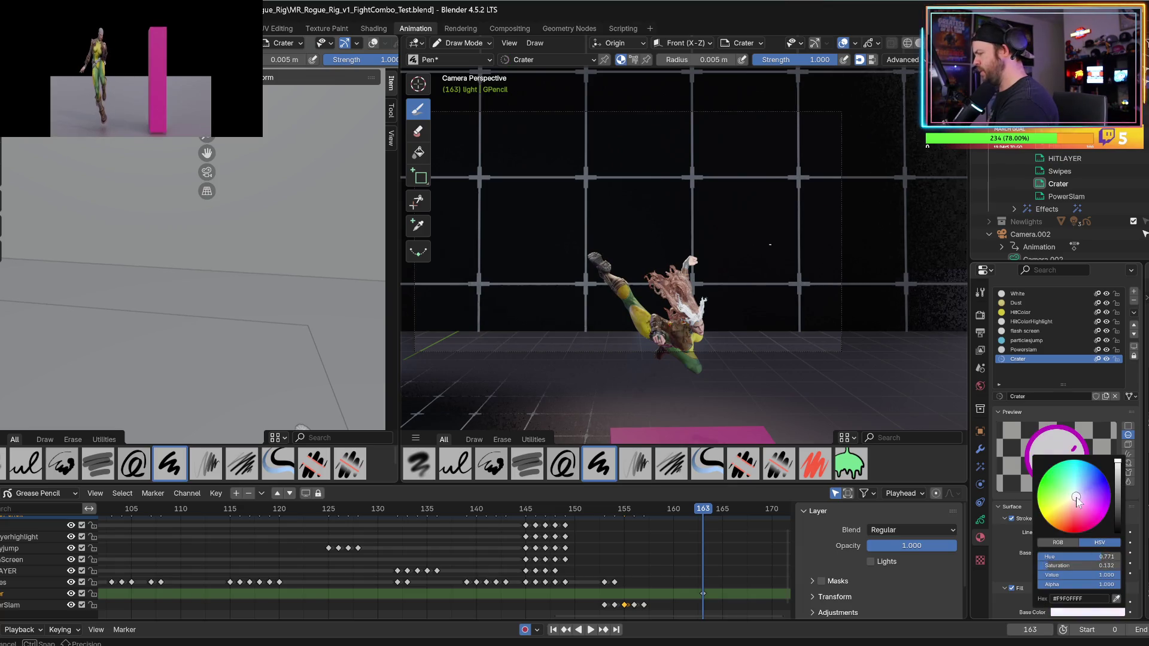
mouse_move(698, 248)
left_mouse_down()
mouse_move(676, 165)
mouse_move(577, 153)
mouse_move(712, 285)
left_mouse_up()
key("ctrl+z")
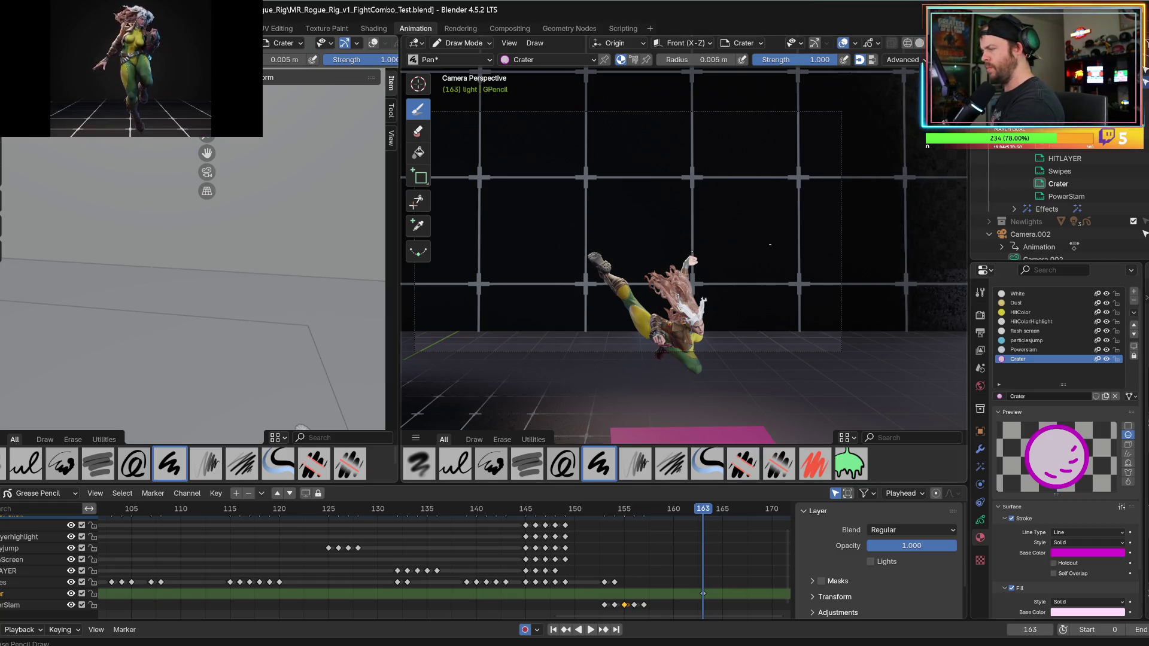
mouse_move(694, 253)
left_mouse_down()
mouse_move(713, 134)
mouse_move(661, 106)
mouse_move(606, 109)
mouse_move(694, 128)
mouse_move(708, 157)
mouse_move(687, 233)
left_mouse_up()
- Step and play through the animation, stopping on frame 164 with the crater pose framed
key("Up")
key("Left")
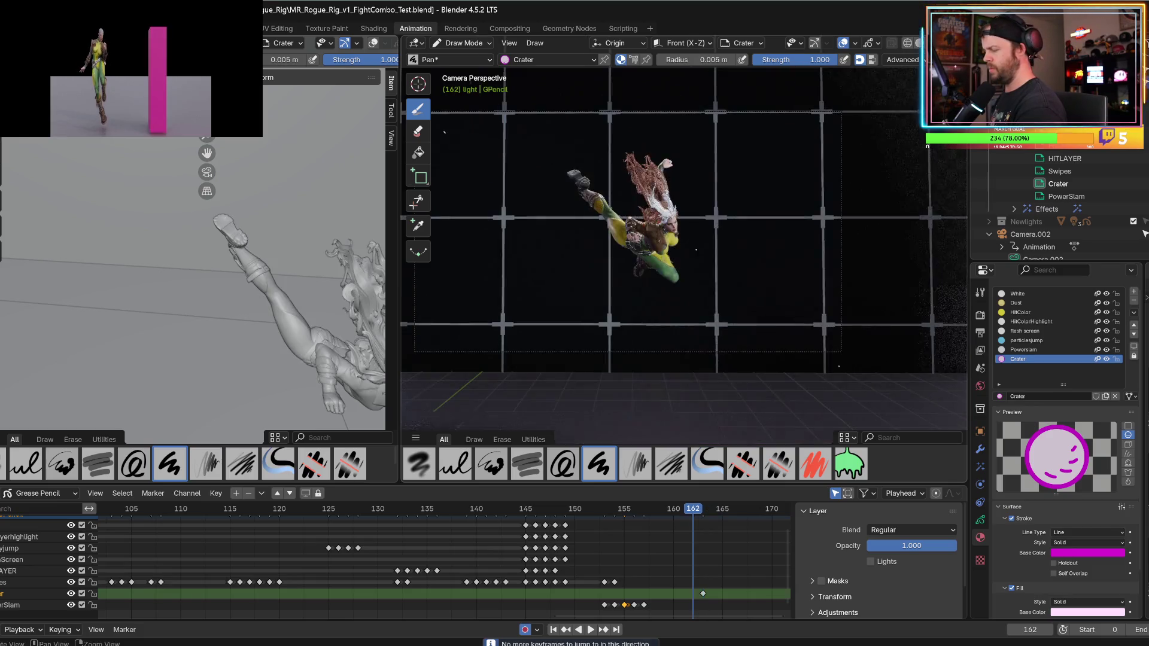
key("Right")
key("Right")
key("Left")
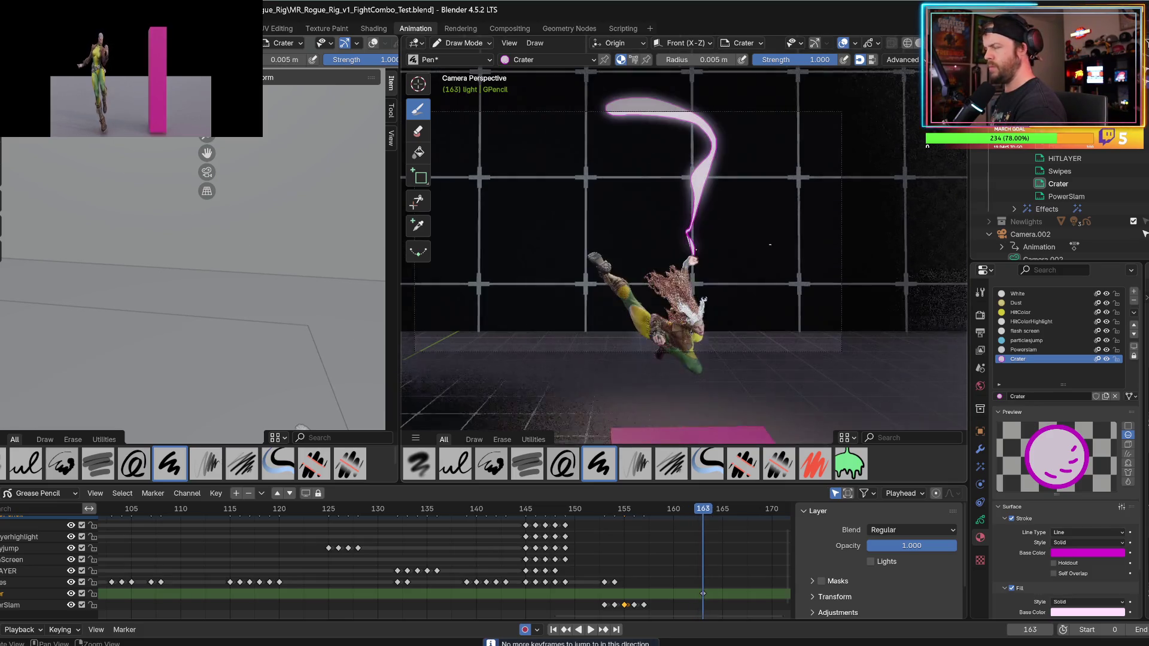
key("Right")
key("space")
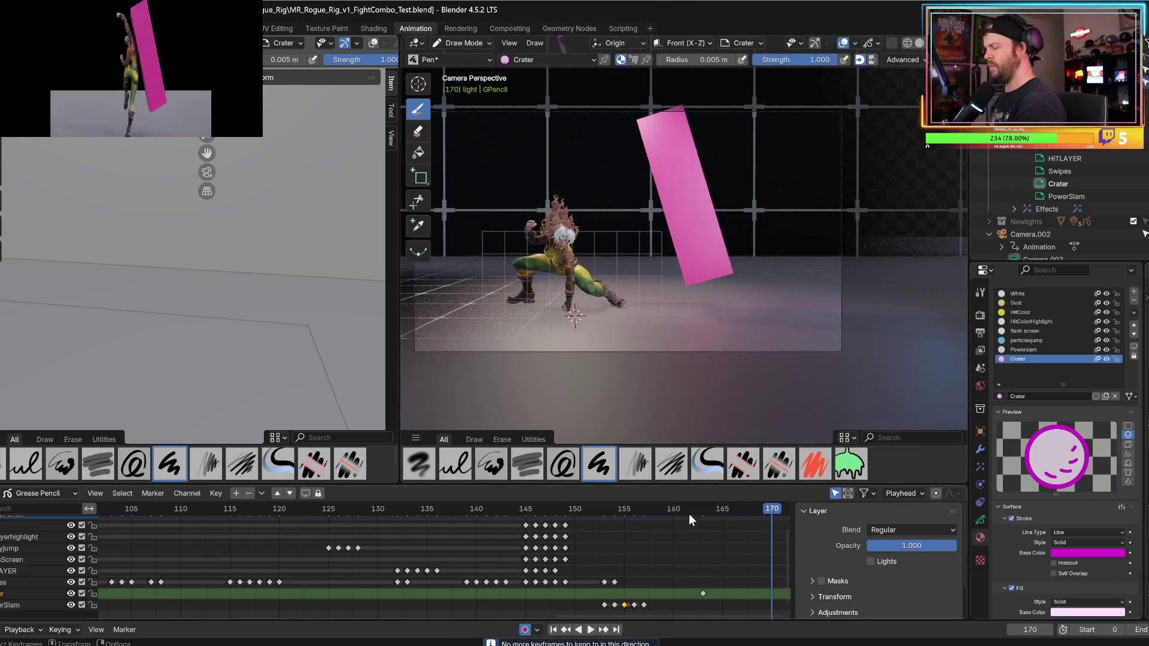
left_click_drag(688, 514, 690, 518)
key("space")
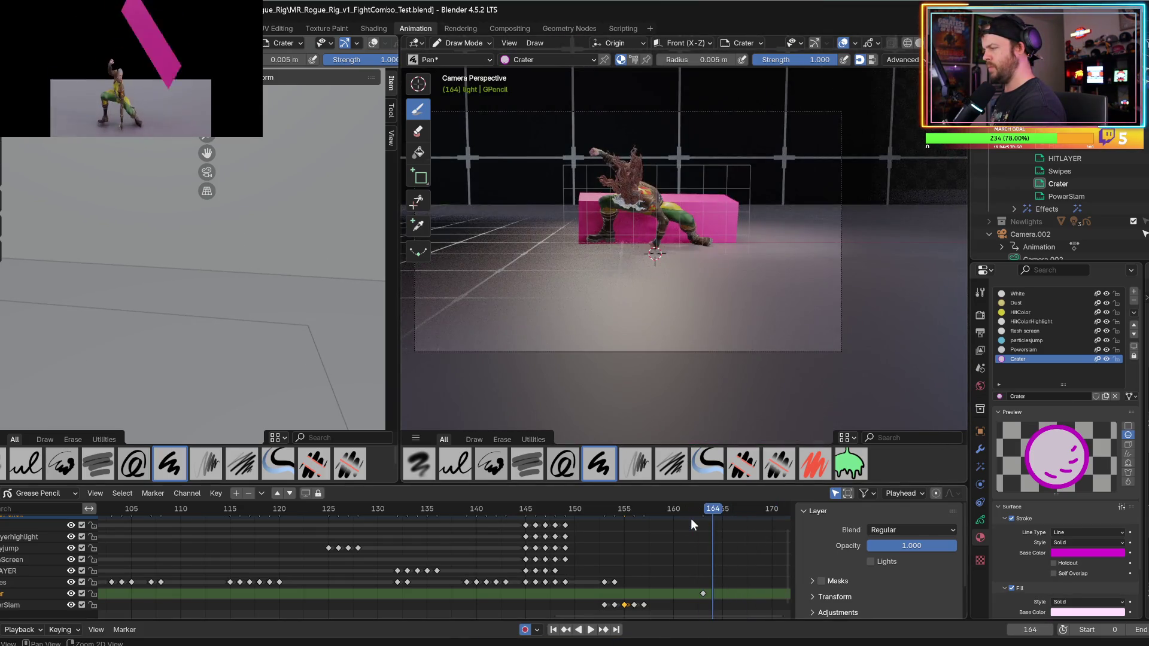
key("Left")
key("Right")
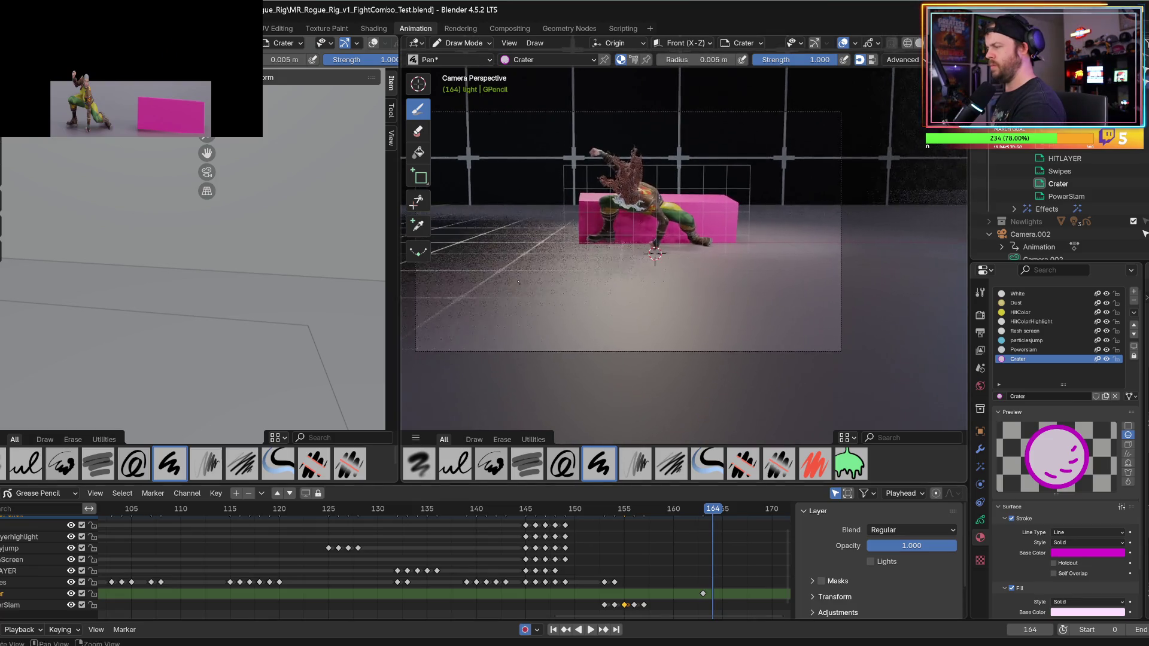
middle_click_drag(553, 322, 568, 349, "shift")
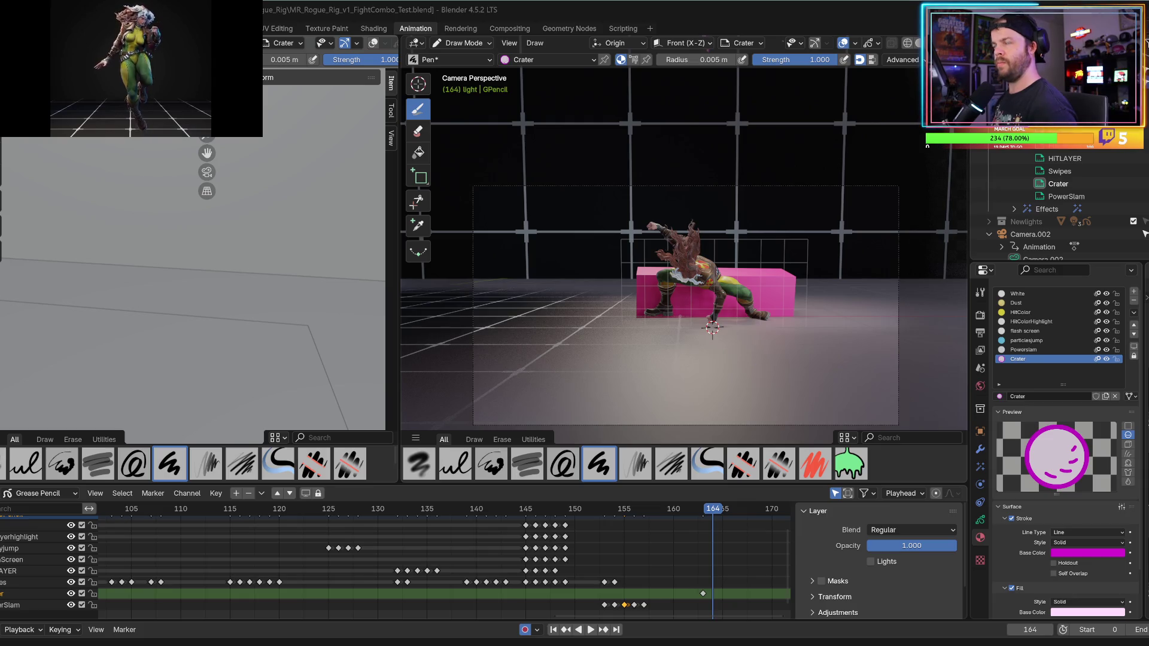
- Draw a white-filled triangle stroke near the character's feet, then undo it and its keyframe
left_click_drag(707, 306, 677, 265)
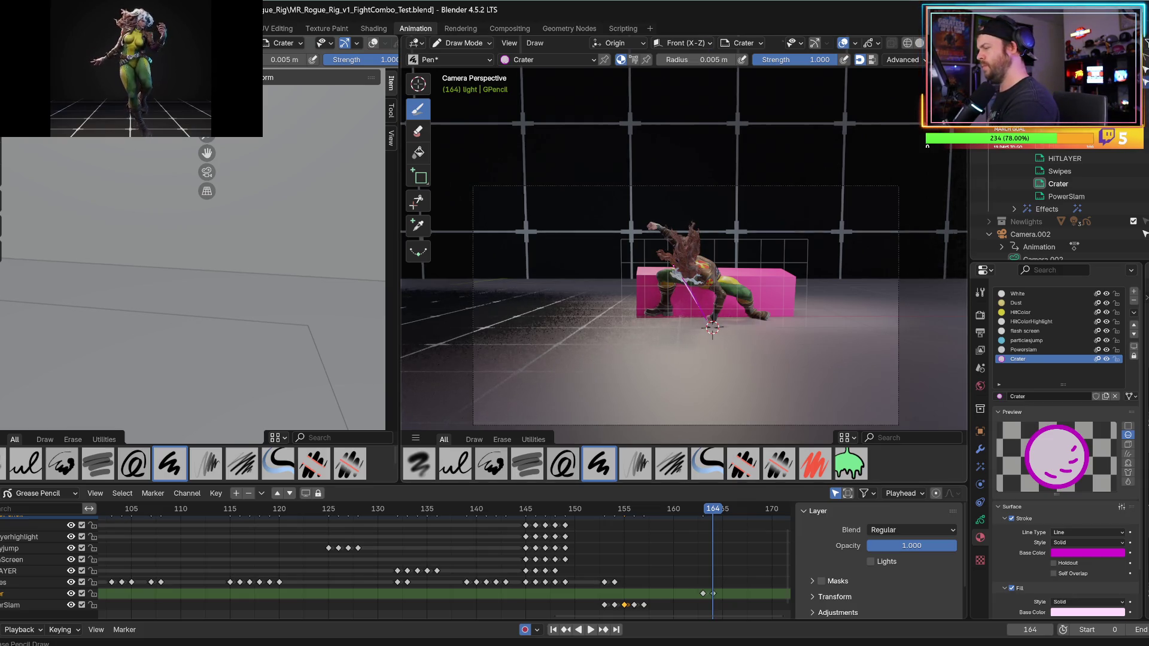
mouse_move(710, 318)
left_mouse_down()
mouse_move(772, 257)
mouse_move(682, 262)
mouse_move(796, 298)
mouse_move(715, 320)
mouse_move(629, 297)
mouse_move(664, 256)
mouse_move(702, 318)
mouse_move(670, 264)
mouse_move(701, 296)
left_mouse_up()
key("ctrl+z")
key("ctrl+shift+z")
key("ctrl+z")
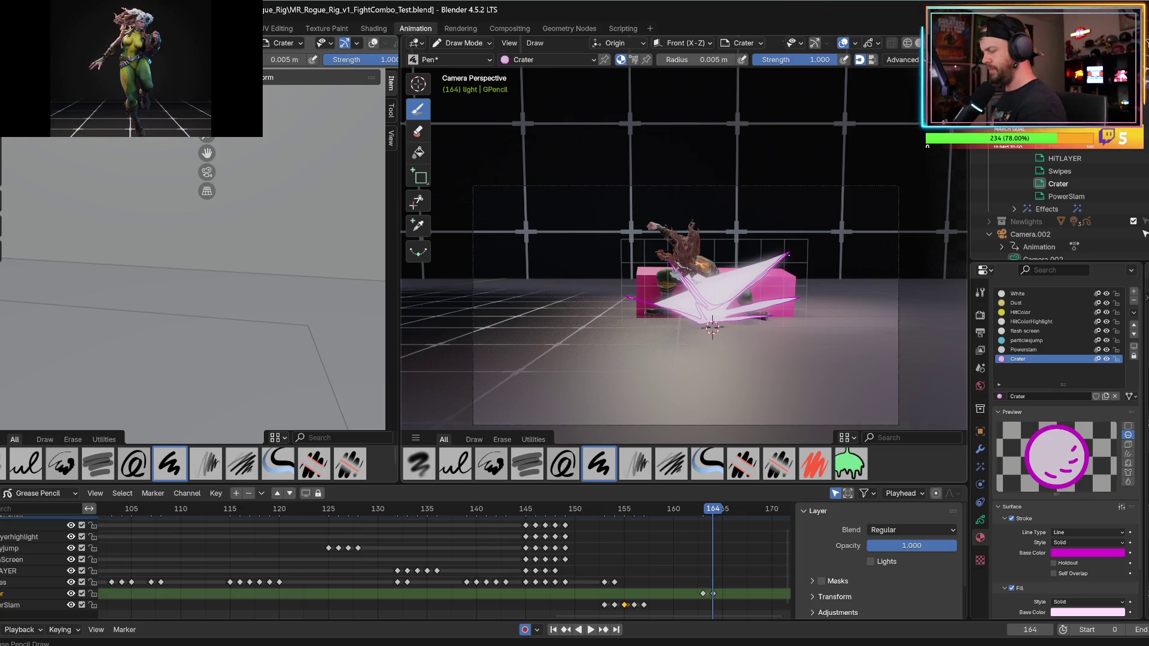
key("ctrl+z")
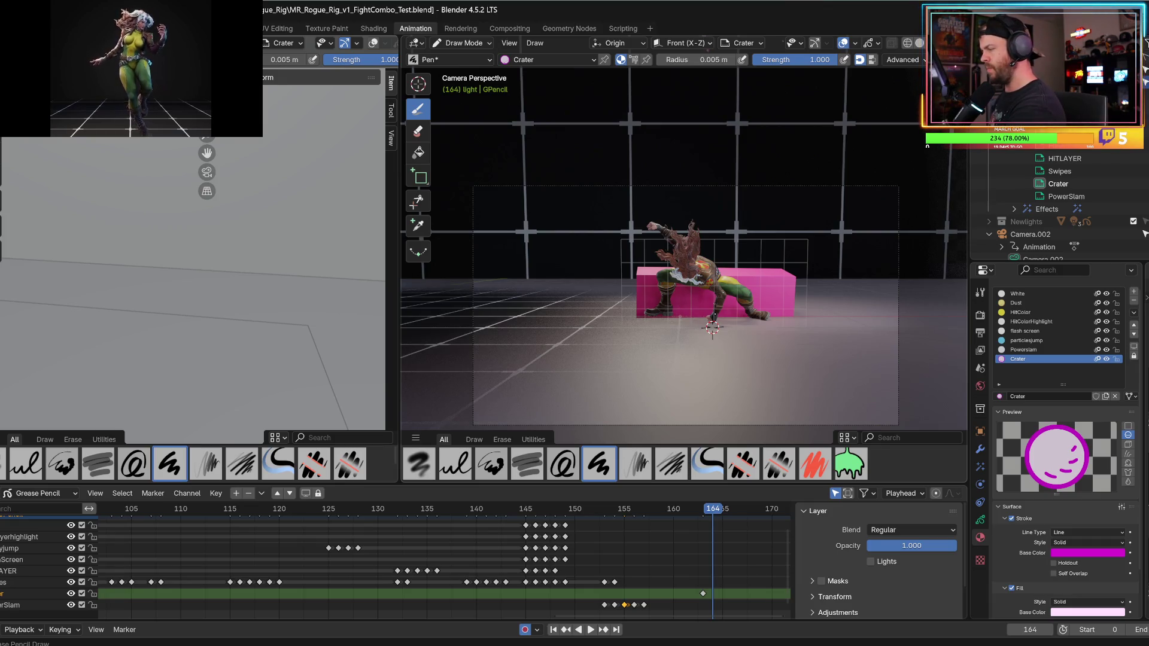
- Try a white crescent sweeping up from the foot, undo it, and deepen the stroke colour to purple
mouse_move(715, 315)
left_mouse_down()
mouse_move(760, 280)
mouse_move(782, 221)
mouse_move(730, 157)
mouse_move(664, 139)
mouse_move(694, 197)
mouse_move(706, 281)
mouse_move(690, 137)
mouse_move(769, 179)
mouse_move(785, 220)
mouse_move(757, 287)
mouse_move(719, 312)
left_mouse_up()
key("ctrl+z")
left_click(1089, 553)
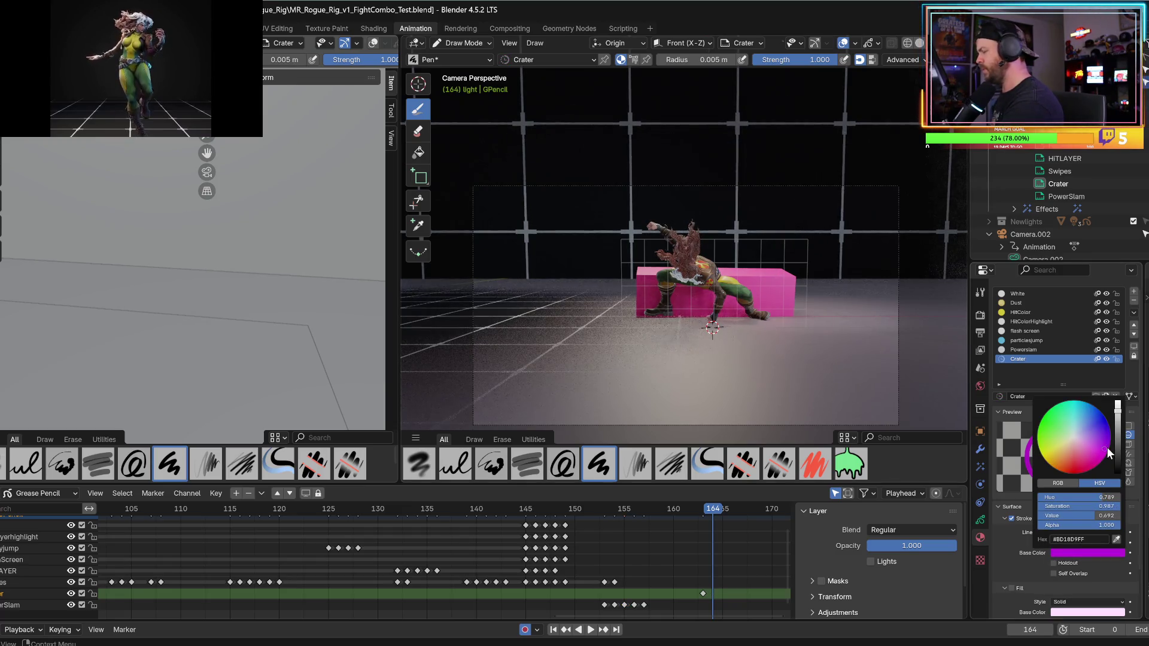
- Test magenta crater strokes with the Crater fill on, undo them, and switch fill off
right_click(698, 321)
left_click(694, 309)
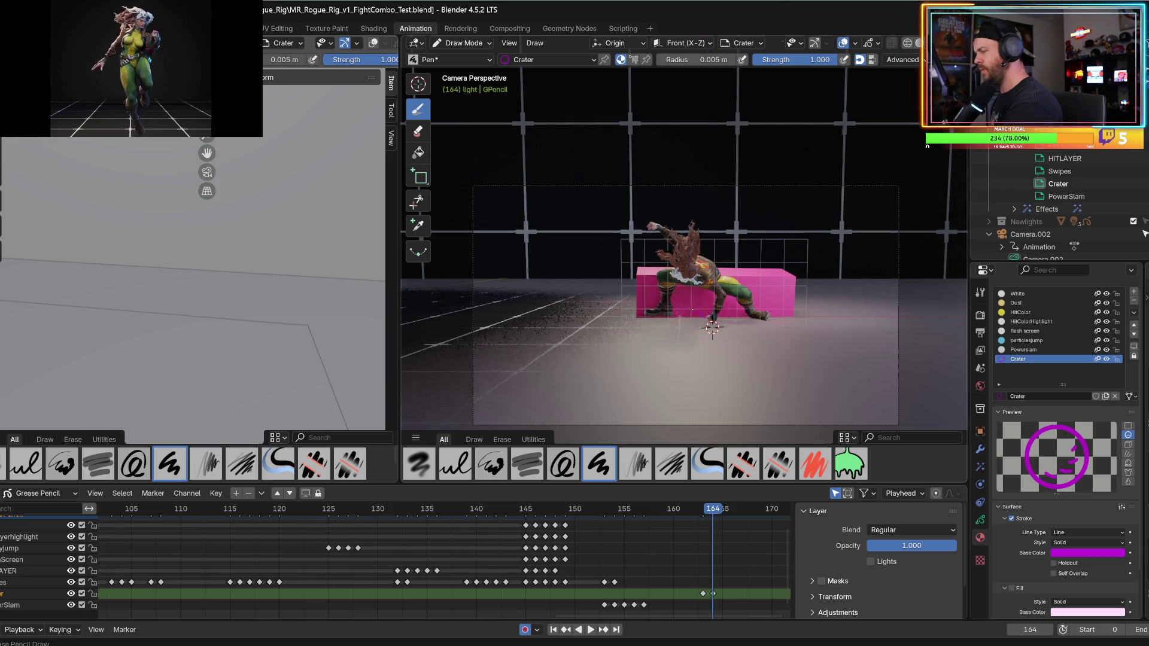
key("ctrl+z")
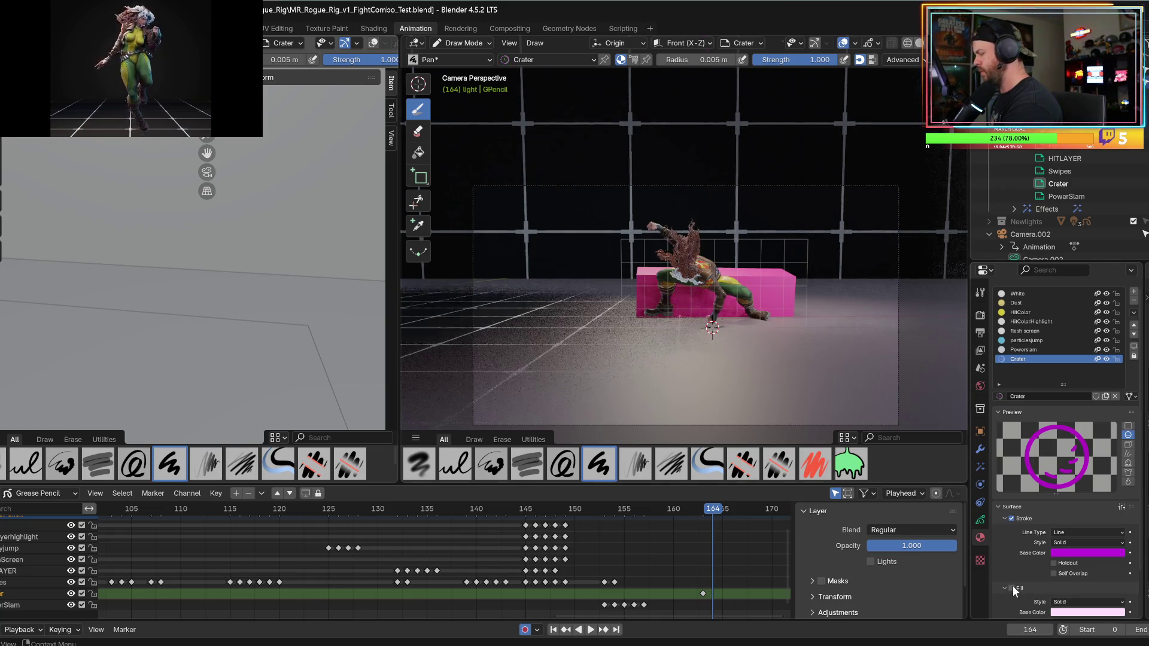
left_click(1012, 588)
mouse_move(609, 264)
left_mouse_down()
mouse_move(689, 302)
mouse_move(712, 327)
mouse_move(609, 263)
mouse_move(620, 323)
mouse_move(706, 323)
mouse_move(620, 323)
left_mouse_up()
mouse_move(713, 326)
left_mouse_down()
mouse_move(781, 308)
mouse_move(712, 328)
mouse_move(817, 253)
mouse_move(712, 327)
left_mouse_up()
key("ctrl+z")
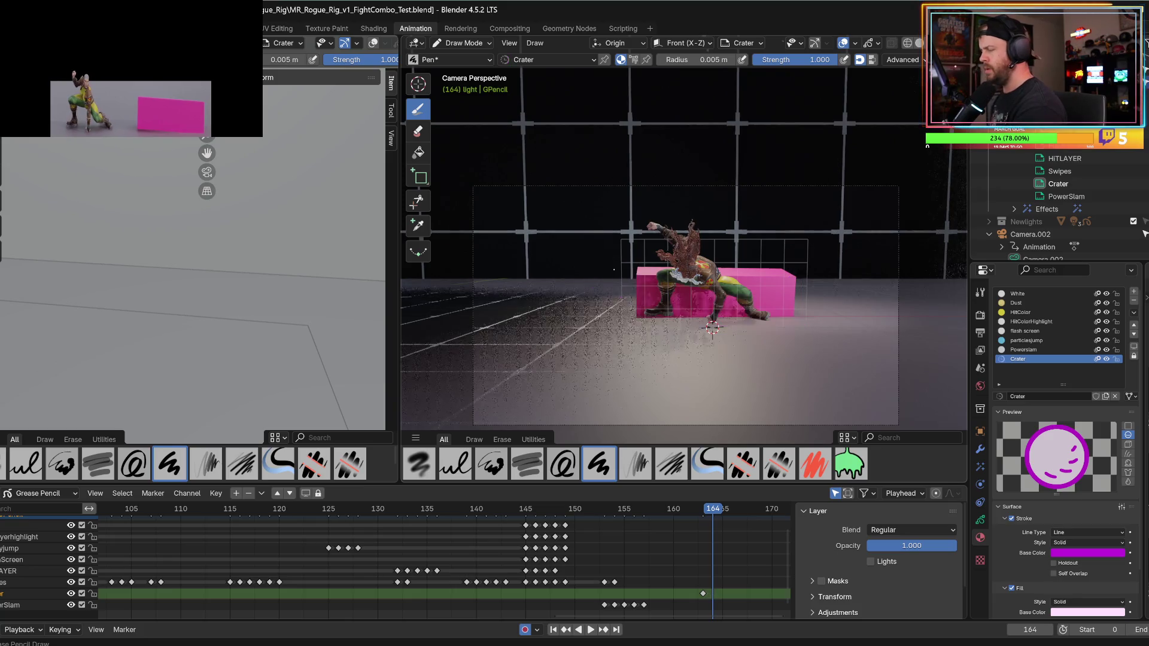
left_click(1012, 589)
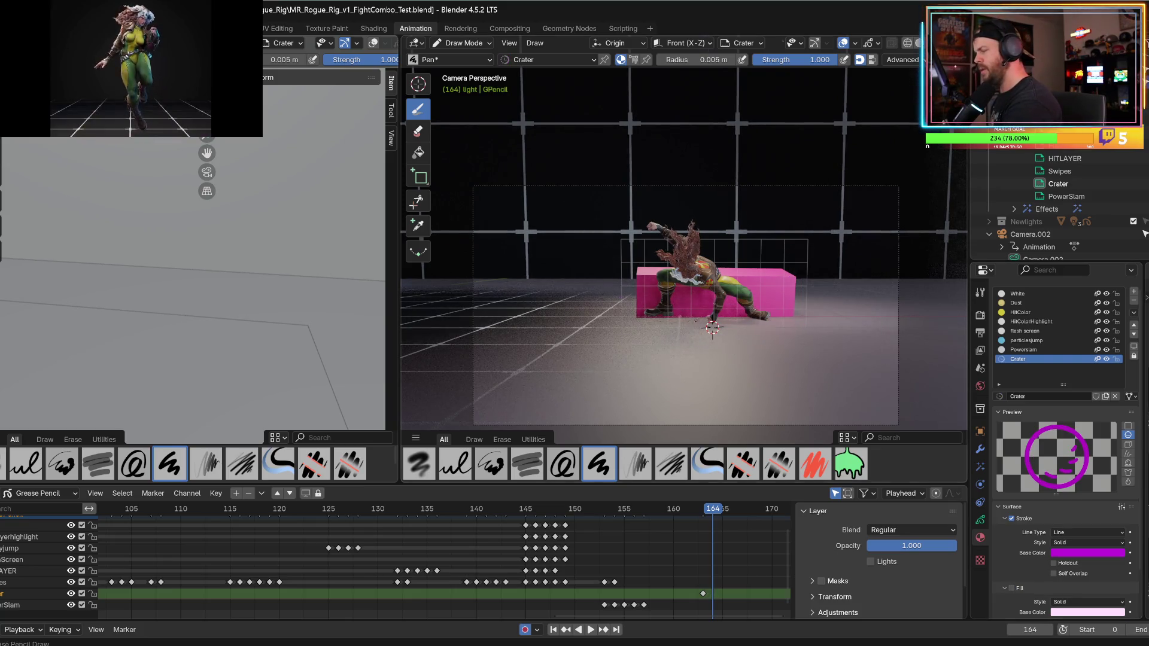
- Draw short test strokes near the character and pink box, toggling Crater fill on then off
left_click_drag(703, 319, 682, 305)
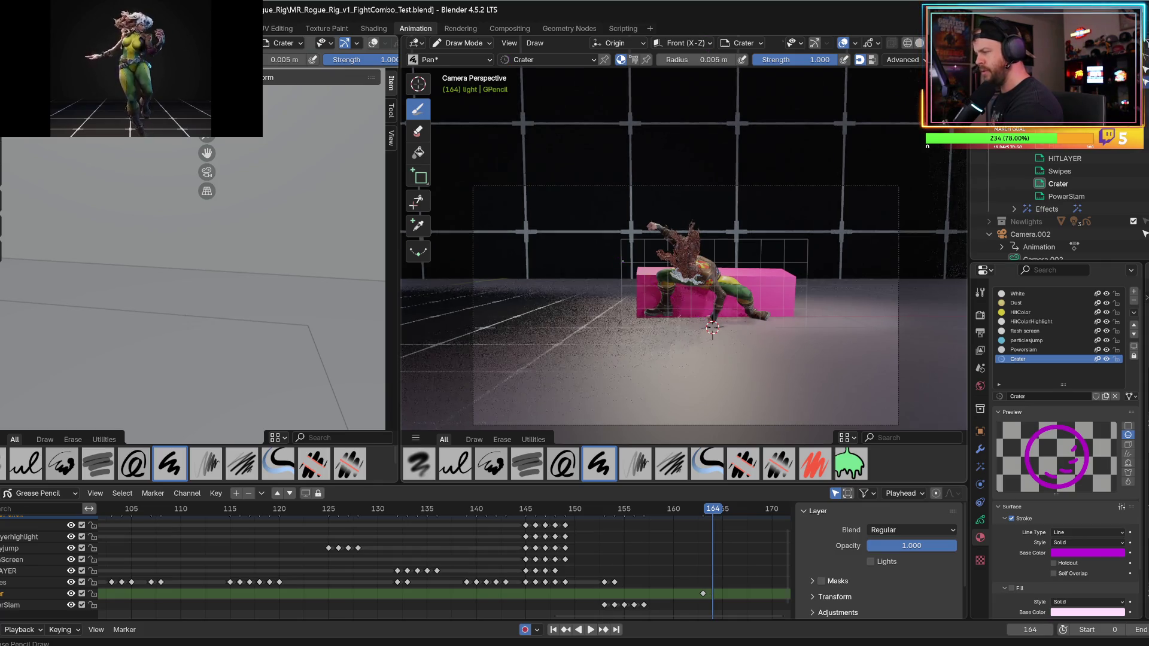
key("ctrl+z")
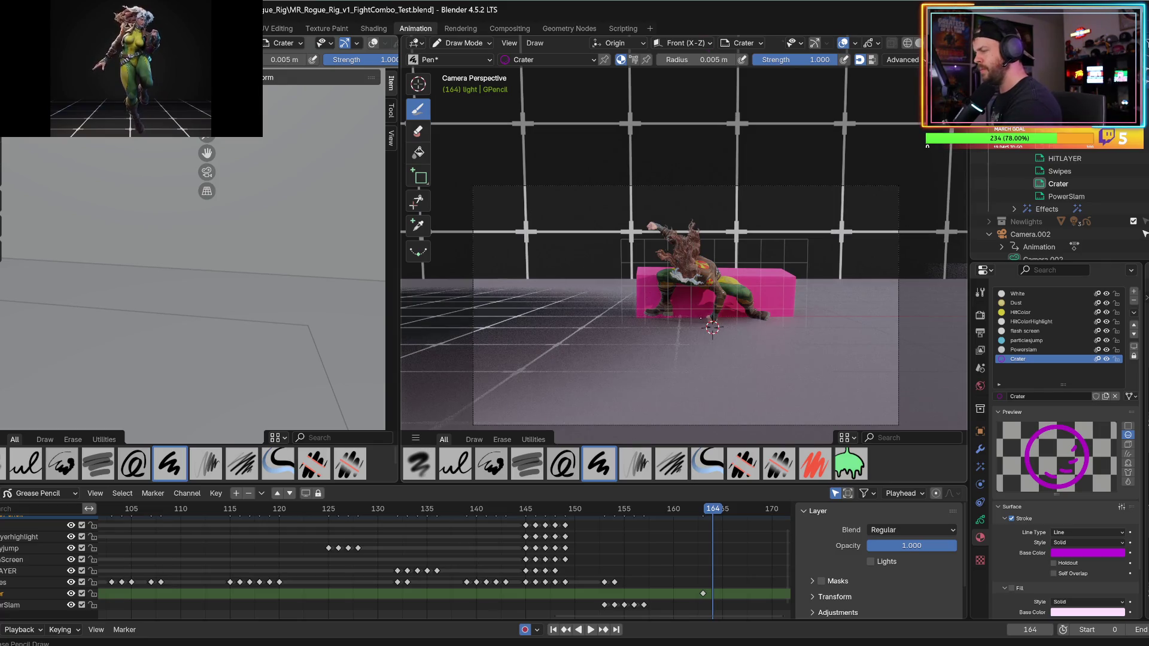
left_click_drag(704, 318, 687, 309)
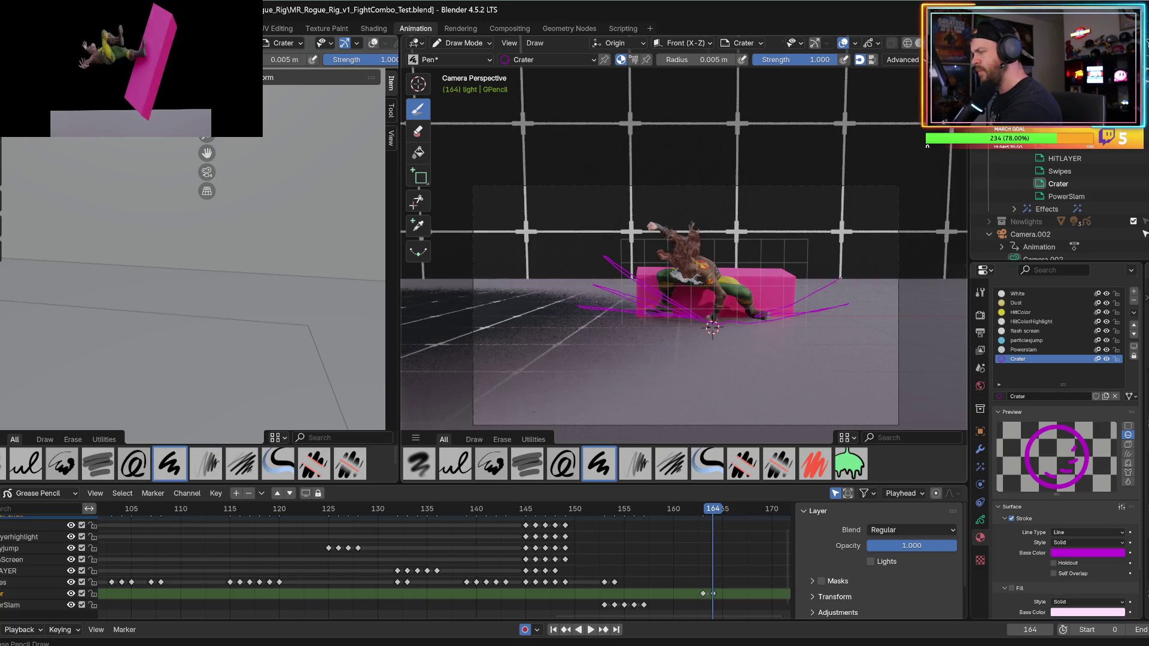
left_click_drag(751, 313, 820, 249)
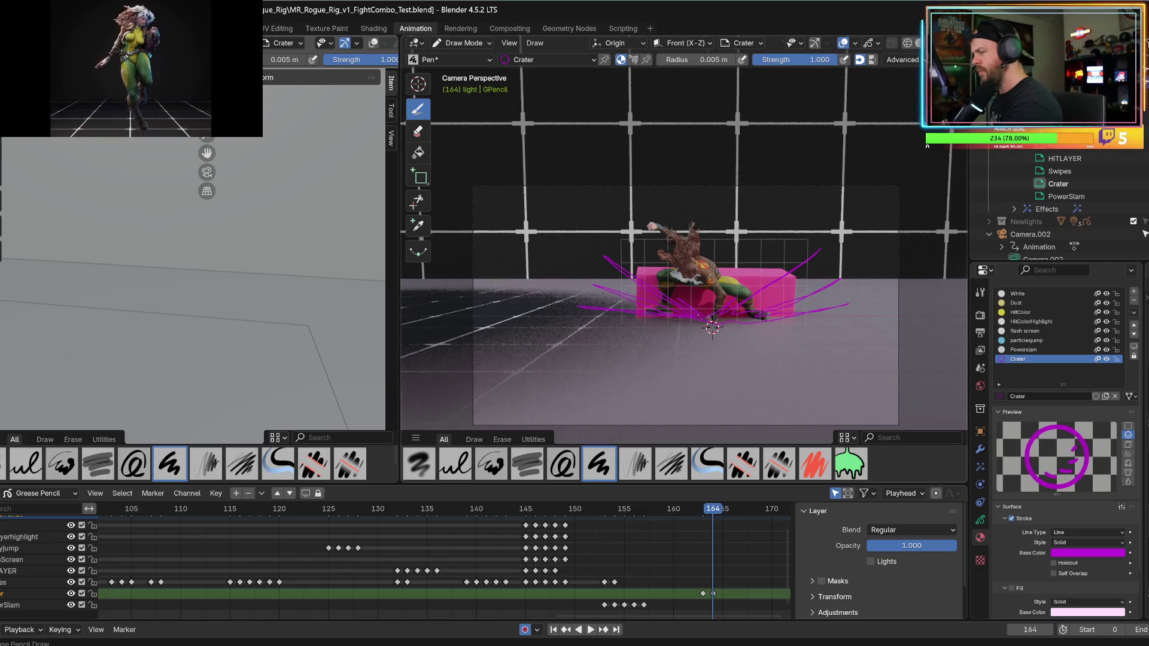
left_click(1012, 588)
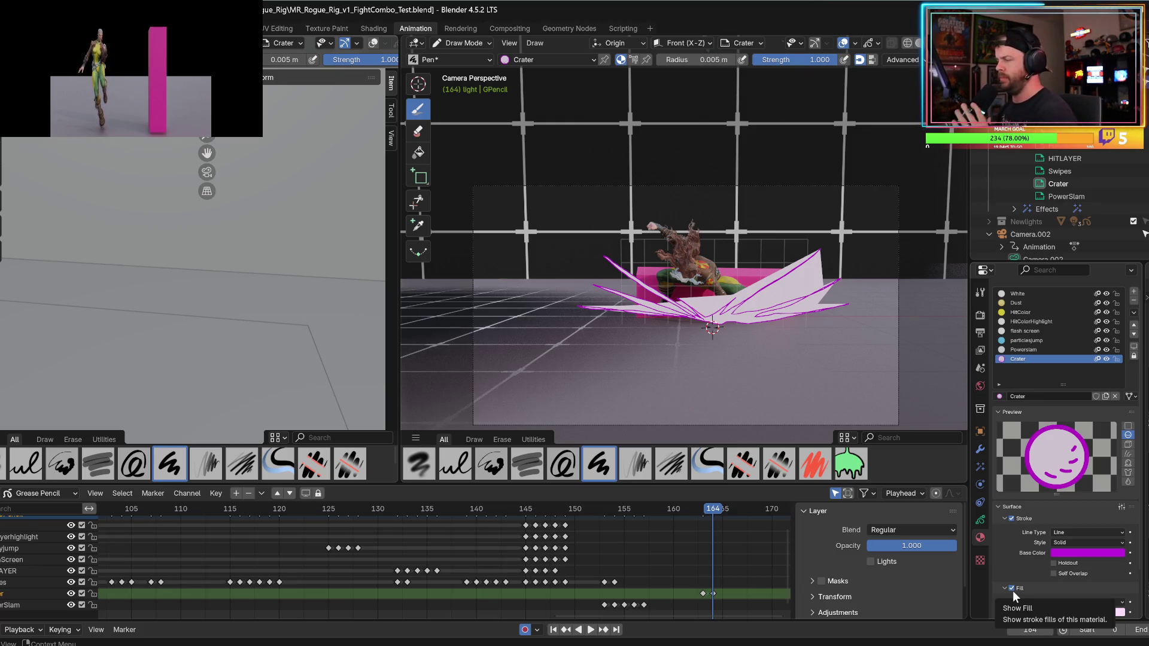
left_click(1012, 589)
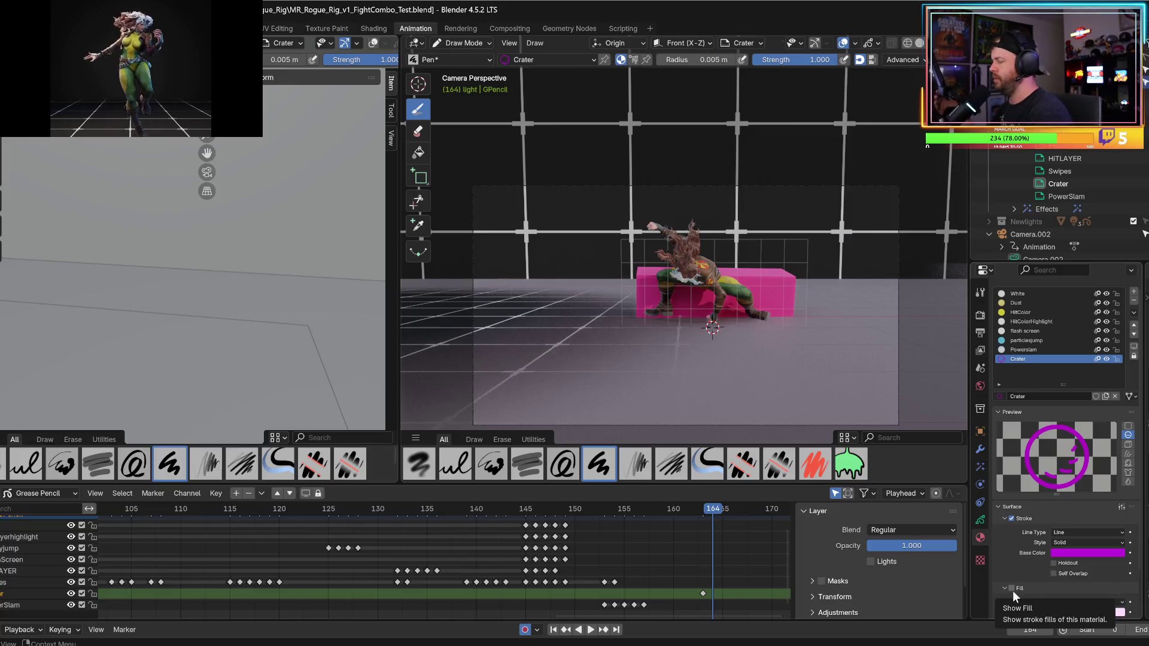
scroll(647, 377, "up", 3)
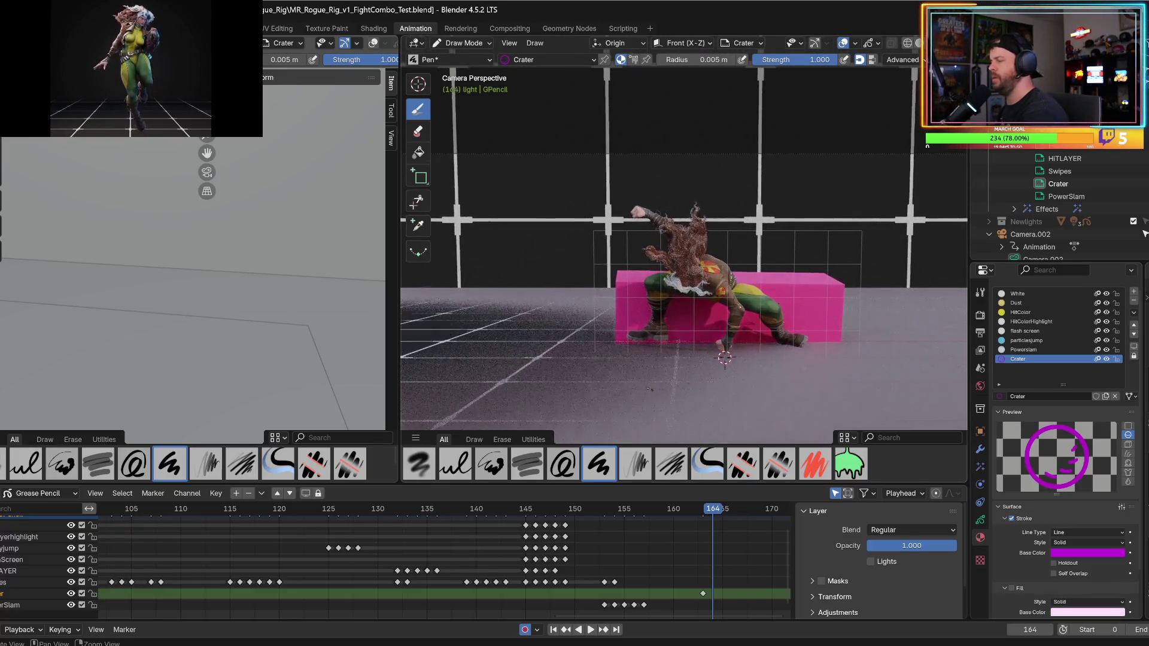
- Enable Crater fill at frame 163, then make PowerSlam the active layer with Lights off
middle_click_drag(647, 376, 578, 366, "shift")
key("Down")
key("Down")
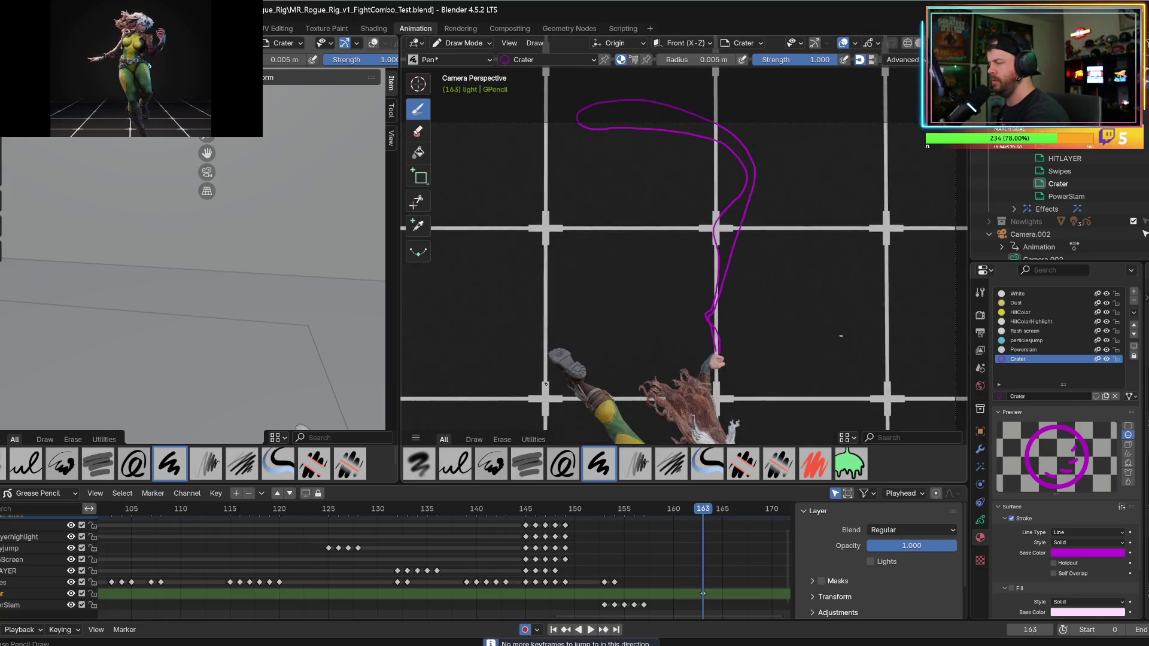
left_click(1012, 587)
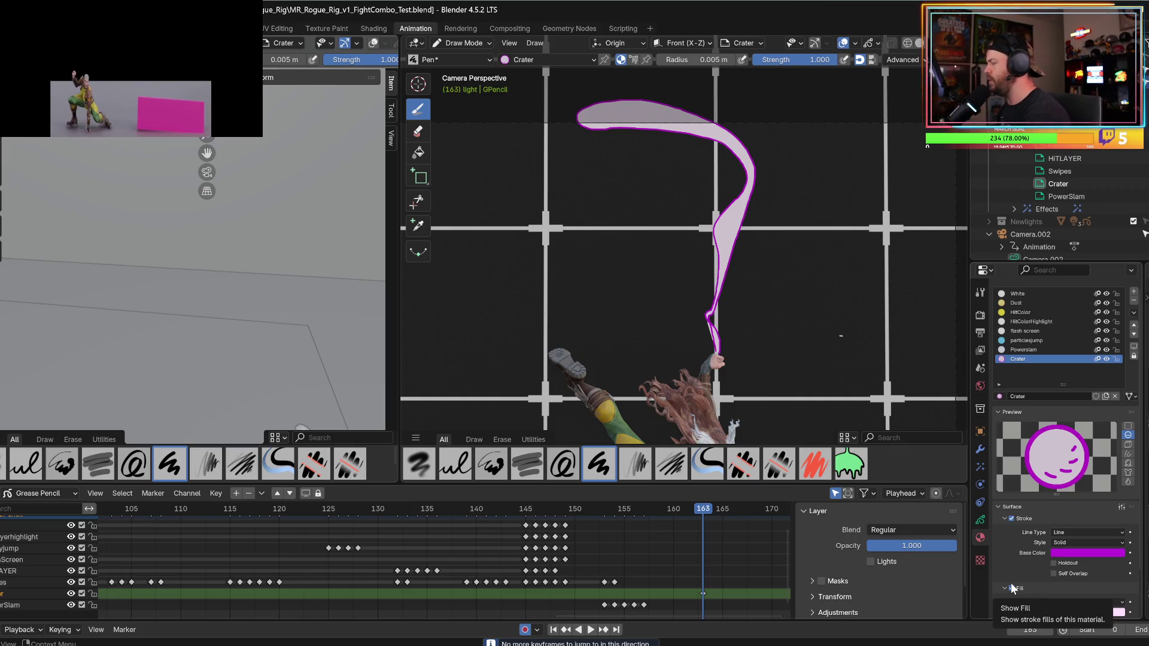
left_click(979, 521)
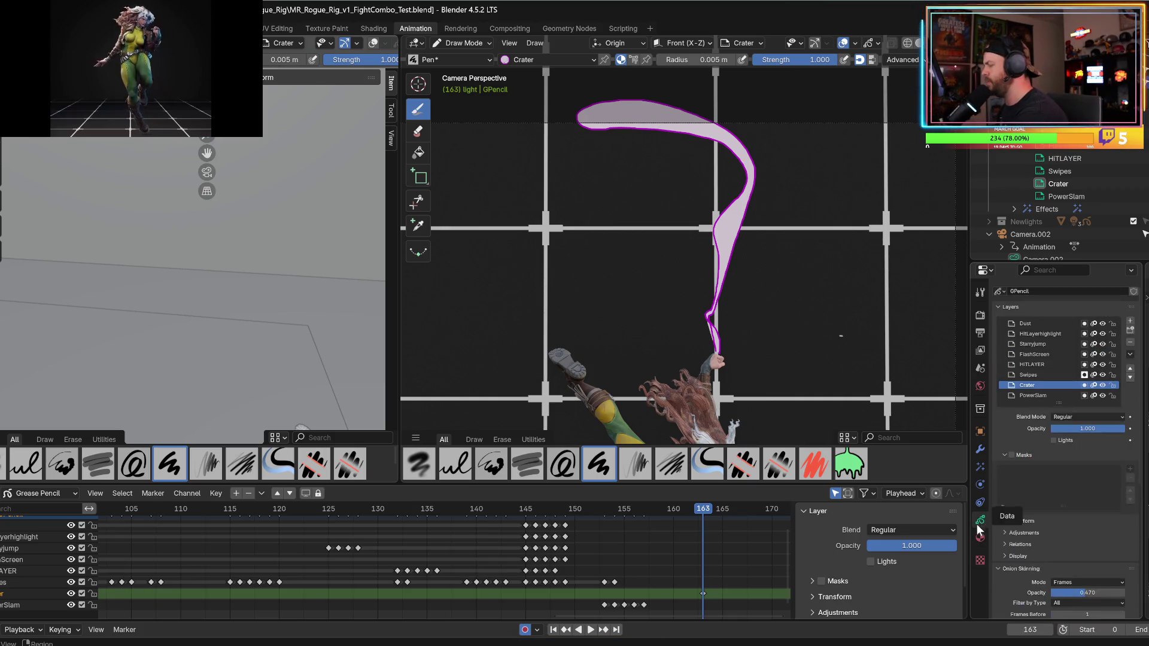
left_click(1017, 395)
left_click(1054, 441)
left_click(1053, 439)
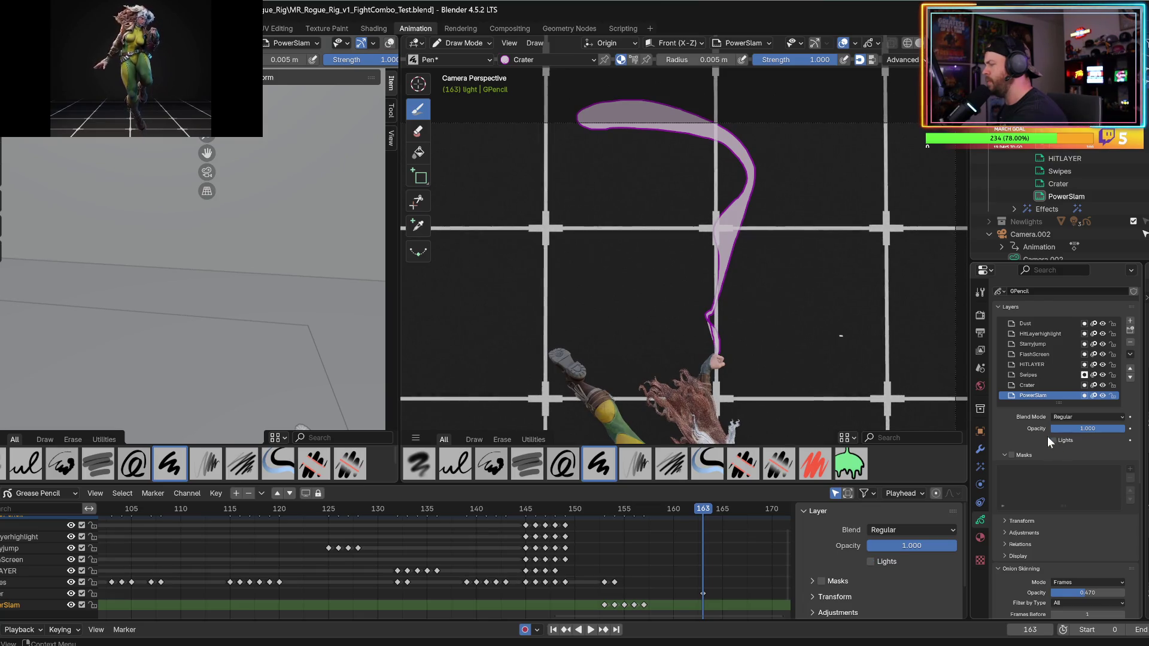
- Copy the magenta stroke colour into the Crater fill colour and go to frame 164
left_click(980, 538)
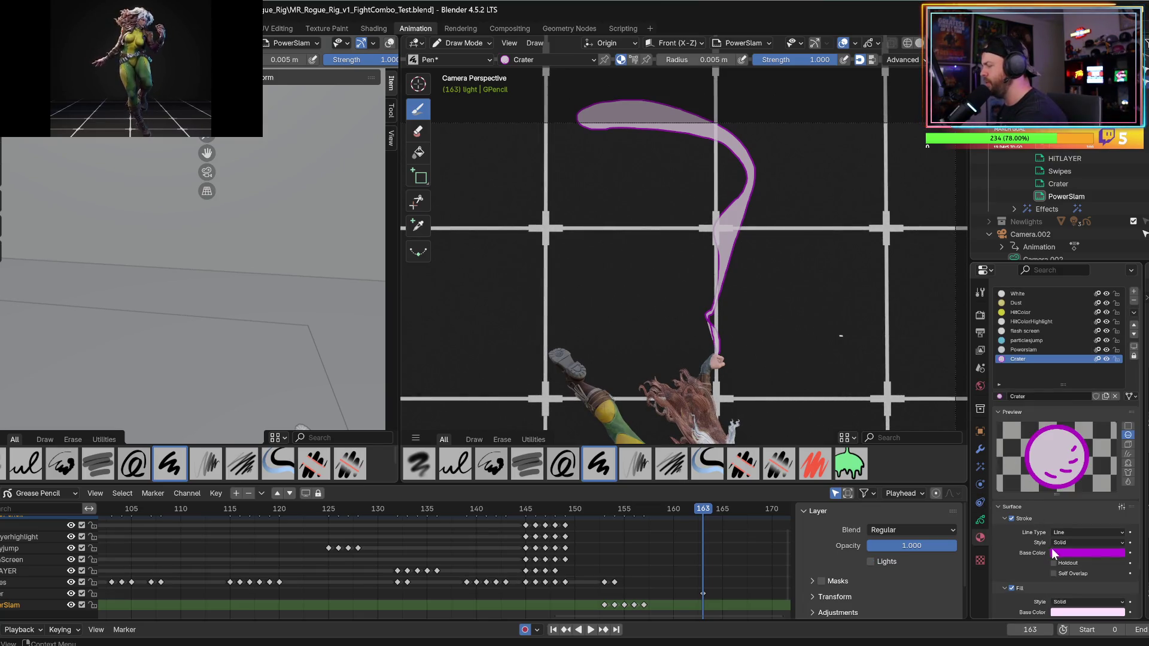
left_click_drag(1063, 555, 1072, 609)
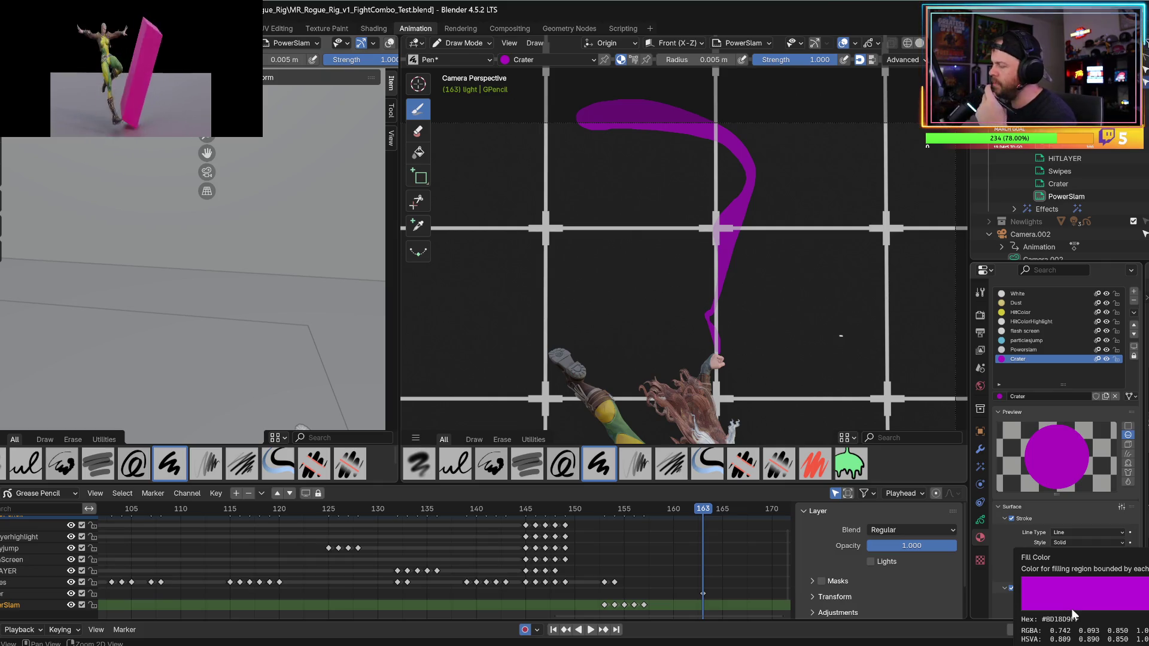
left_click(713, 511)
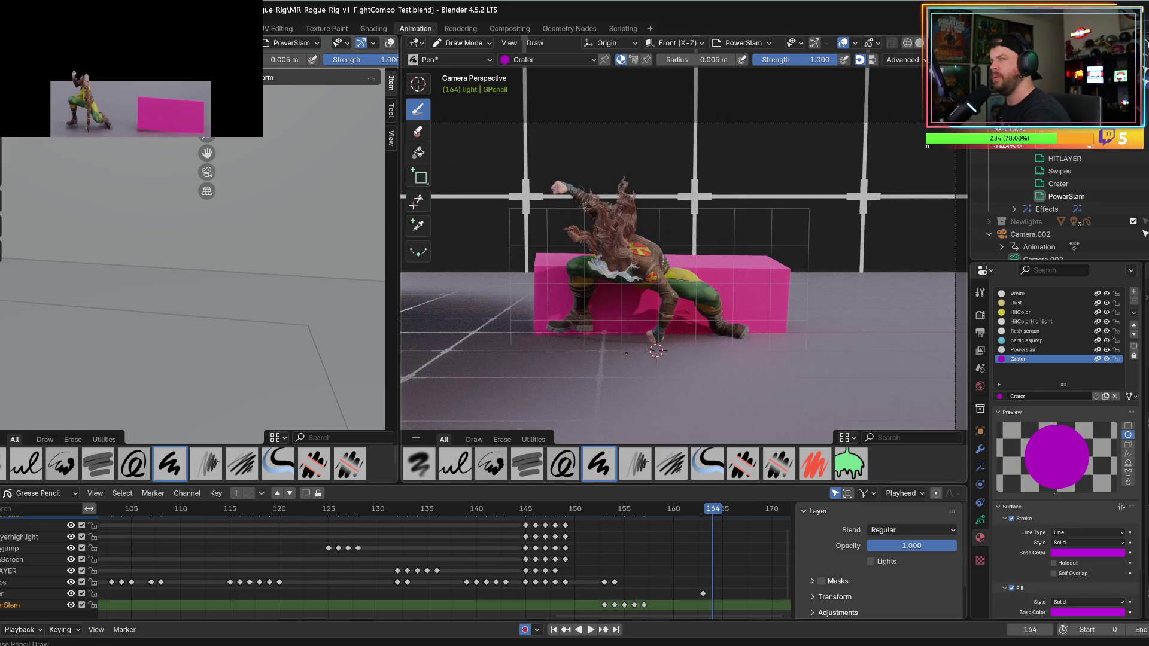
- Draw magenta fan strokes from the foot, undo them, and turn the Crater fill off
mouse_move(652, 340)
left_mouse_down()
mouse_move(510, 244)
mouse_move(517, 293)
mouse_move(617, 342)
left_mouse_up()
left_click_drag(507, 331, 626, 344)
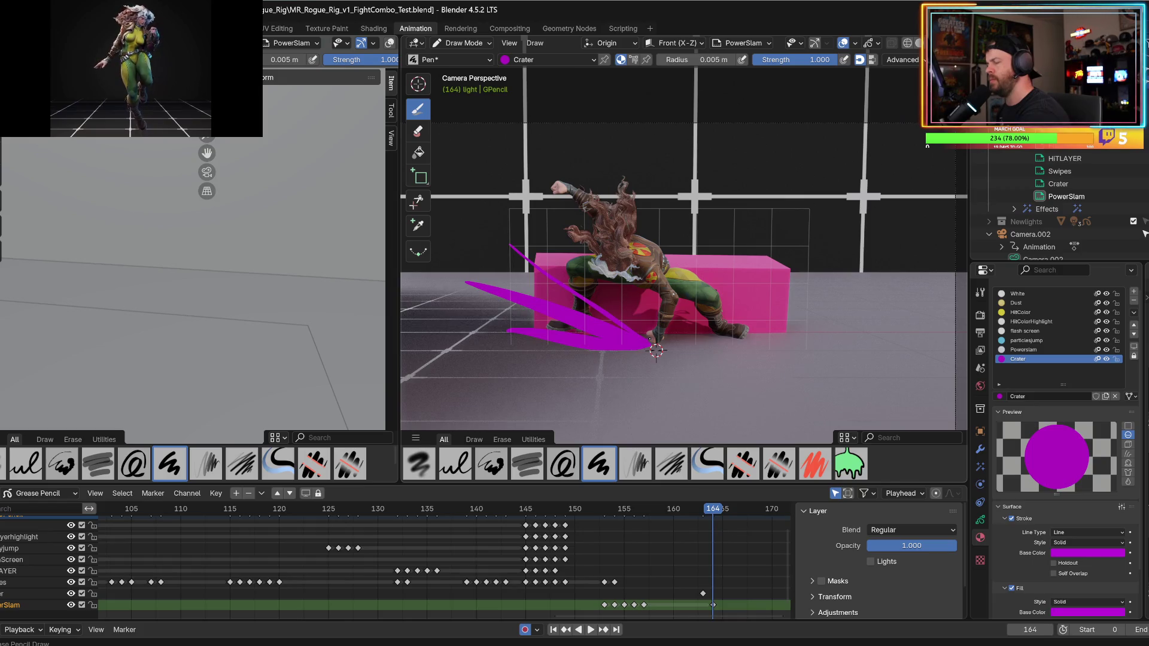
key("ctrl+z")
key("ctrl+z")
key("ctrl+z")
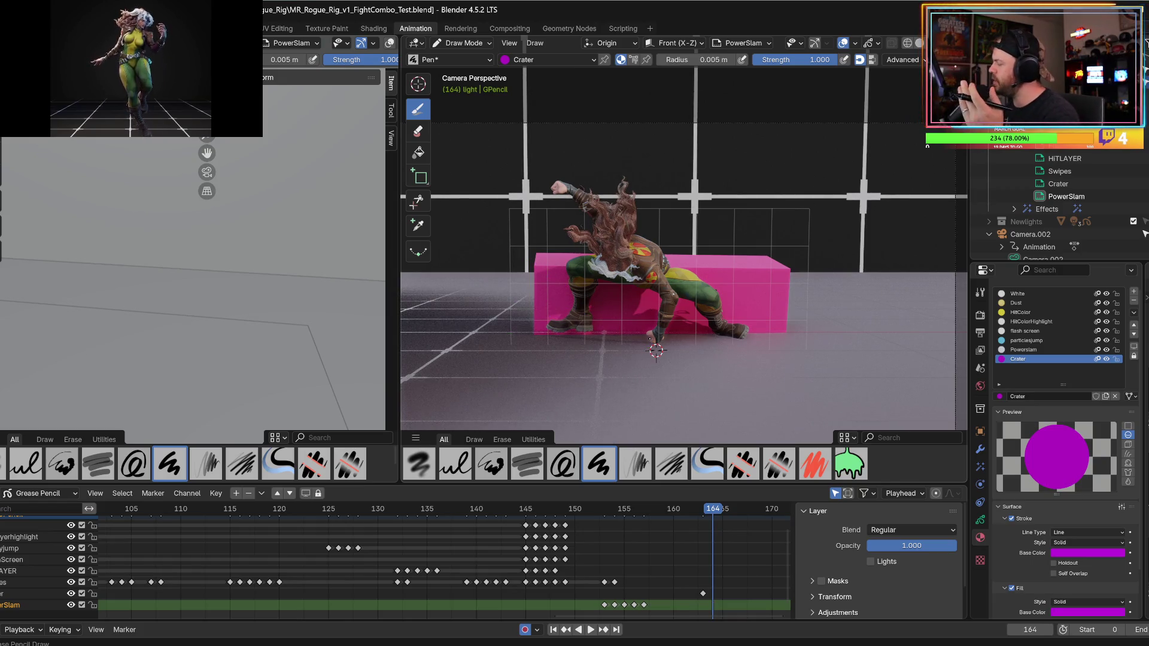
left_click(1012, 588)
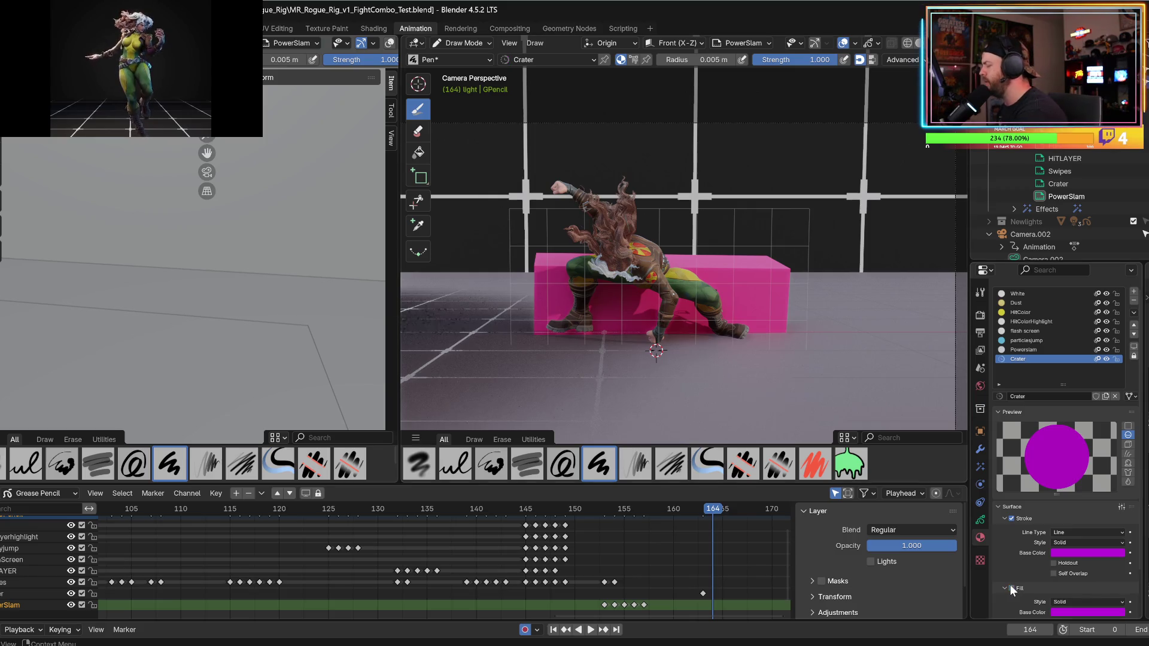
- Draw the spiky burst fanning from the foot, refill it solid magenta, and select Airbrush
left_click_drag(650, 340, 585, 306)
left_click_drag(458, 213, 453, 209)
mouse_move(610, 331)
left_mouse_down()
mouse_move(419, 324)
mouse_move(844, 350)
left_mouse_up()
mouse_move(706, 342)
left_mouse_down()
mouse_move(890, 311)
mouse_move(829, 258)
left_mouse_up()
mouse_move(665, 335)
left_mouse_down()
mouse_move(881, 214)
mouse_move(654, 340)
left_mouse_up()
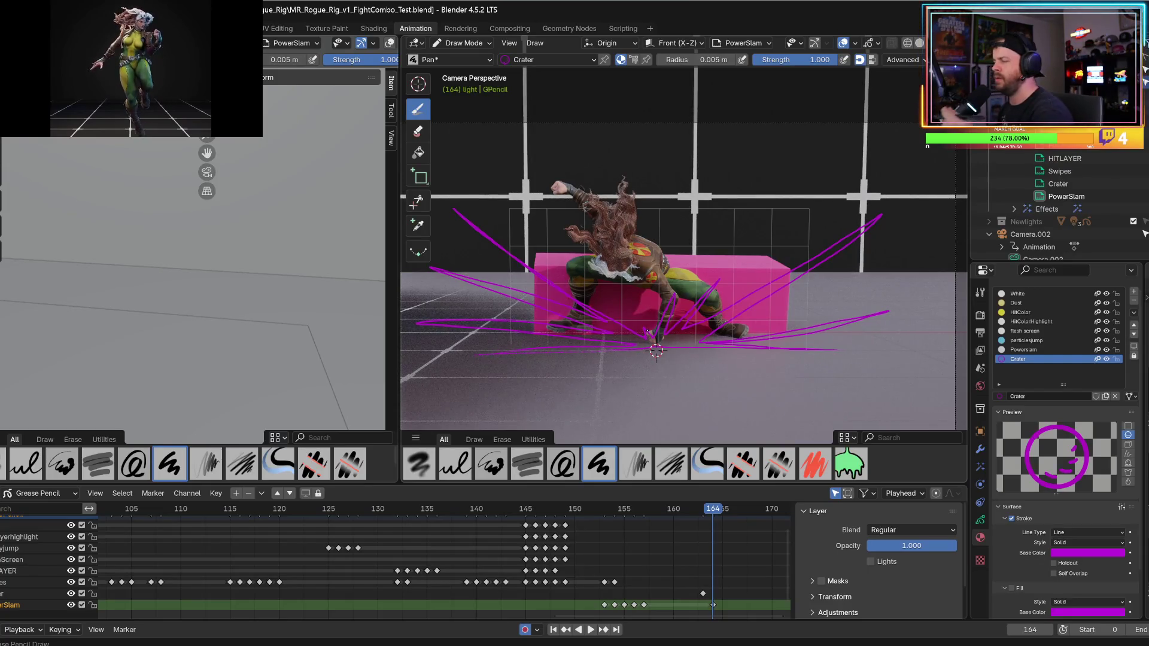
left_click(1011, 588)
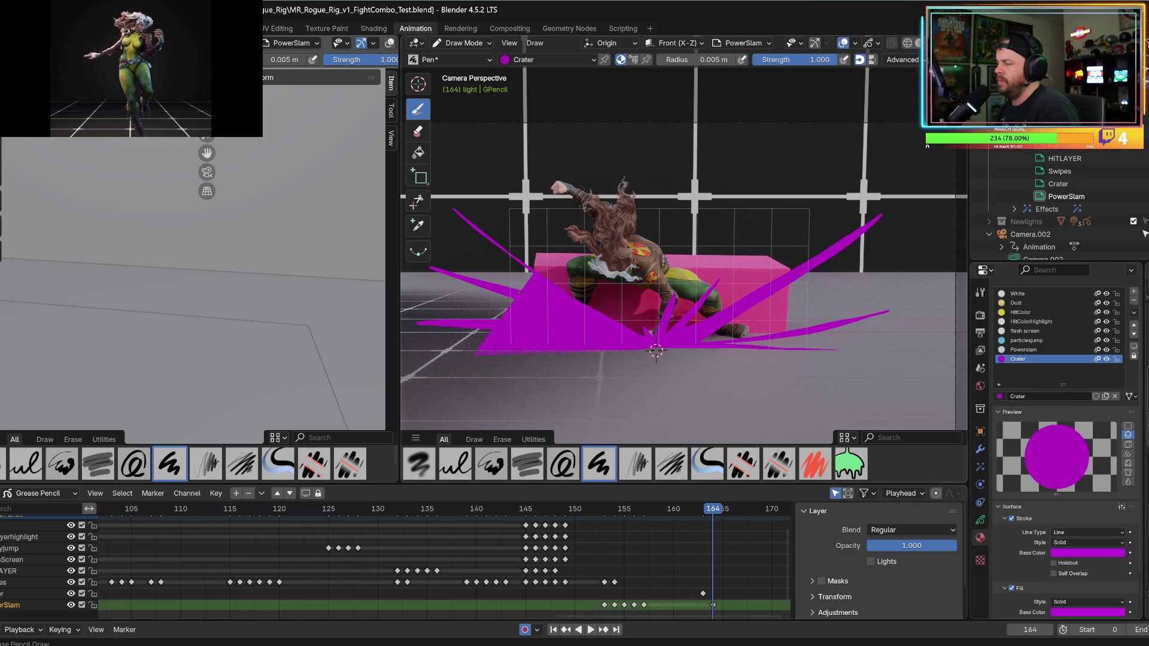
scroll(673, 257, "up", 2)
left_click(419, 464)
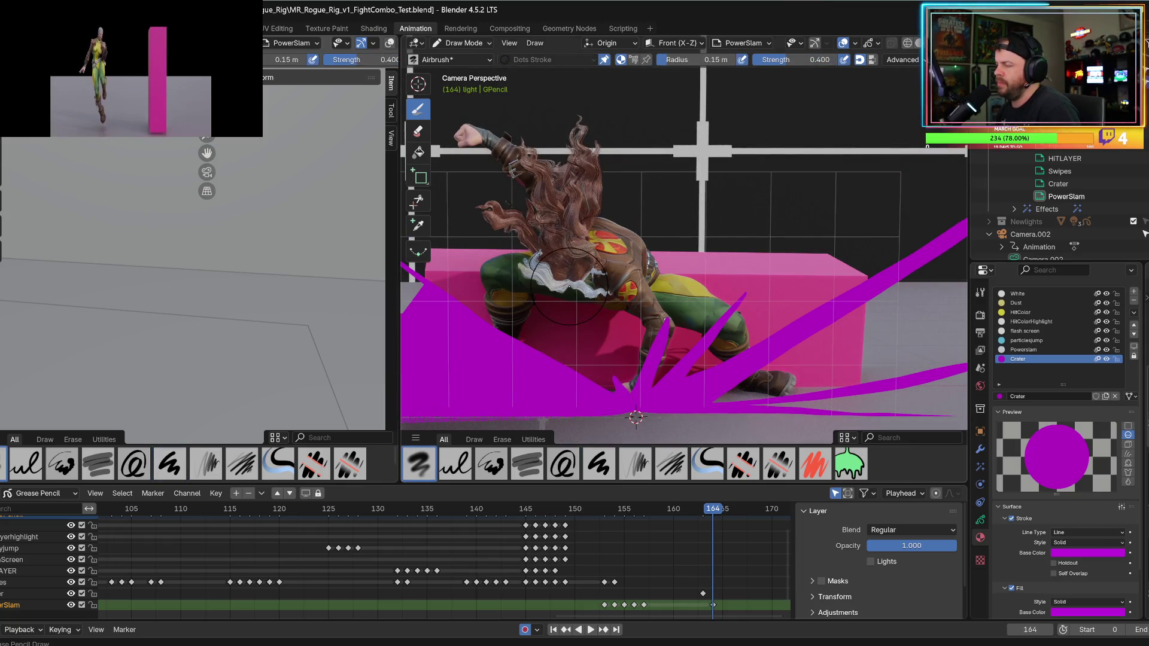
- Look at the advanced brush settings and transform sidebar, then return to the camera view
middle_click_drag(659, 311, 700, 275)
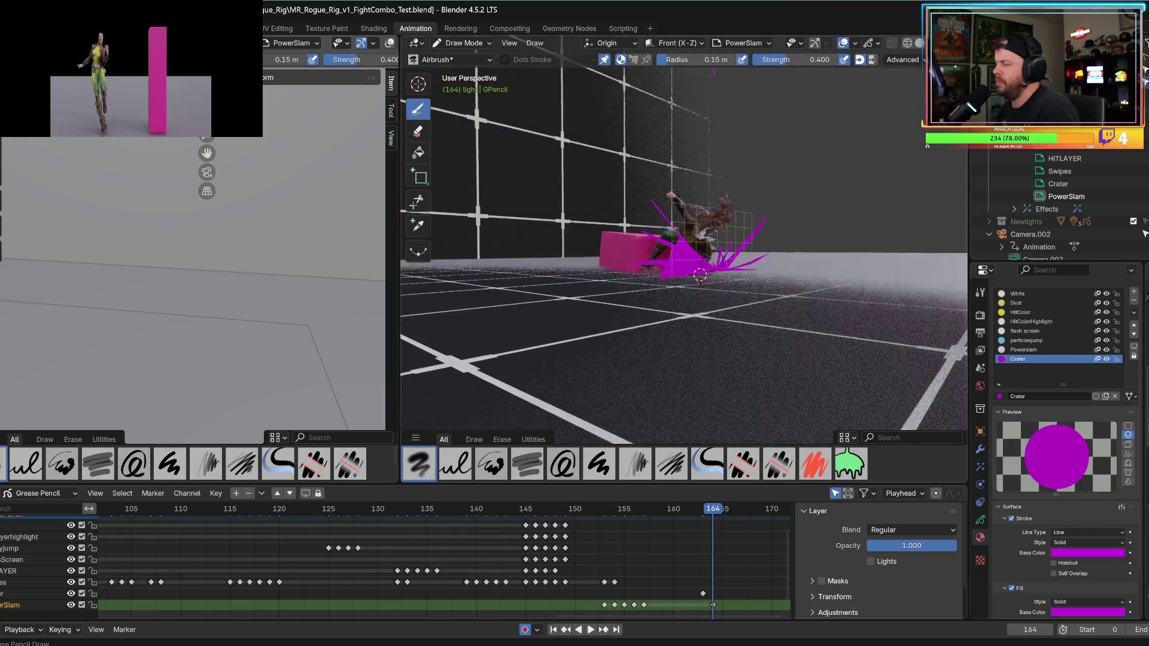
left_click(901, 59)
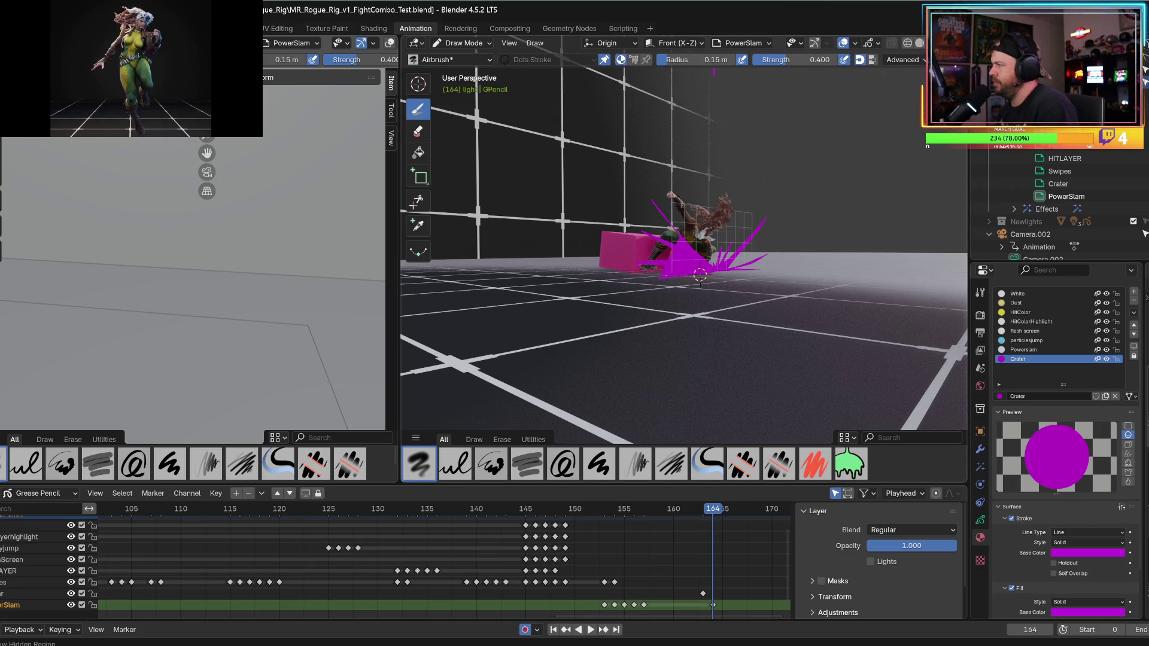
key("n")
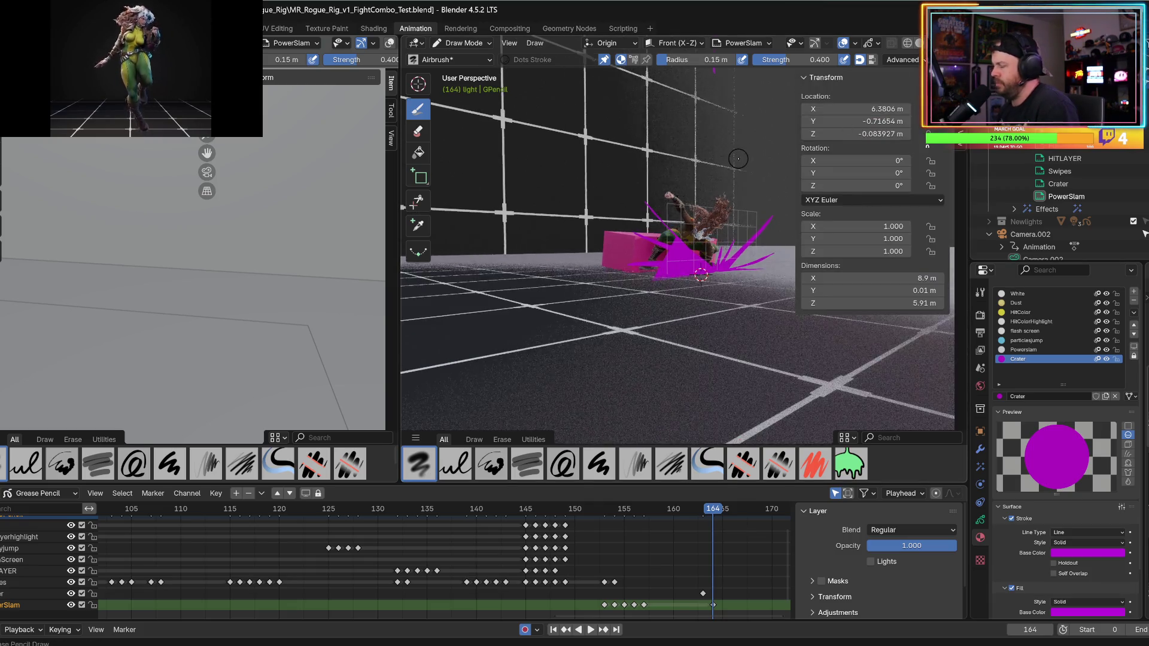
key("KP_0")
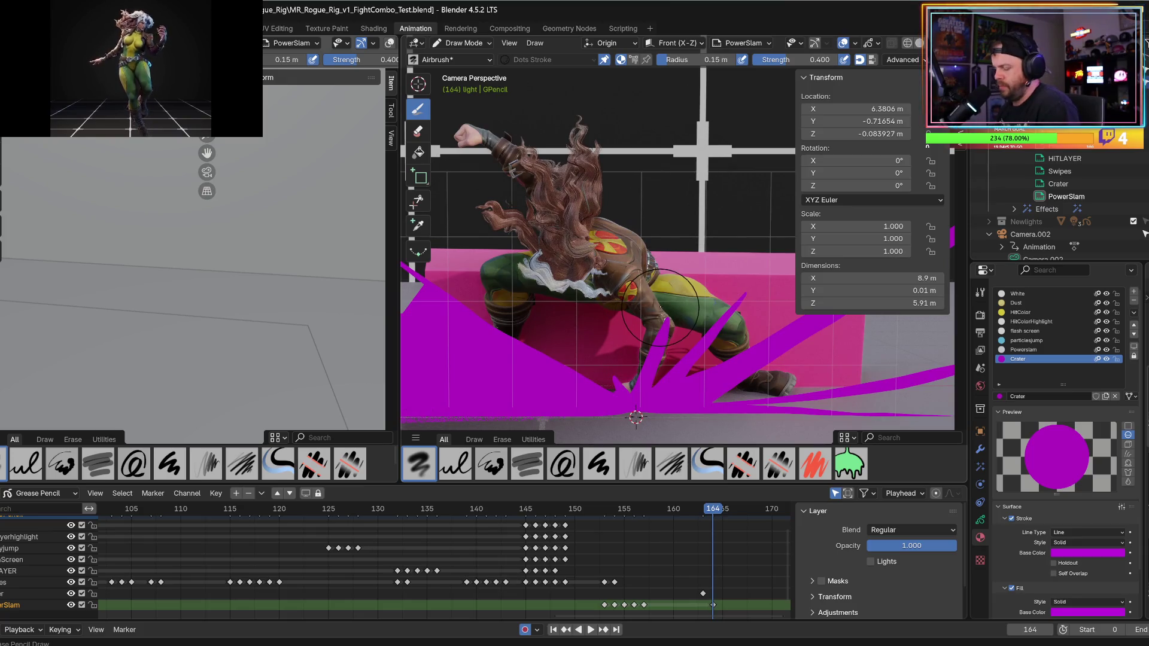
scroll(577, 239, "down", 2)
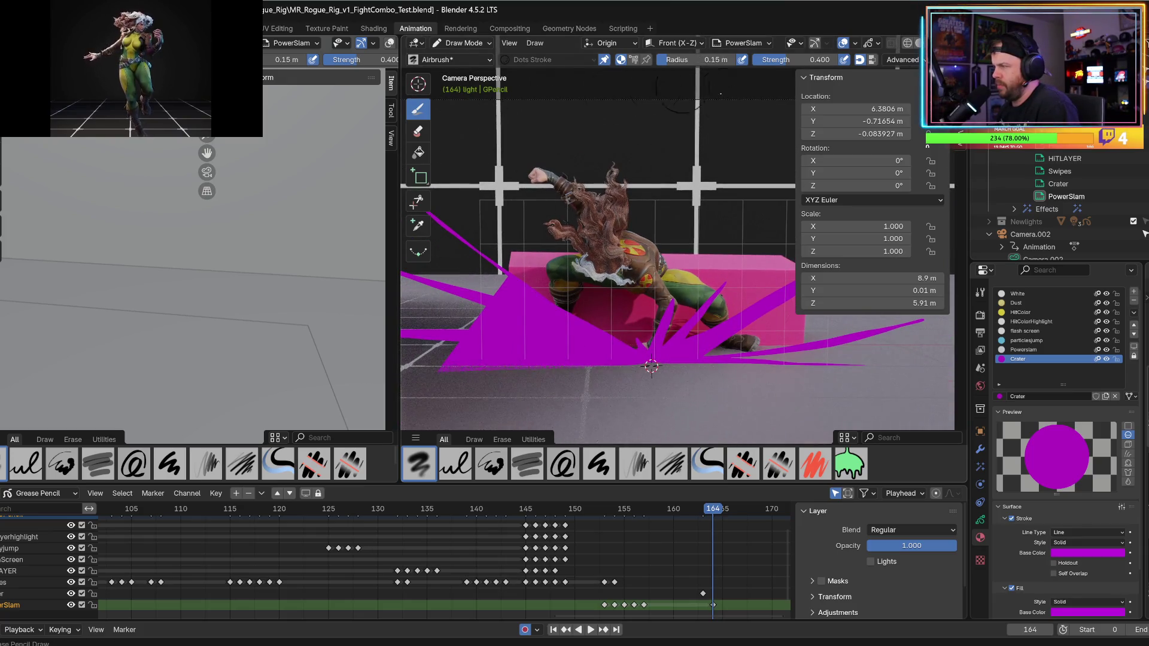
- Choose the Pen brush from the asset browser and switch the grease pencil to Edit Mode
key("shift+space")
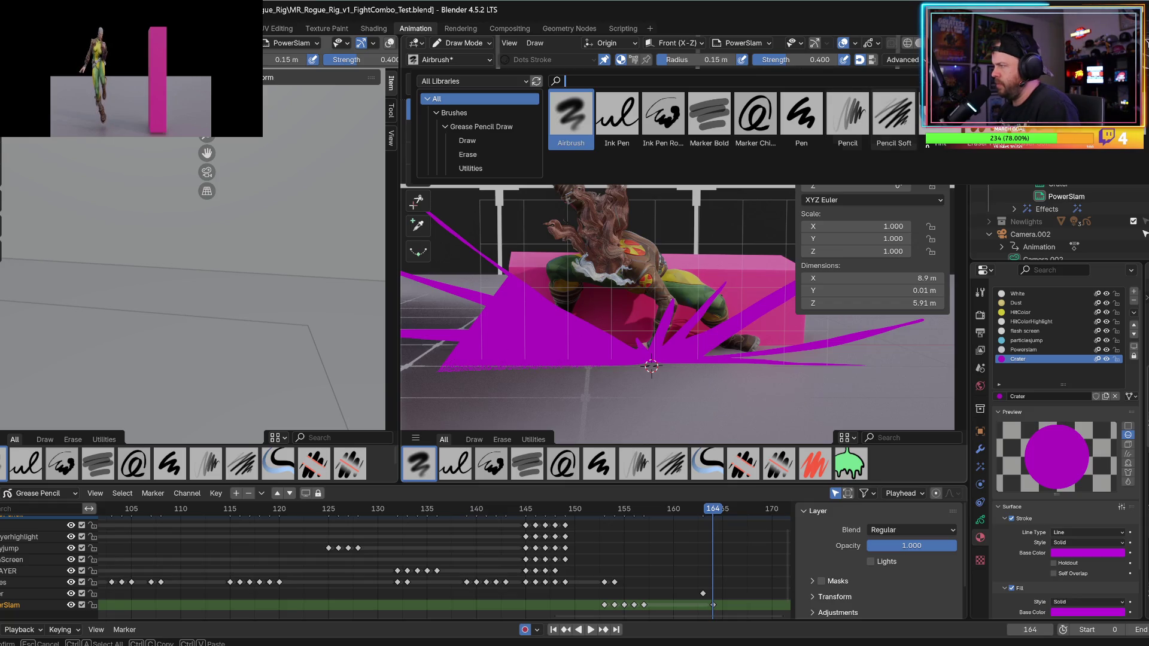
left_click(801, 116)
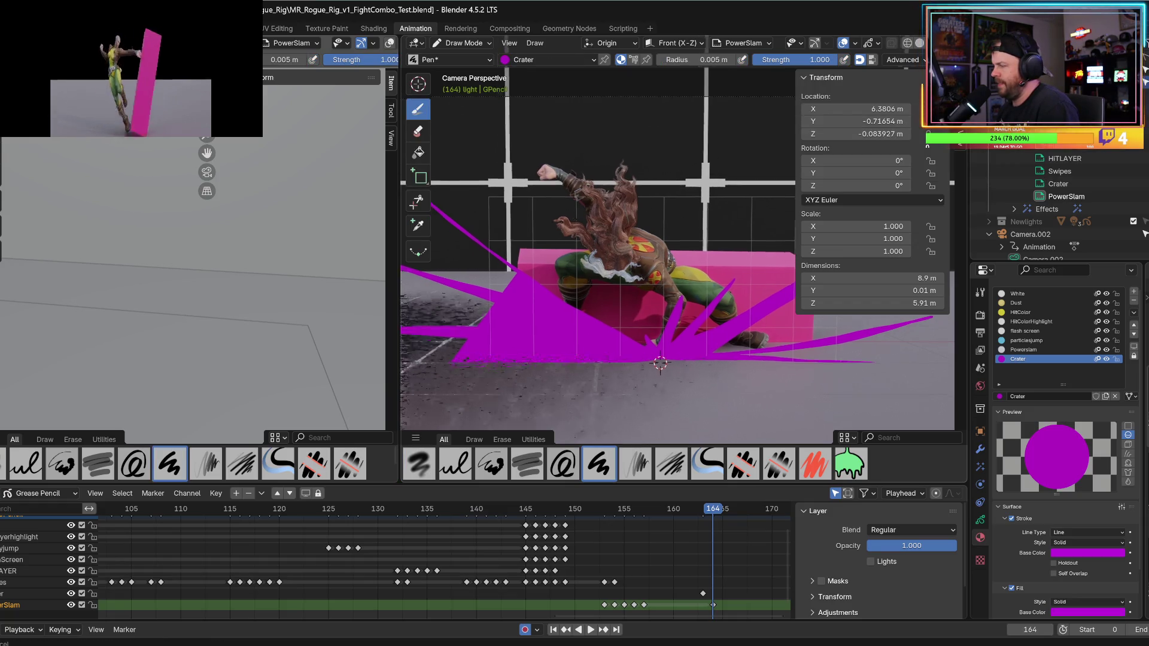
scroll(677, 251, "up", 2)
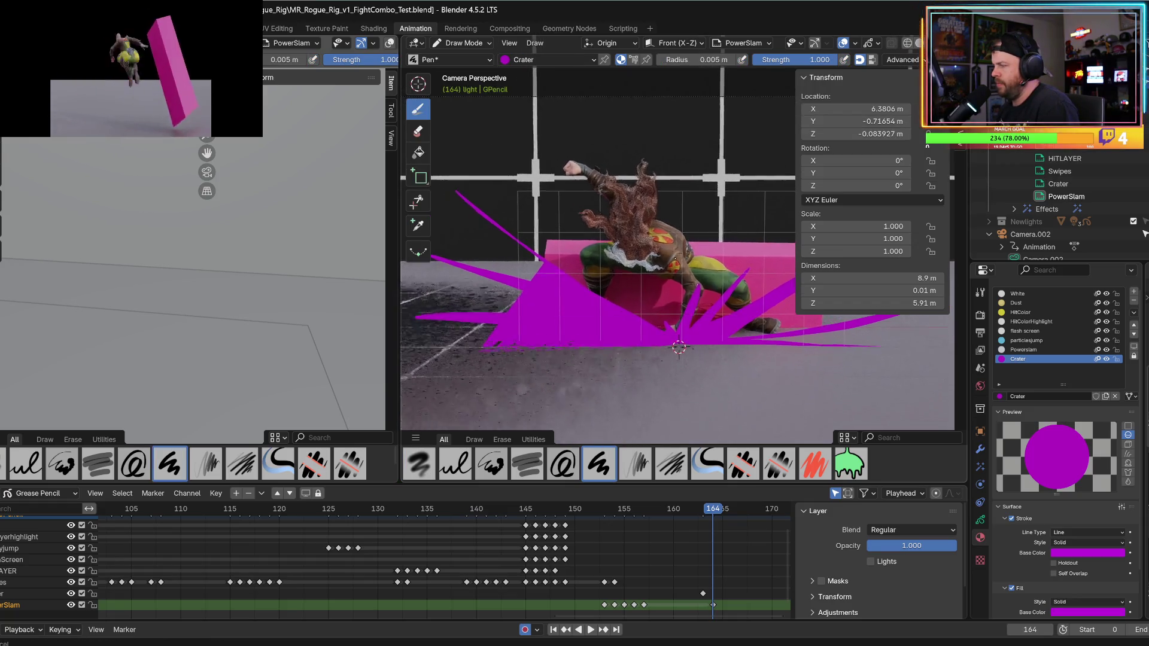
left_click(487, 43)
left_click(475, 74)
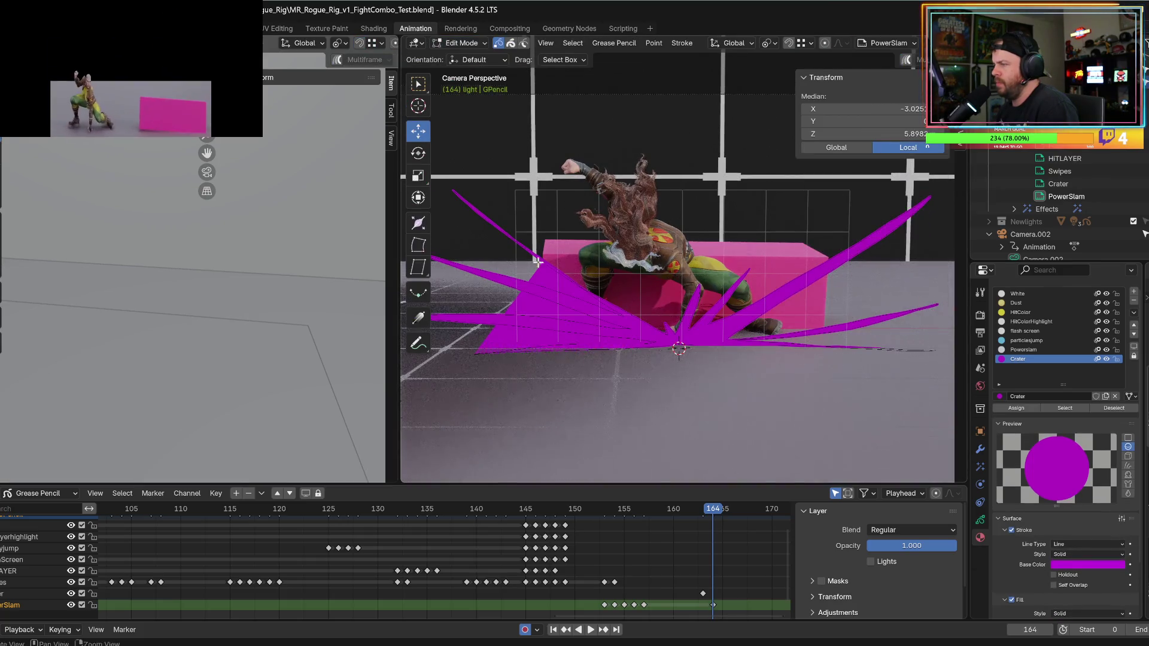
- Select points on the crater burst's spikes and drag the properties border right to widen the viewport
middle_click_drag(524, 280, 555, 282, "shift")
left_click(555, 298)
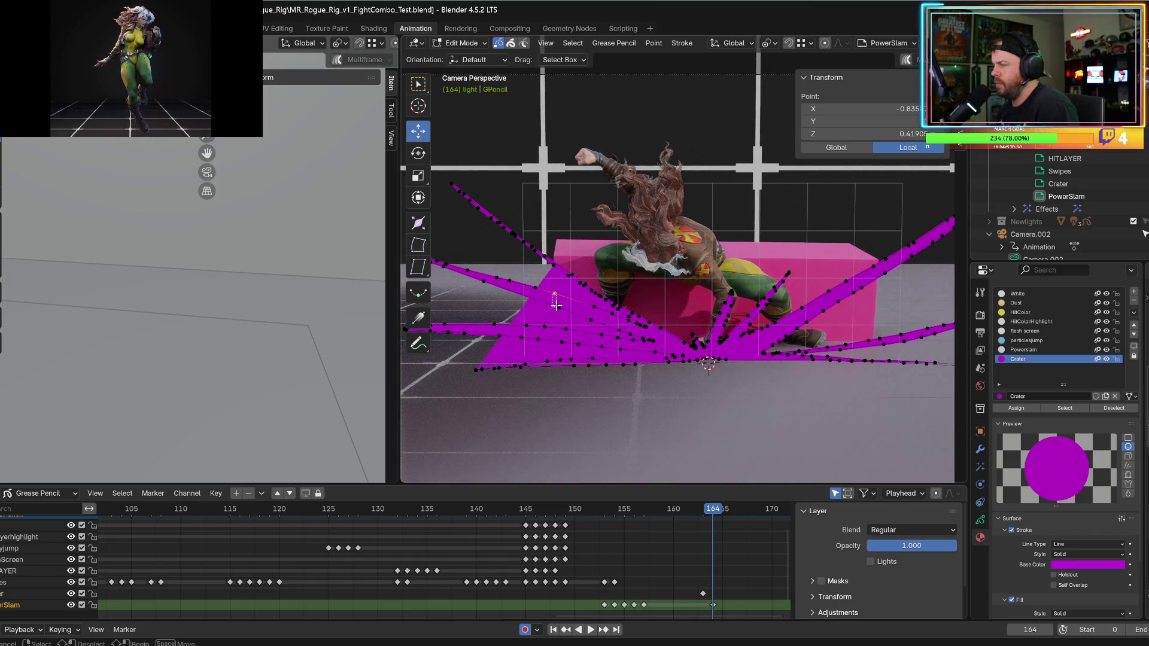
left_click(552, 293)
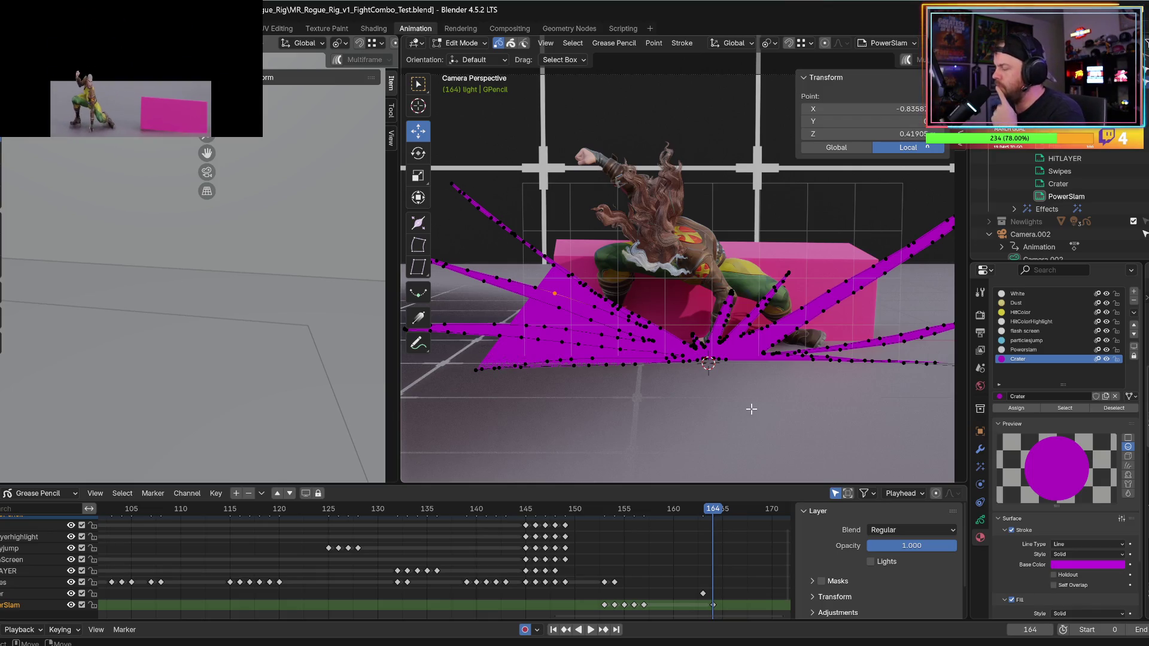
scroll(733, 403, "down", 3)
scroll(735, 401, "up", 2)
scroll(737, 400, "down", 3)
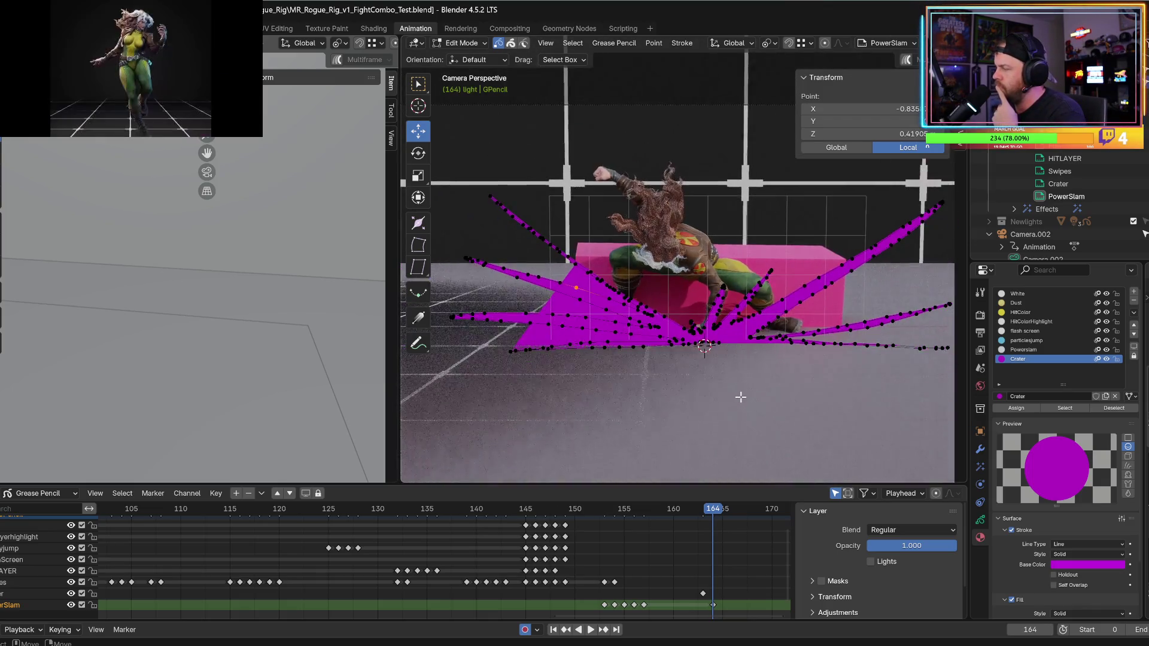
scroll(741, 398, "up", 3)
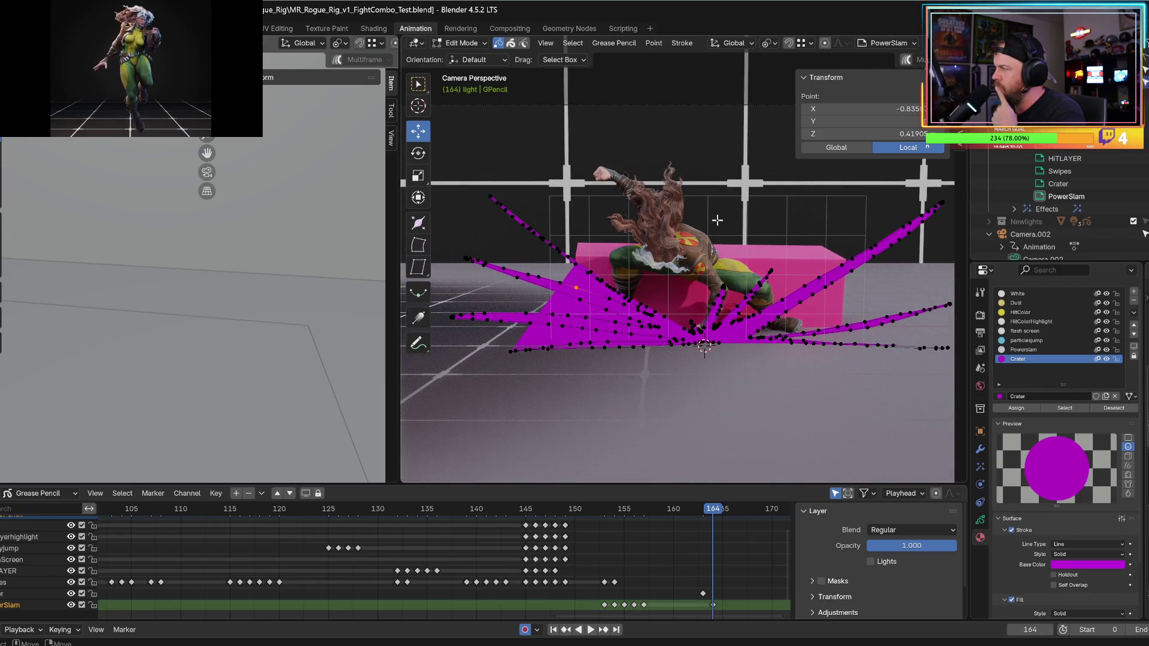
left_click_drag(967, 383, 1072, 383)
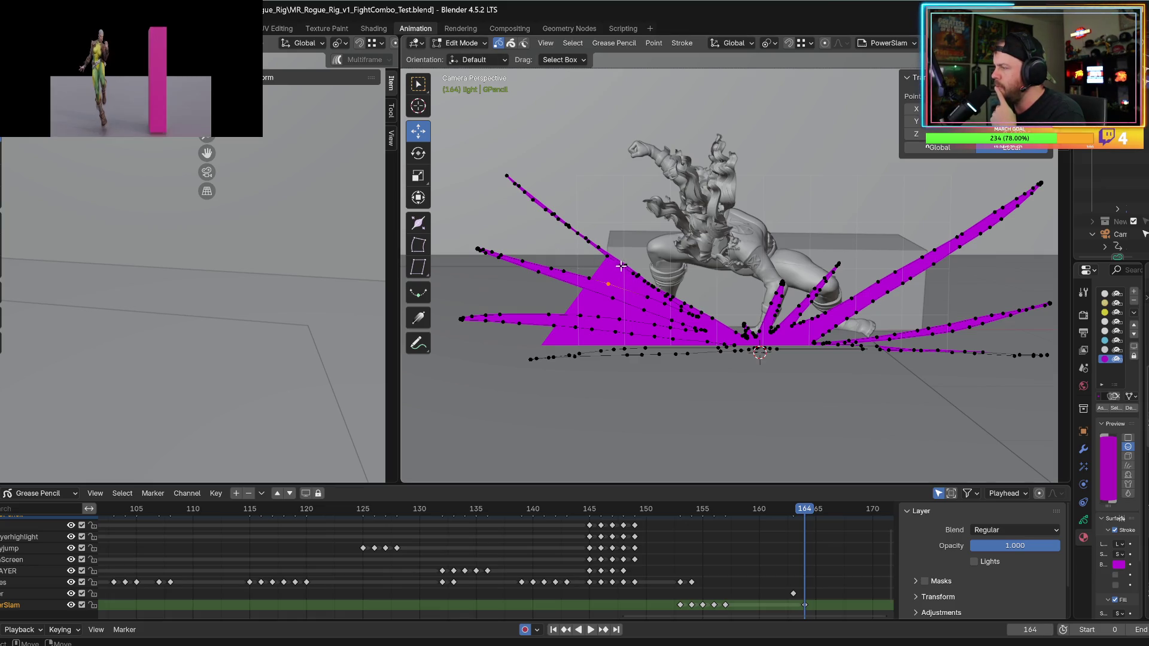
left_click(622, 268)
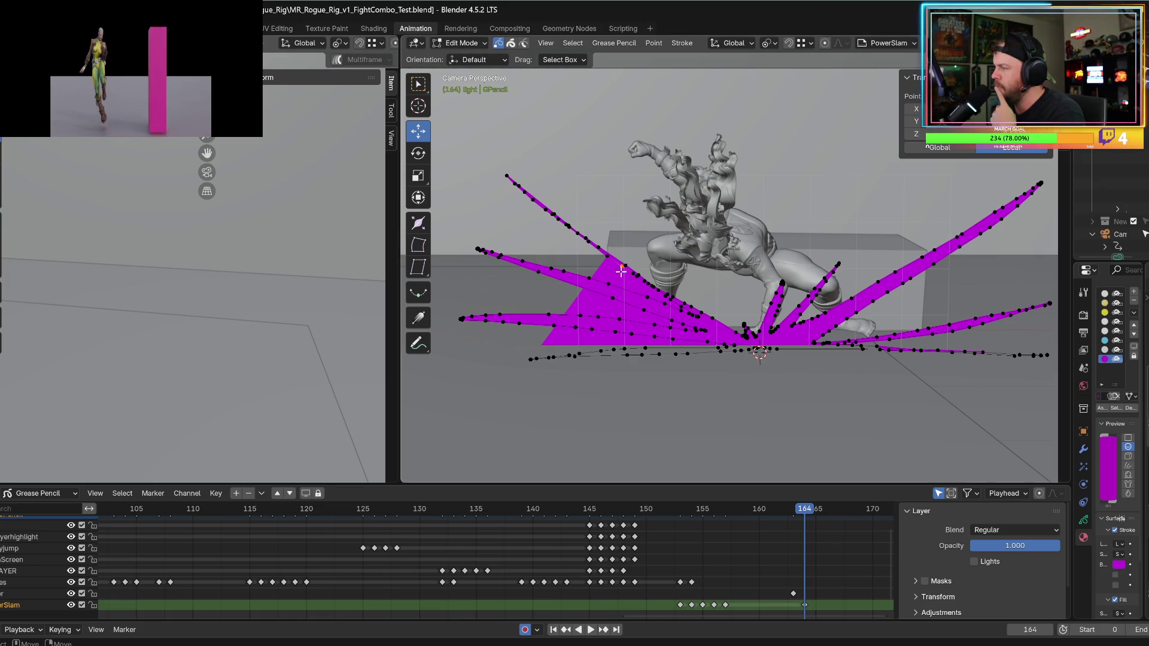
- Delete the selected burst points, undo that, then delete the PowerSlam keyframe on frame 164
key("x")
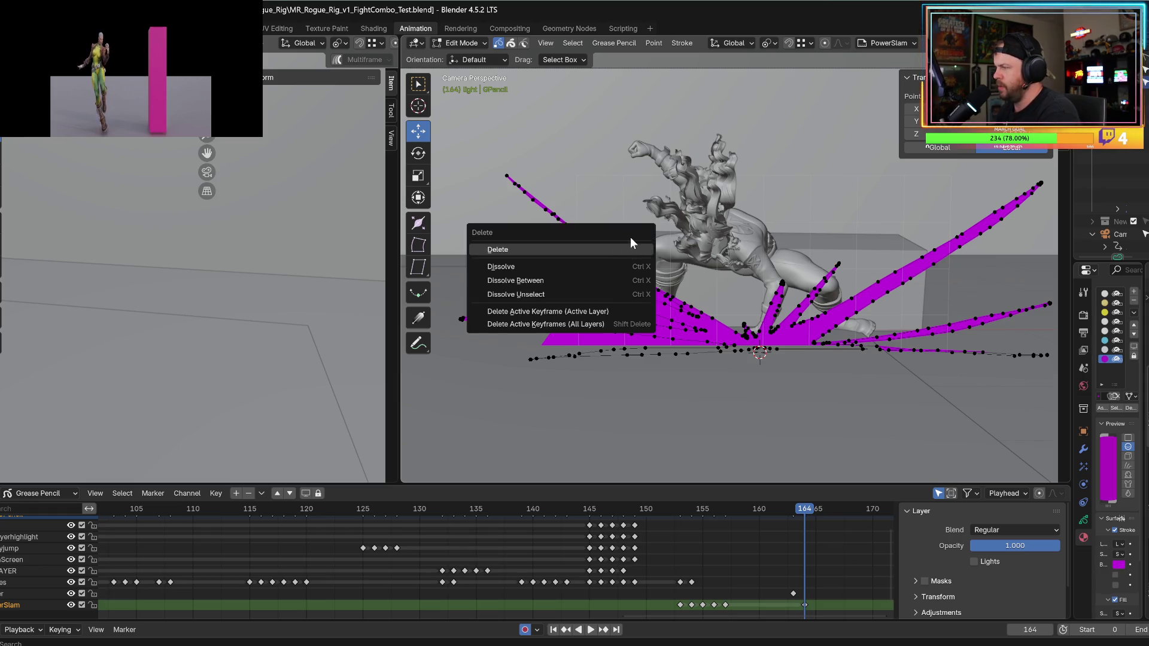
left_click(594, 252)
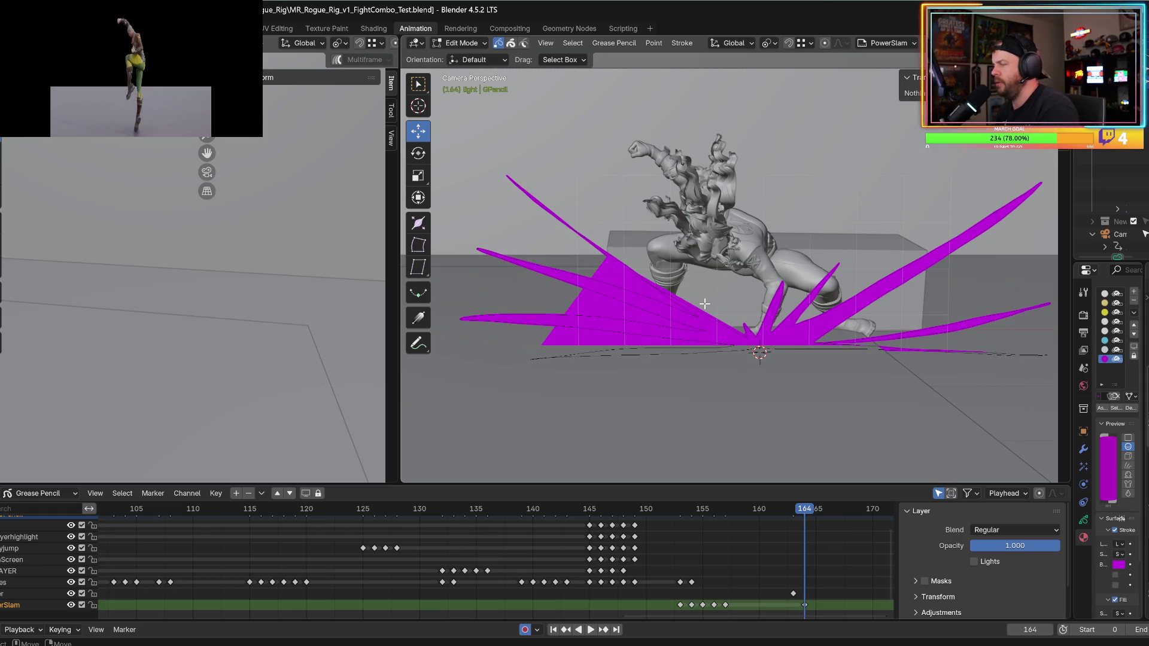
key("ctrl+z")
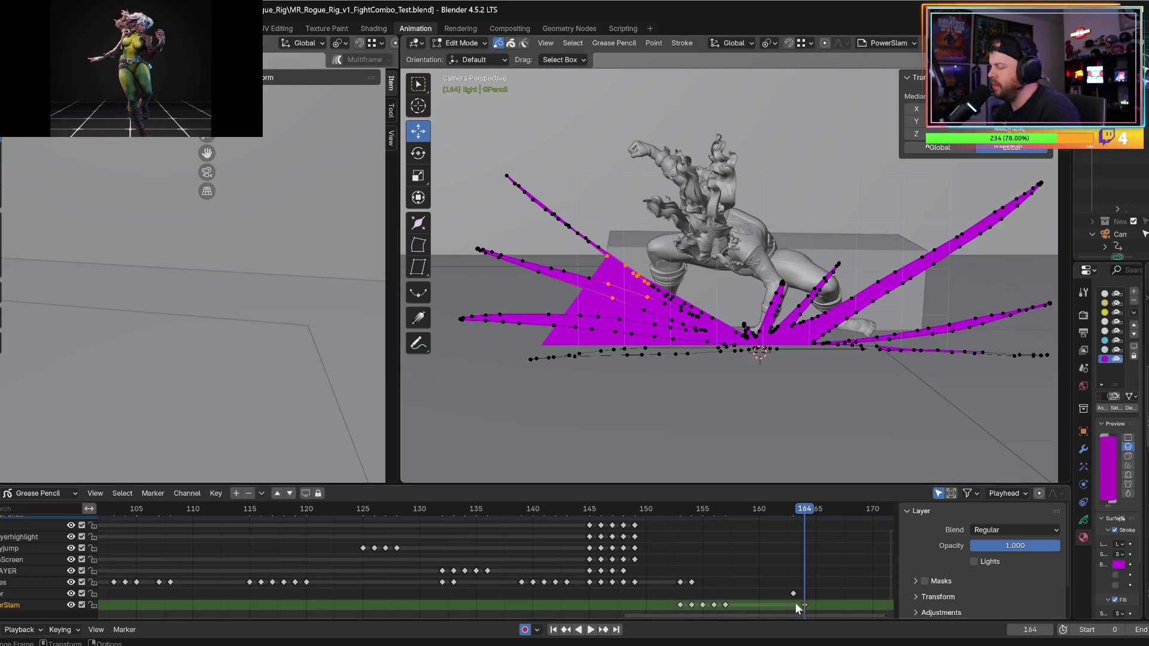
key("Delete")
- Check frames 163 and 164 through the camera and widen the 3D viewport
left_click(799, 512)
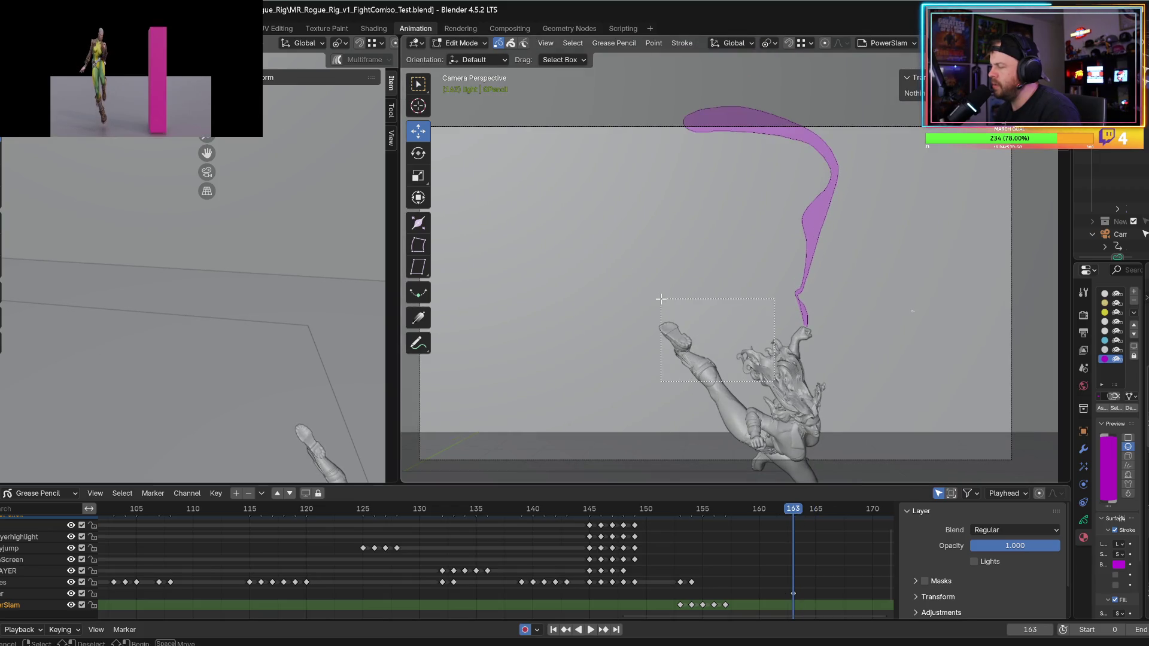
mouse_move(702, 337)
middle_mouse_down()
mouse_move(712, 313)
mouse_move(688, 313)
mouse_move(735, 323)
middle_mouse_up()
key("KP_0")
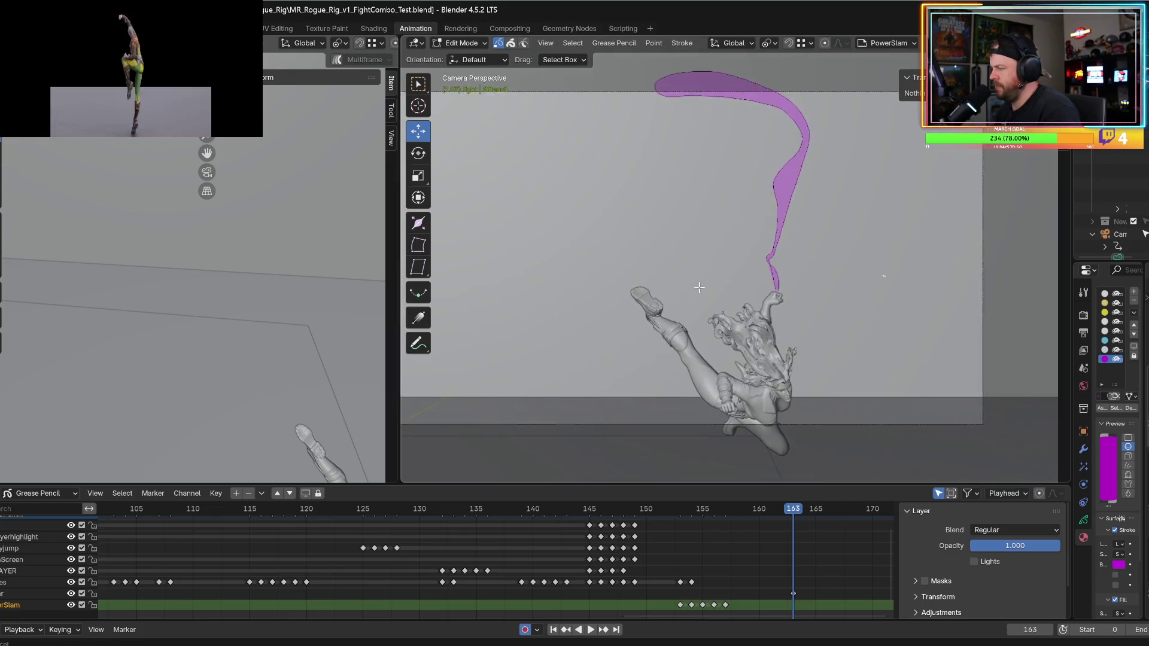
key("Right")
middle_click_drag(738, 328, 735, 377, "shift")
scroll(735, 377, "up", 2)
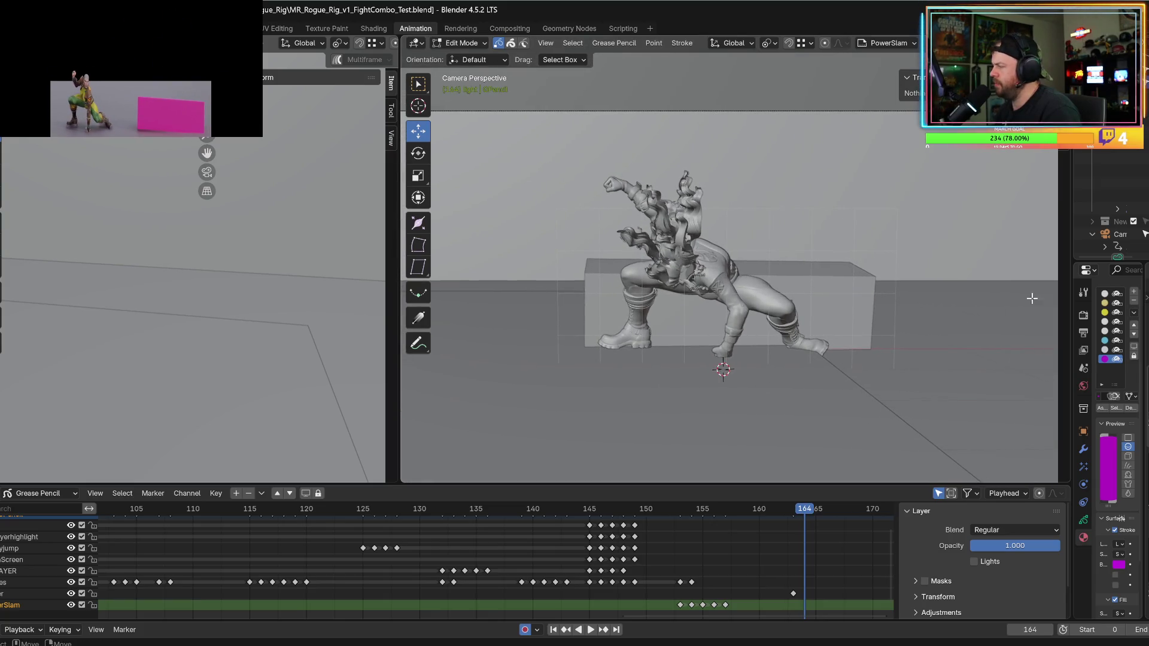
left_click_drag(1062, 300, 851, 296)
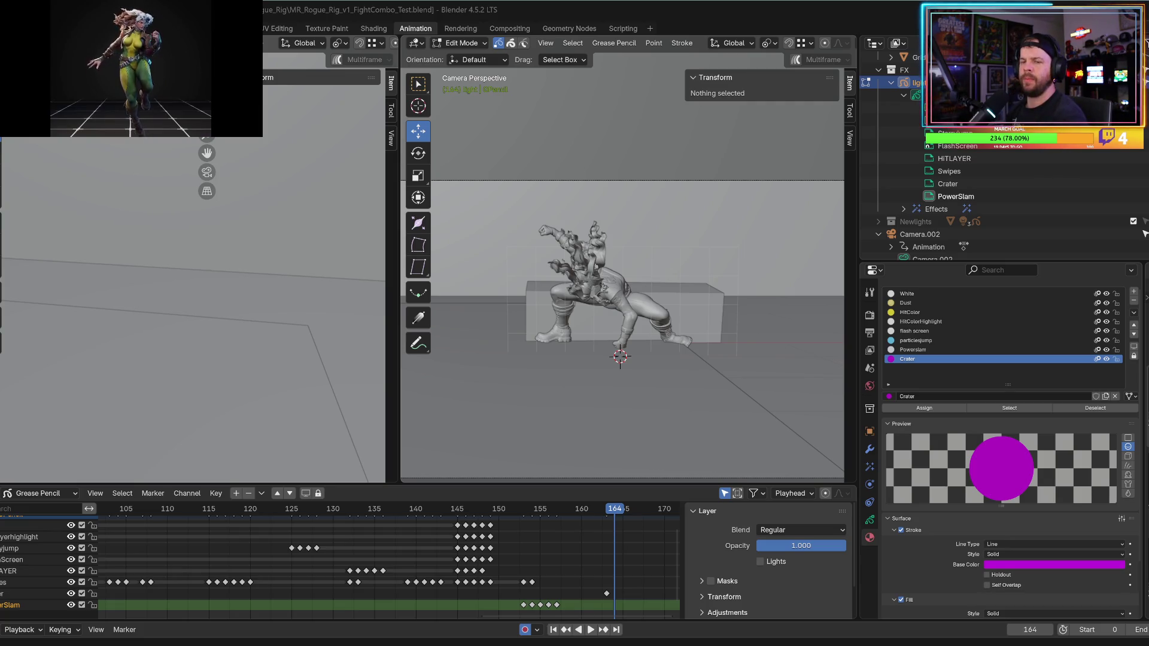
left_click(298, 509)
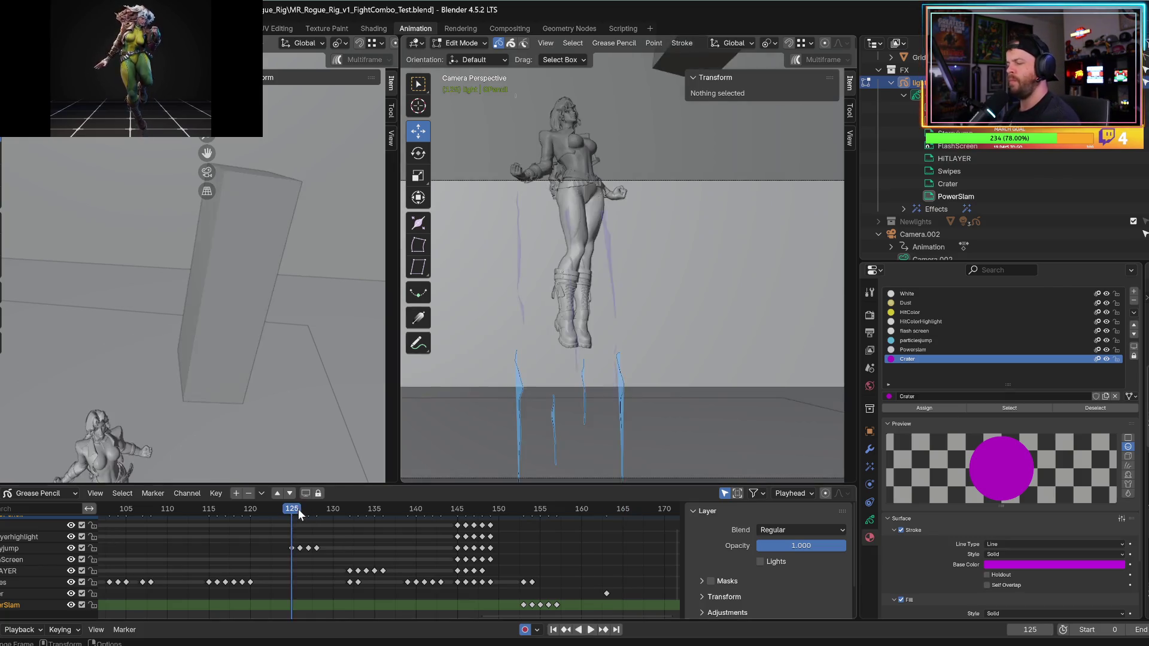
key("space")
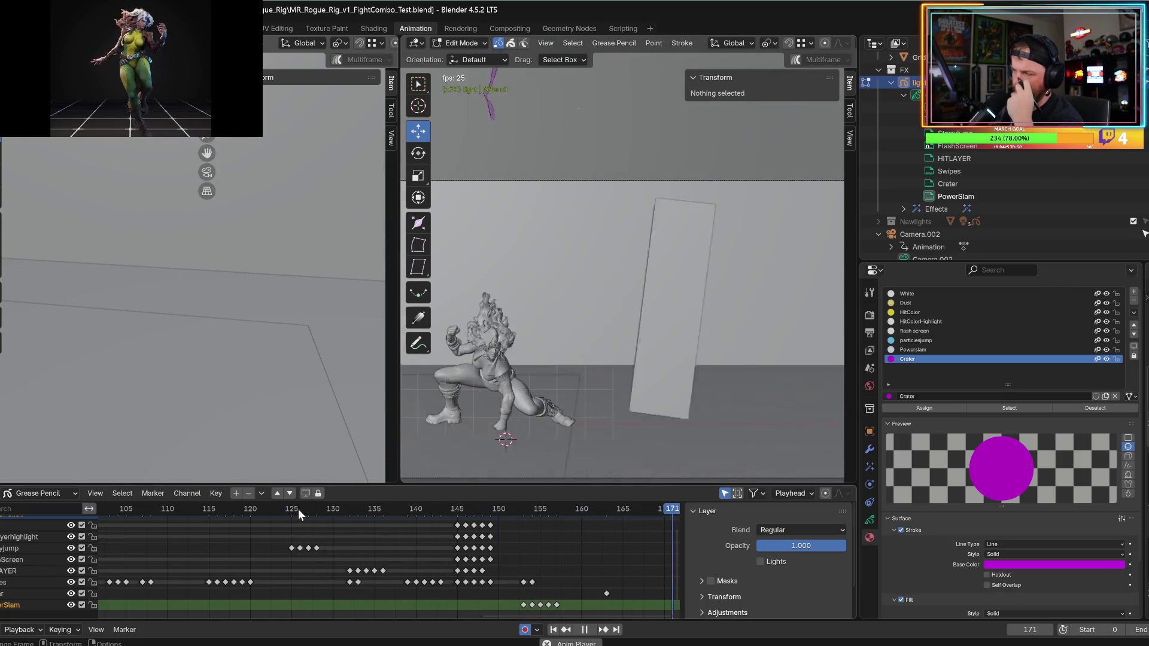
key("space")
left_click(298, 509)
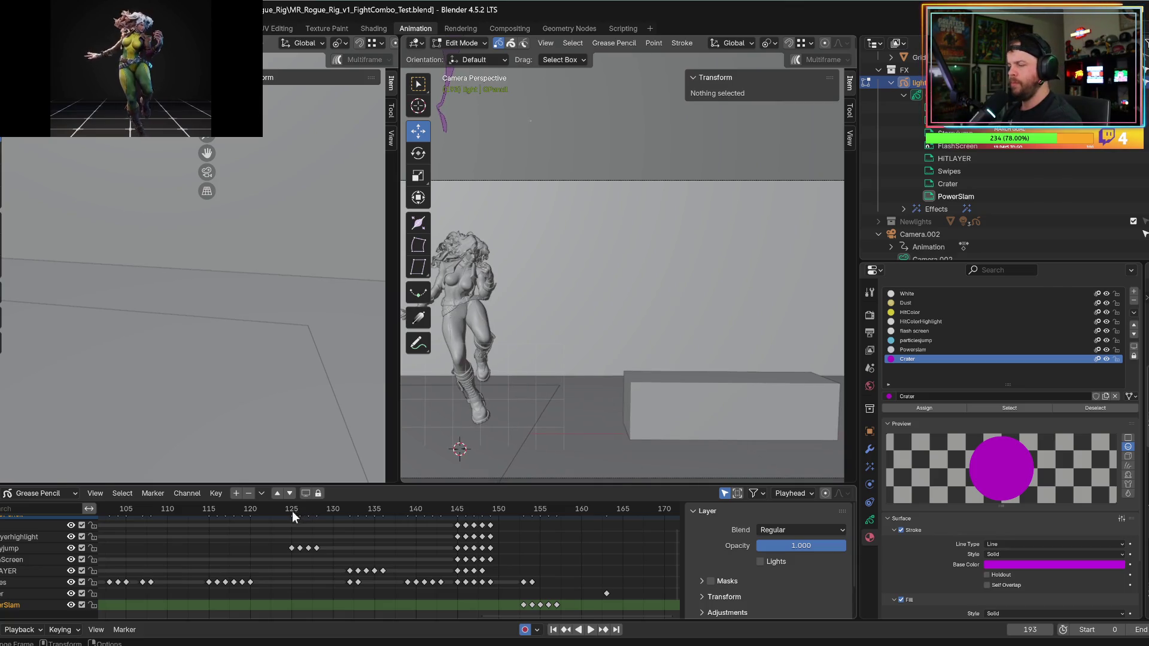
key("space")
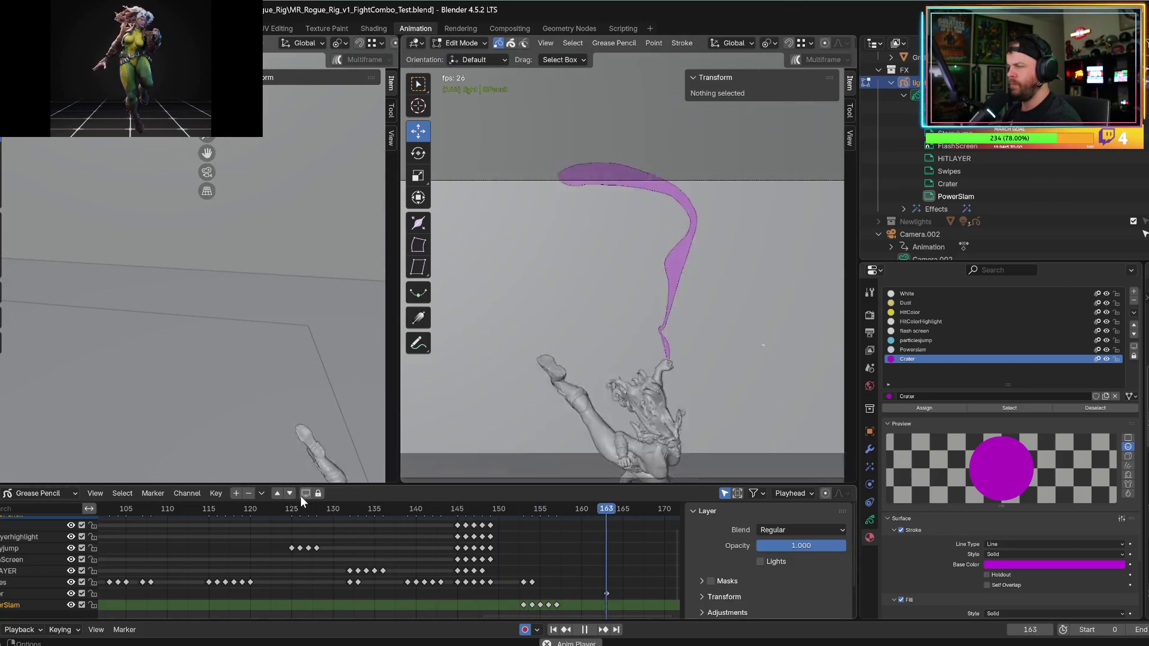
key("space")
left_click(432, 510)
key("Right")
key("Right")
key("Right")
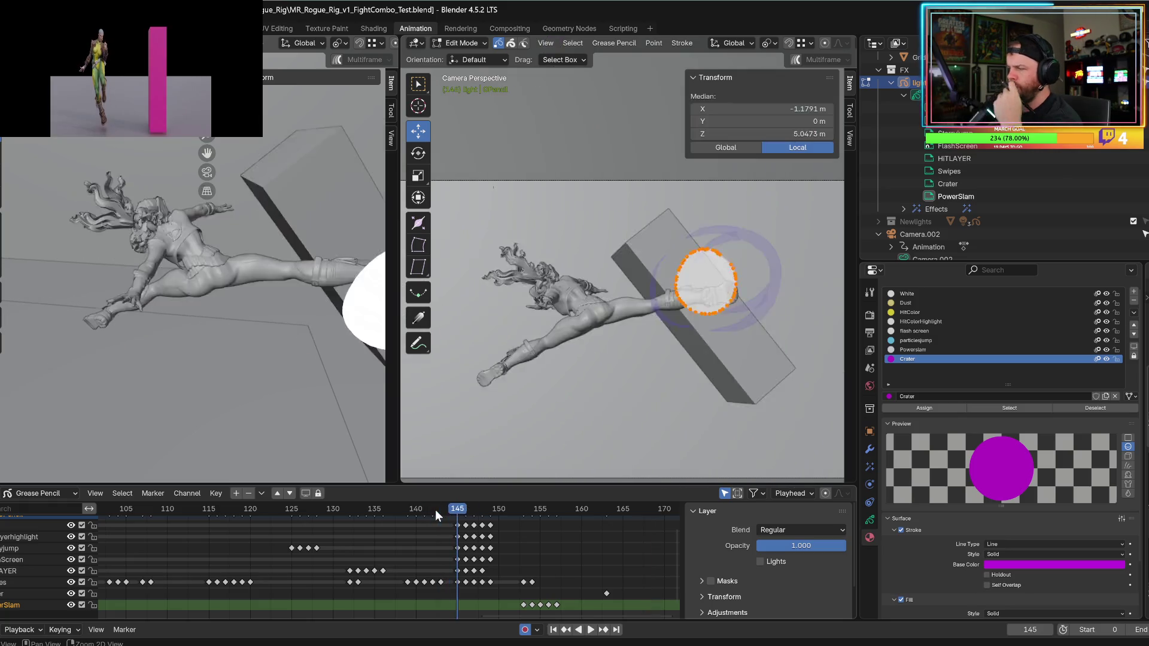
key("Right")
key("Right")
key("Right")
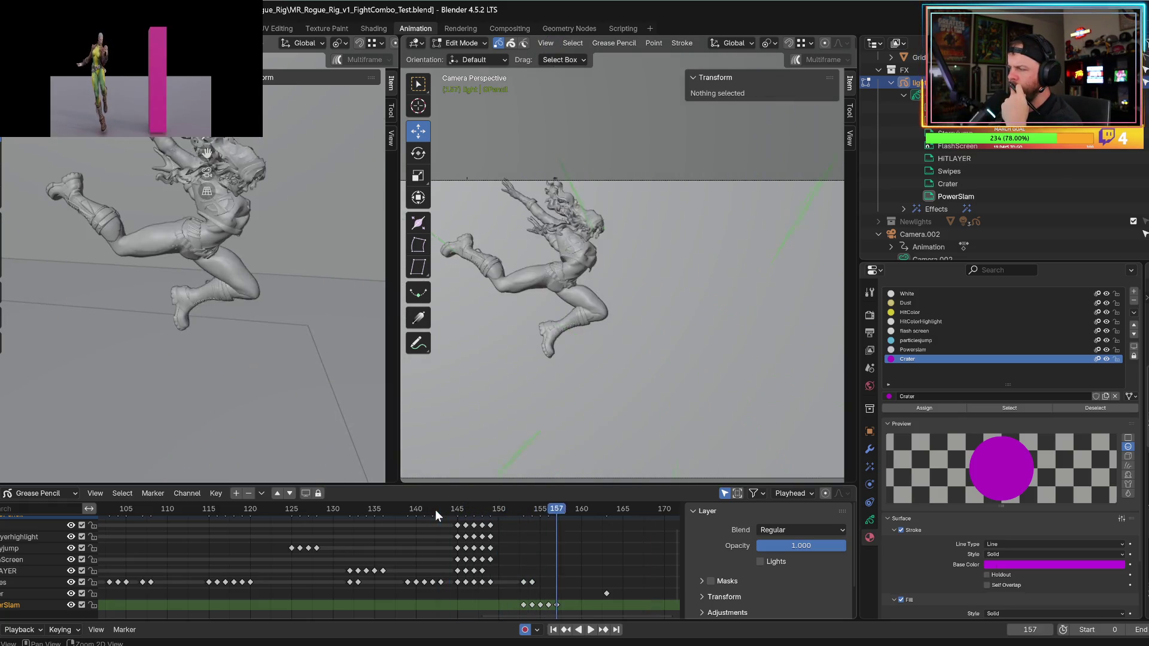
key("Left")
key("Right")
key("Left")
key("Right")
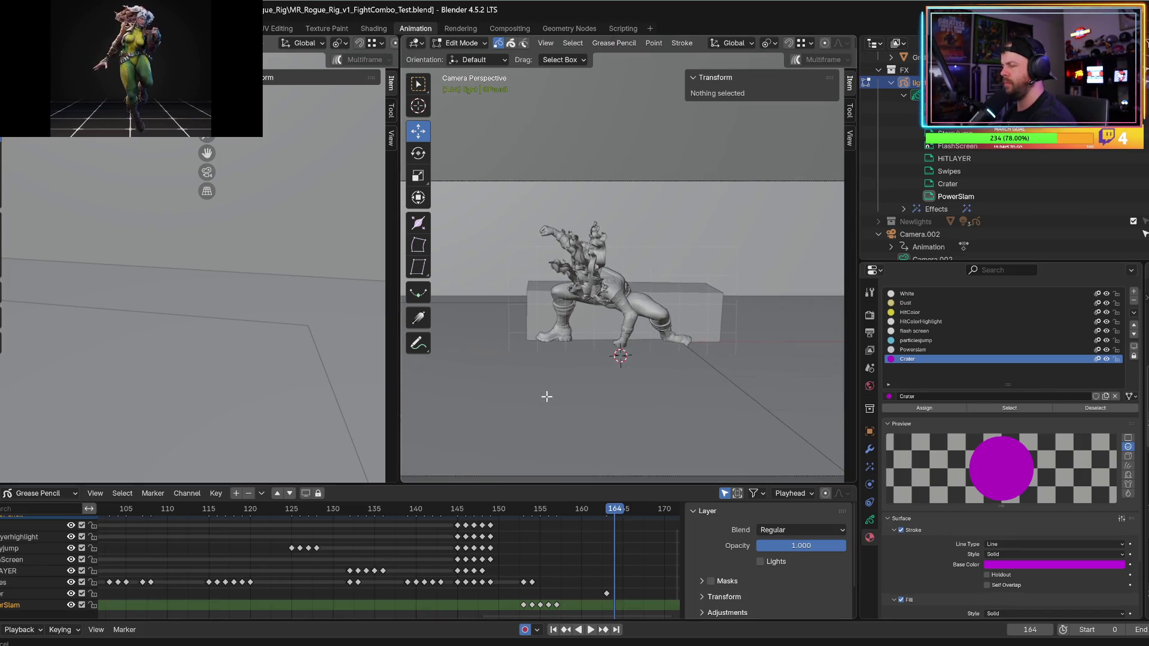
- Widen the centre viewport, switch shading to Rendered, and step back to frame 163
right_click(604, 396)
key("Escape")
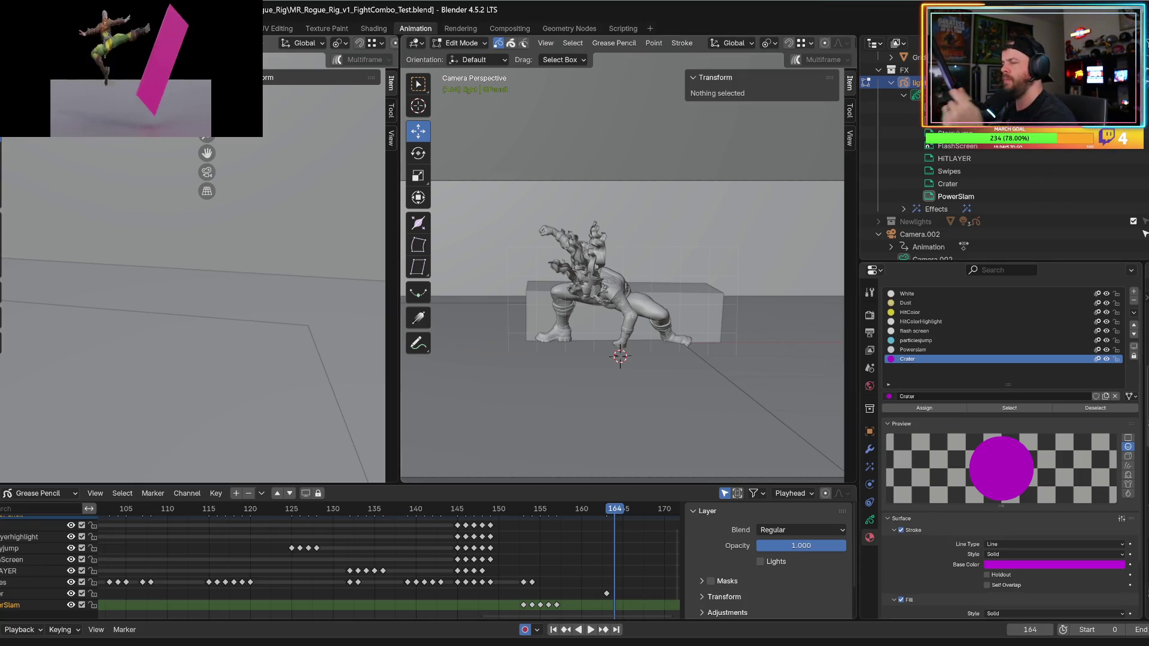
left_click_drag(395, 243, 97, 248)
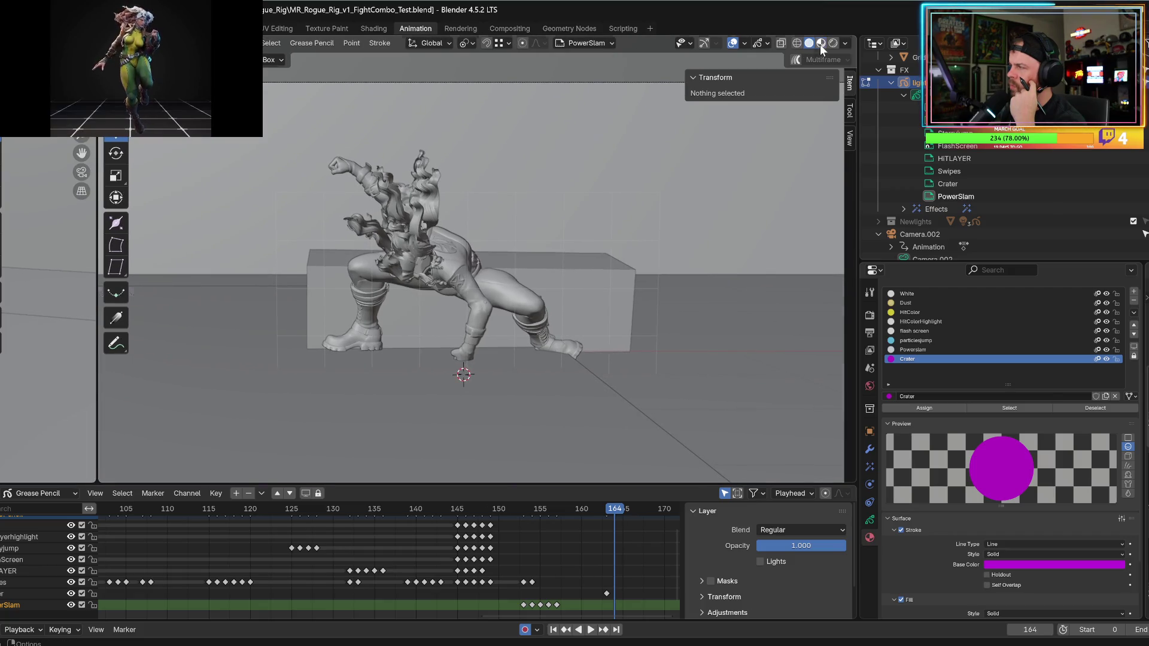
left_click(819, 44)
left_click(831, 44)
left_click(822, 46)
left_click(828, 44)
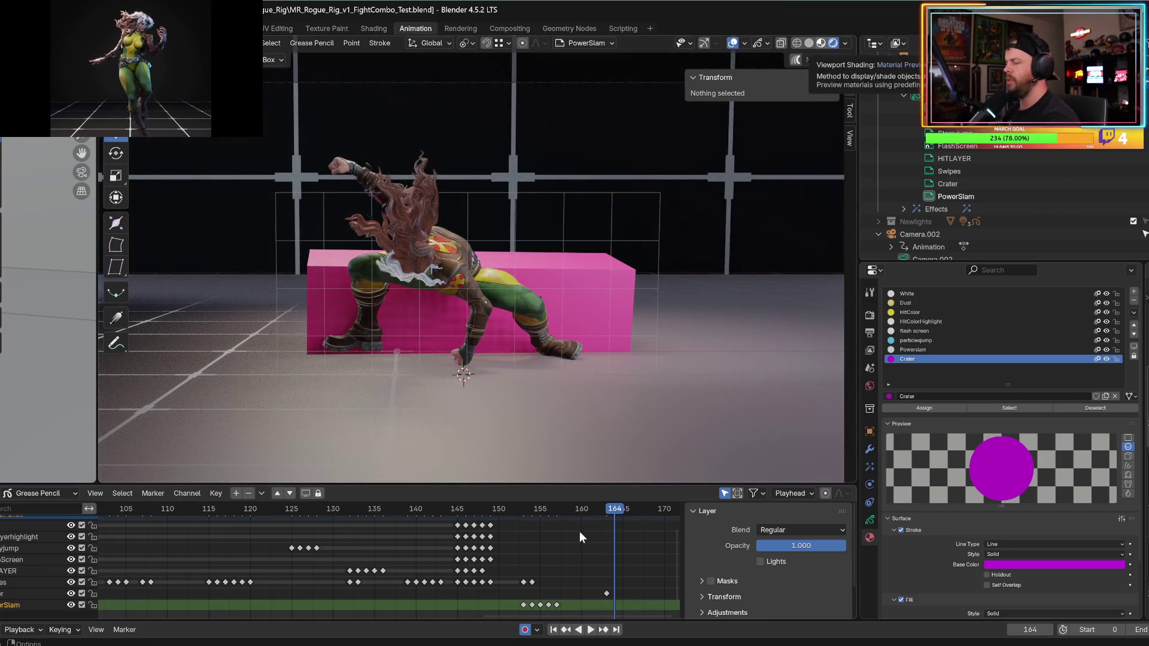
key("Left")
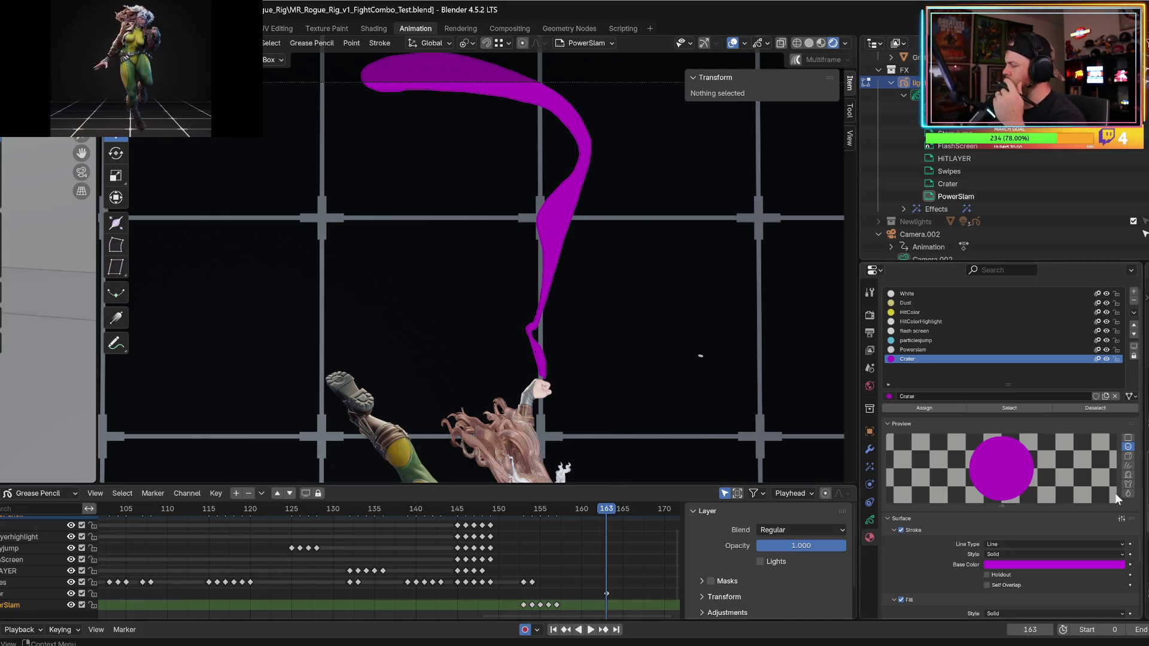
- Set the swipe stroke's fill base colour to light grey
scroll(1050, 490, "down", 3)
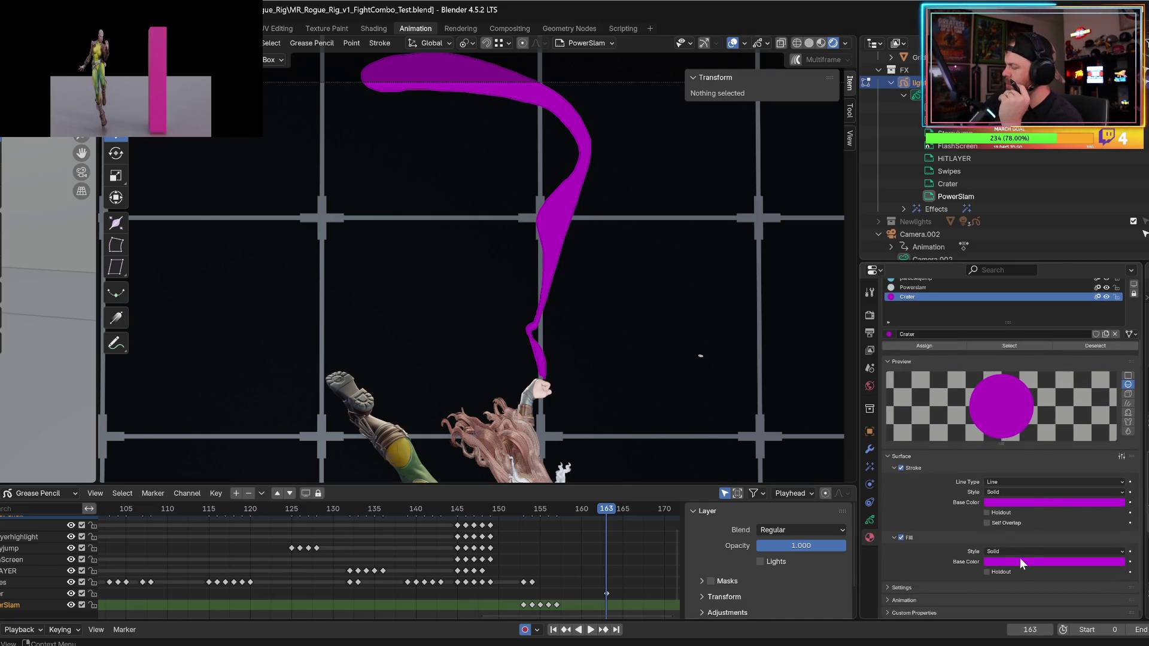
left_click(1020, 560)
left_click_drag(1076, 445, 1072, 445)
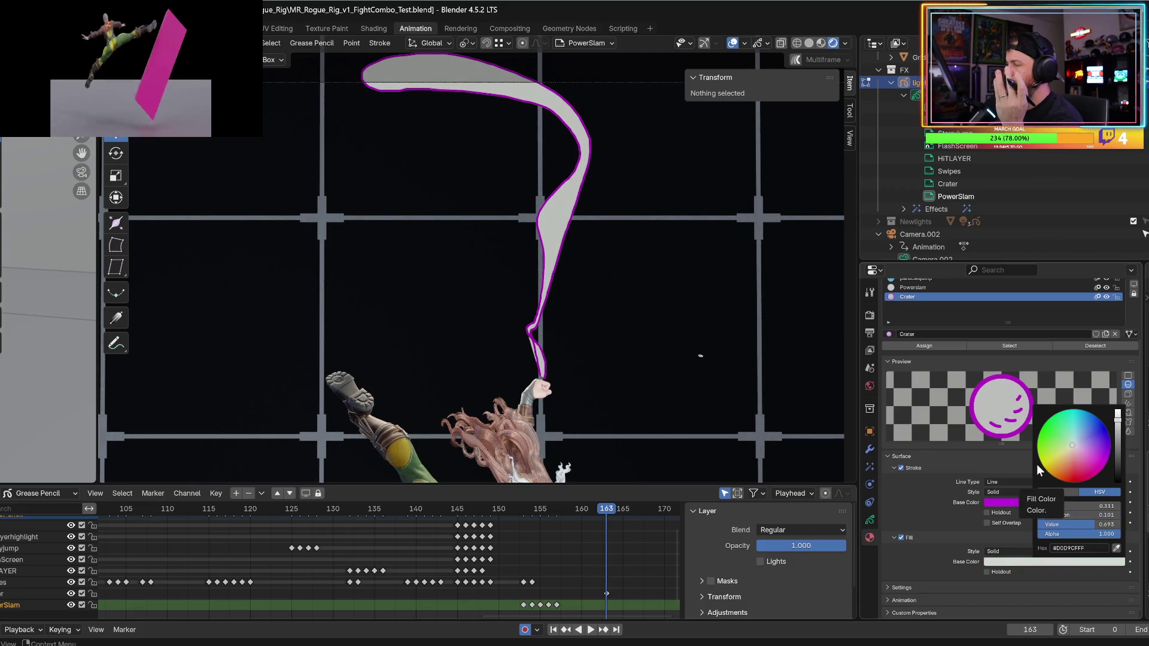
- Raise the Glow effect's threshold from 0.158 to 0.384
left_click(869, 467)
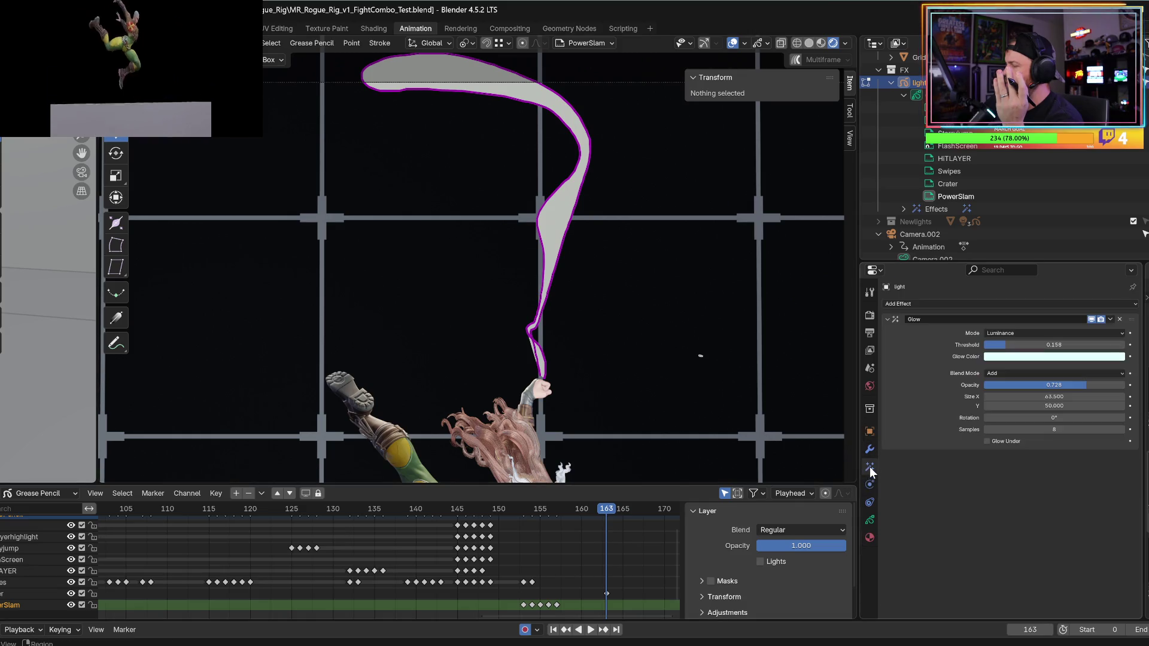
mouse_move(1021, 353)
left_mouse_down()
mouse_move(1012, 350)
mouse_move(1053, 351)
mouse_move(1040, 351)
left_mouse_up()
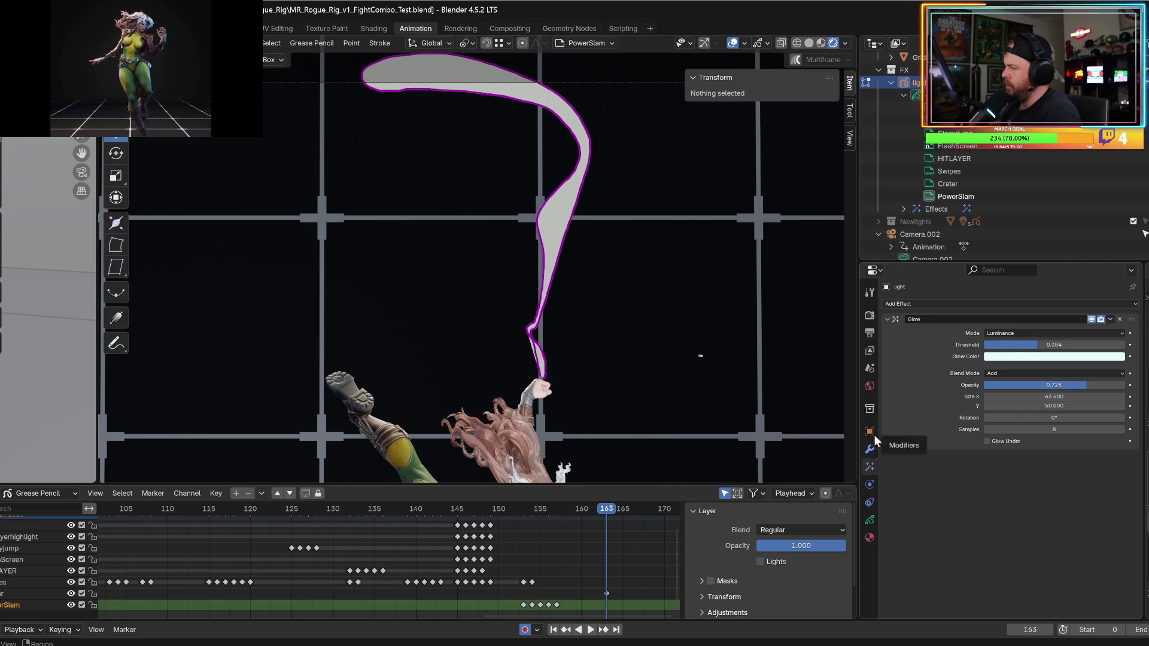
left_click(902, 304)
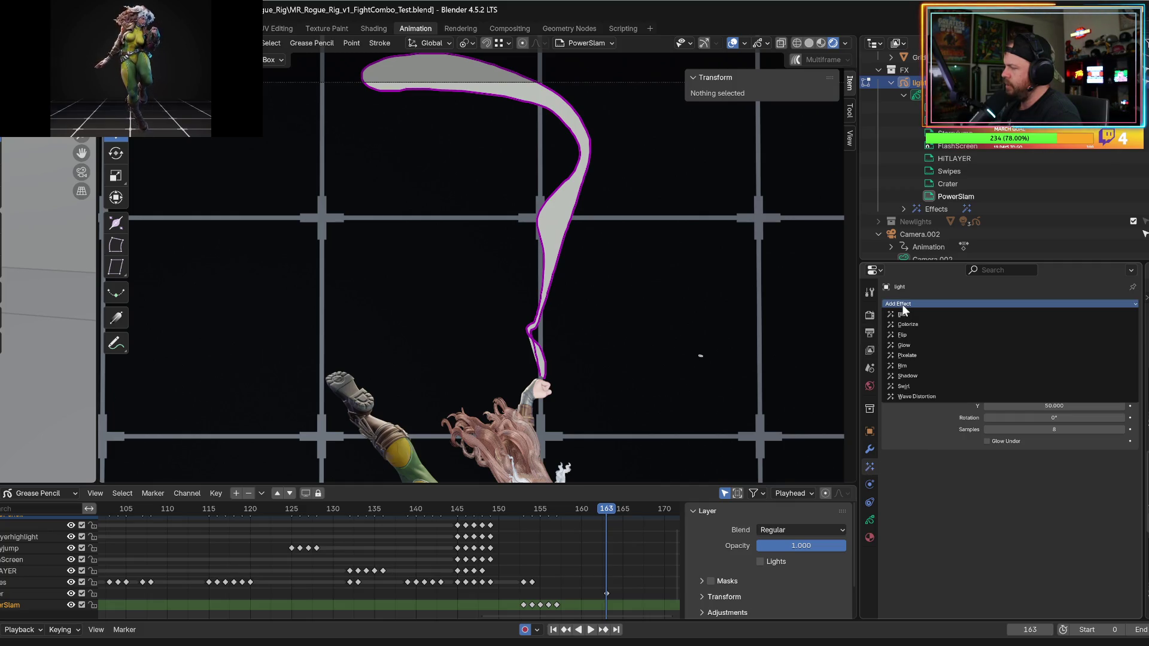
- Add a second Glow effect, Glow.001, and move it first in the visual effects stack
left_click(908, 346)
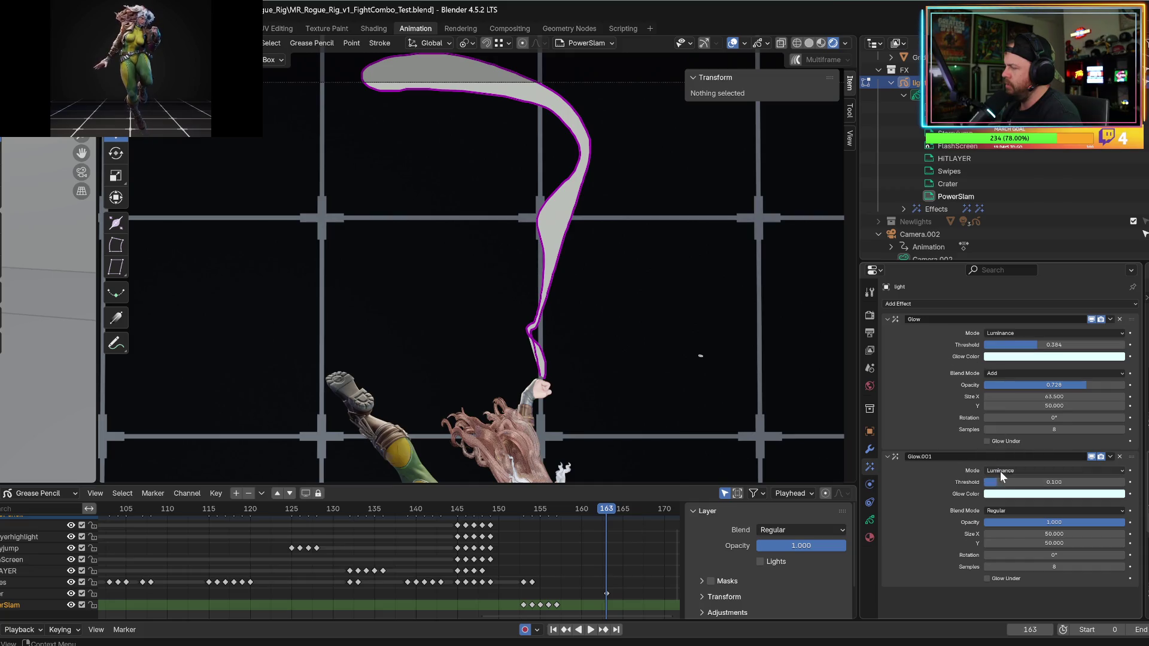
double_click(920, 456)
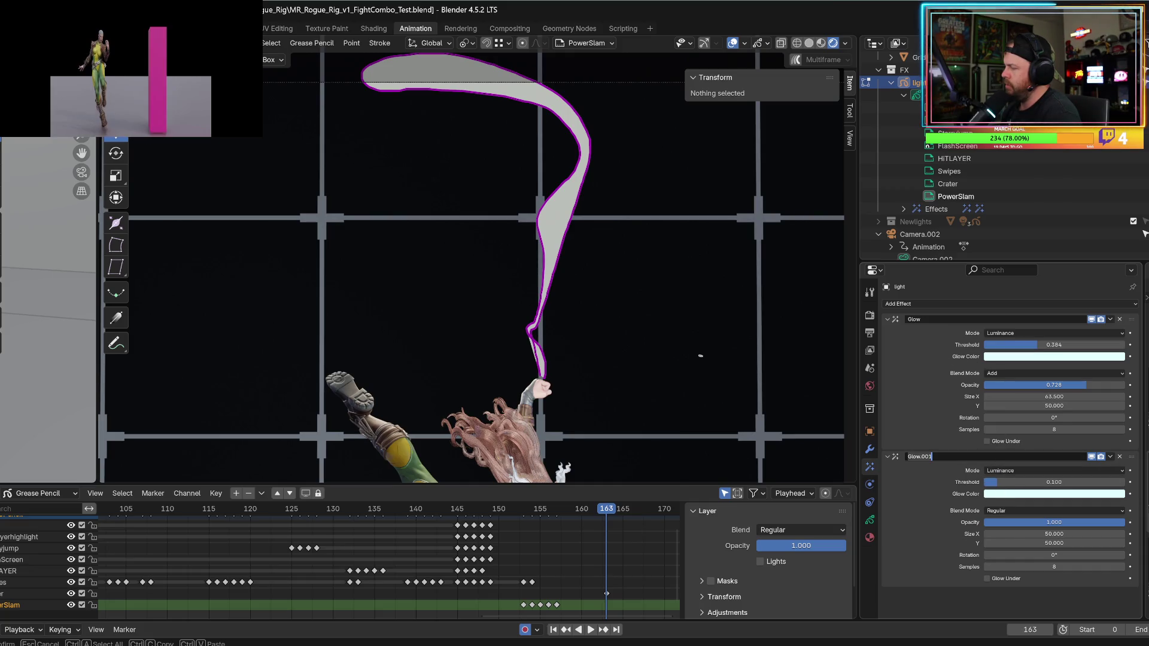
left_click(887, 456)
left_click(887, 456)
left_click(887, 456)
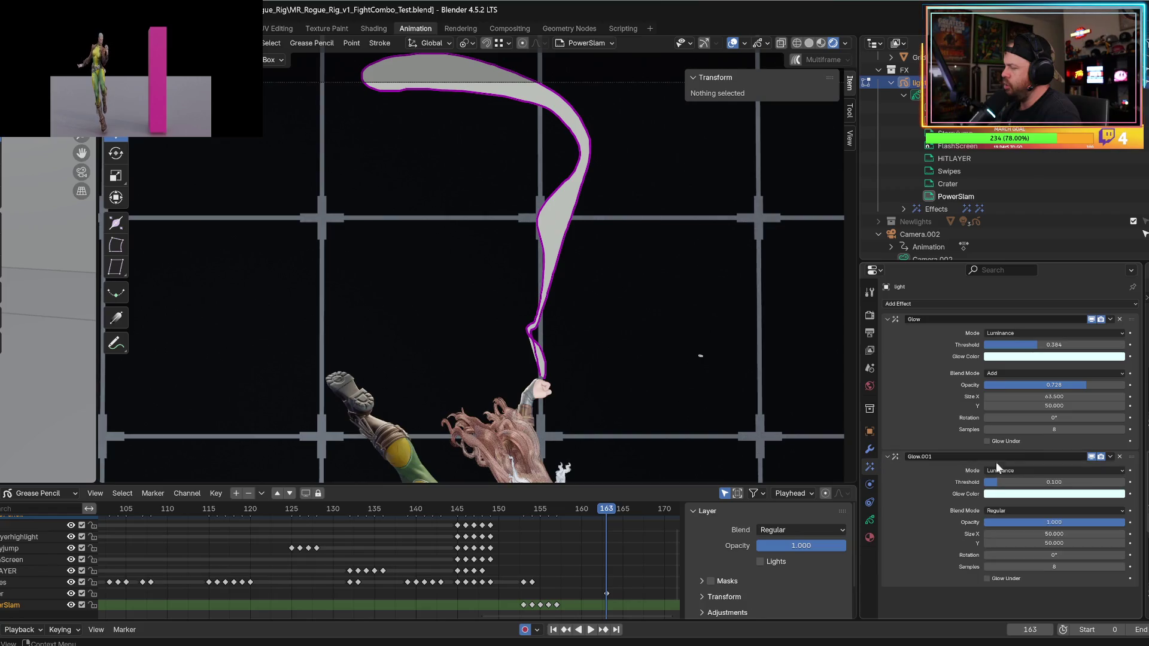
left_click(1111, 457)
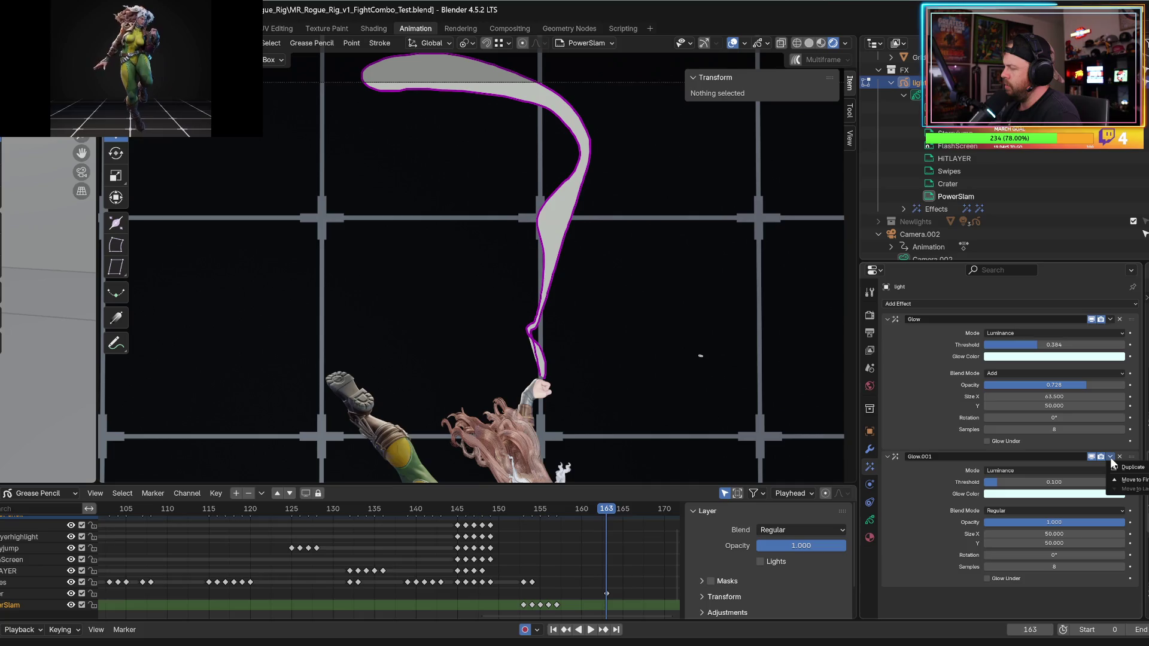
left_click(1118, 480)
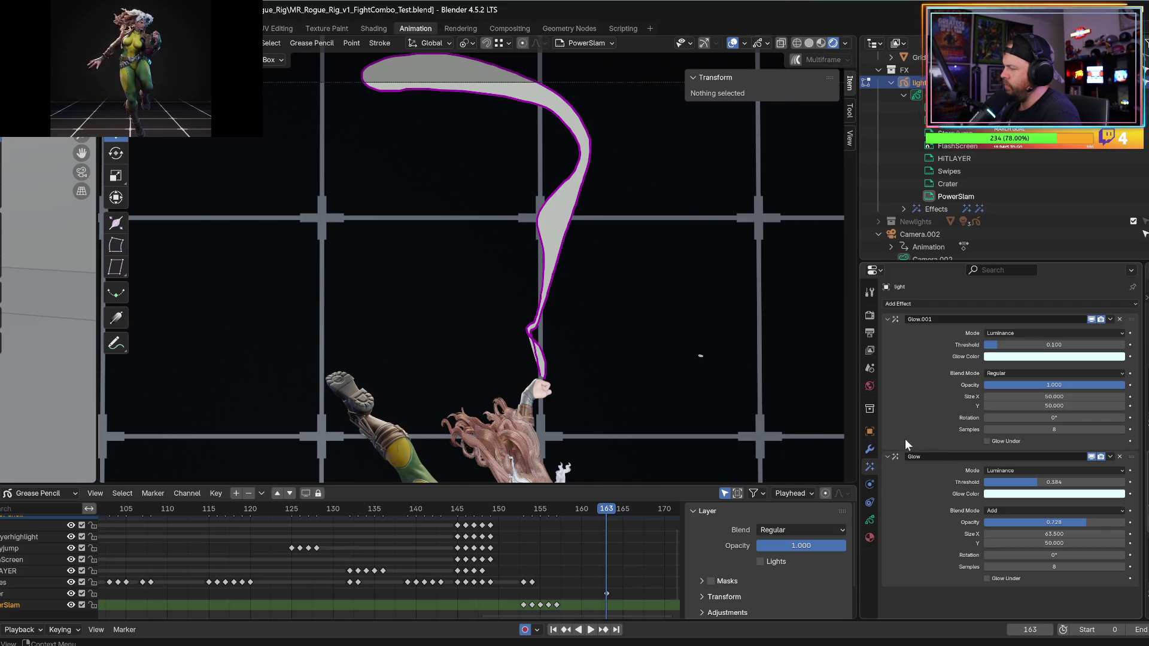
left_click(871, 503)
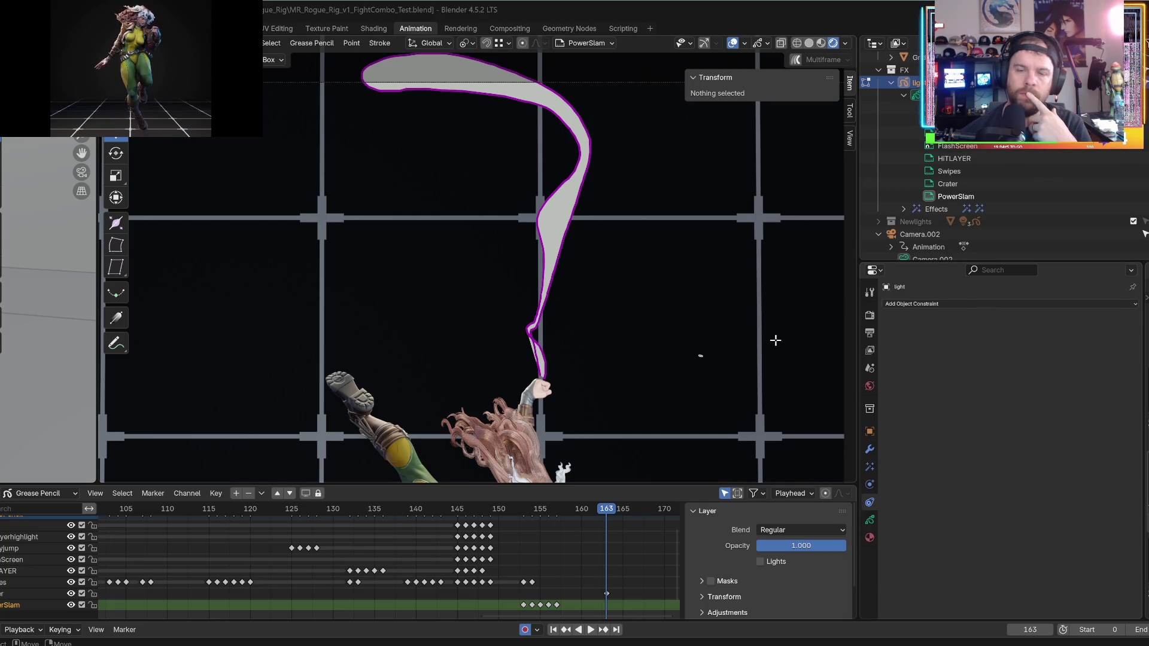
- Switch Lights back on for the PowerSlam layer and play the animation from frame 141
left_click(869, 520)
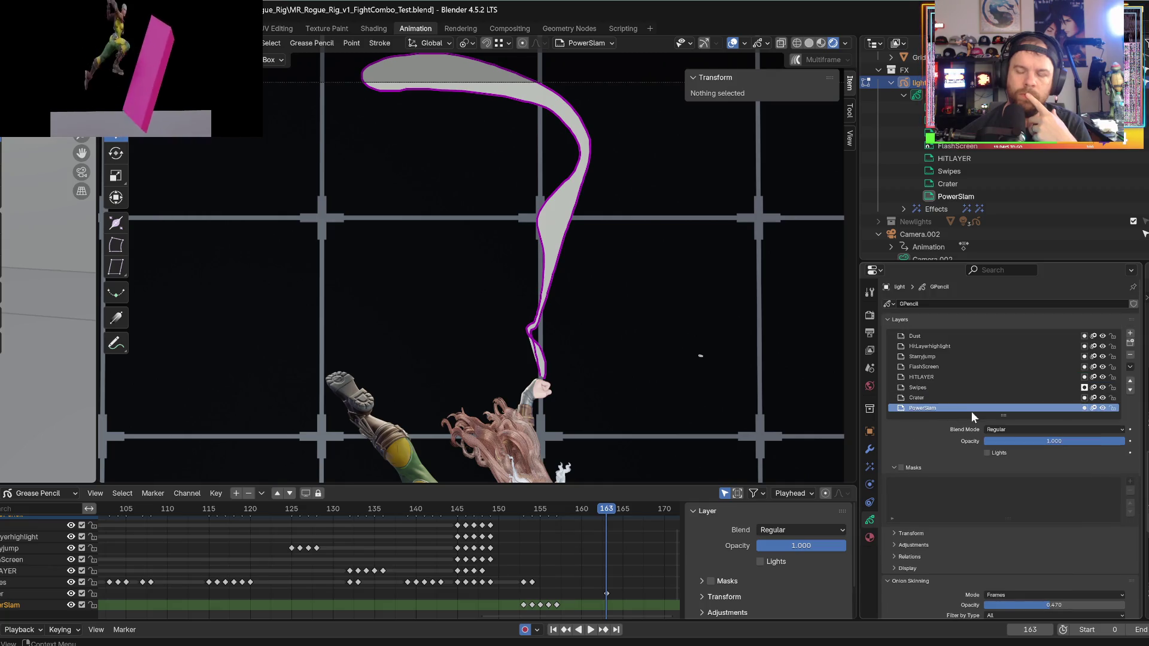
left_click(986, 453)
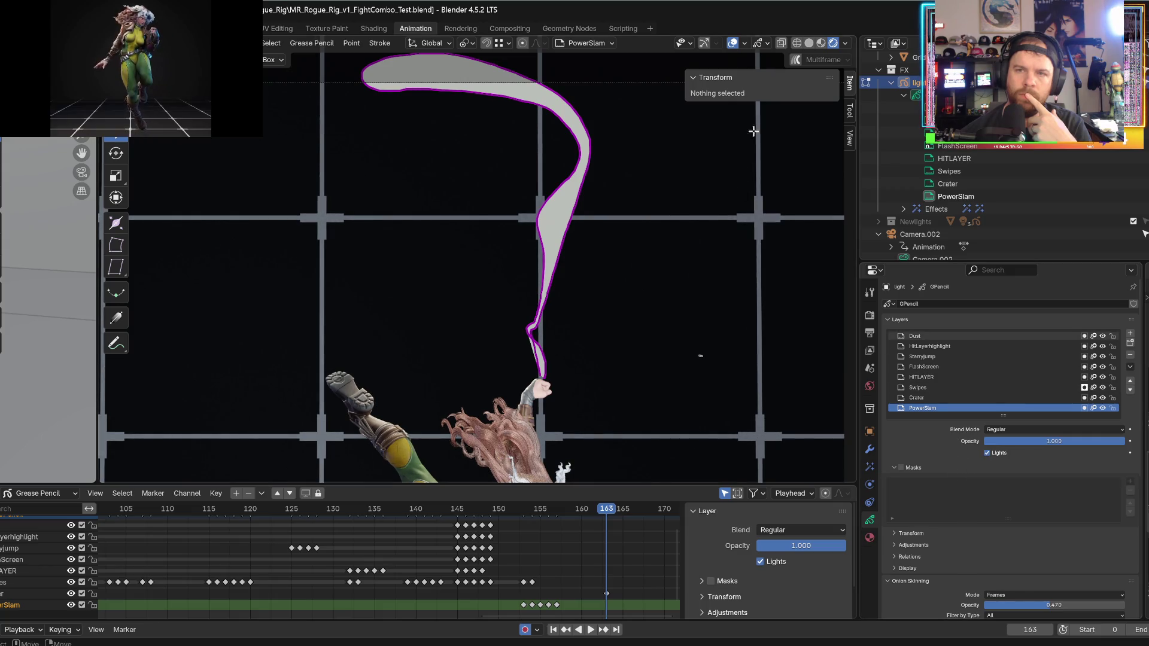
left_click(821, 41)
left_click(832, 41)
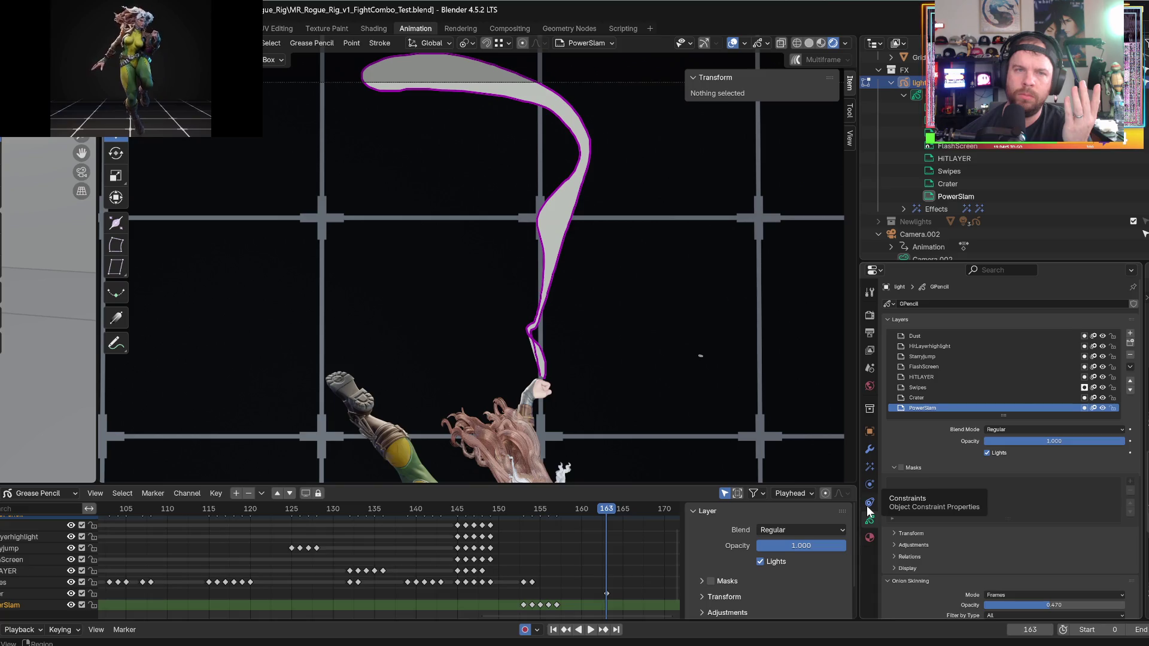
left_click(425, 509)
key("space")
- Replay the animation in Draw mode, stopping at frame 163 to check the glowing swipe
key("Escape")
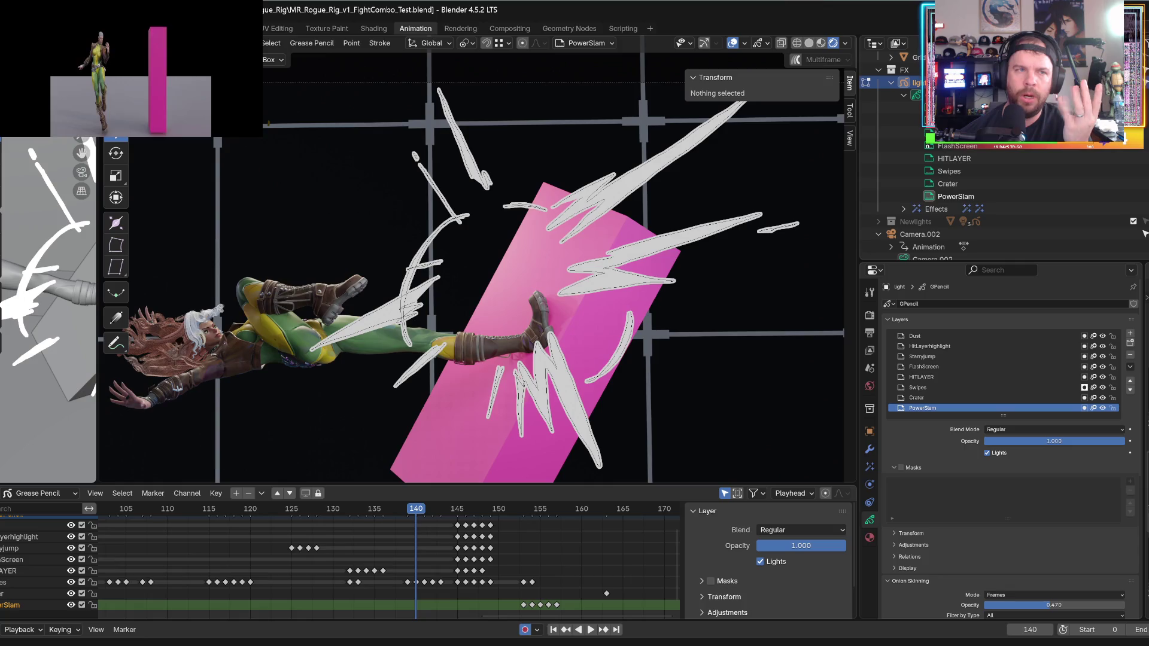
key("Tab")
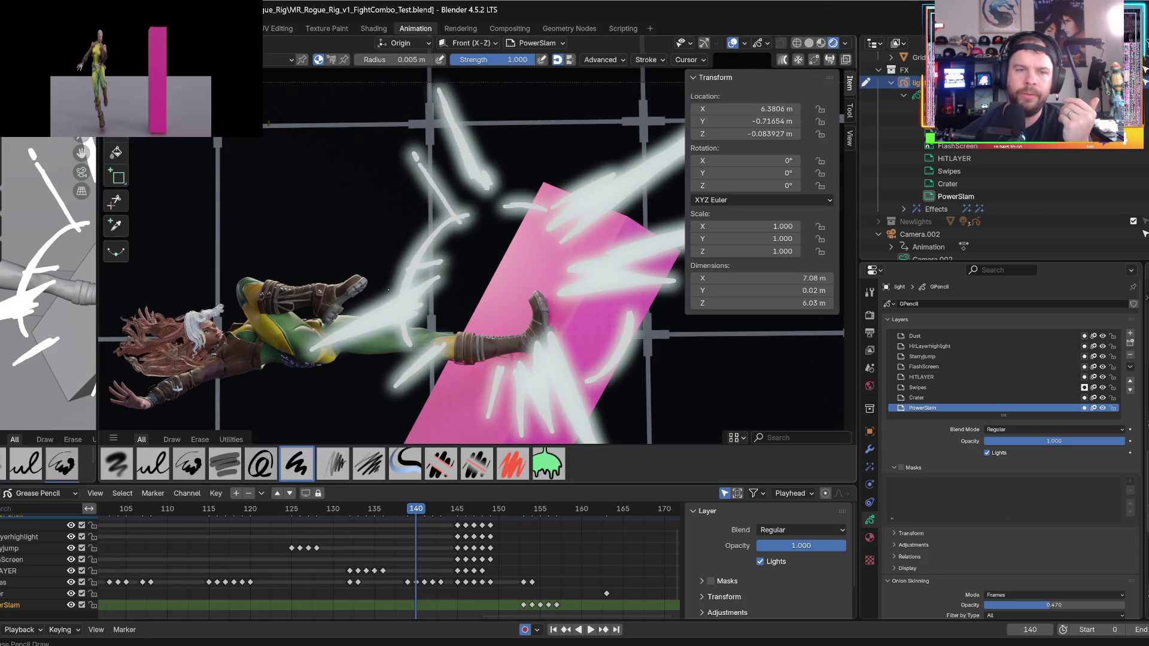
key("space")
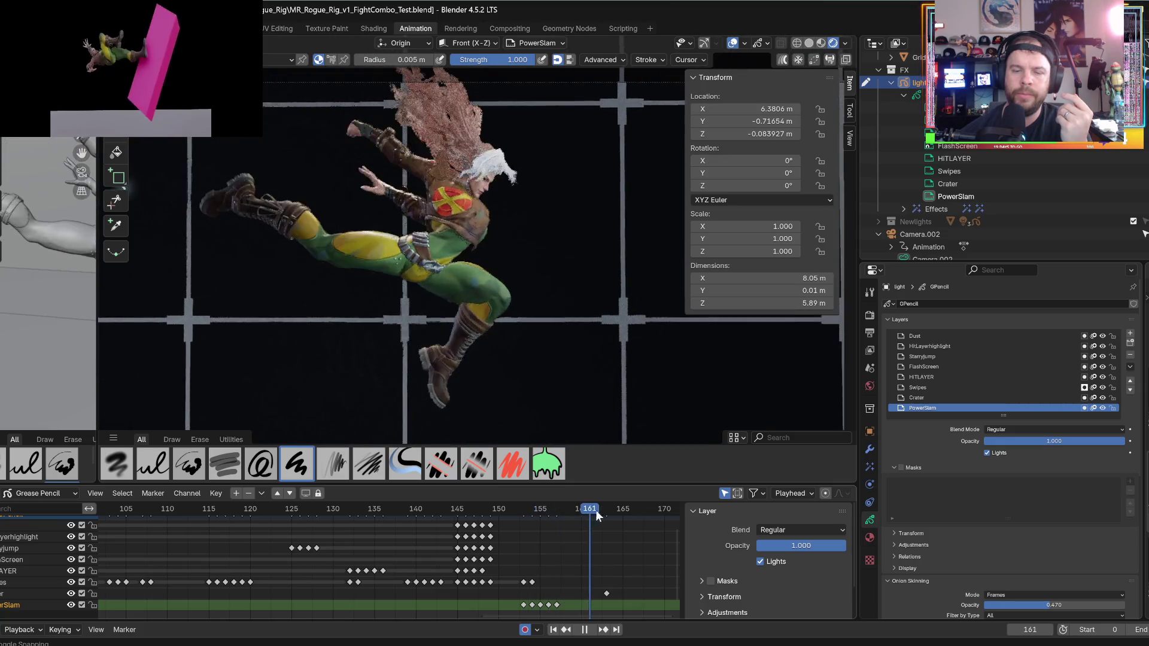
key("space")
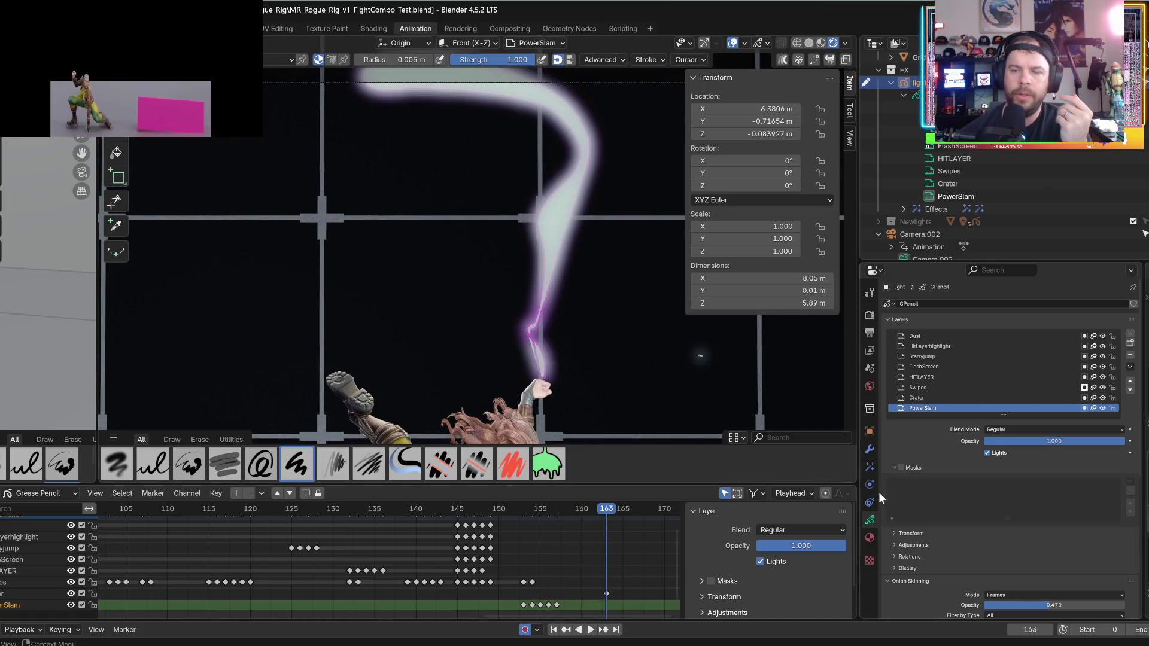
left_click(869, 467)
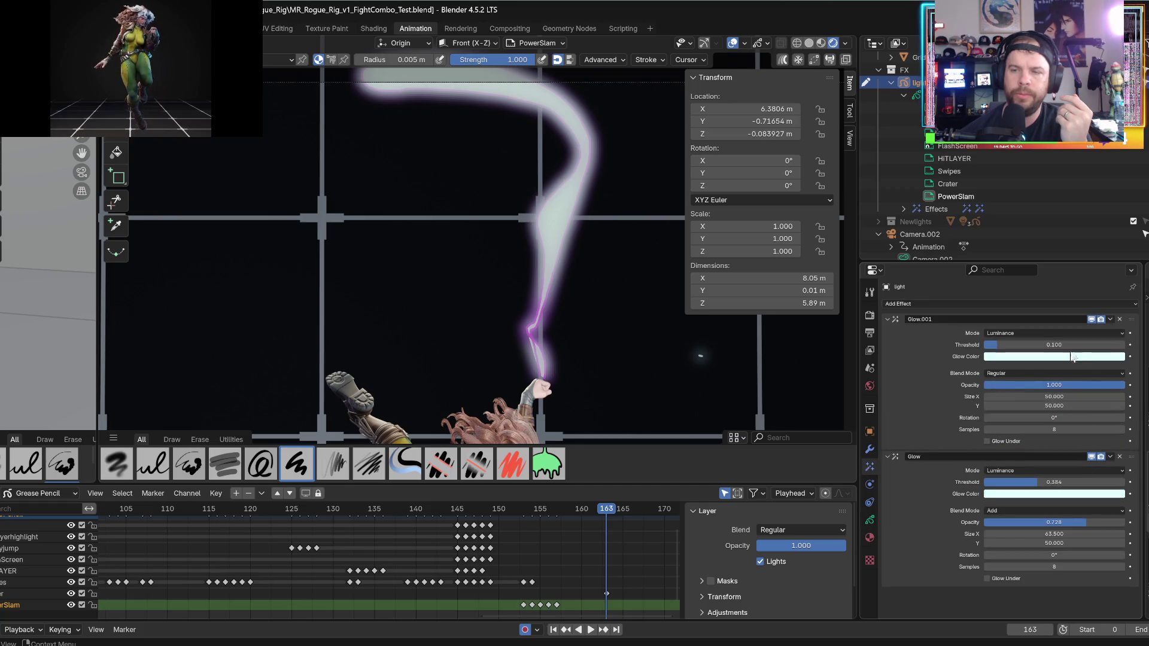
- Delete Glow.001 and give the remaining Glow a magenta colour, 0.050 threshold and full opacity
left_click(1120, 320)
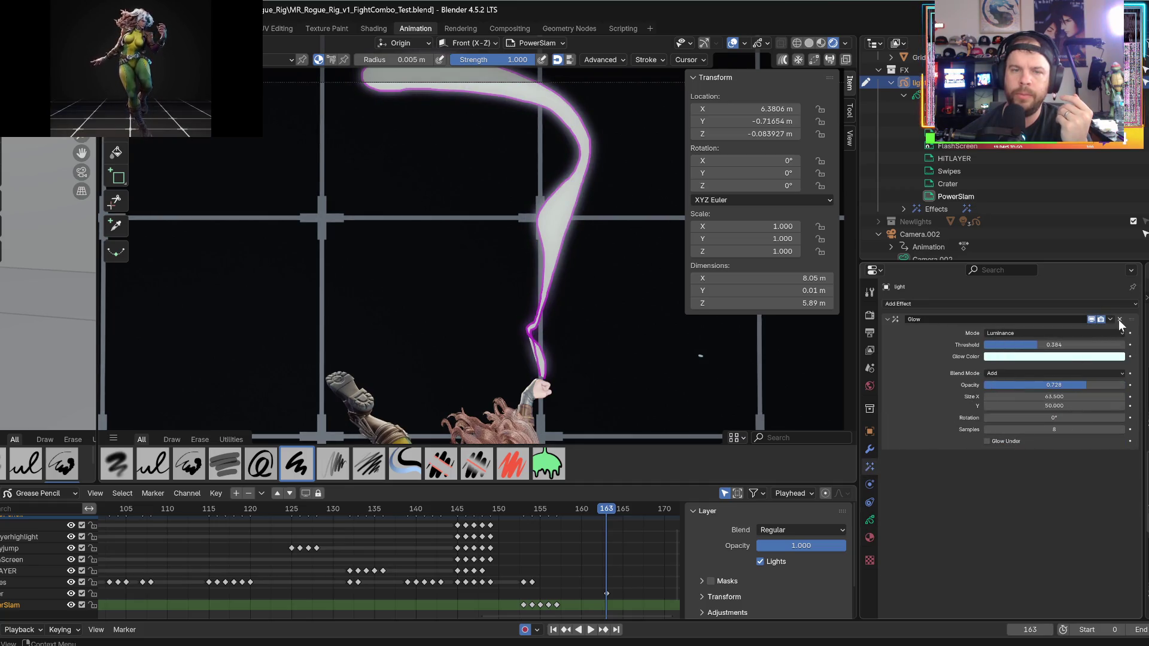
mouse_move(1048, 384)
left_mouse_down()
mouse_move(1125, 385)
mouse_move(1026, 384)
mouse_move(1044, 384)
left_mouse_up()
mouse_move(1048, 345)
left_mouse_down()
mouse_move(1077, 345)
mouse_move(984, 345)
mouse_move(1005, 344)
left_mouse_up()
left_click(1007, 358)
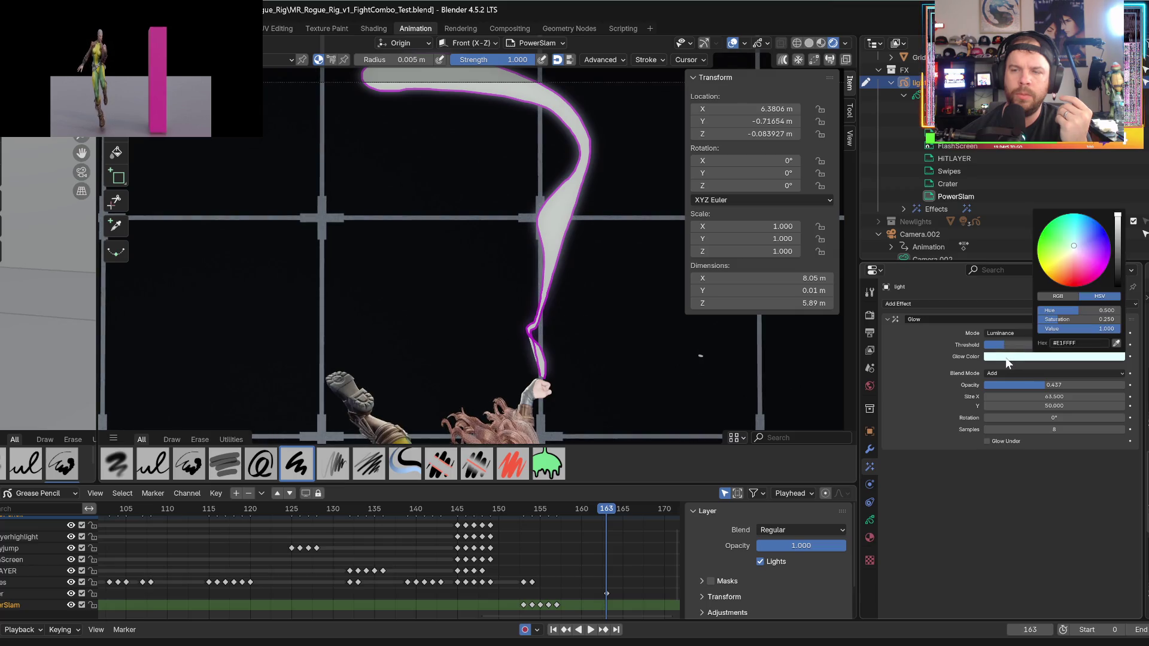
left_click(1108, 263)
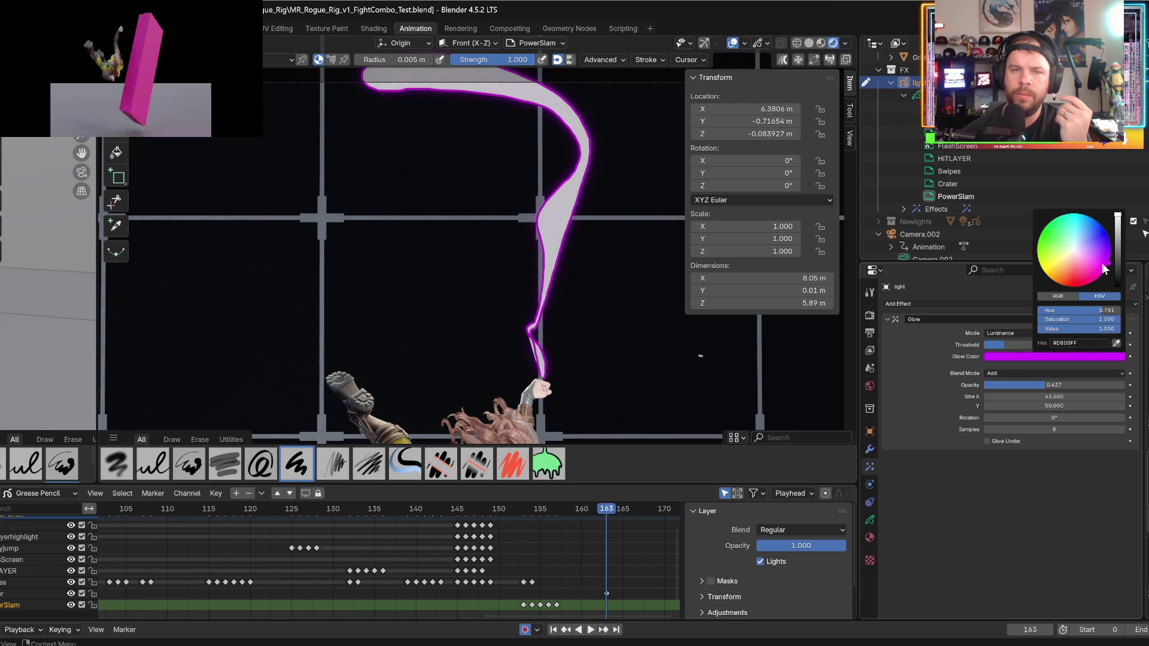
mouse_move(1017, 345)
left_mouse_down()
mouse_move(1063, 345)
mouse_move(984, 344)
left_mouse_up()
left_click_drag(1036, 385, 1125, 385)
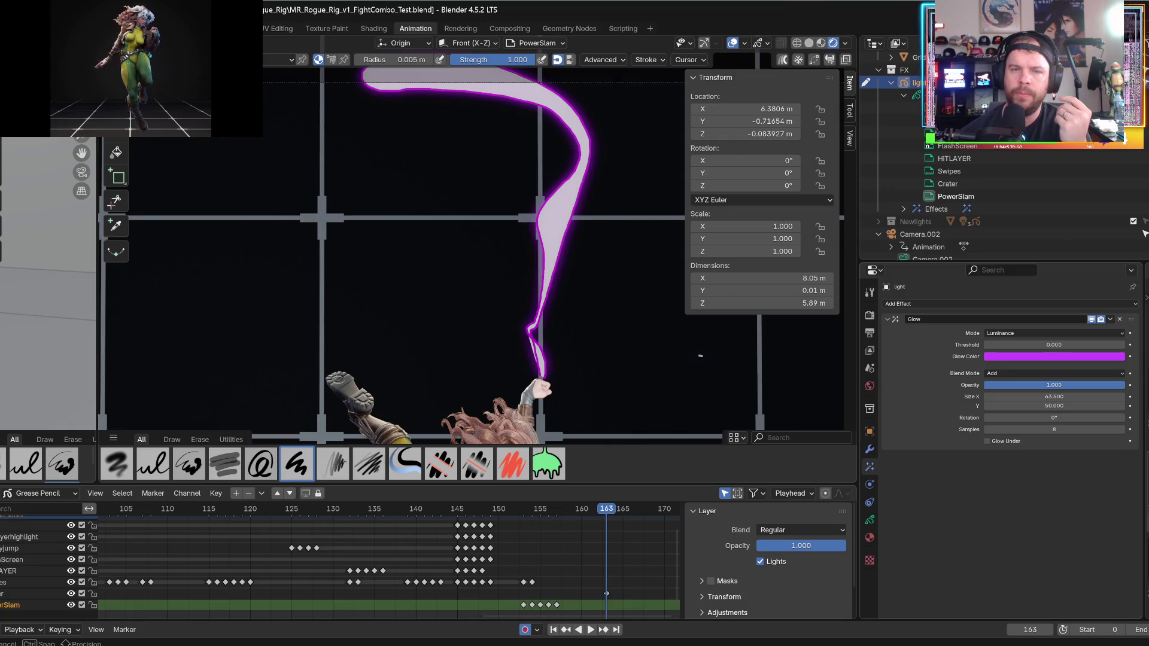
- Compare shading modes, then render frame 163 with F12 to check the magenta glow
left_click(825, 41)
left_click(833, 43)
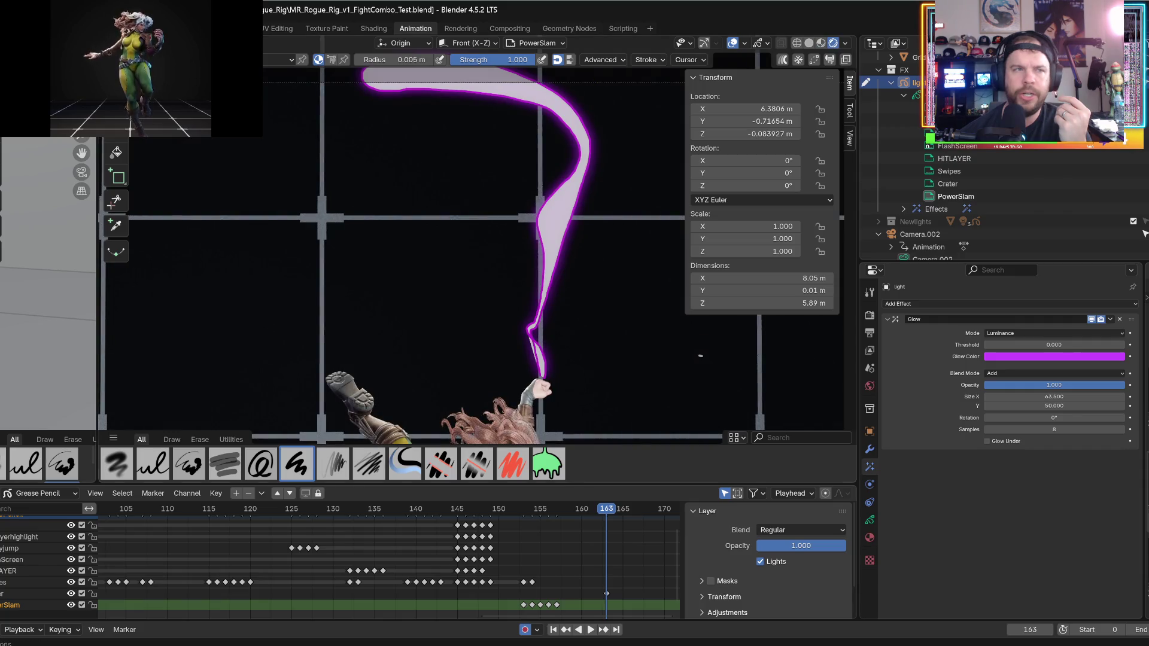
left_click(45, 9)
key("Escape")
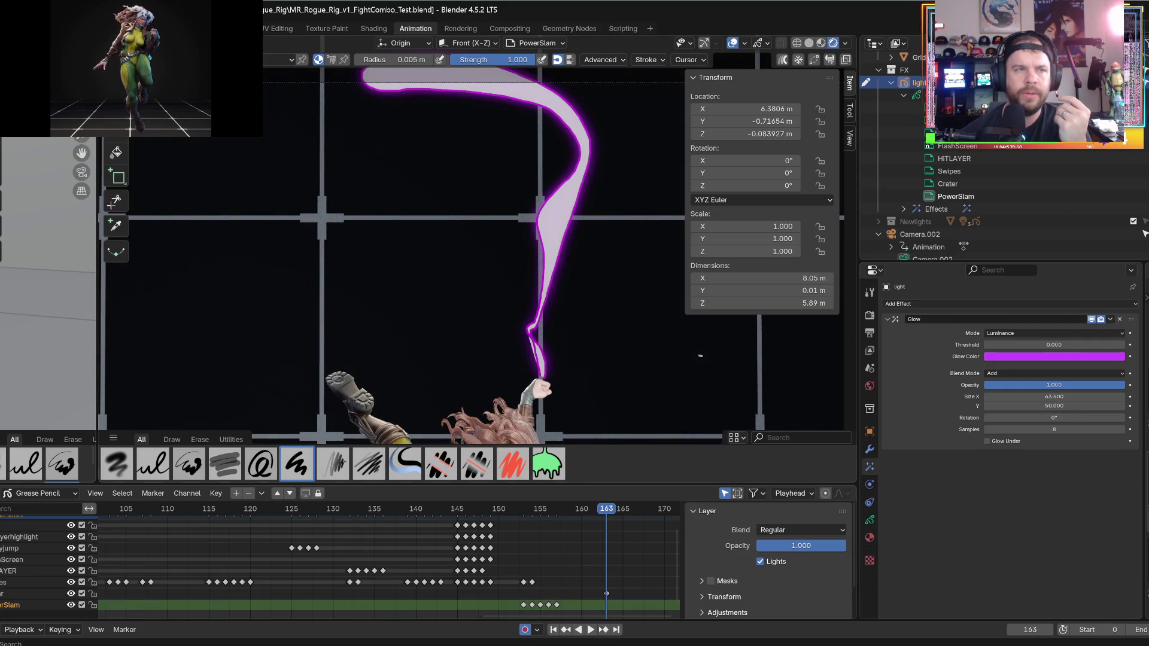
key("F12")
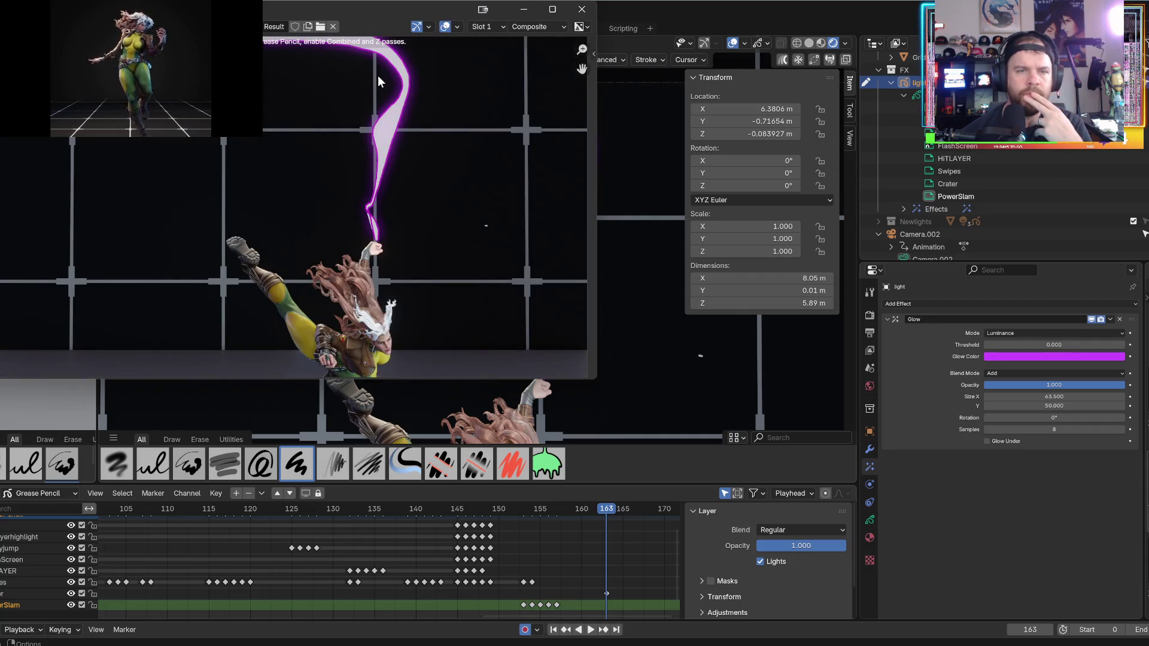
left_click(584, 10)
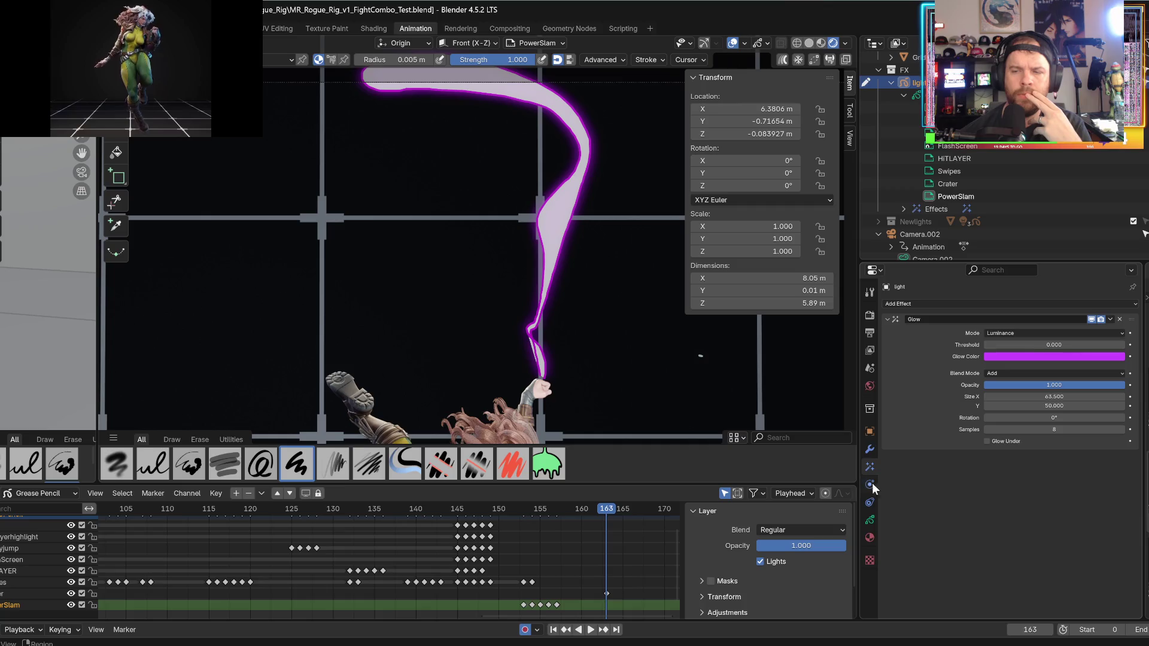
- Set the Crater material's stroke base colour to near-white
left_click(866, 541)
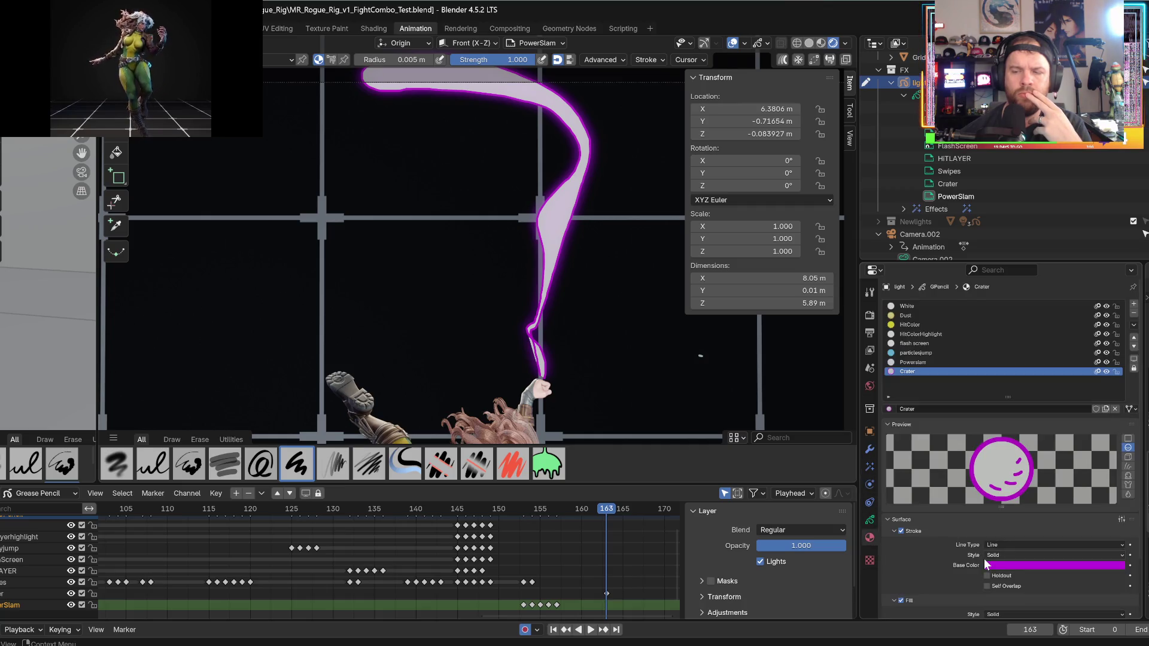
scroll(996, 555, "down", 2)
left_click(1019, 516)
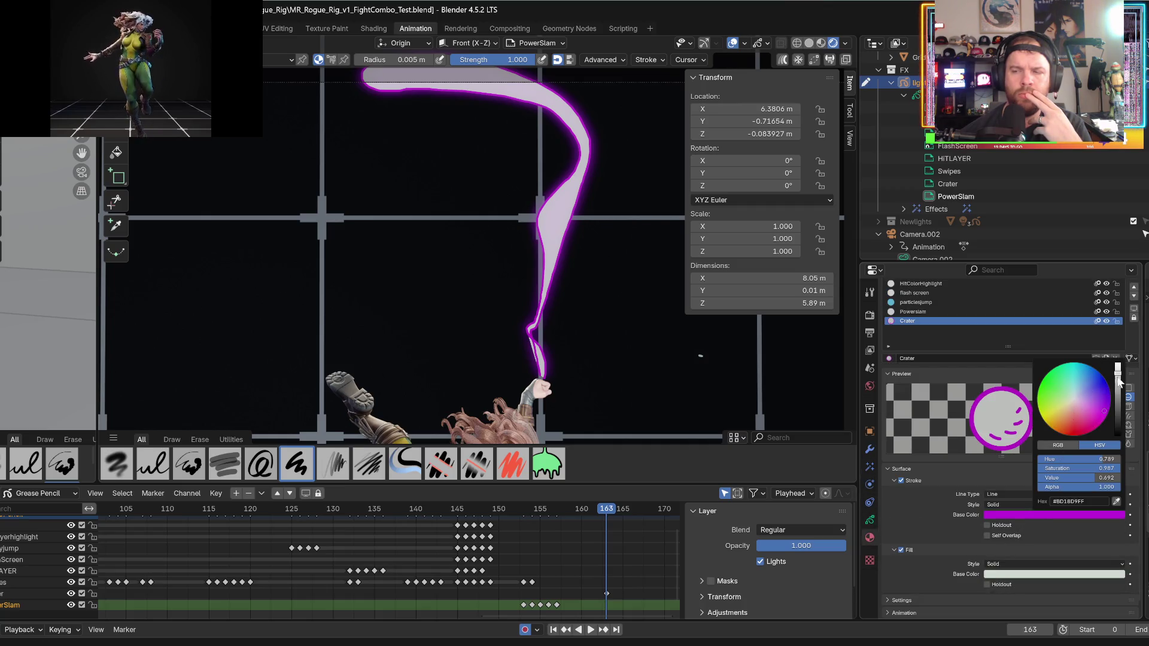
left_click(998, 517)
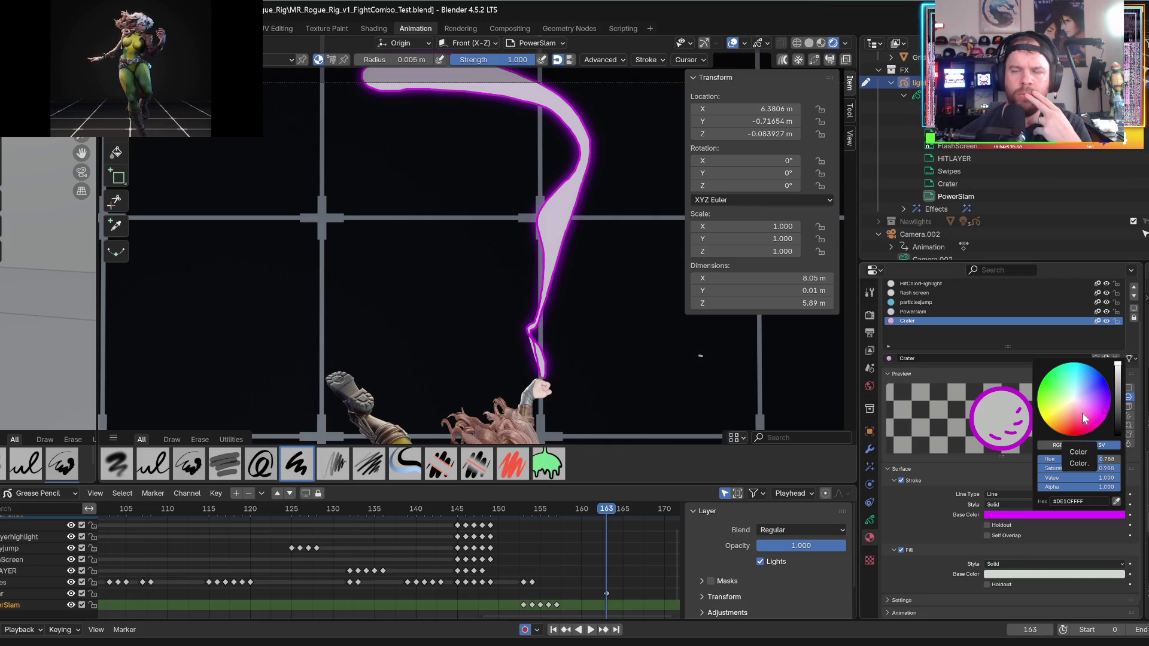
left_click_drag(1082, 412, 1074, 399)
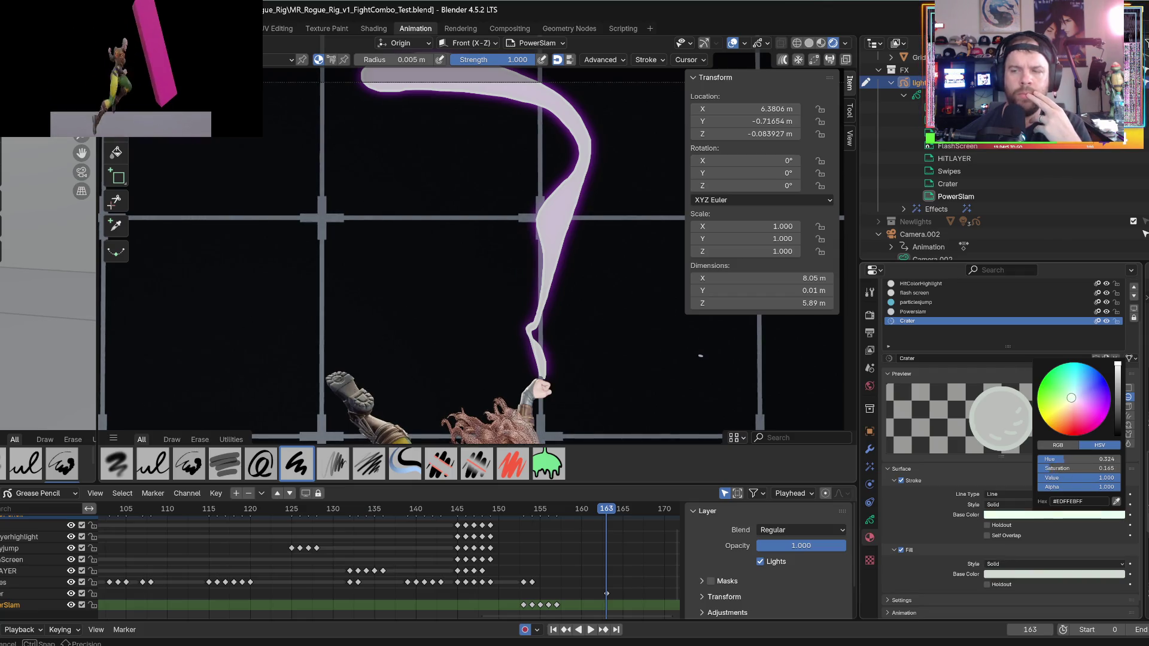
- Make the Crater material's fill base colour white instead of magenta
left_click(1030, 576)
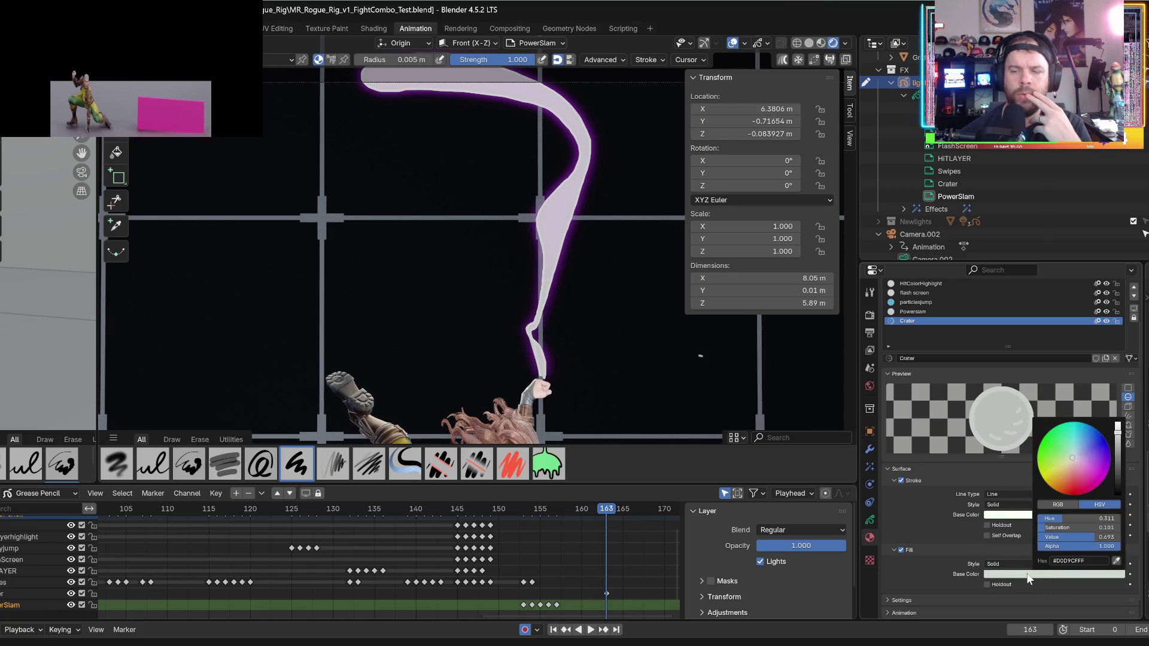
mouse_move(1074, 459)
left_mouse_down()
mouse_move(1100, 484)
mouse_move(1076, 460)
mouse_move(1117, 426)
left_mouse_up()
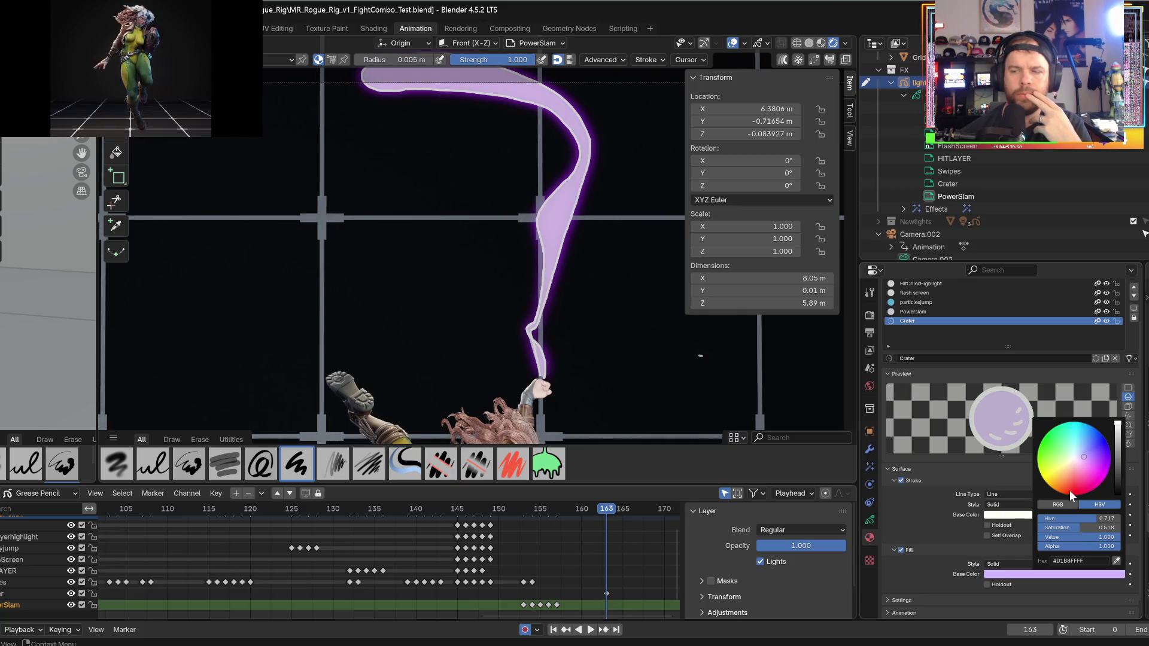
left_click_drag(1014, 578, 1015, 574)
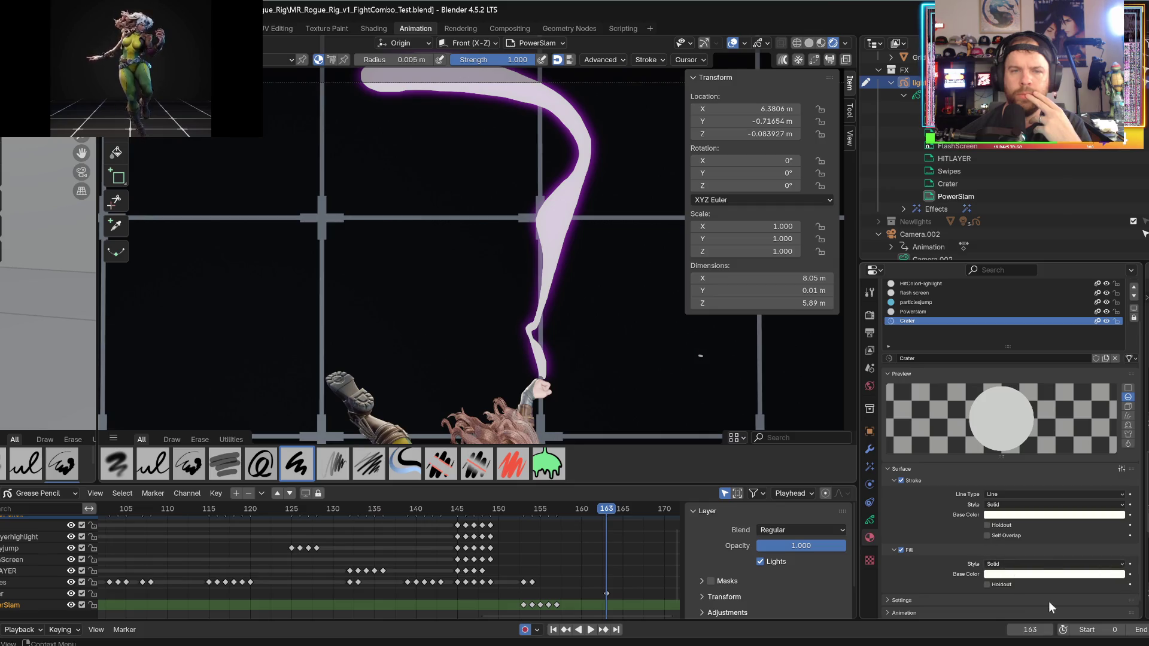
left_click(869, 467)
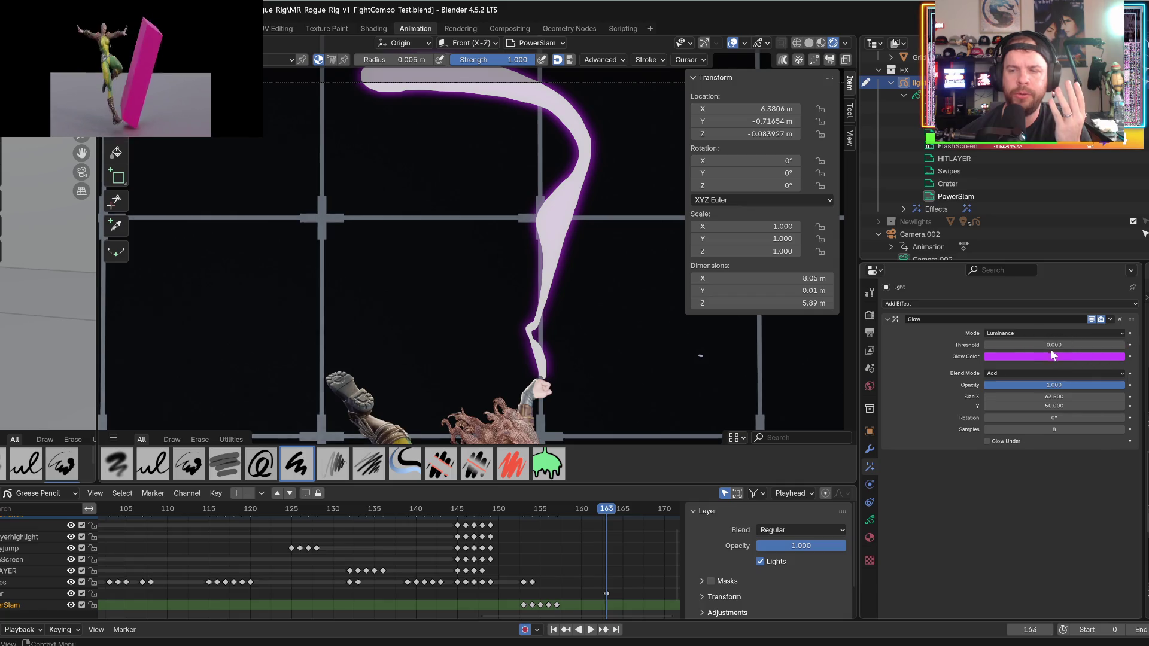
- Try the Glow blend modes Regular, Subtract, Multiply and Divide, settling on Add
mouse_move(1053, 345)
left_mouse_down()
mouse_move(1095, 345)
mouse_move(1017, 345)
left_mouse_up()
mouse_move(1018, 385)
left_mouse_down()
mouse_move(985, 385)
mouse_move(1125, 385)
left_mouse_up()
left_click(1018, 371)
left_click(1006, 385)
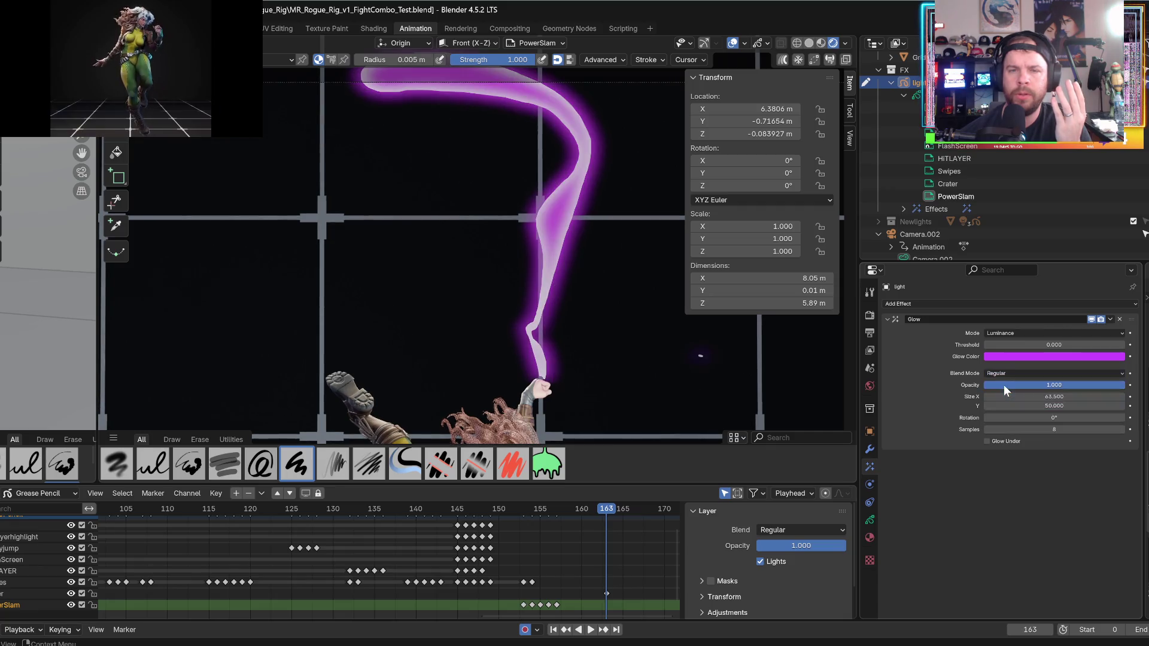
left_click(1000, 373)
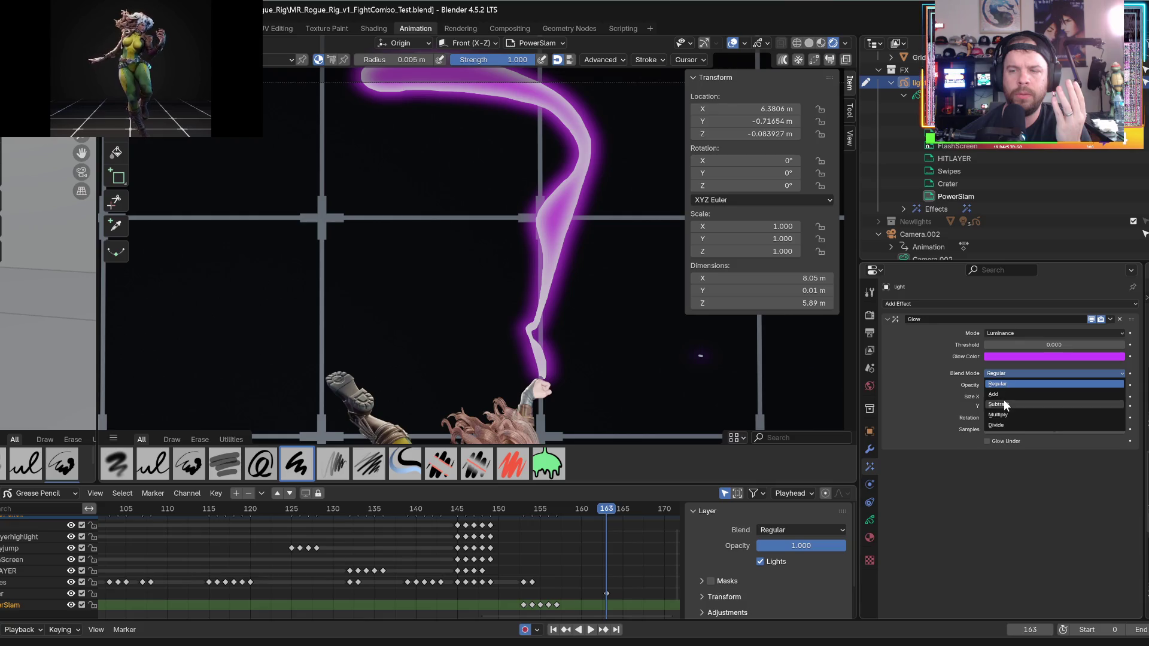
left_click(1004, 401)
left_click(1002, 375)
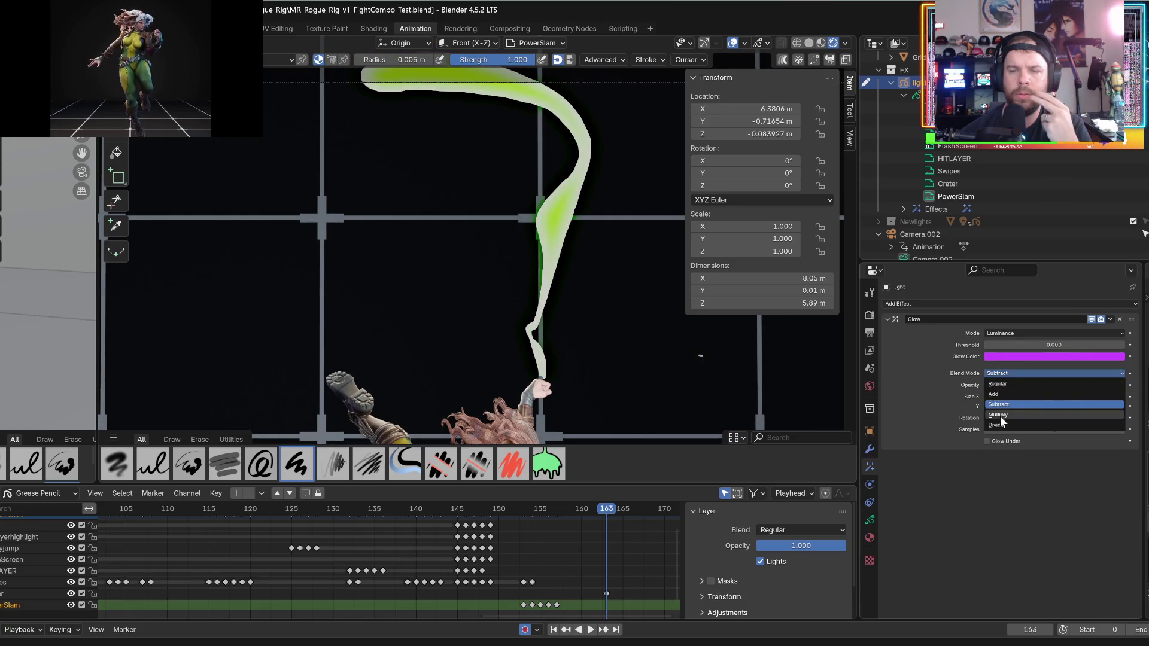
left_click(1001, 415)
left_click(1004, 375)
left_click(1000, 425)
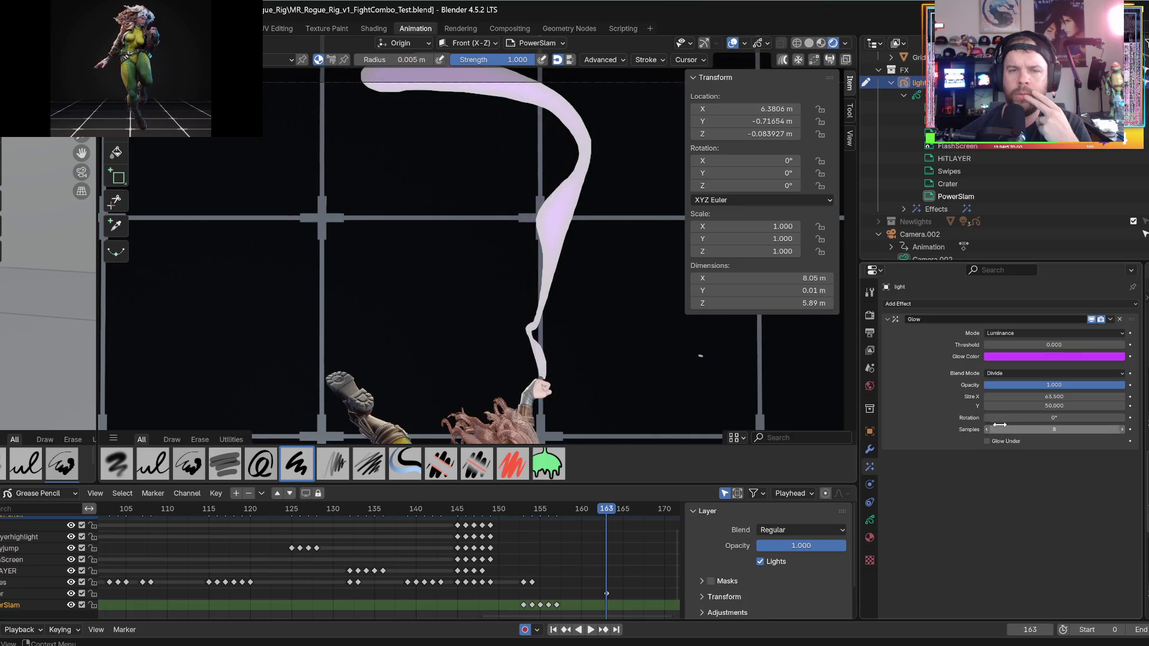
left_click(999, 375)
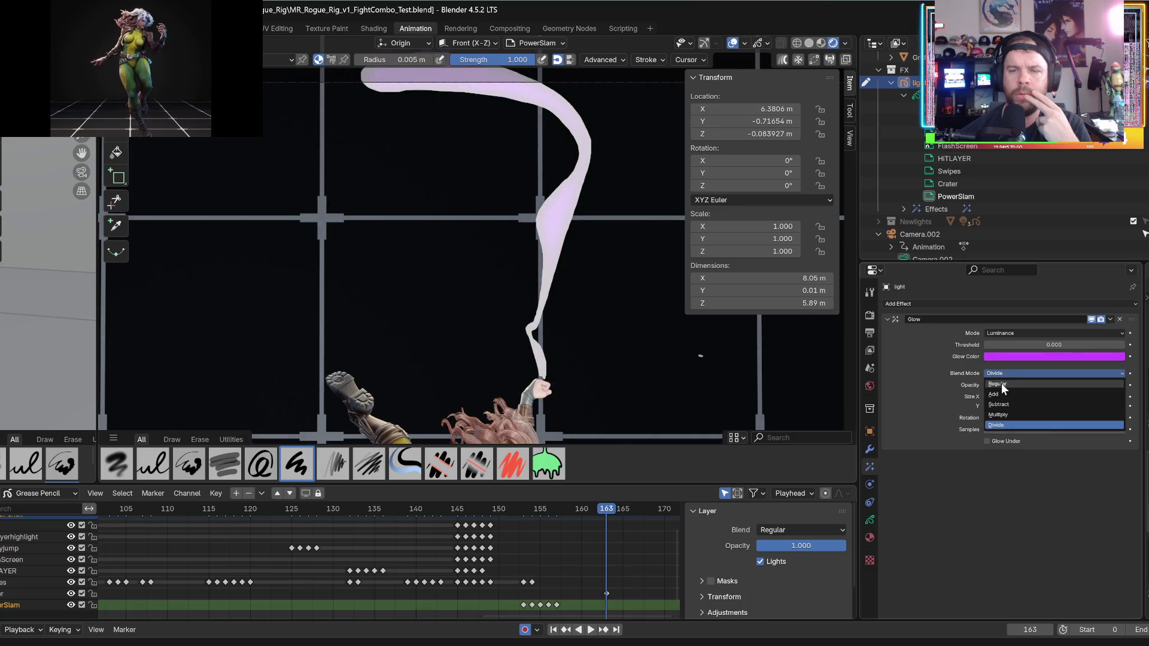
left_click(1000, 383)
left_click(1004, 374)
left_click(1001, 394)
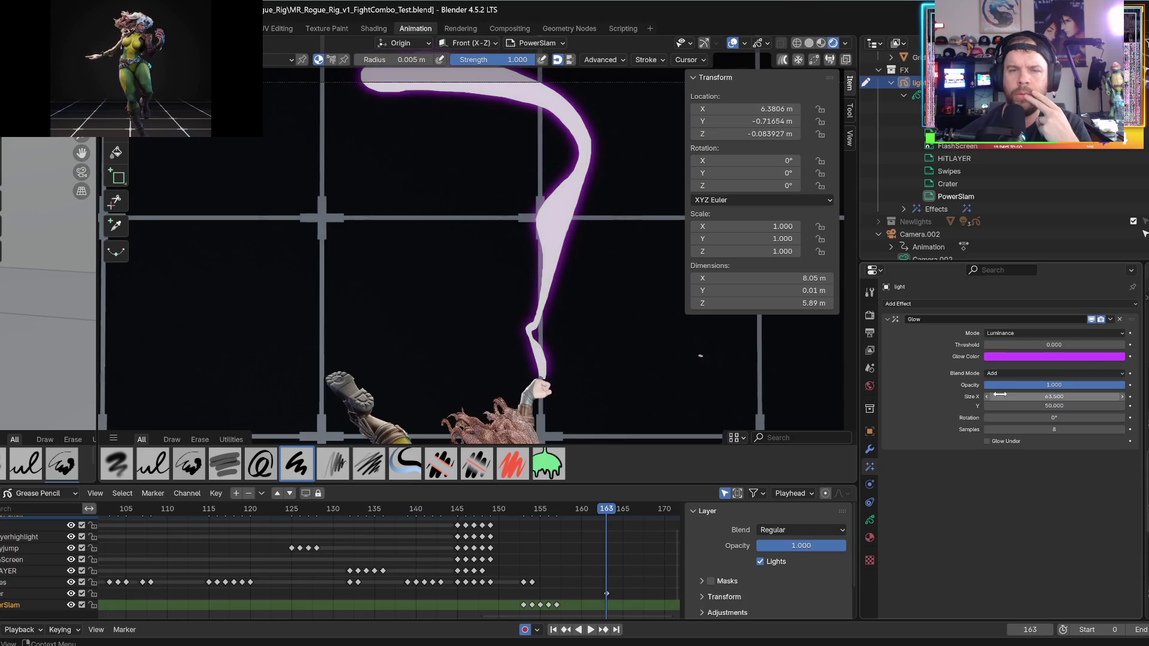
- Stretch the Glow size to 63.5 × 114.8 with rotation reset to 0°
mouse_move(1018, 407)
left_mouse_down()
mouse_move(1062, 407)
mouse_move(1021, 405)
mouse_move(1014, 422)
left_mouse_up()
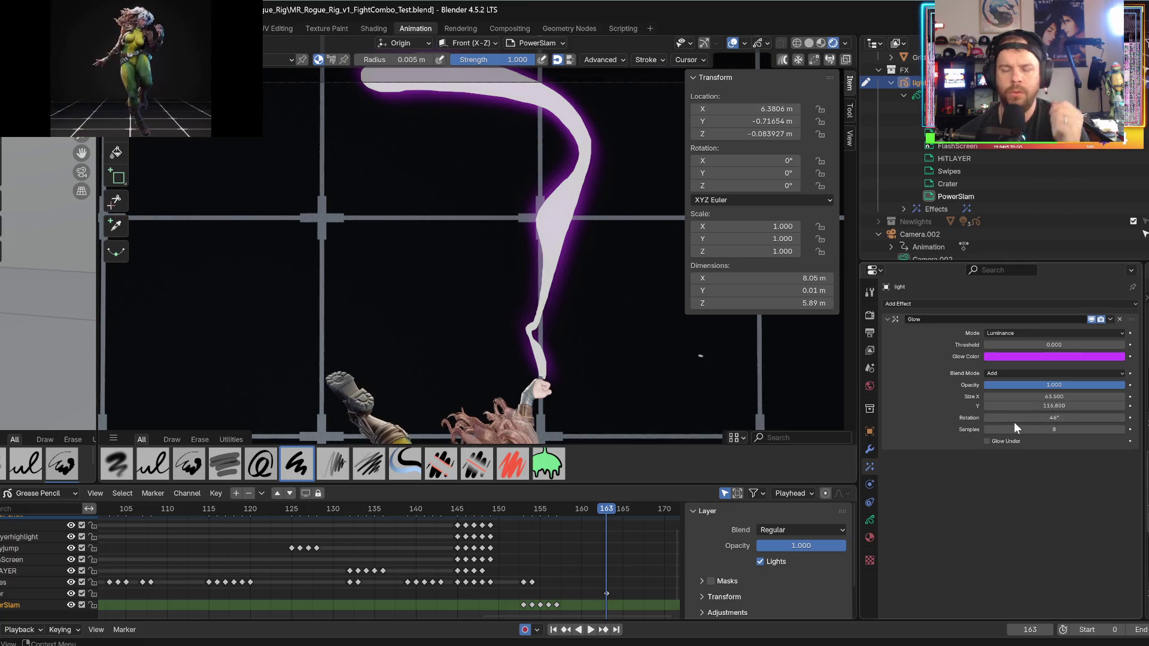
key("ctrl+z")
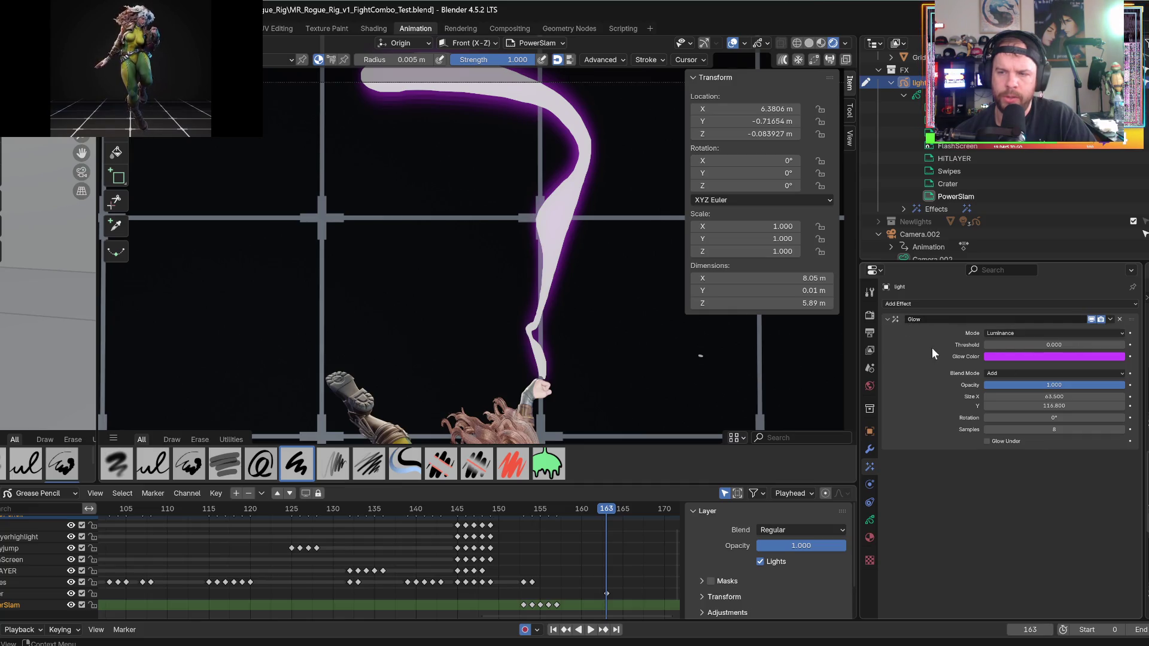
mouse_move(1130, 320)
left_mouse_down()
mouse_move(1124, 359)
mouse_move(1106, 340)
left_mouse_up()
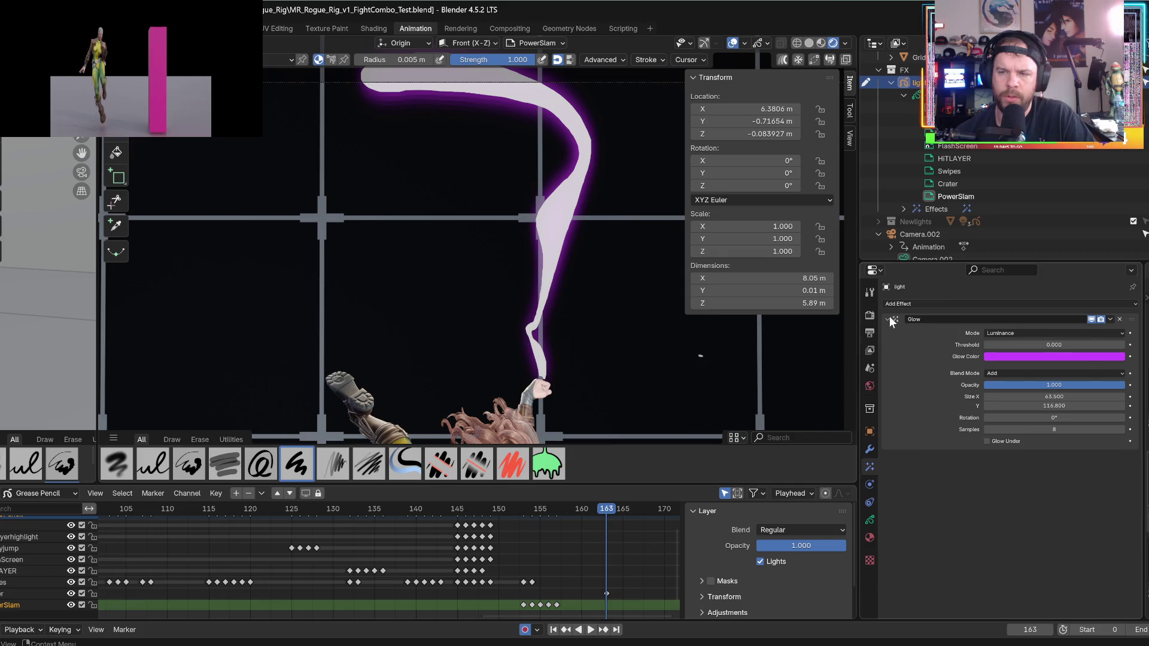
left_click(893, 318)
- Add a second Glow with the copied magenta colour and Add blend, then preview playback
left_click(896, 318)
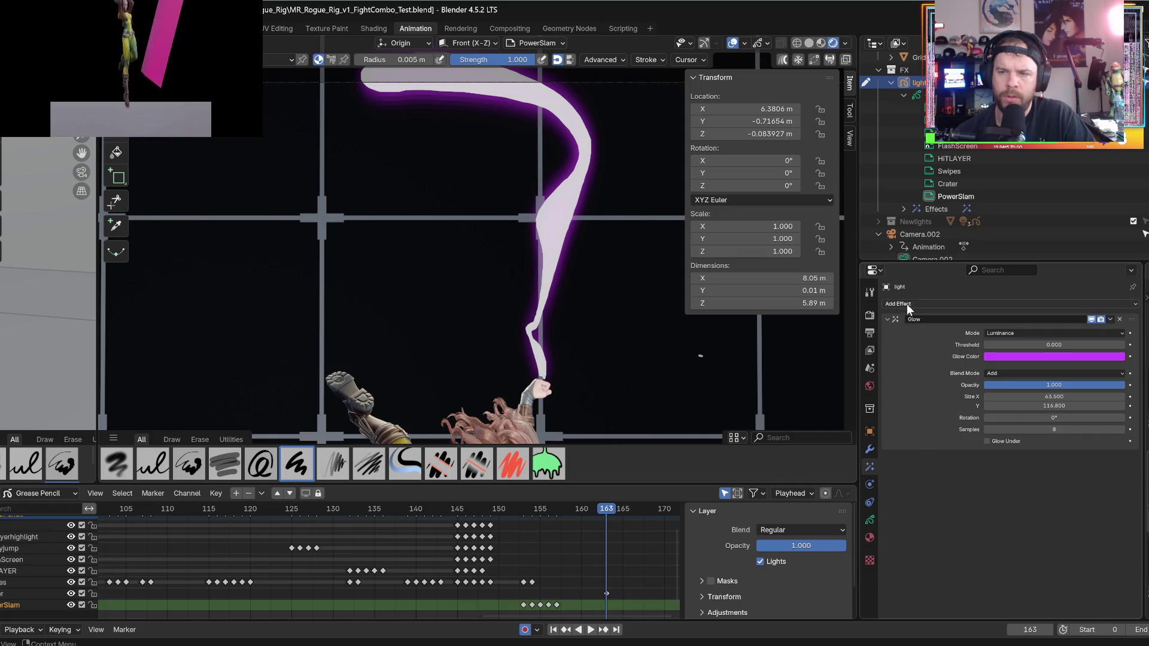
left_click(908, 304)
left_click(913, 354)
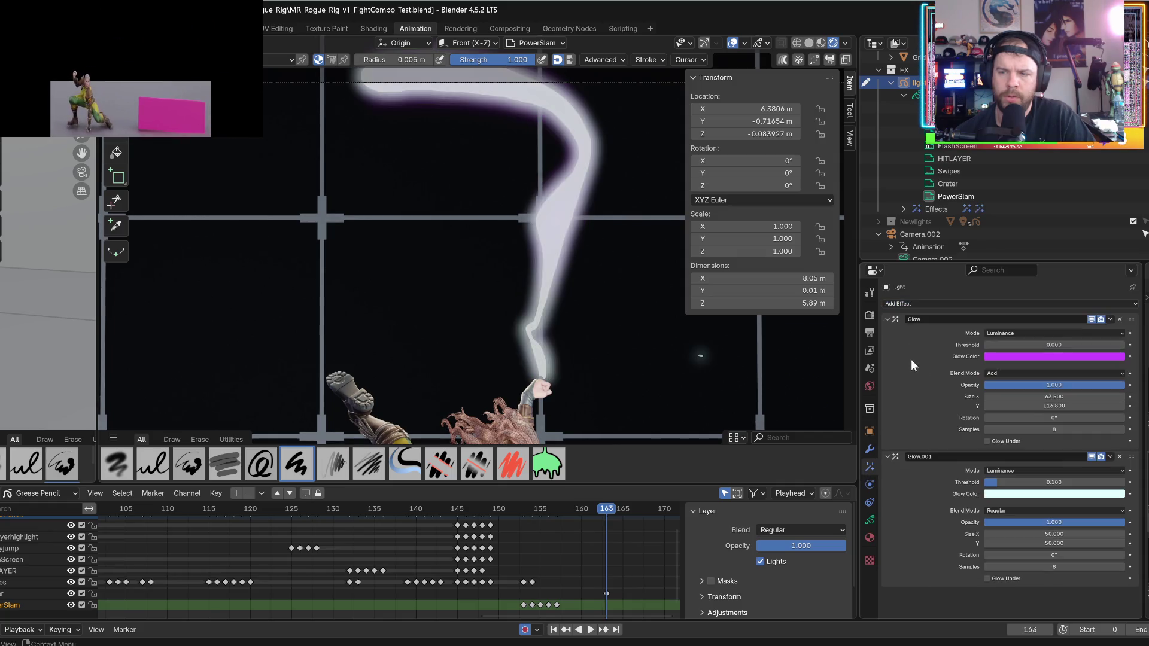
mouse_move(997, 358)
left_mouse_down()
mouse_move(999, 493)
mouse_move(1044, 485)
mouse_move(1054, 503)
left_mouse_up()
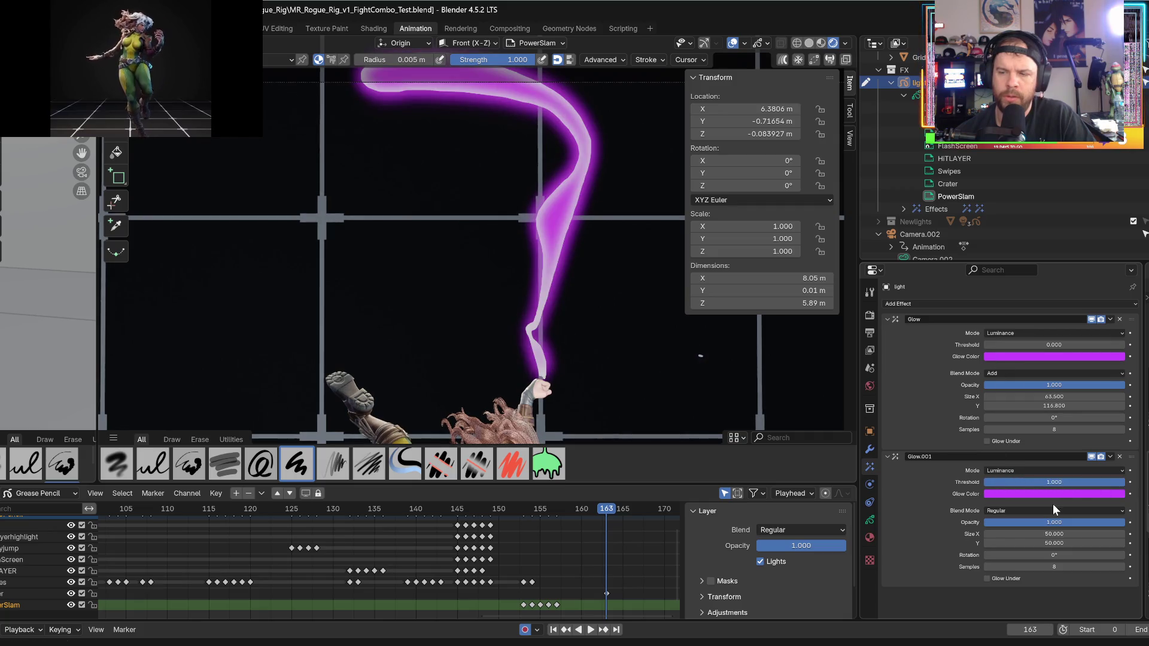
left_click(1030, 512)
left_click(1011, 529)
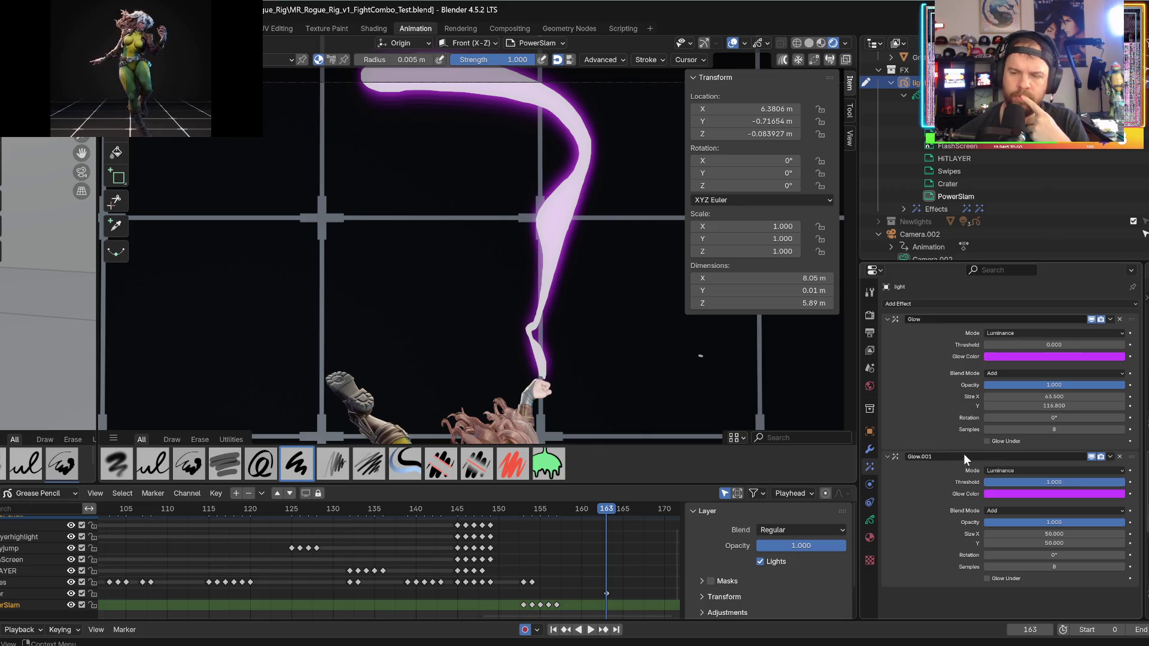
left_click(465, 513)
key("space")
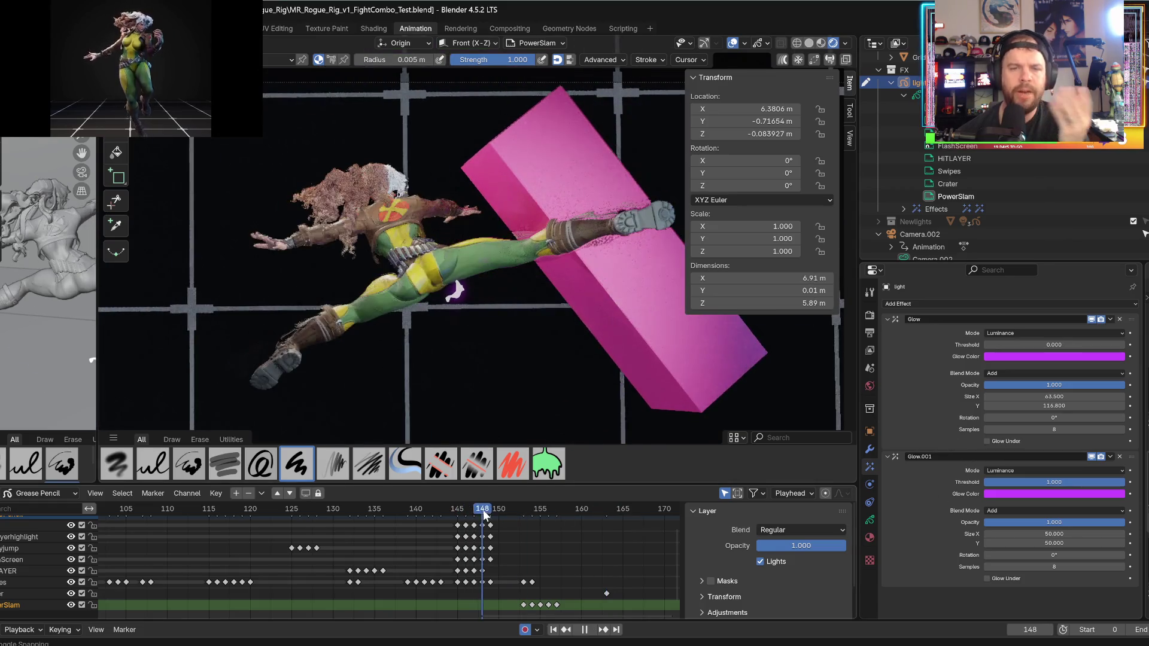
- Stop playback and undo back to a single Glow effect
key("space")
left_click(465, 511)
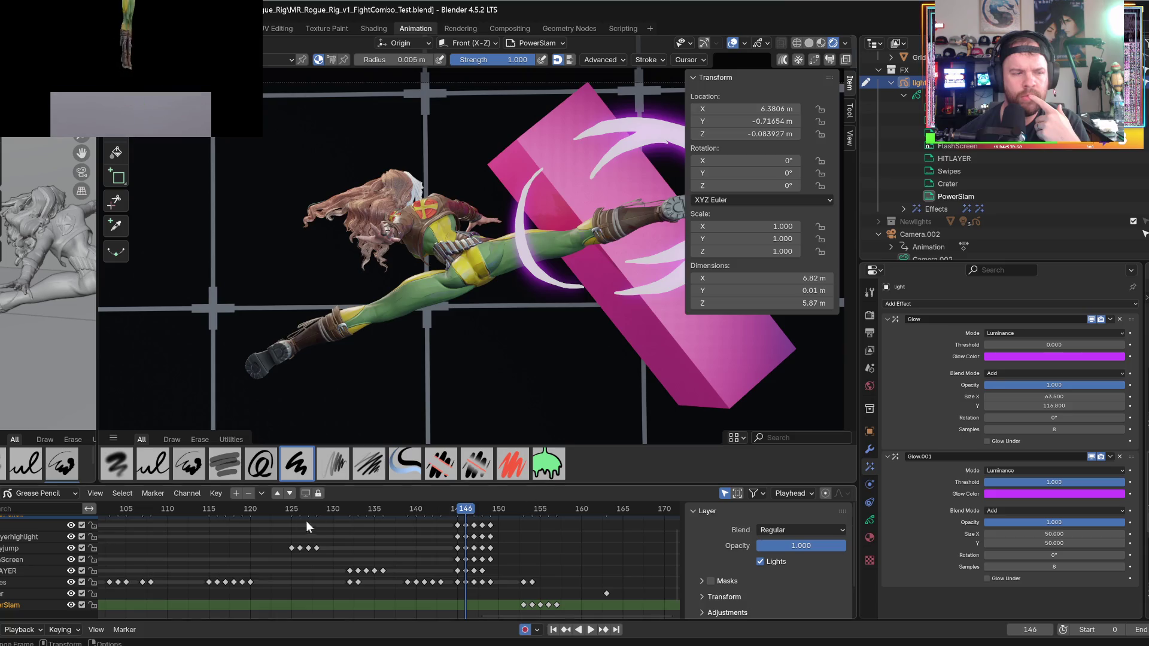
scroll(255, 543, "down", 3)
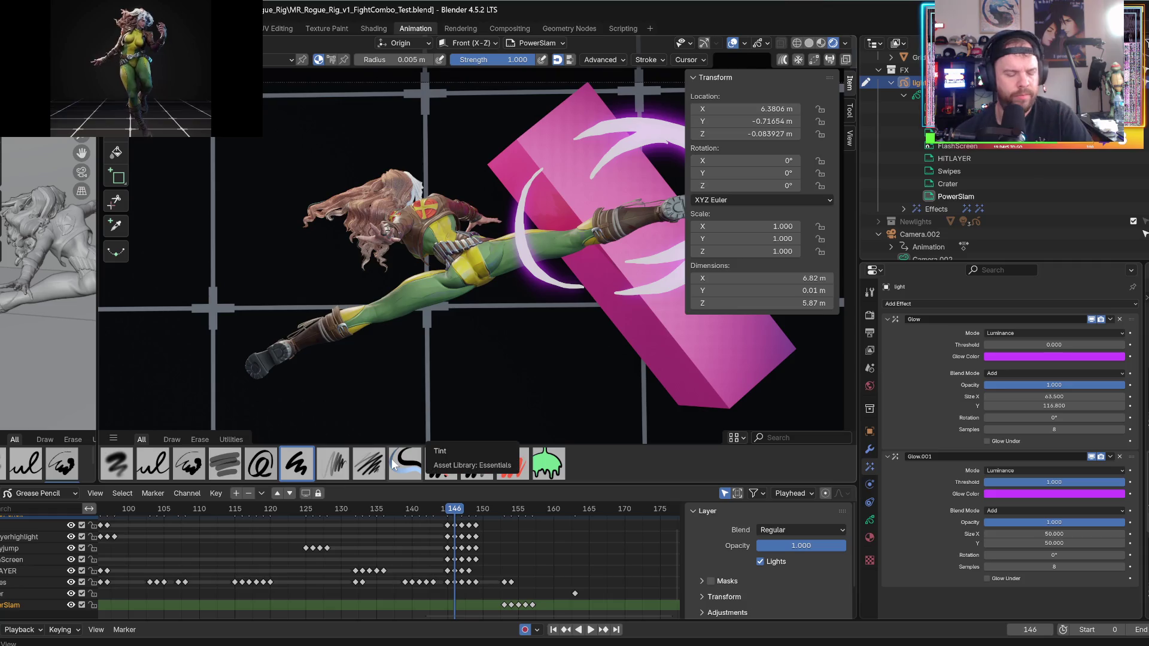
key("Up")
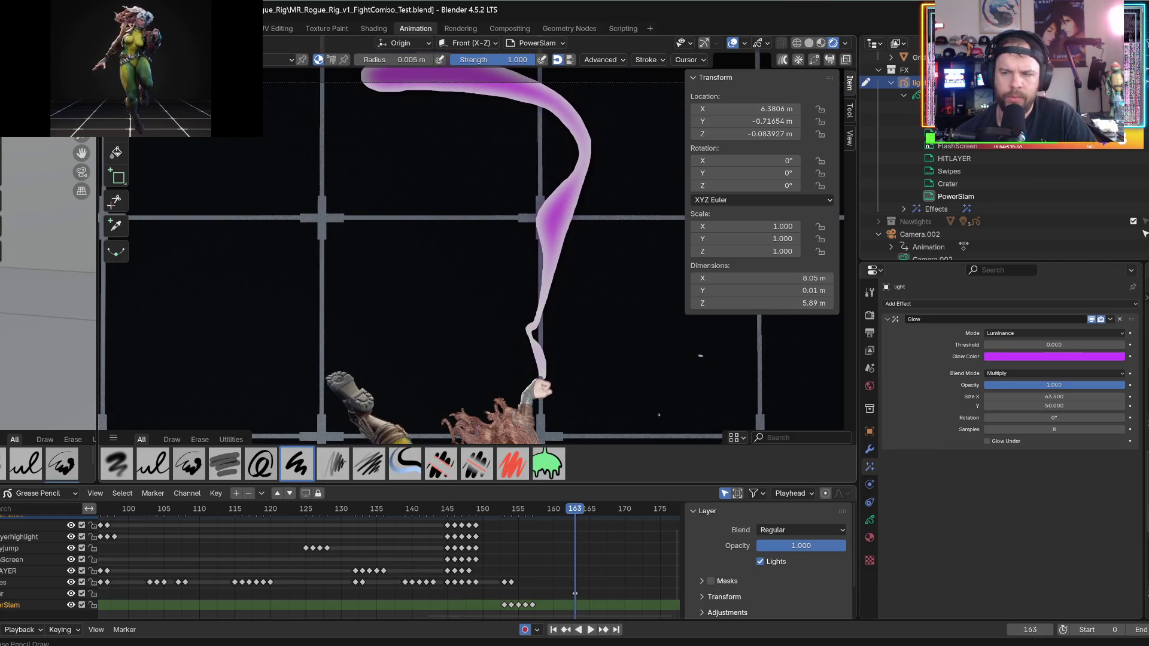
- Redo the Add-blend, 0.728-opacity Glow settings and scrub through the slam to review them
key("ctrl+z")
key("ctrl+z")
key("ctrl+z")
key("ctrl+z")
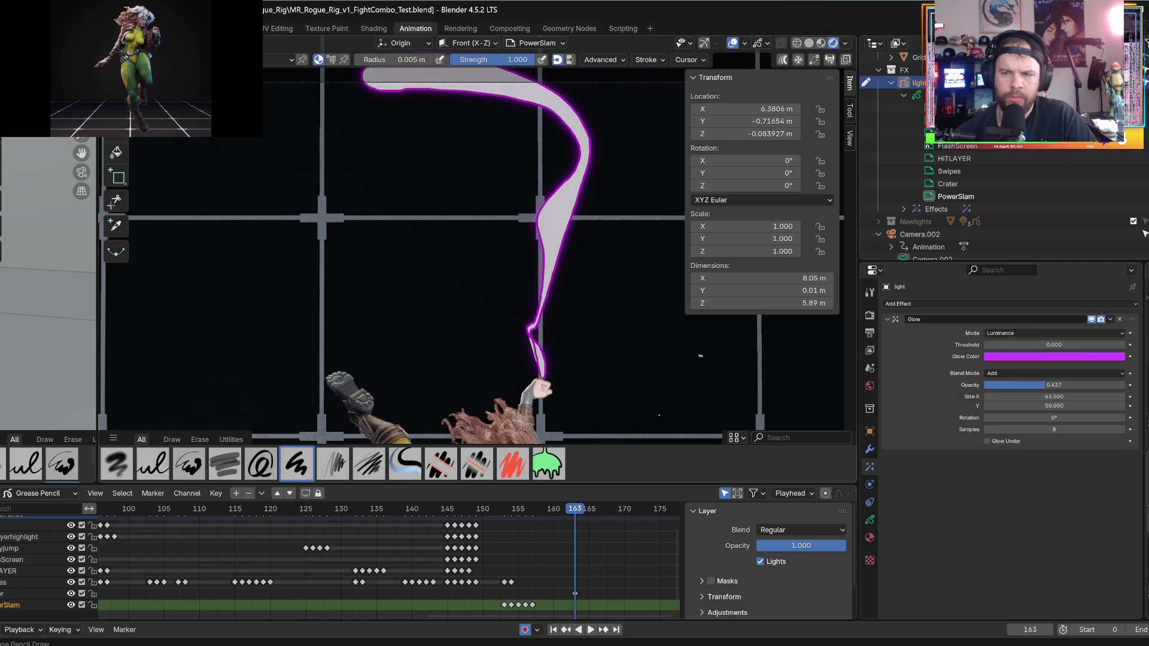
key("ctrl+z")
key("ctrl+z")
key("ctrl+z")
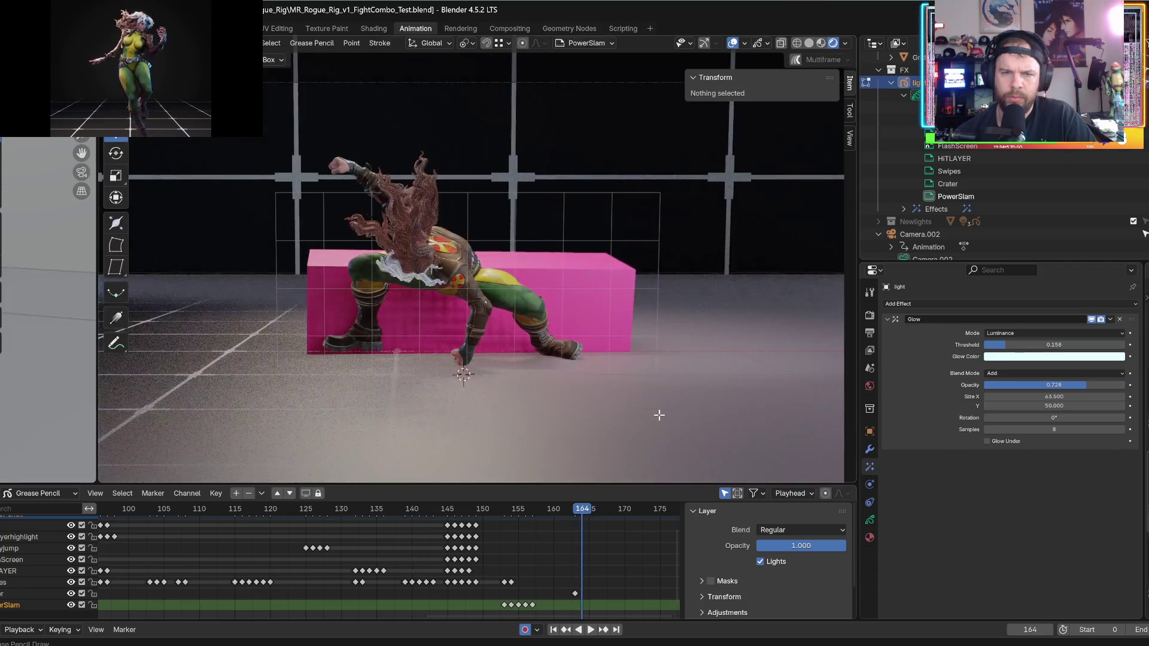
mouse_move(605, 509)
left_mouse_down()
mouse_move(627, 508)
mouse_move(519, 509)
left_mouse_up()
key("space")
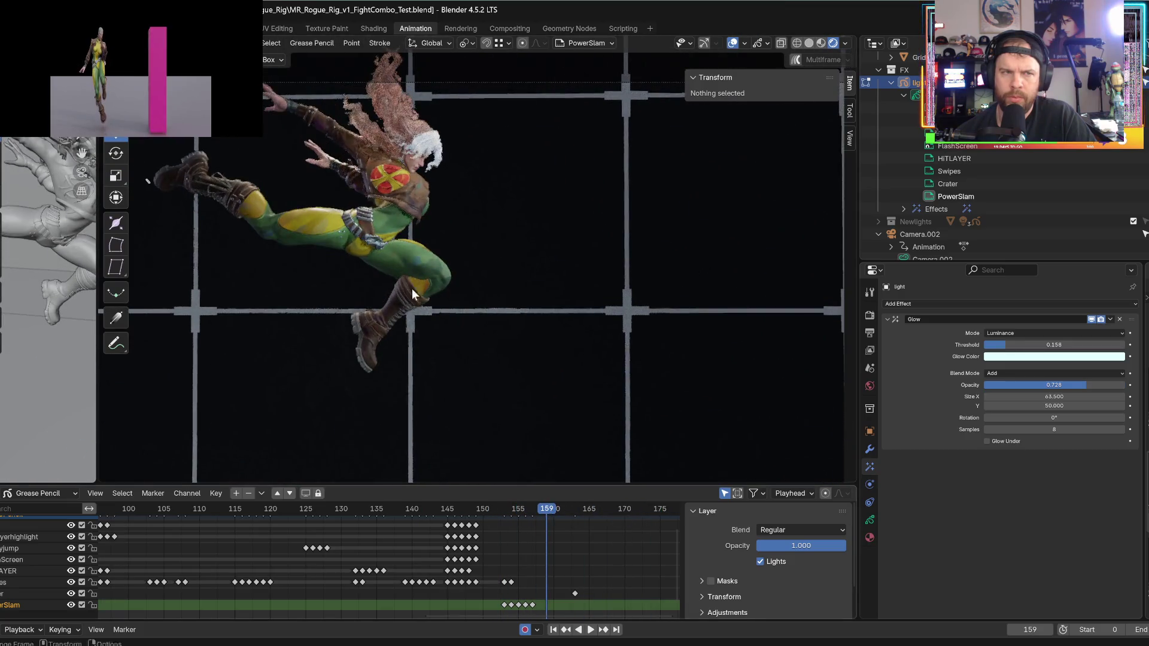
key("Tab")
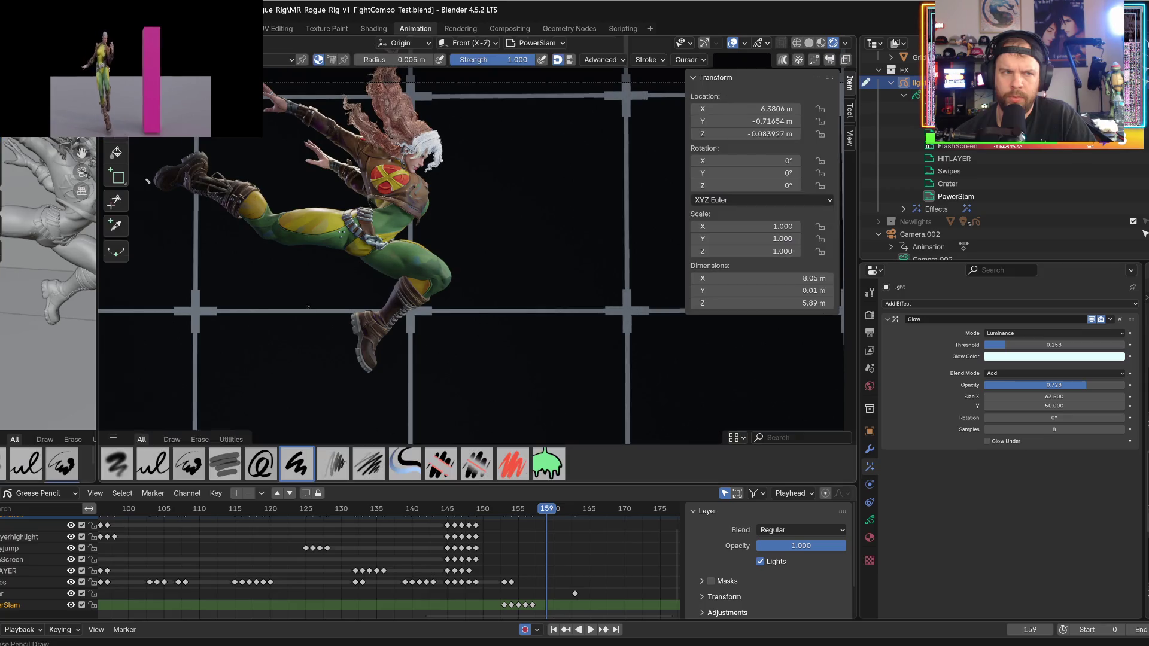
mouse_move(520, 509)
left_mouse_down()
mouse_move(594, 515)
mouse_move(337, 490)
mouse_move(354, 494)
left_mouse_up()
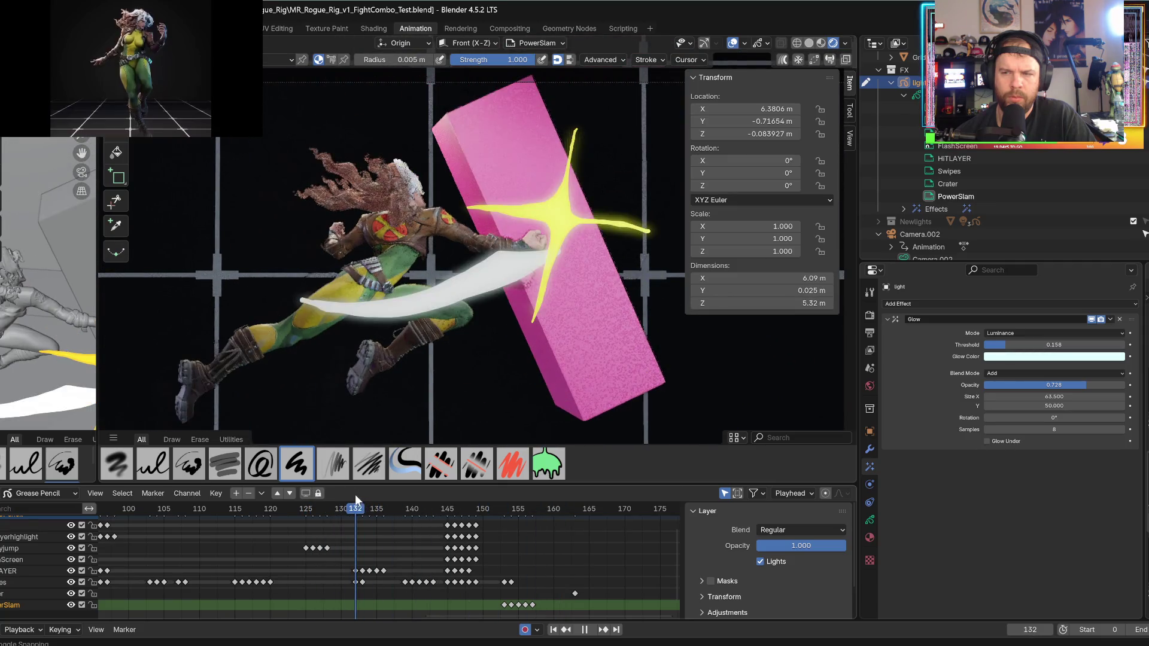
- Set the Glow colour to pale blue-white and show the grease pencil layer list
left_click(1002, 358)
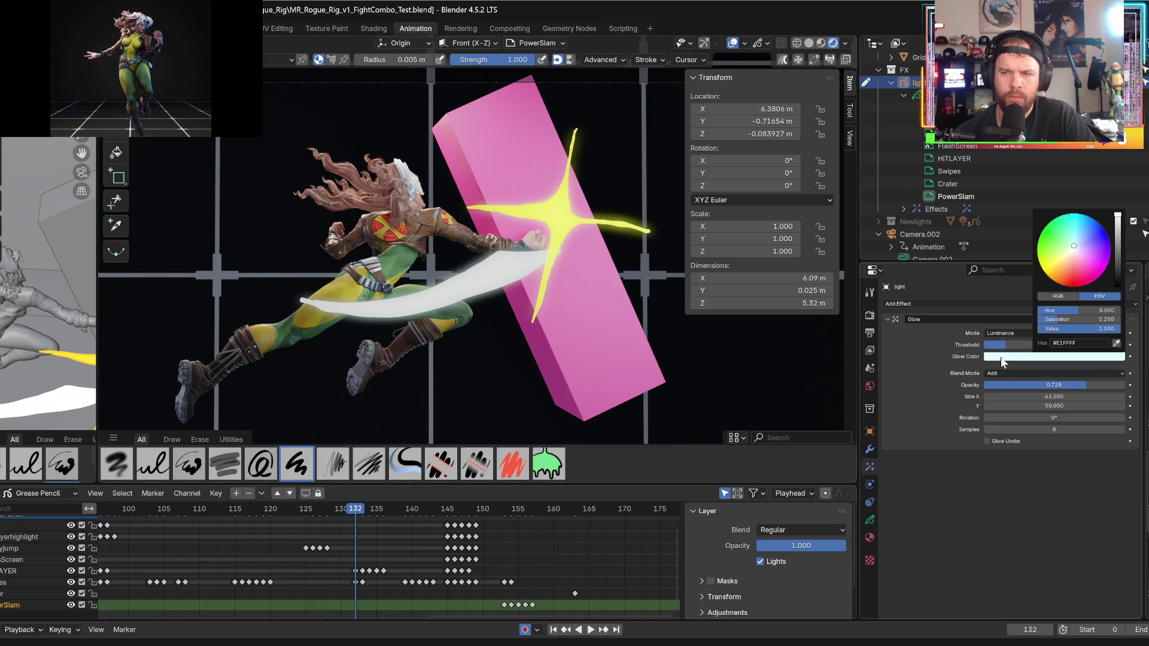
left_click(1077, 245)
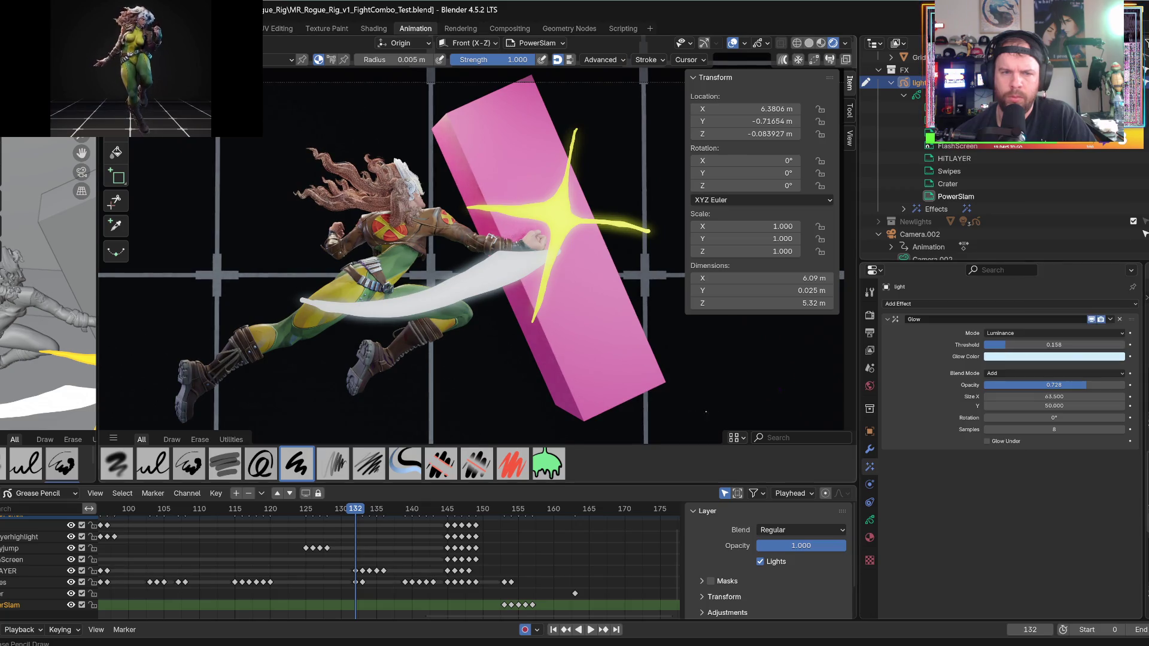
mouse_move(369, 509)
left_mouse_down()
mouse_move(616, 494)
mouse_move(572, 498)
left_mouse_up()
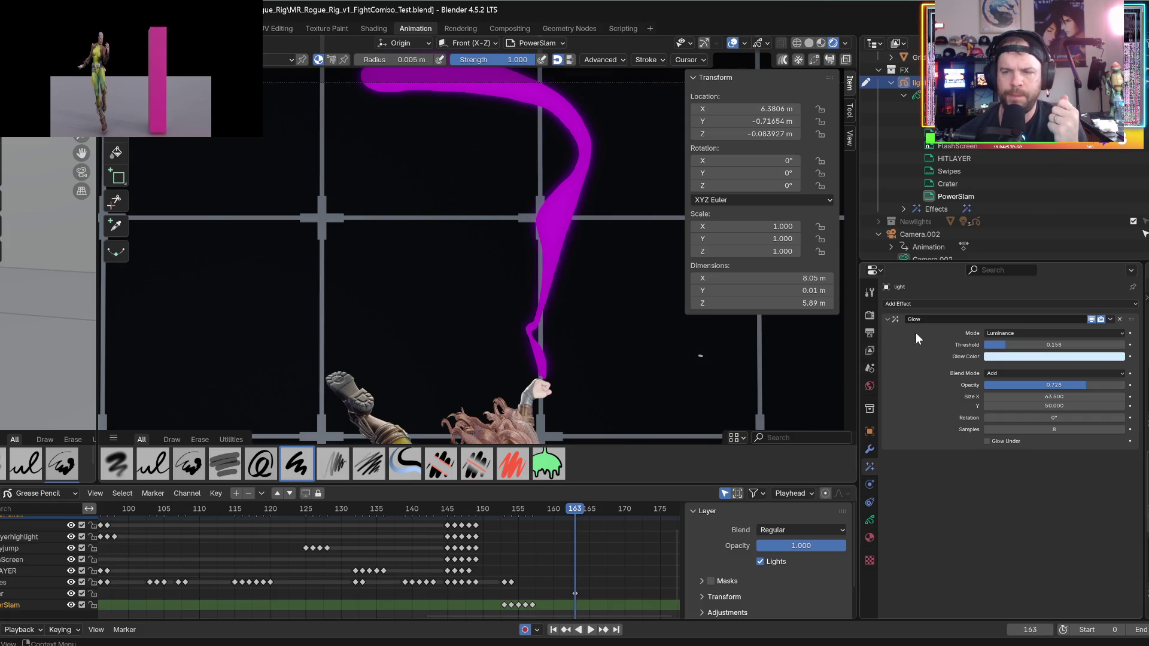
left_click(868, 503)
left_click(869, 519)
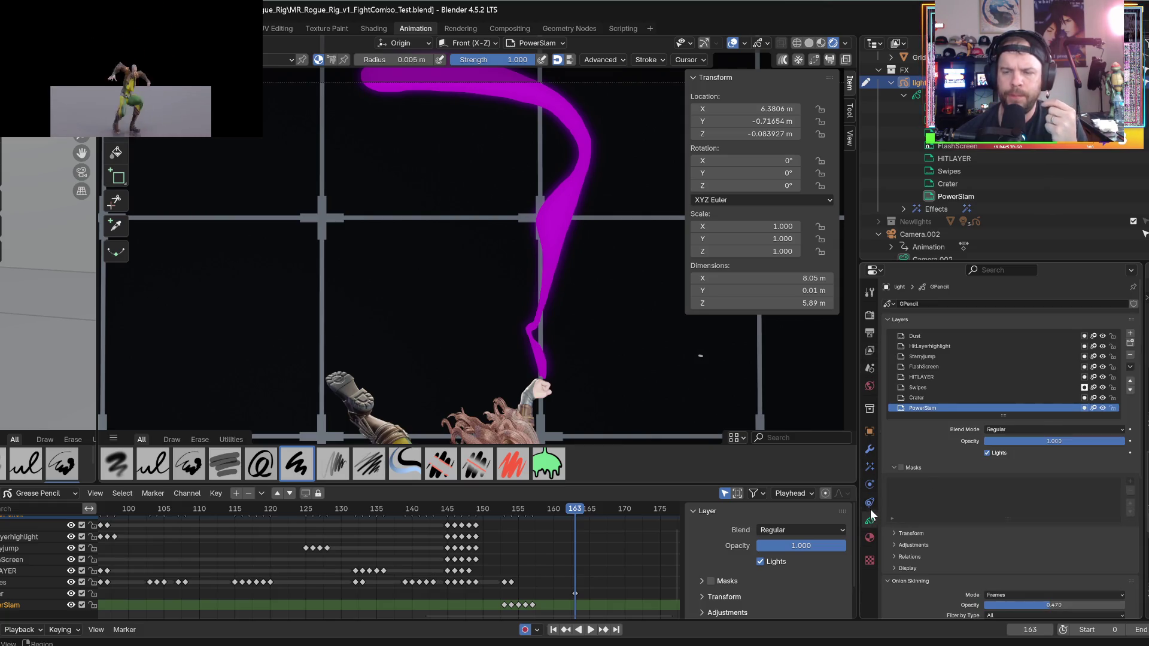
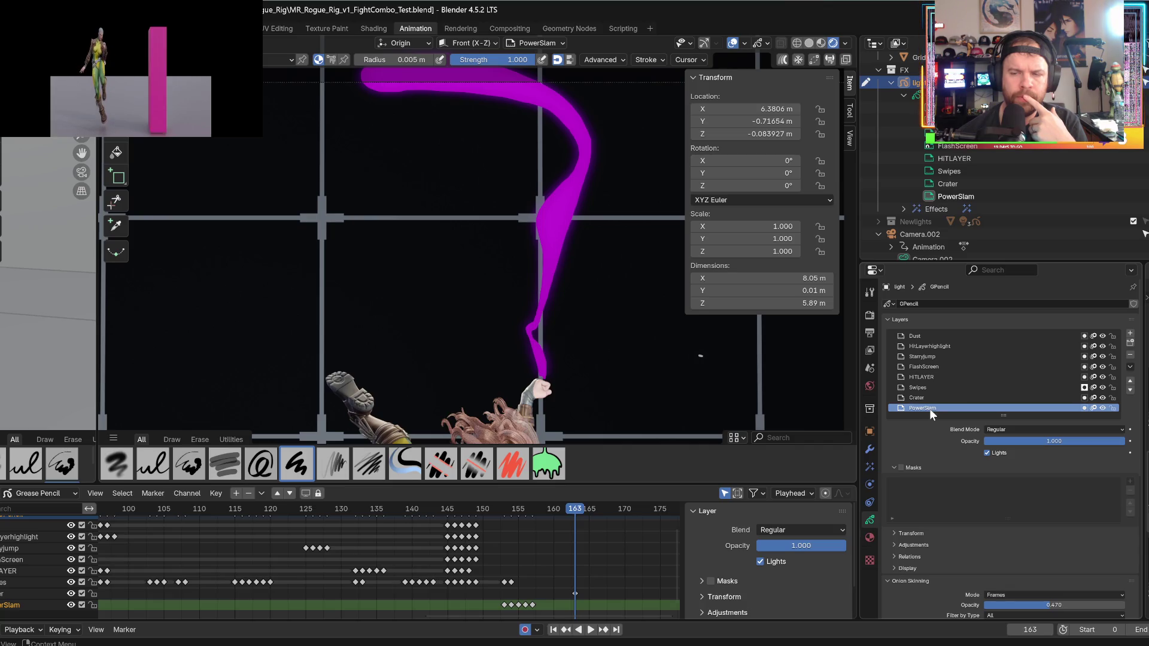
- Add a new material slot below Crater and name its new material 'Crater highlight'
left_click(871, 539)
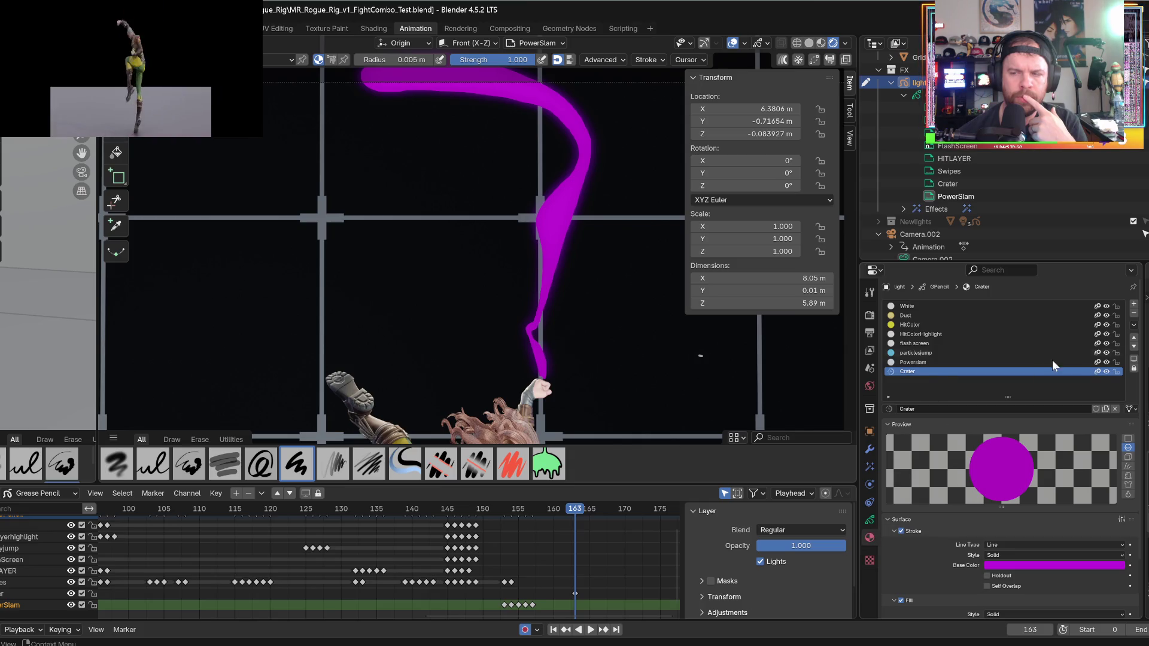
left_click(1135, 304)
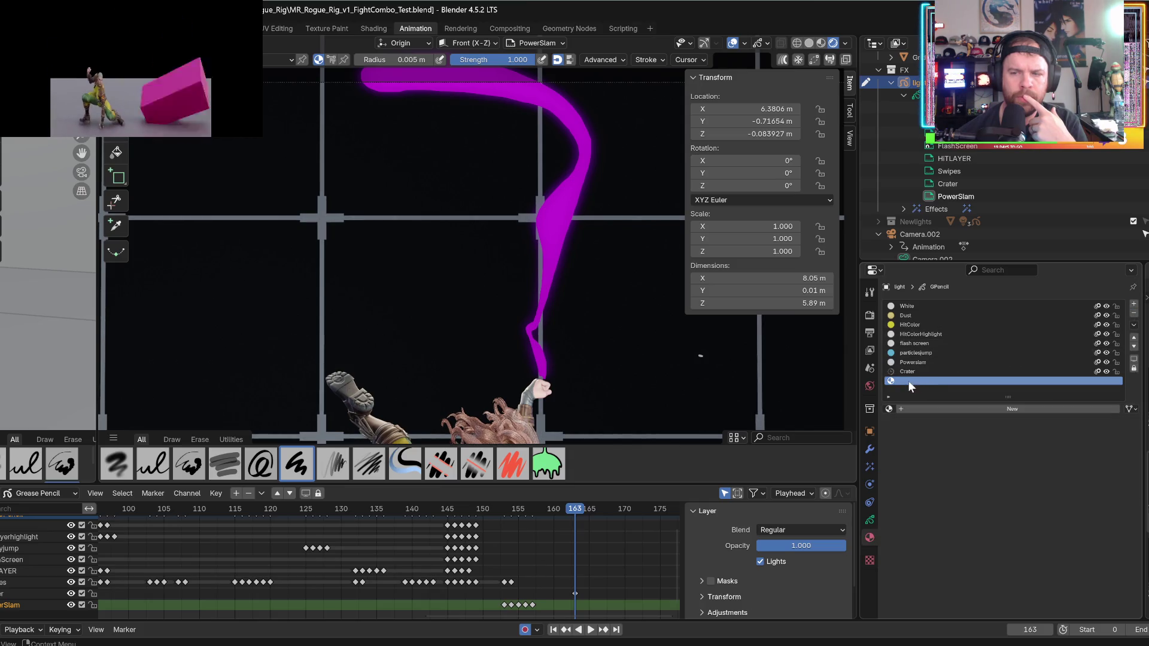
double_click(945, 407)
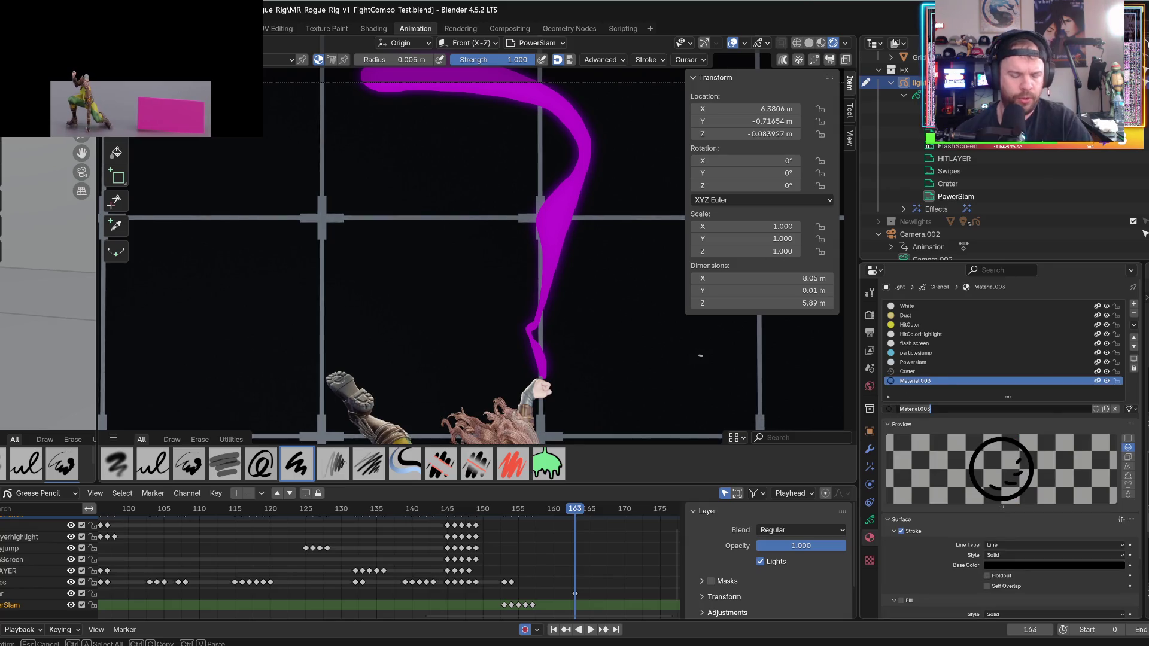
type("Cr")
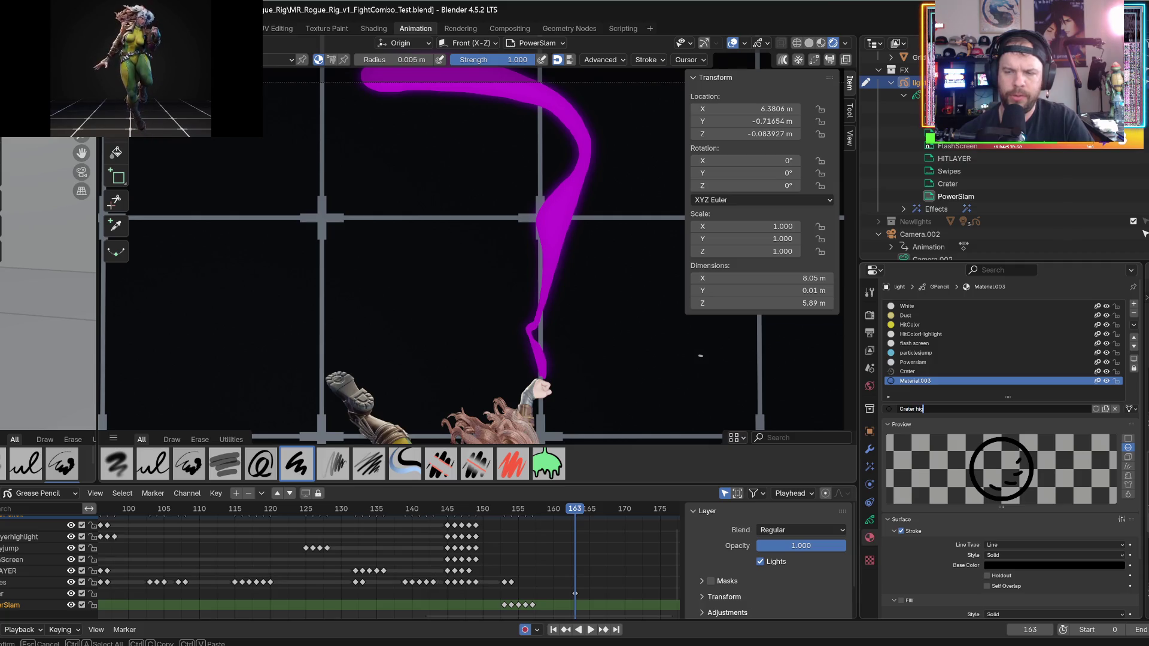
key("Return")
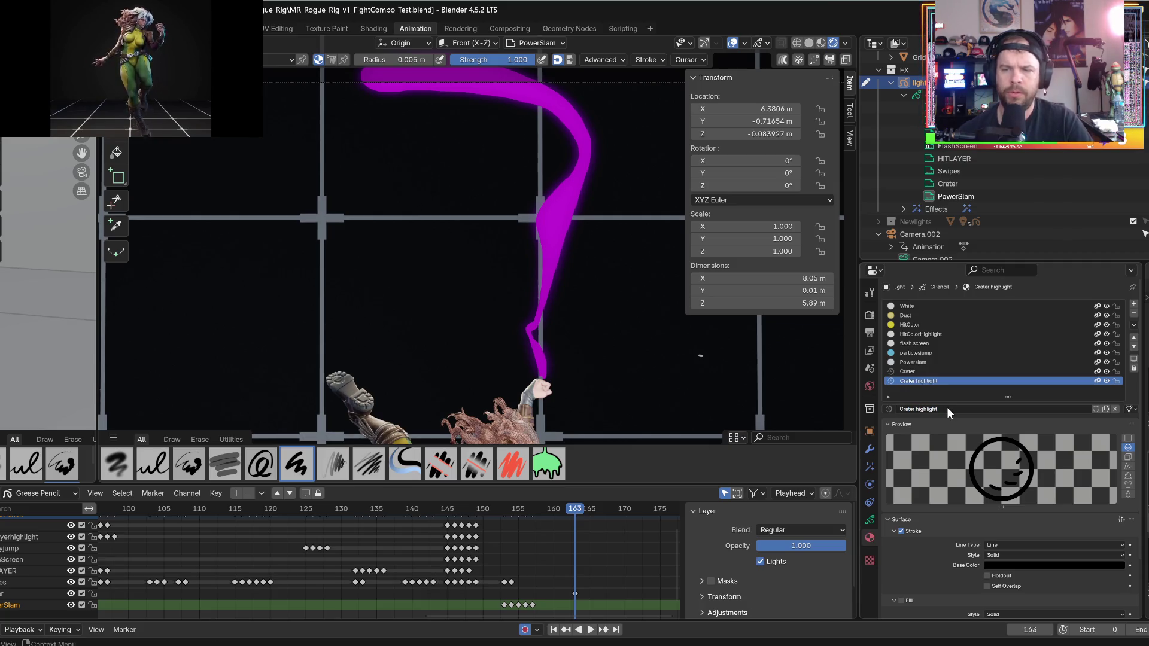
left_click(864, 519)
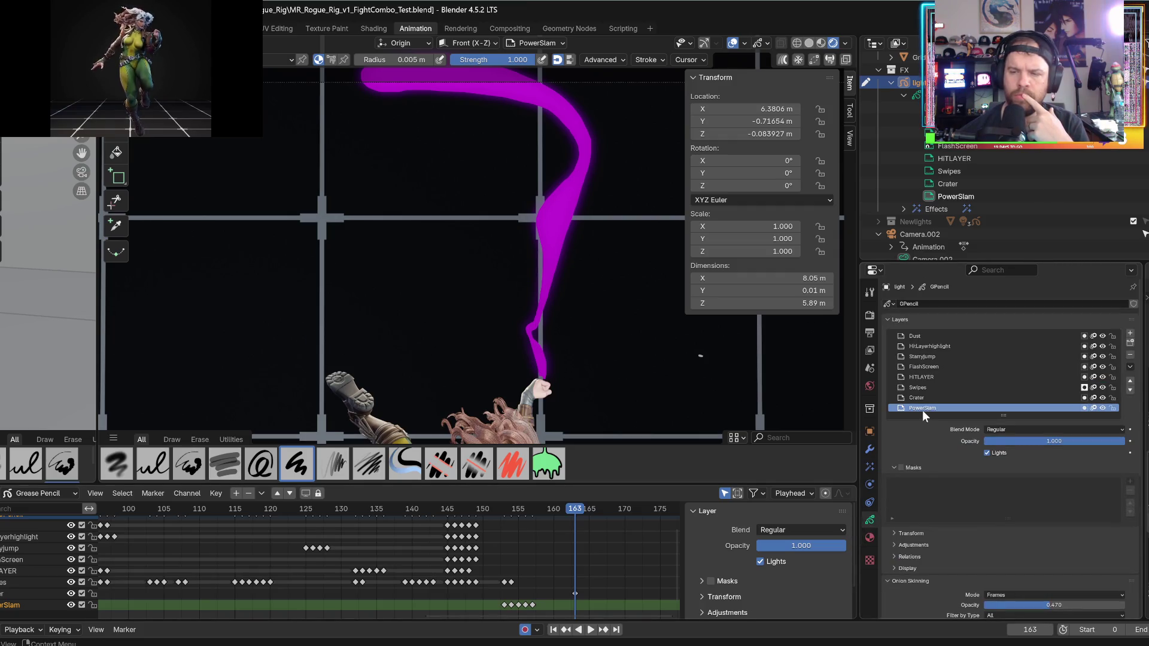
- Add a new grease pencil layer above PowerSlam and rename it 'powerslamhightligh'
left_click(1130, 336)
scroll(968, 413, "down", 1)
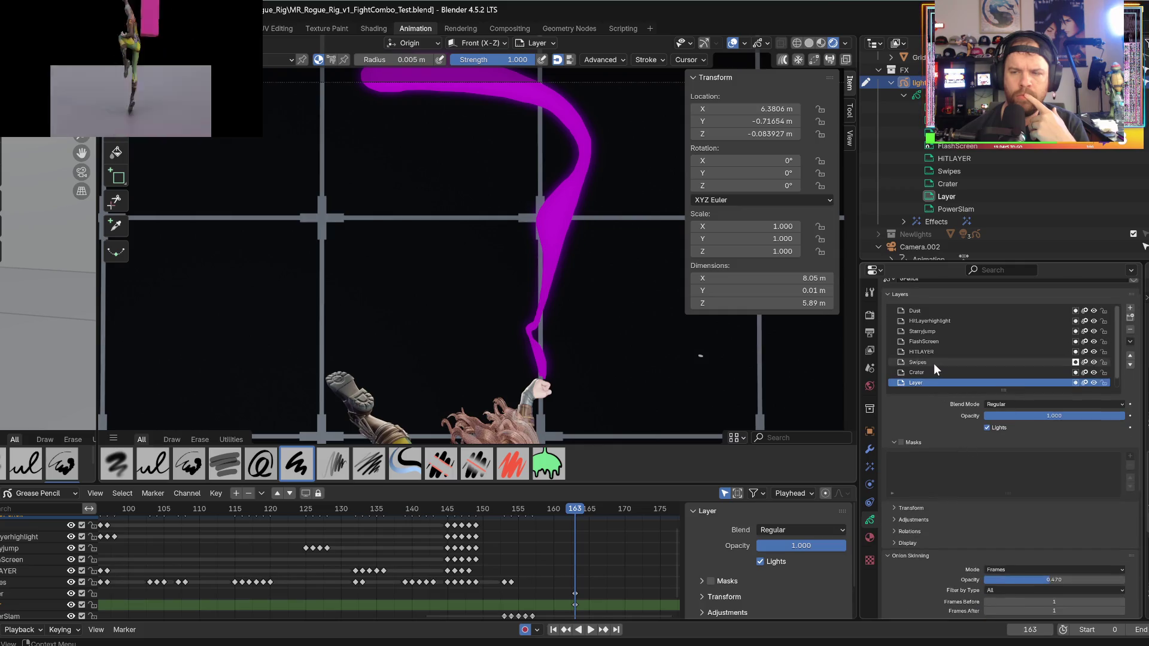
scroll(934, 364, "up", 1)
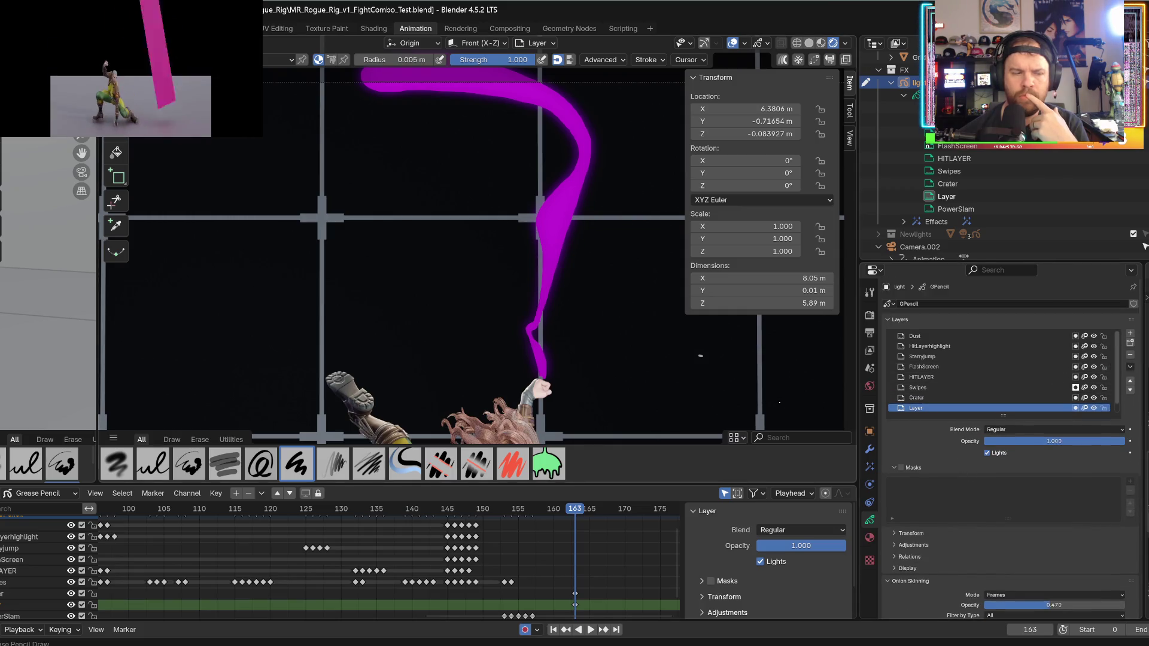
scroll(274, 598, "down", 1)
scroll(71, 587, "down", 1)
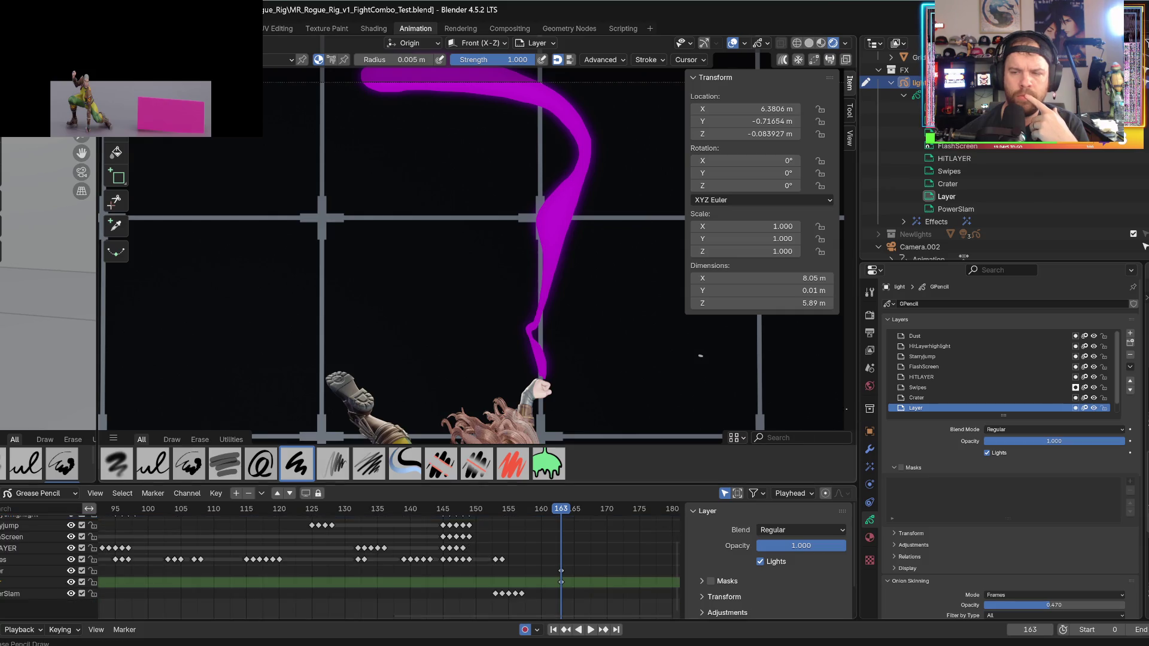
scroll(1115, 383, "down", 1)
double_click(925, 397)
type("powerS")
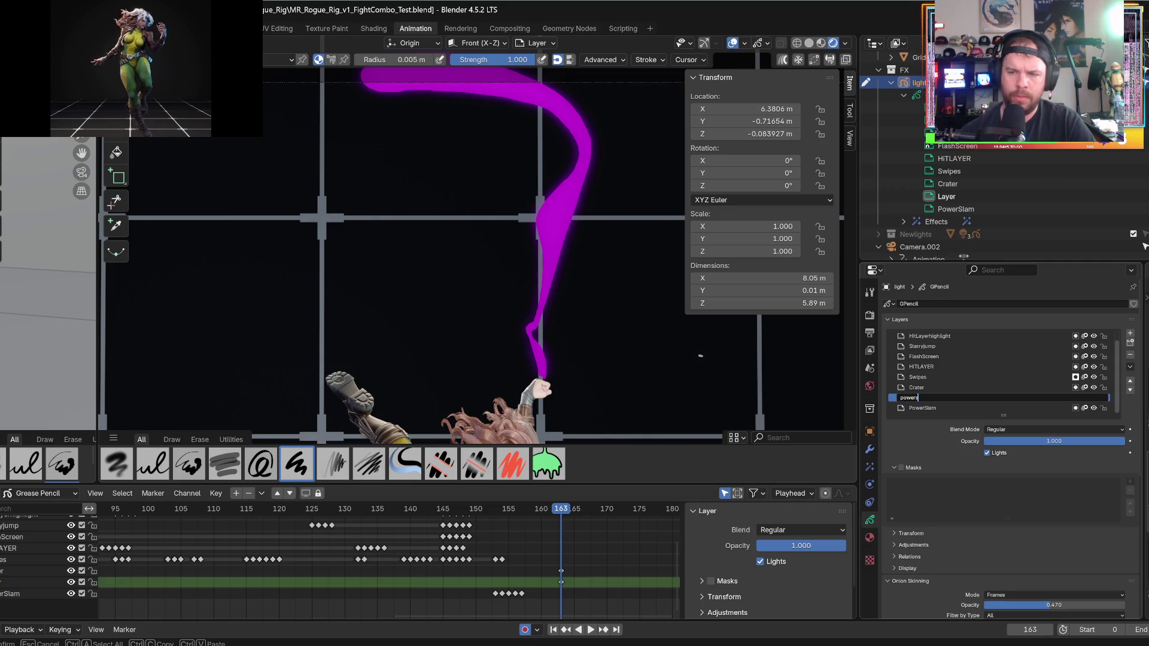
type("lamhightligh")
key("Return")
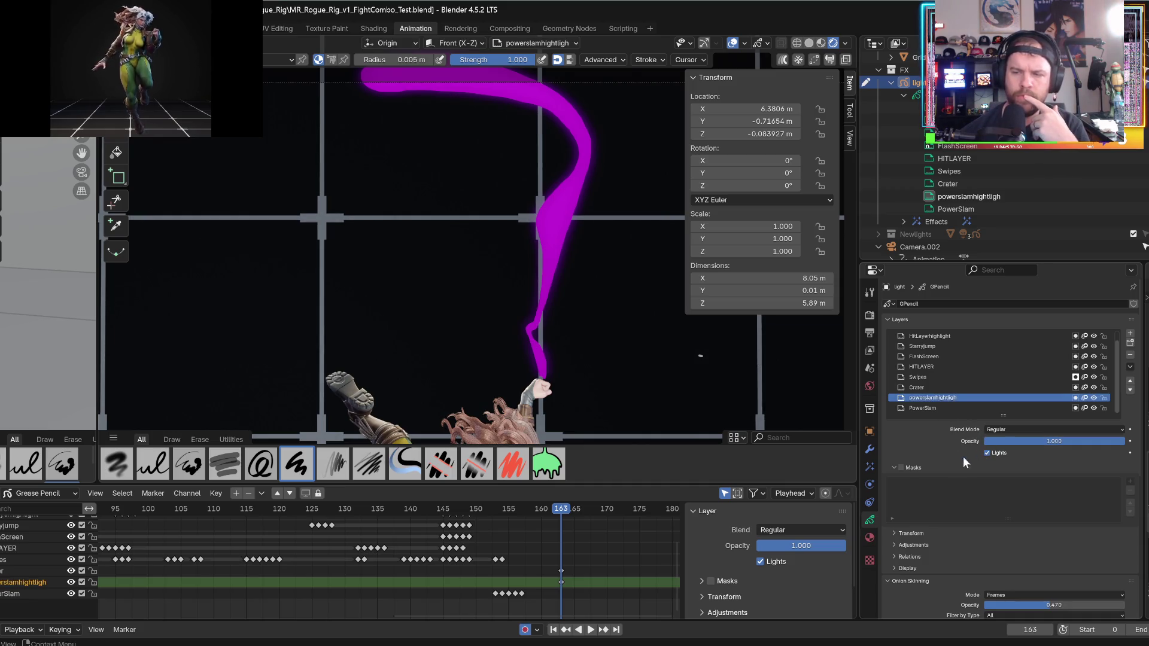
left_click(870, 538)
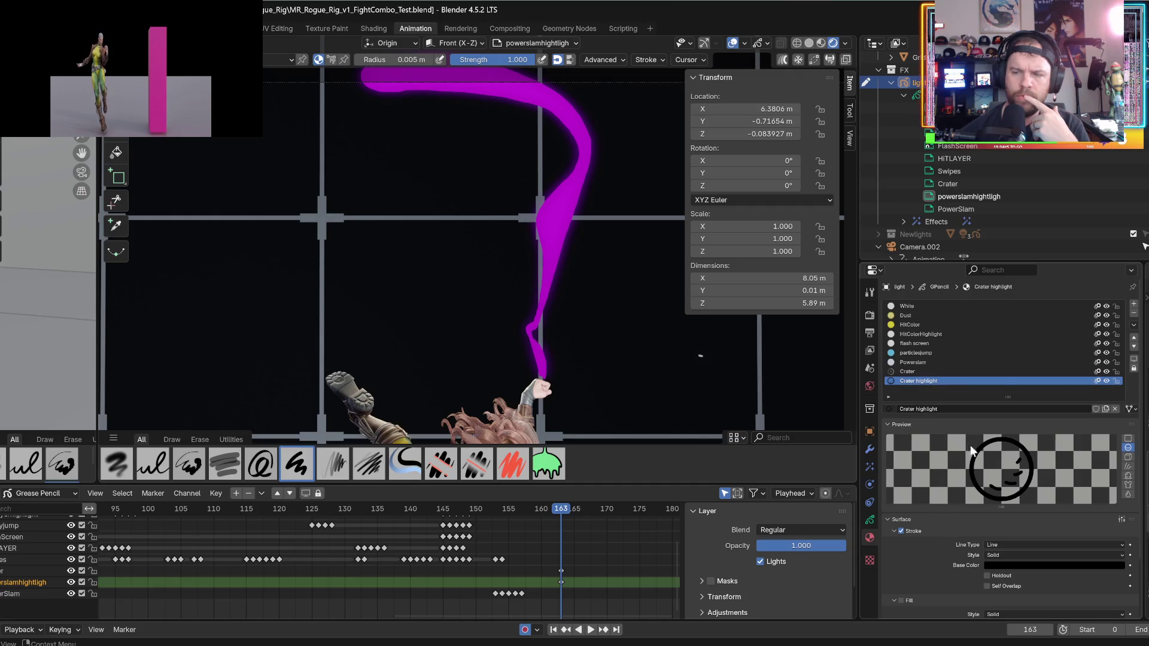
- Set the Crater highlight stroke colour to white and paste the same white onto its fill
scroll(1007, 529, "down", 2)
left_click(1000, 516)
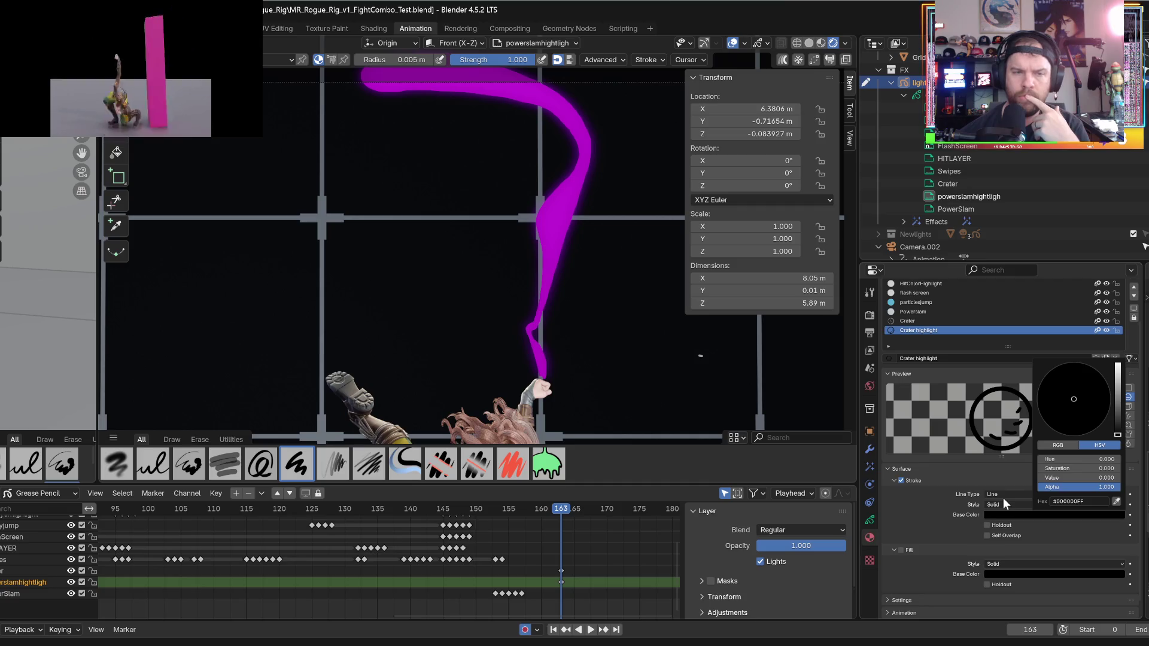
left_click_drag(1117, 398, 1116, 364)
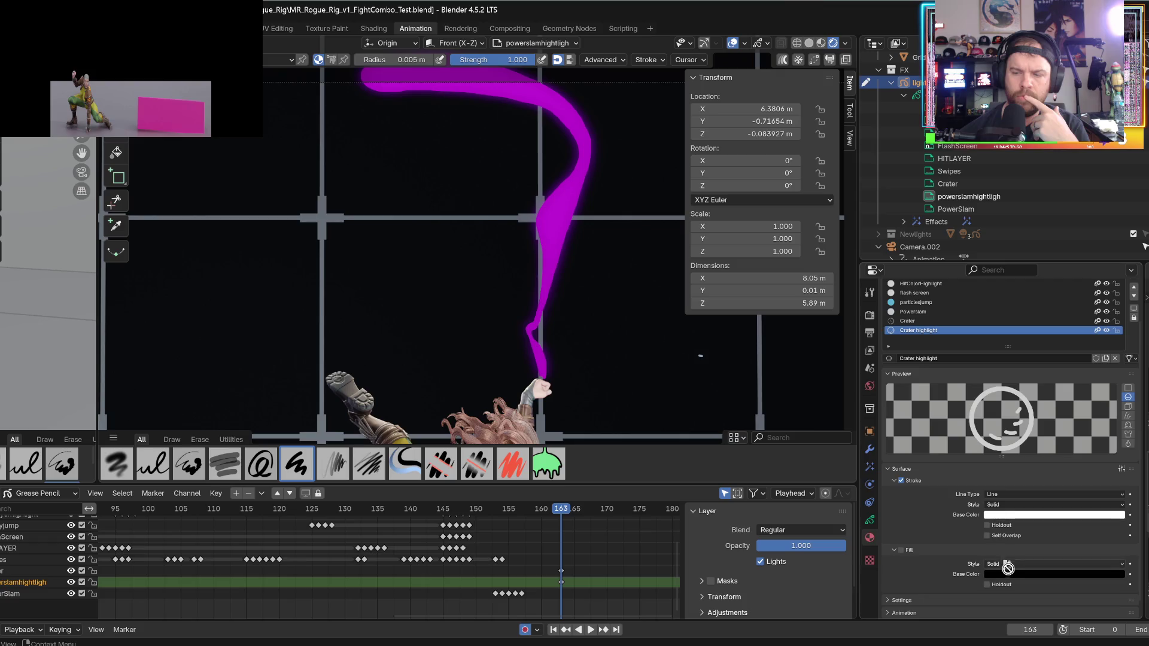
key("ctrl+v")
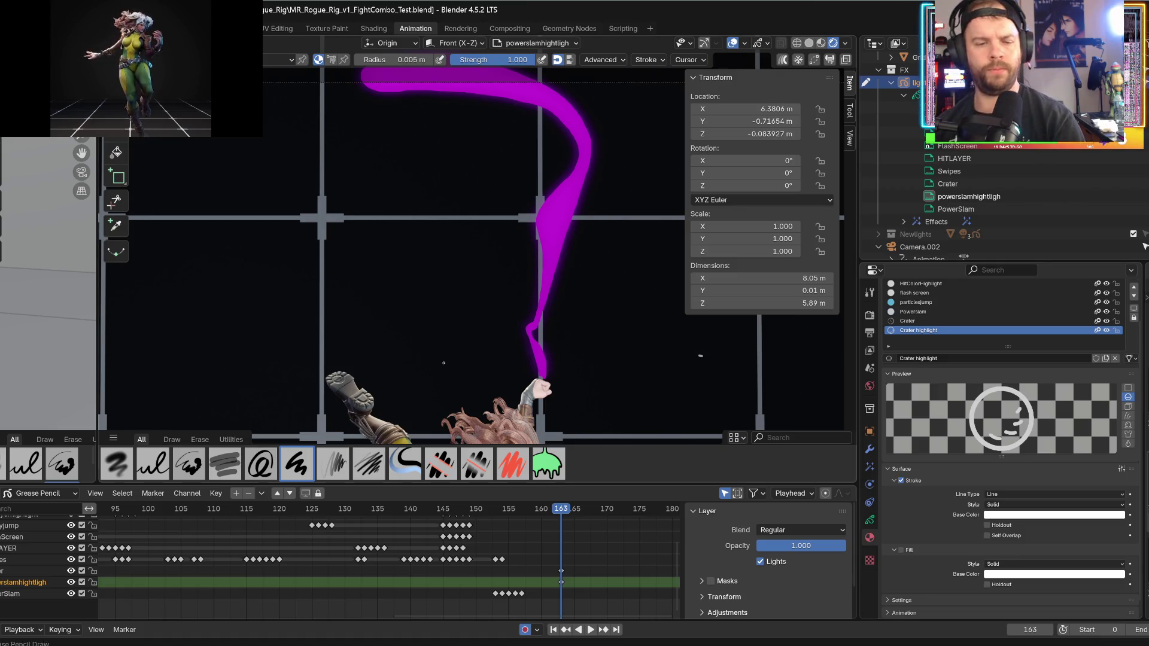
scroll(443, 363, "down", 2)
scroll(590, 215, "down", 1)
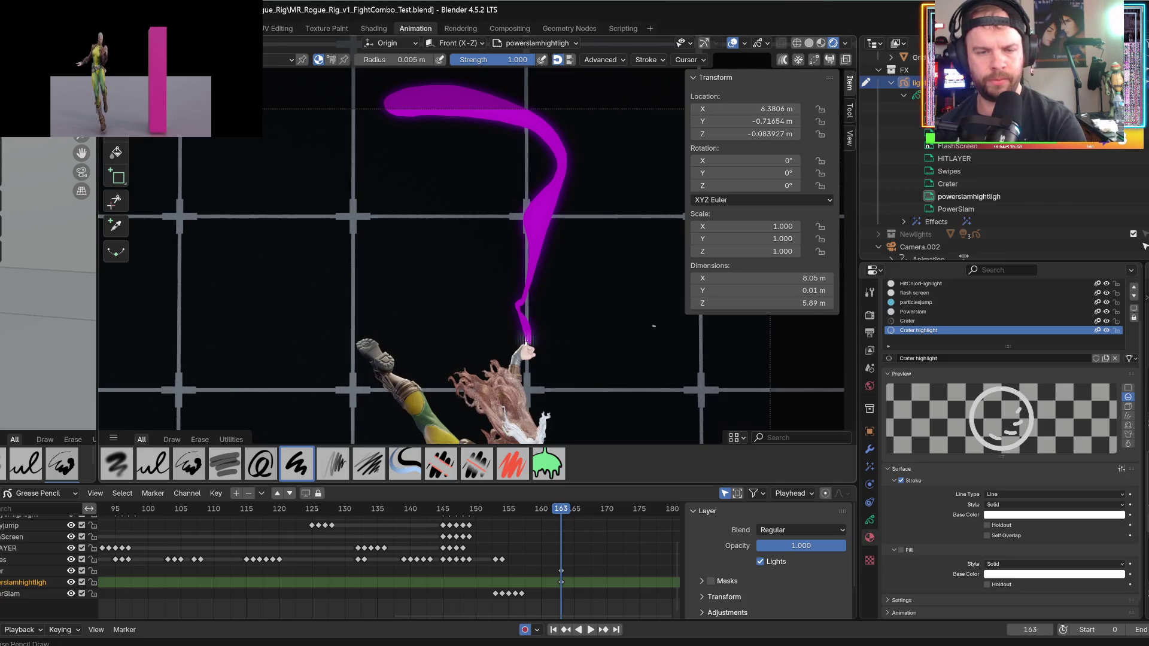
- Try and undo test strokes, then move Crater highlight above Crater in the material list
left_click_drag(500, 284, 527, 340)
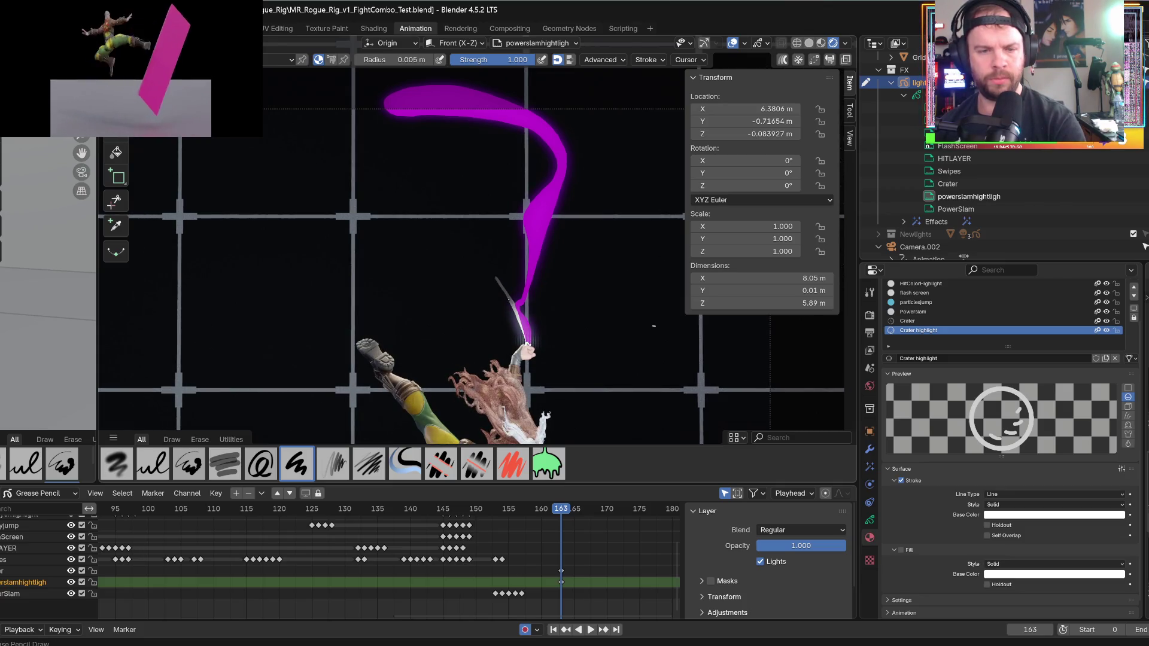
left_click_drag(496, 264, 526, 344)
key("ctrl+z")
key("ctrl+z")
key("ctrl+z")
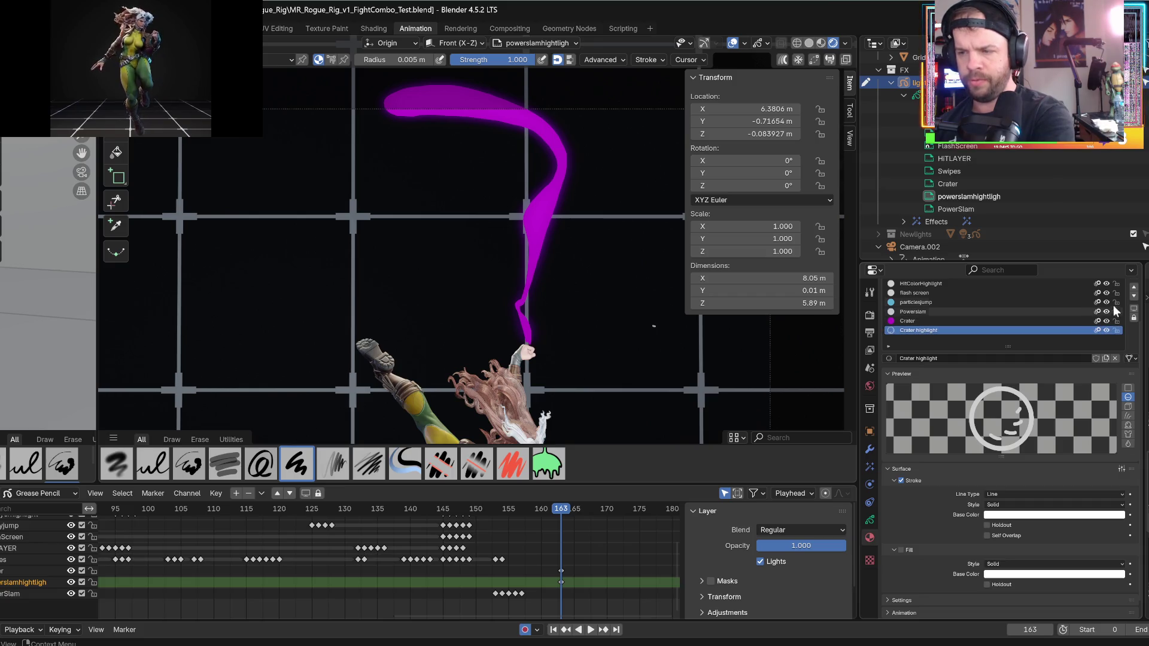
left_click(1133, 289)
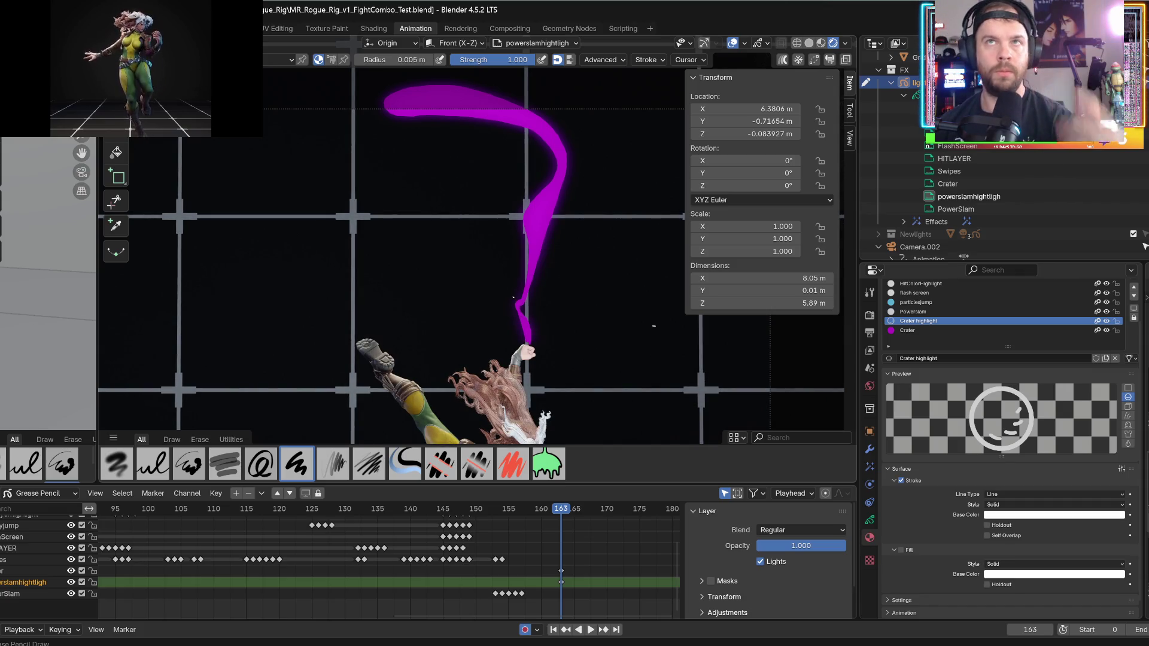
- Trace the magenta slam stroke with Crater highlight and enable the material's fill
mouse_move(527, 344)
left_mouse_down()
mouse_move(510, 299)
mouse_move(544, 354)
left_mouse_up()
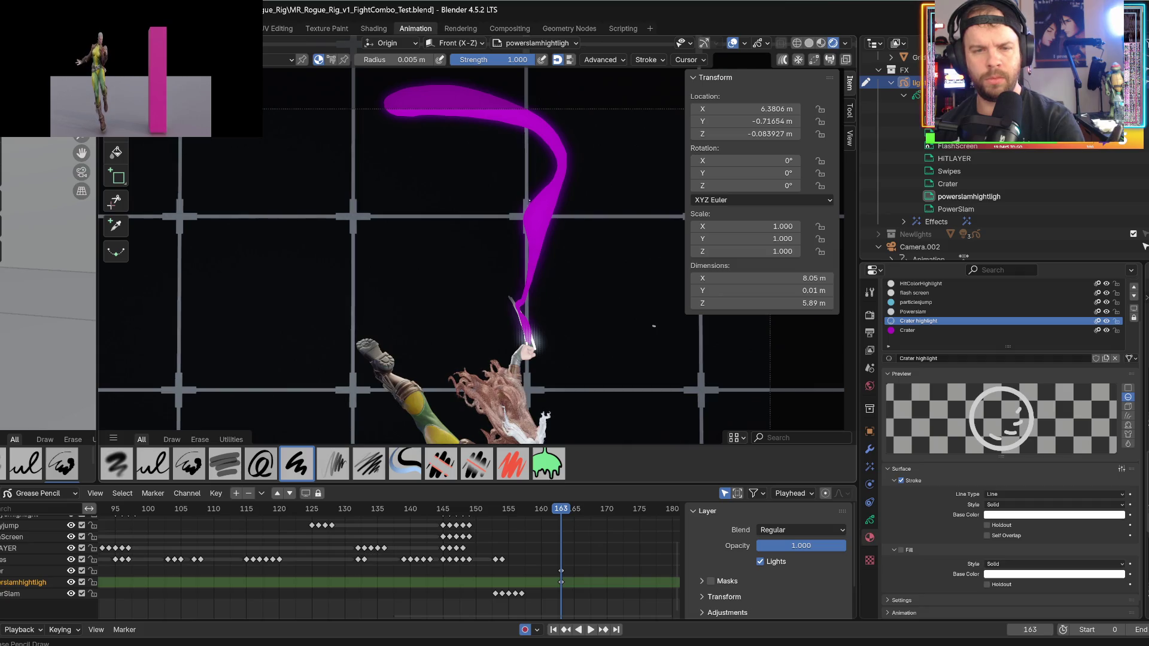
mouse_move(383, 106)
left_mouse_down()
mouse_move(538, 138)
mouse_move(507, 216)
mouse_move(514, 302)
left_mouse_up()
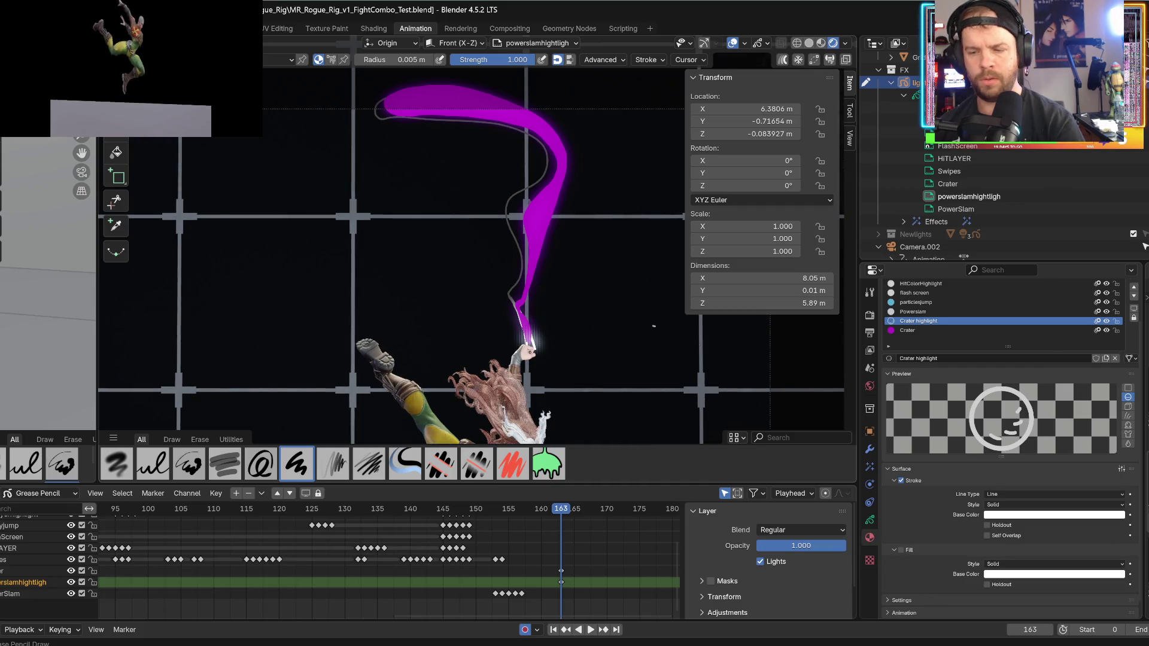
left_click(900, 549)
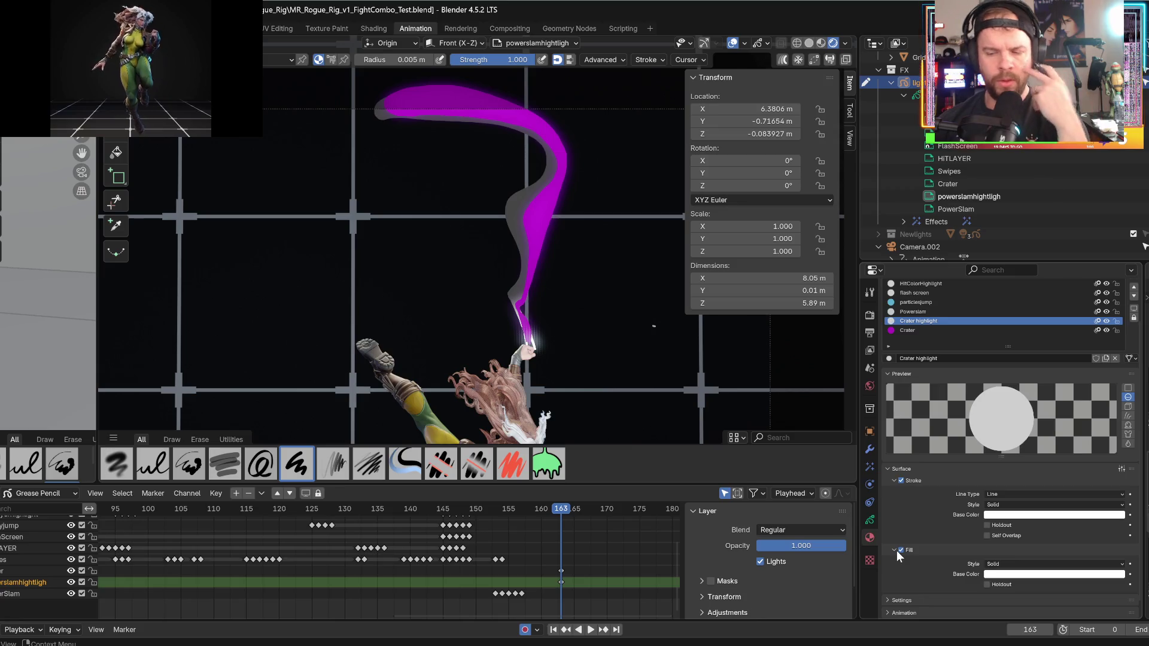
- Enable masking on the powerslamhightligh layer and add PowerSlam as its mask
left_click(869, 520)
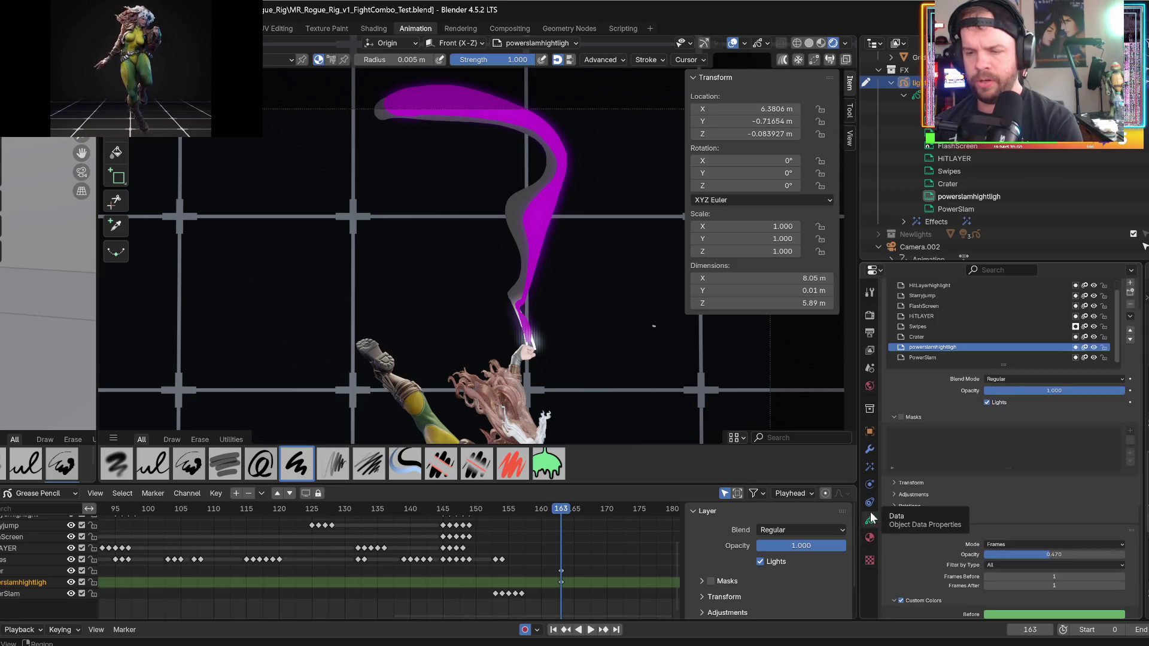
left_click(902, 417)
left_click(904, 418)
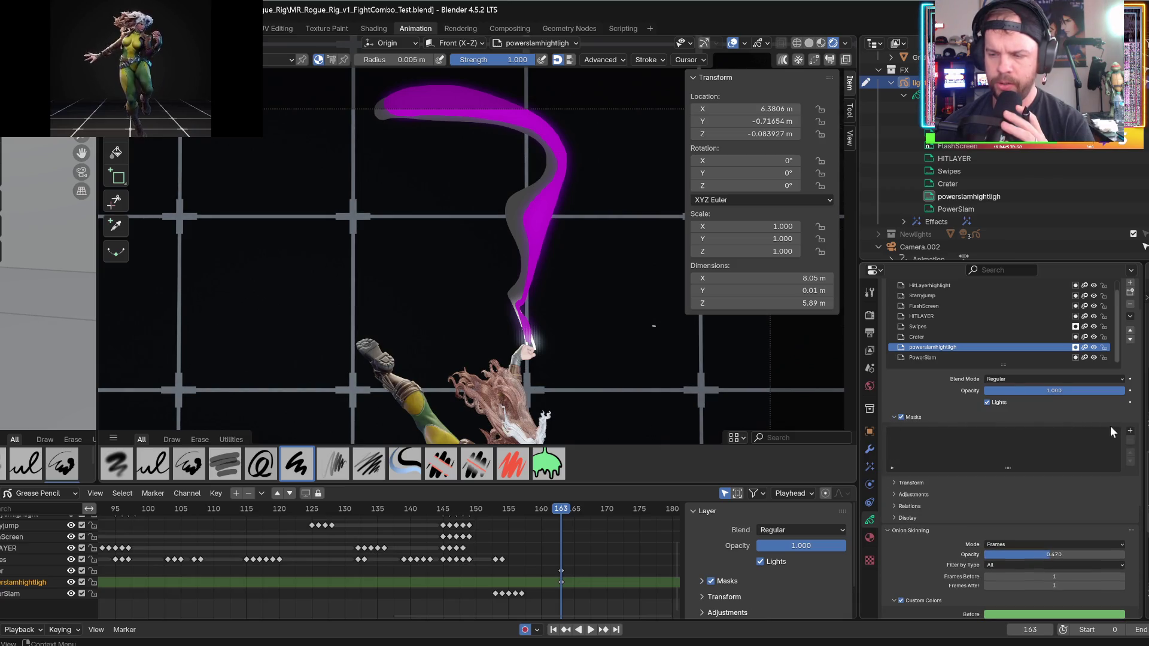
left_click(1130, 431)
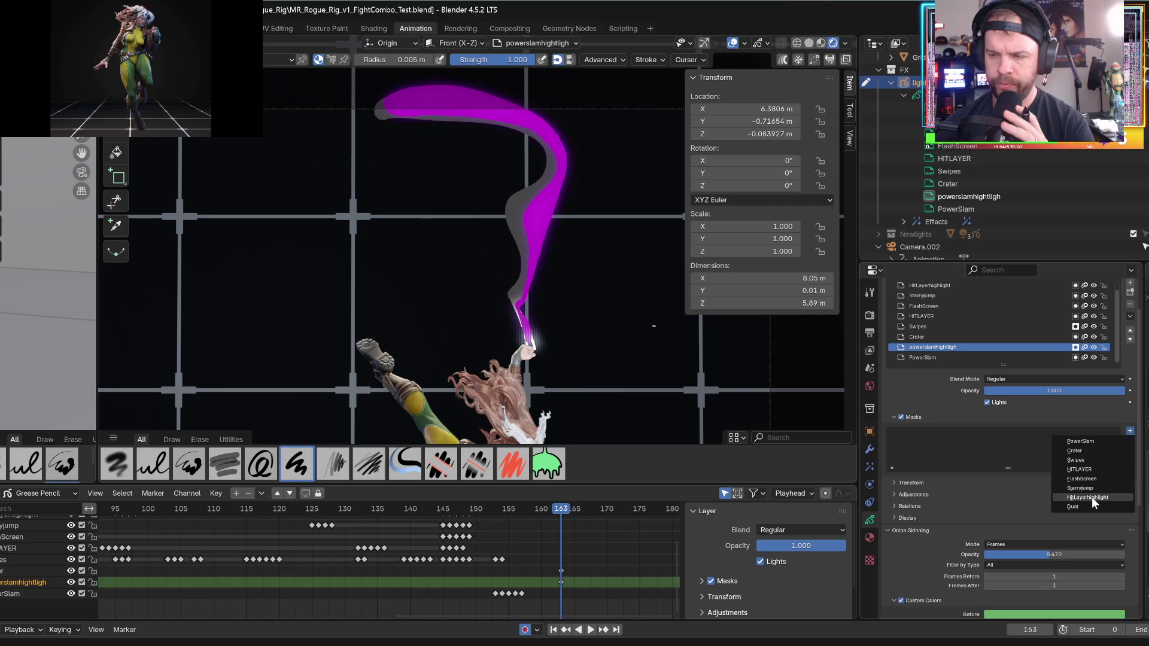
left_click(1090, 442)
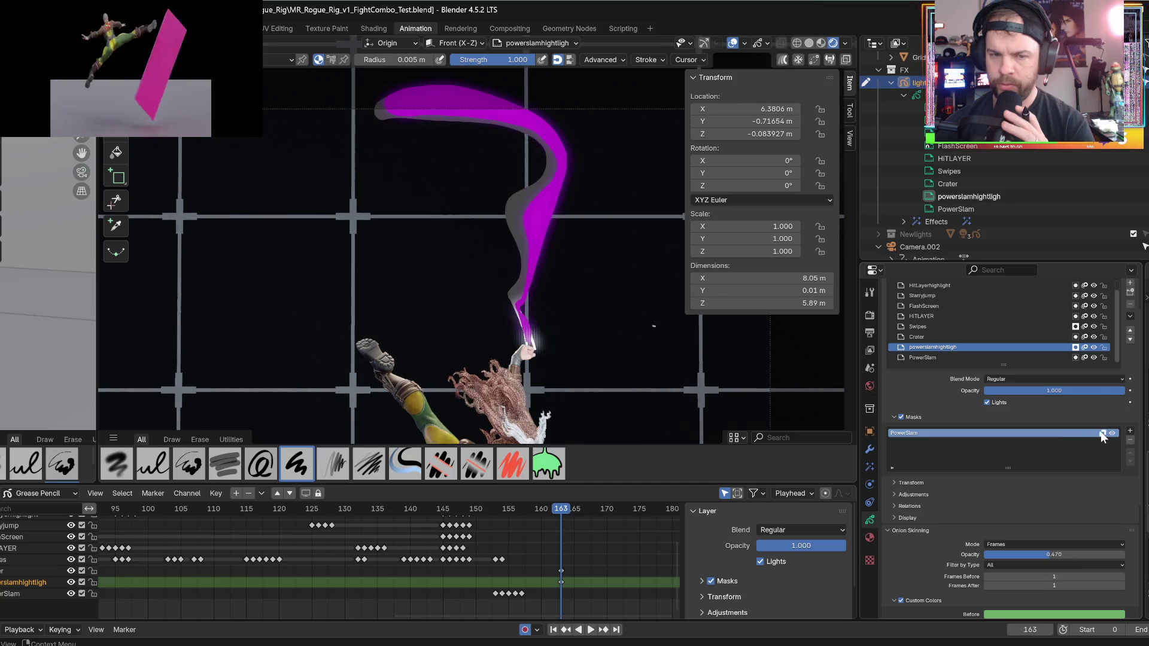
- Toggle mask inversion and masking on and off to compare, leaving masking on and uninverted
left_click(1102, 434)
left_click(1102, 434)
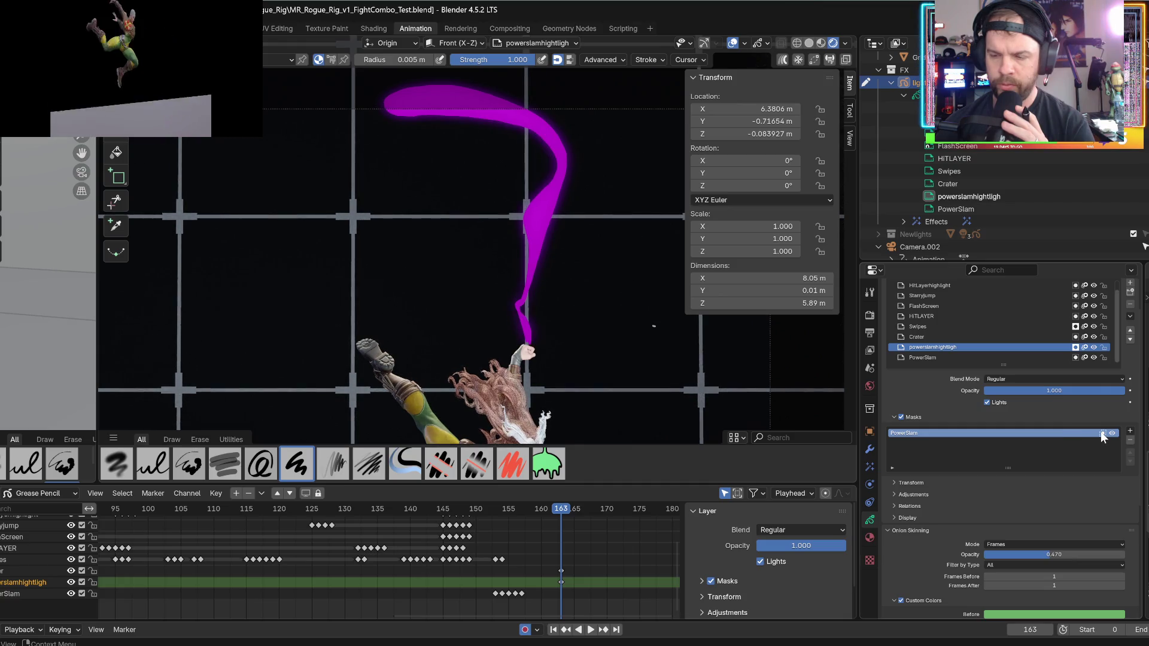
left_click(1103, 433)
left_click(1103, 434)
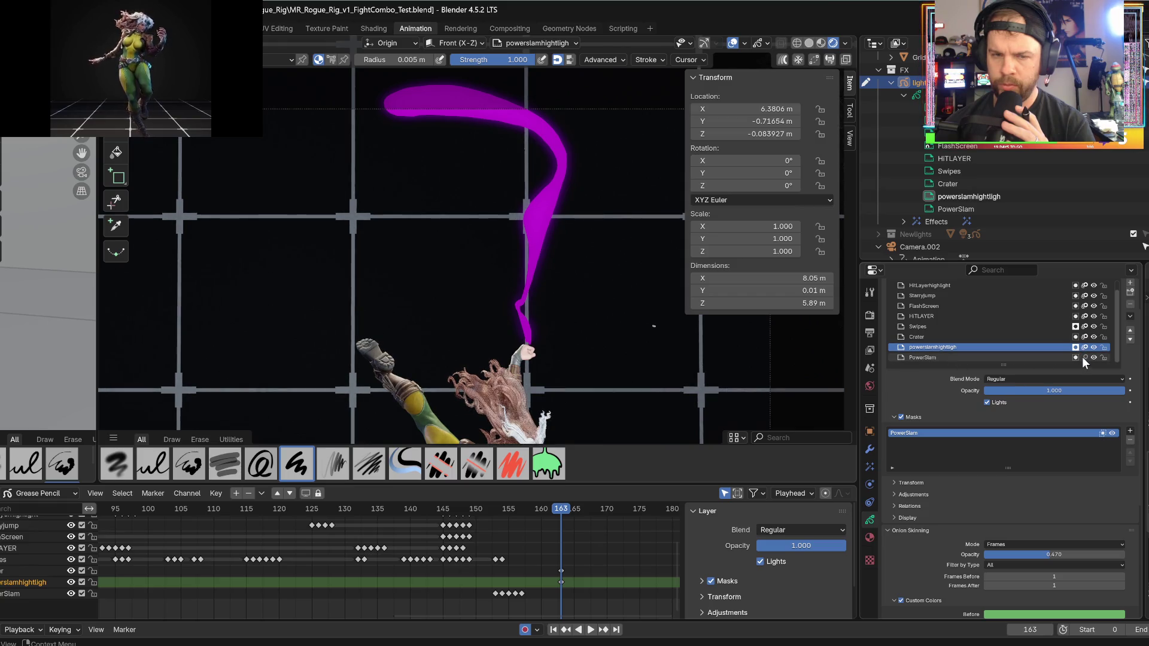
left_click(1076, 350)
left_click(1076, 350)
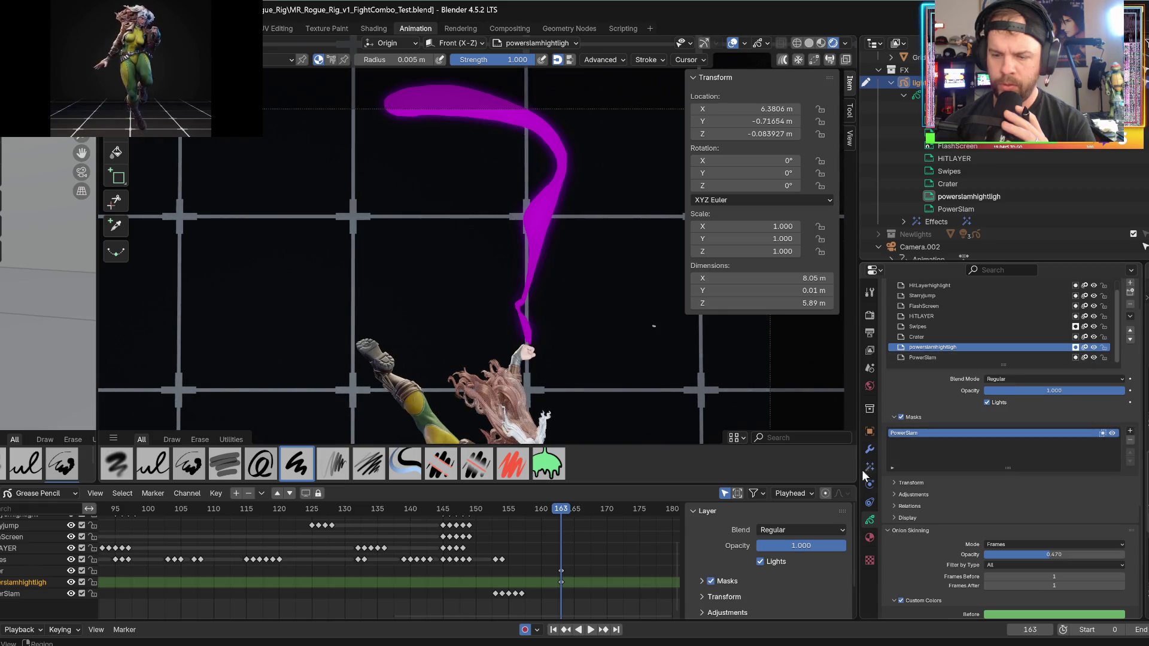
left_click(869, 537)
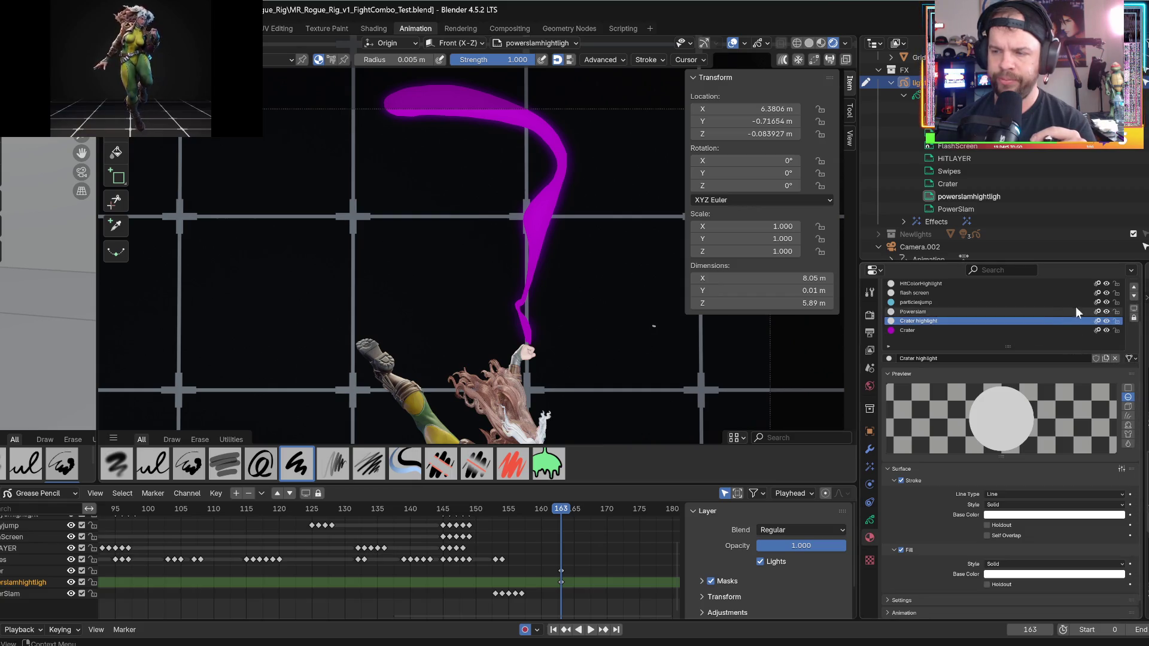
- Inspect the material slot context menus and enlarge the list to show every slot
right_click(1000, 320)
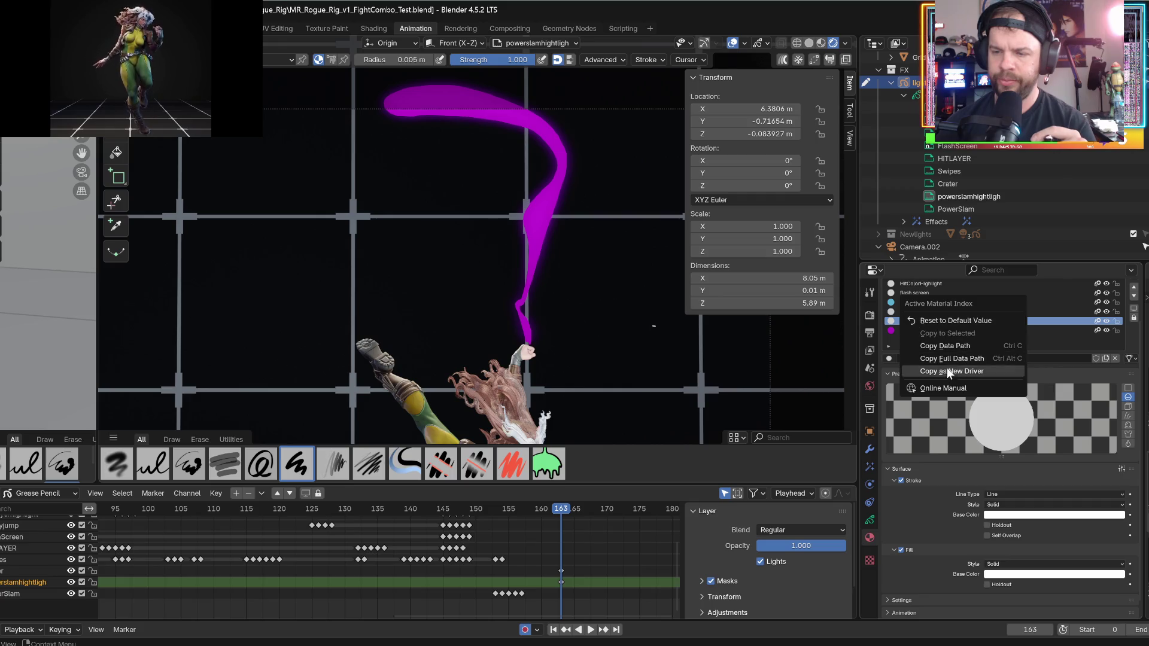
left_click(903, 324)
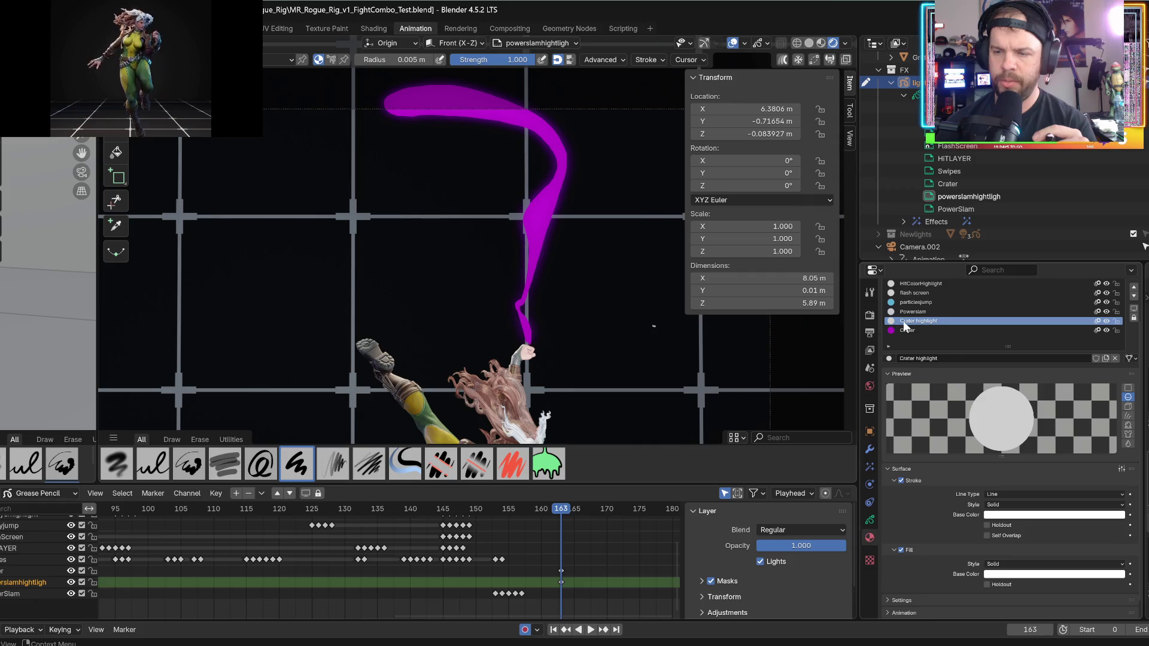
right_click(903, 321)
left_click(960, 321)
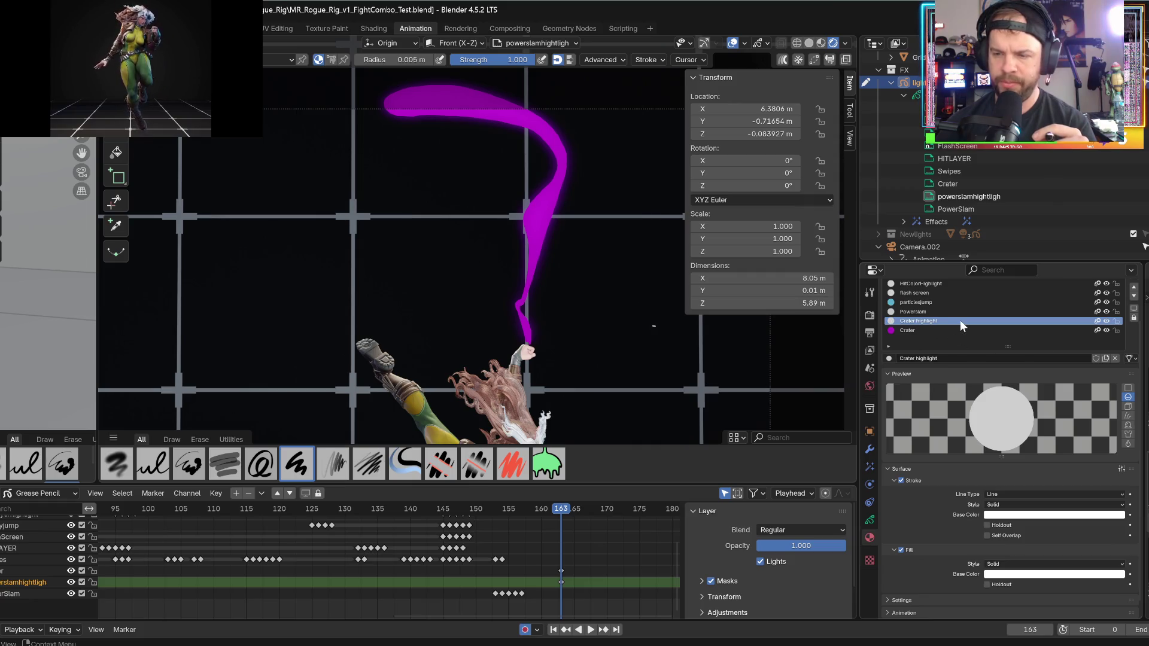
right_click(906, 322)
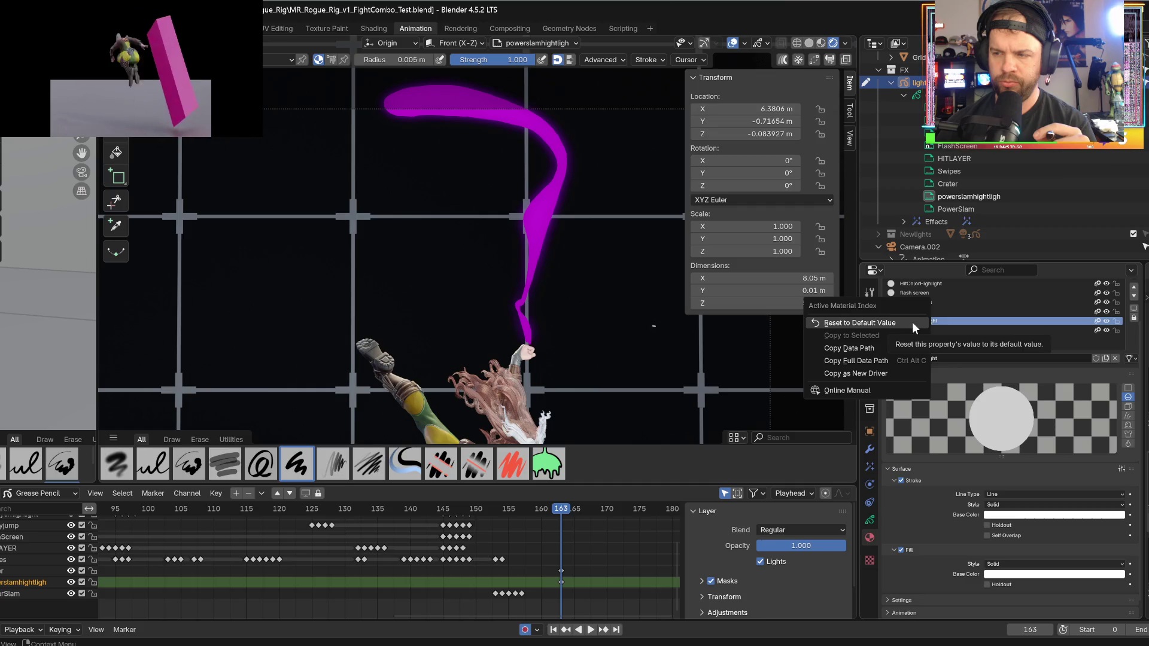
left_click(956, 362)
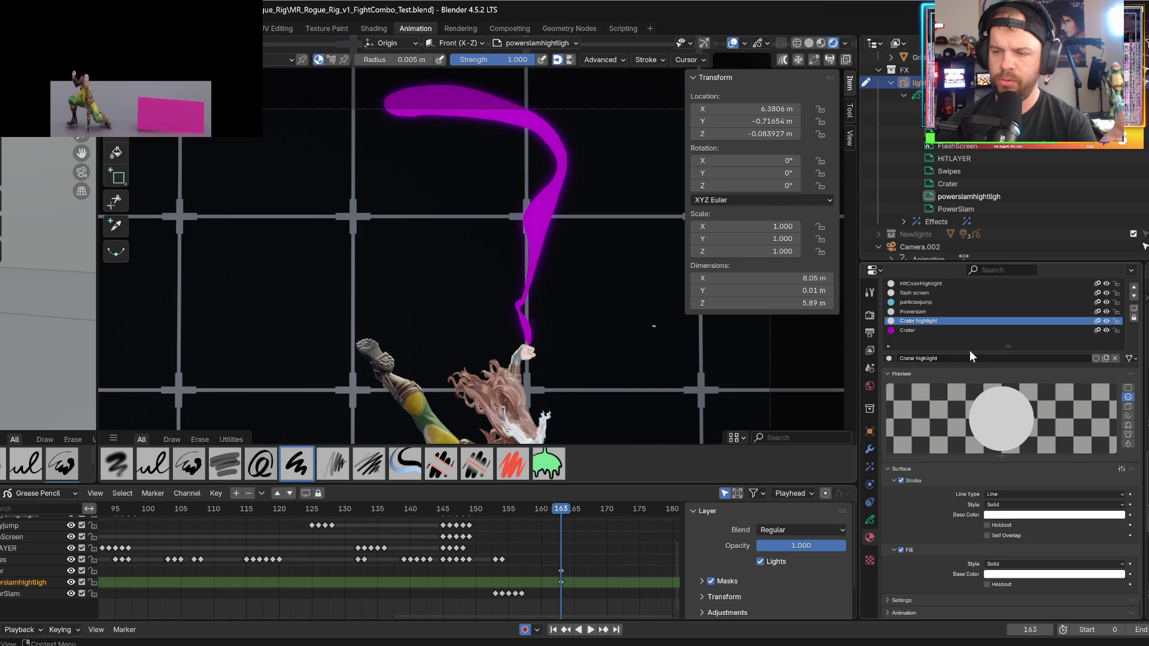
left_click_drag(979, 349, 946, 410)
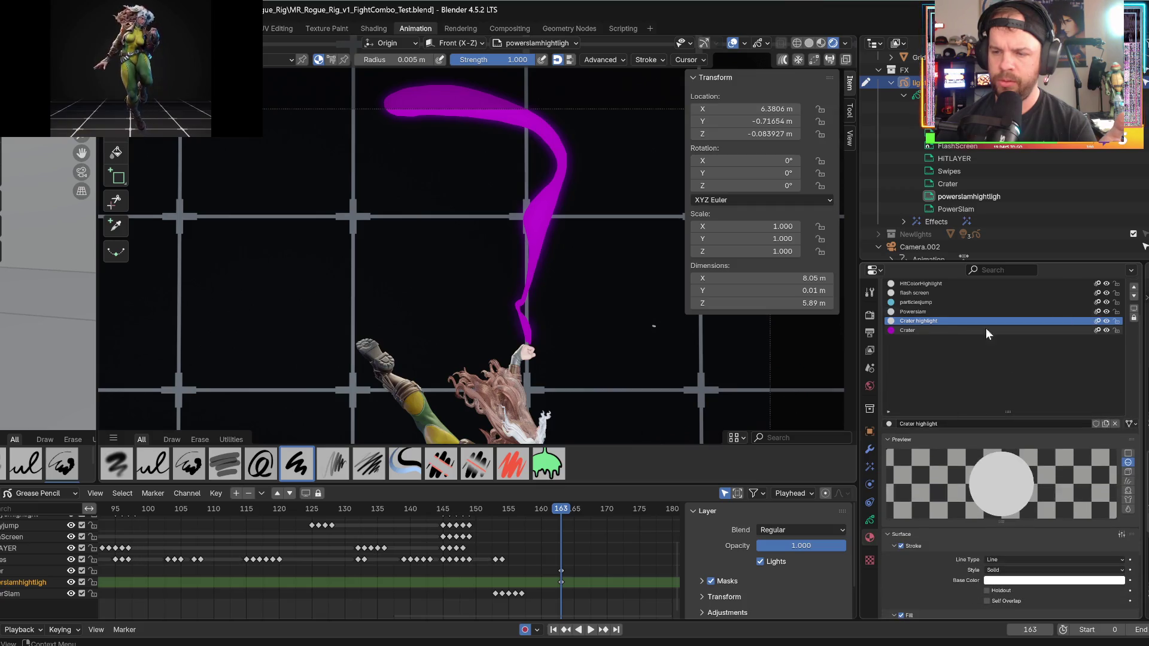
left_click(930, 329)
left_click(928, 322)
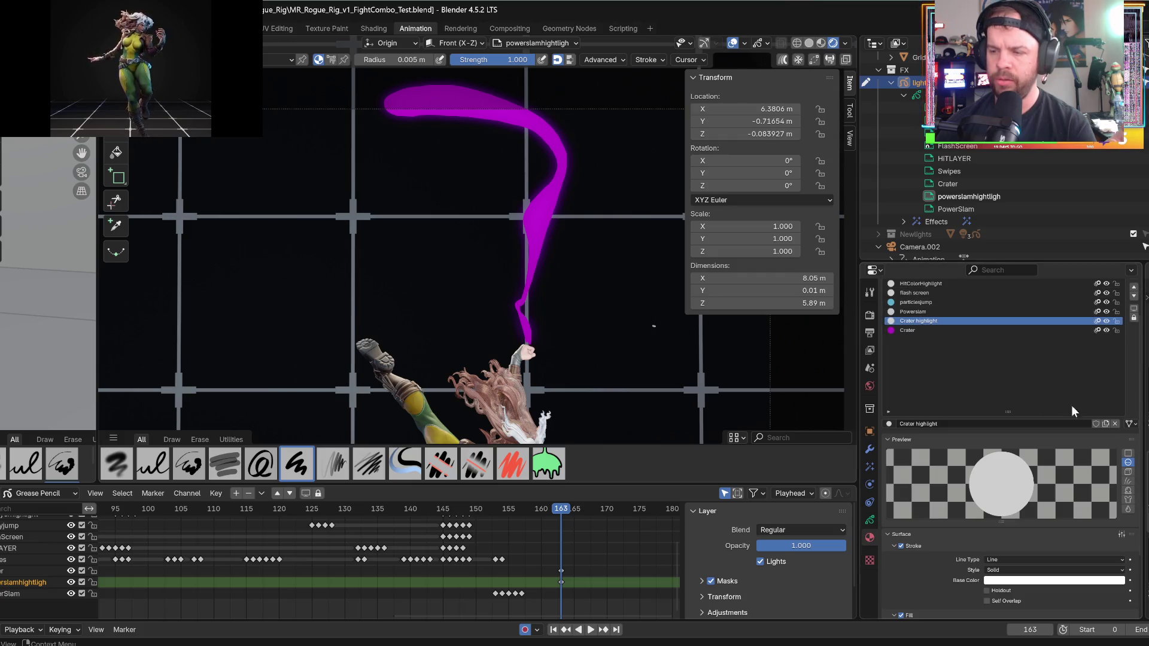
- Unlink Crater highlight and remove its empty slot, leaving PowerSlam and Crater
left_click(1115, 423)
left_click(958, 360)
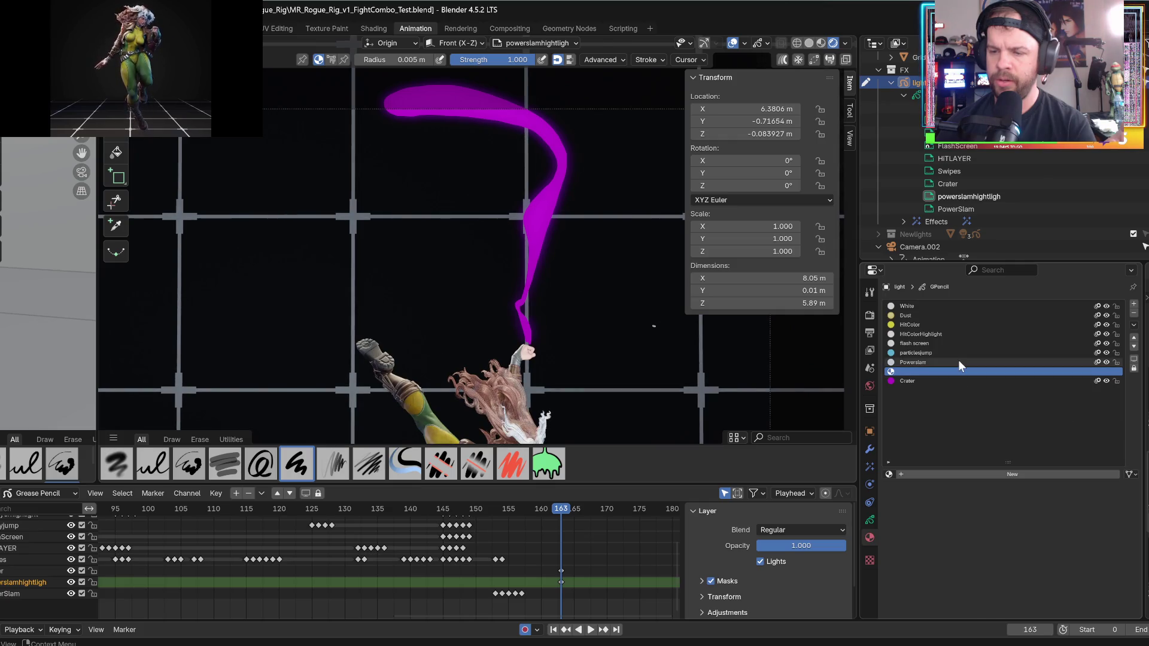
left_click(940, 372)
right_click(940, 372)
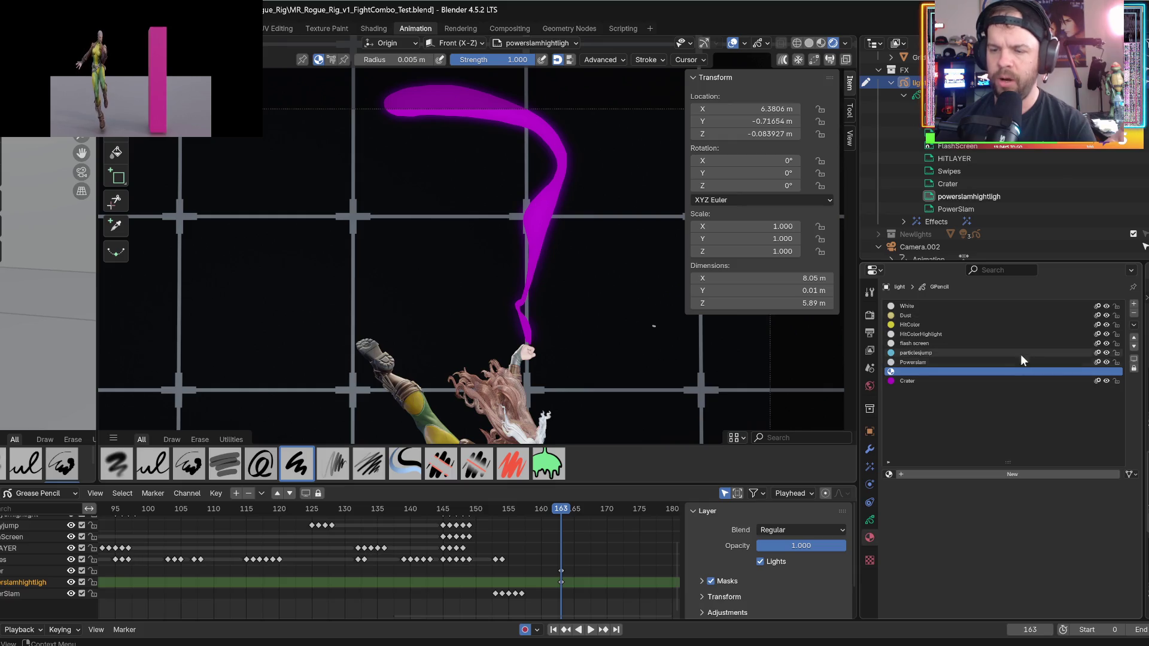
left_click(1133, 314)
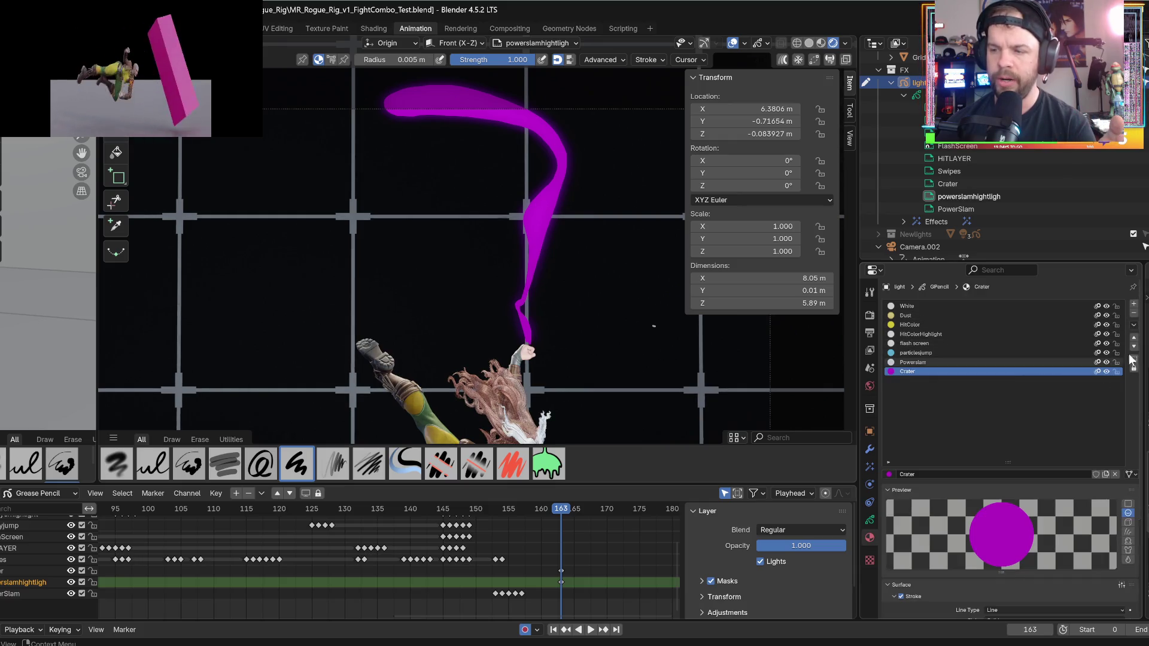
left_click(875, 522)
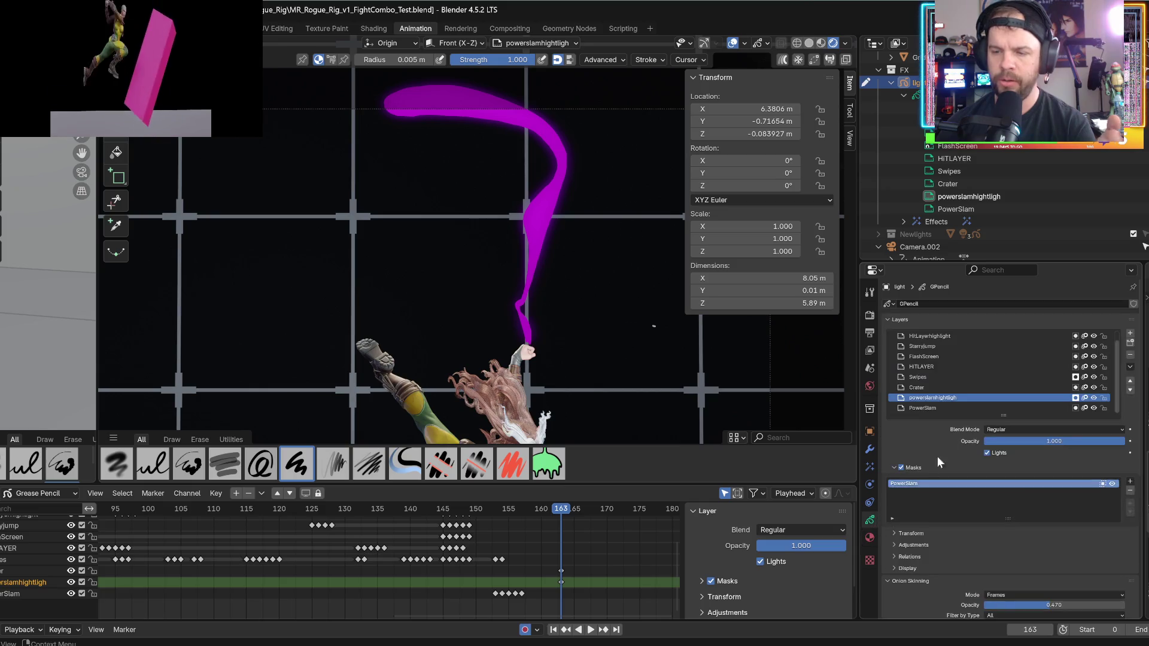
- Delete the powerslamhightligh layer and scrub back to review the slam
left_click(1130, 355)
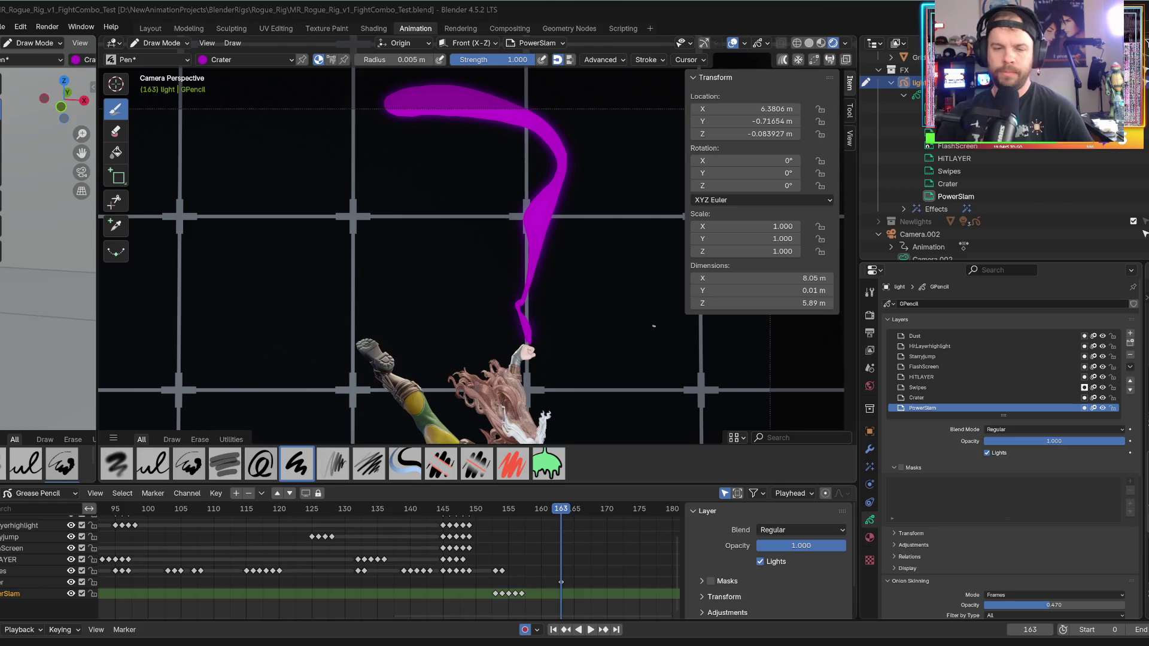
left_click_drag(484, 512, 514, 511)
scroll(446, 390, "down", 3)
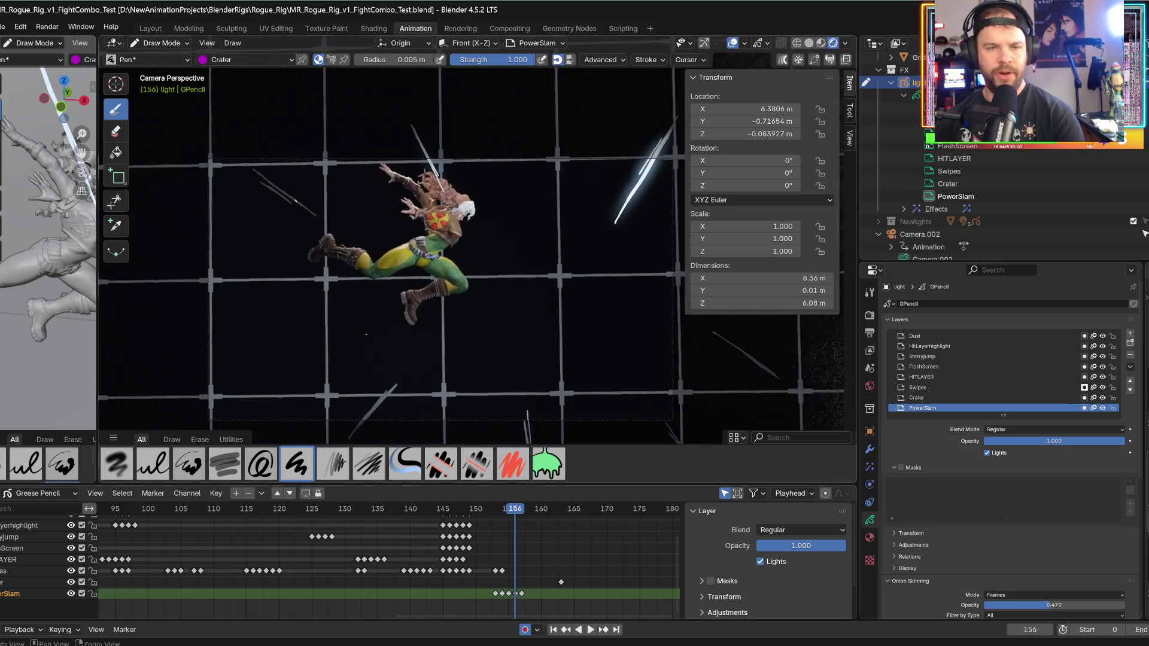
middle_click_drag(447, 391, 341, 319, "shift")
scroll(341, 318, "up", 3)
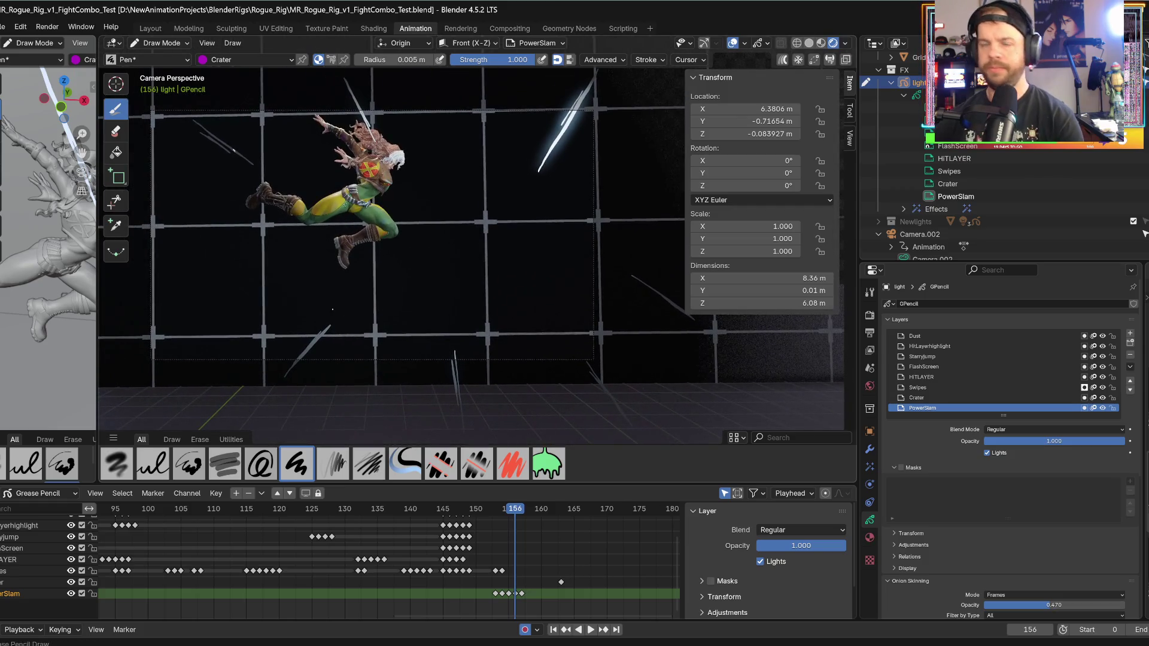
- Play the slam animation and scrub forward to frame 162
left_click(482, 509)
key("space")
left_click_drag(495, 509, 561, 508)
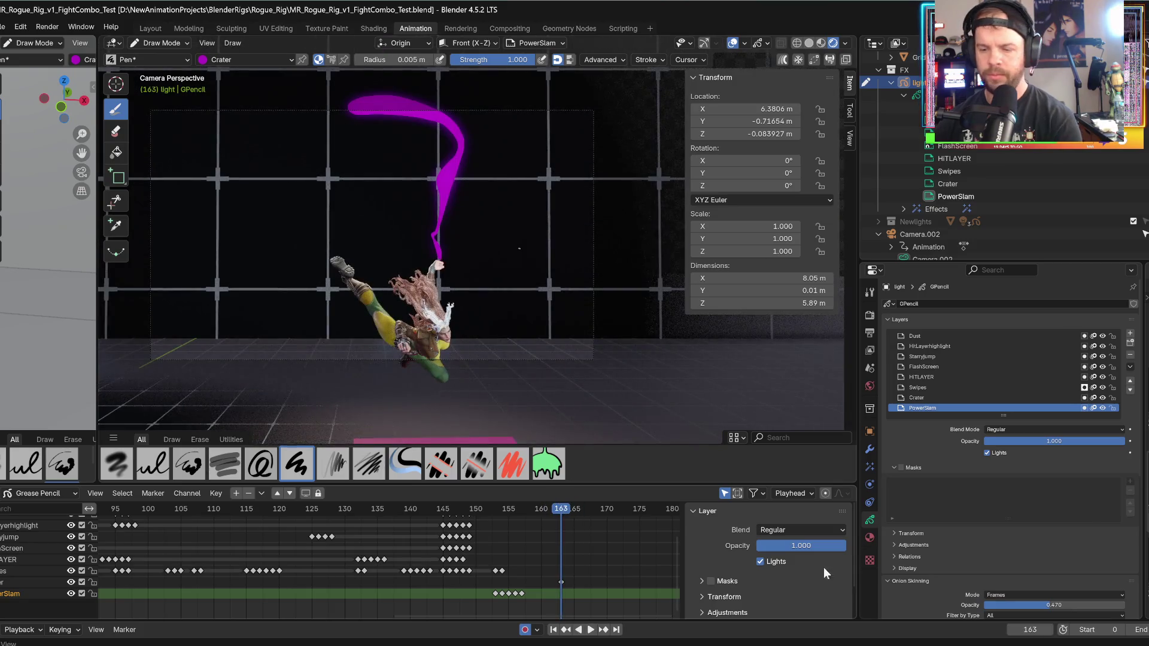
left_click(869, 537)
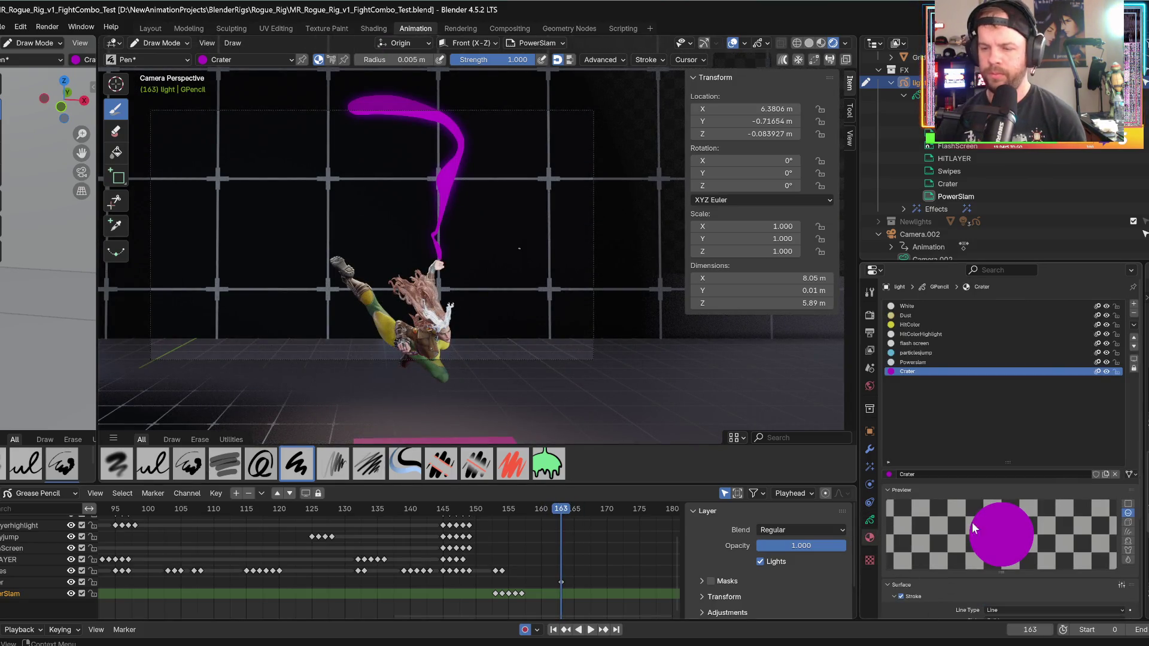
- Change the Crater material's fill Base Color to pale lavender
left_click_drag(1006, 466, 1007, 390)
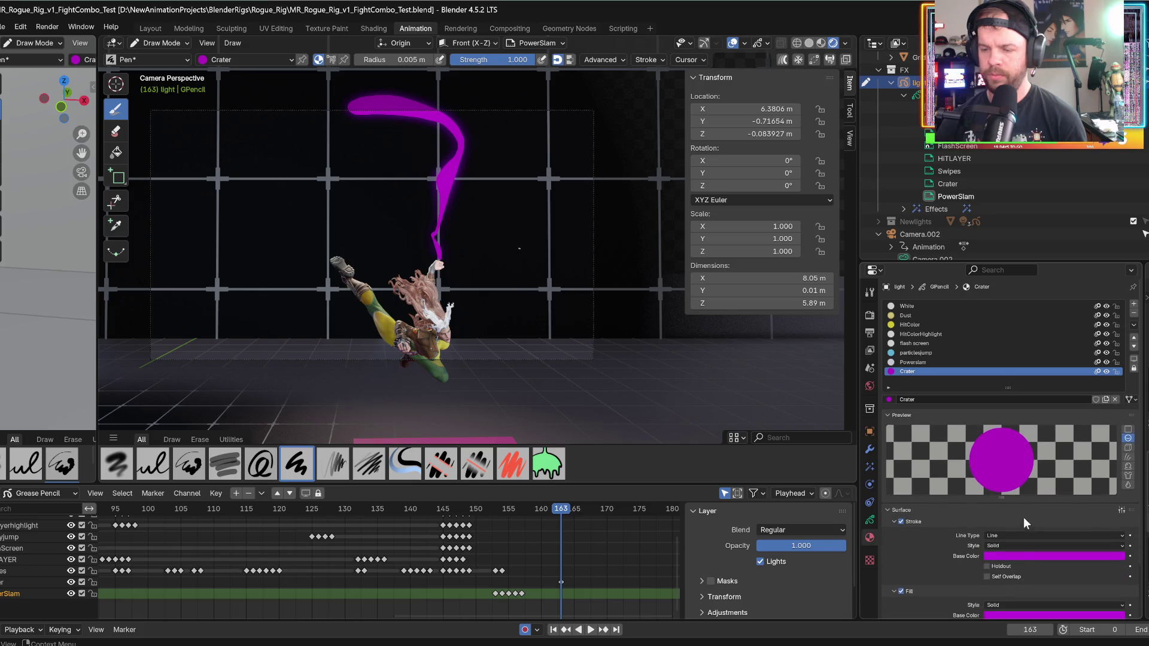
scroll(1006, 553, "down", 2)
left_click(1007, 563)
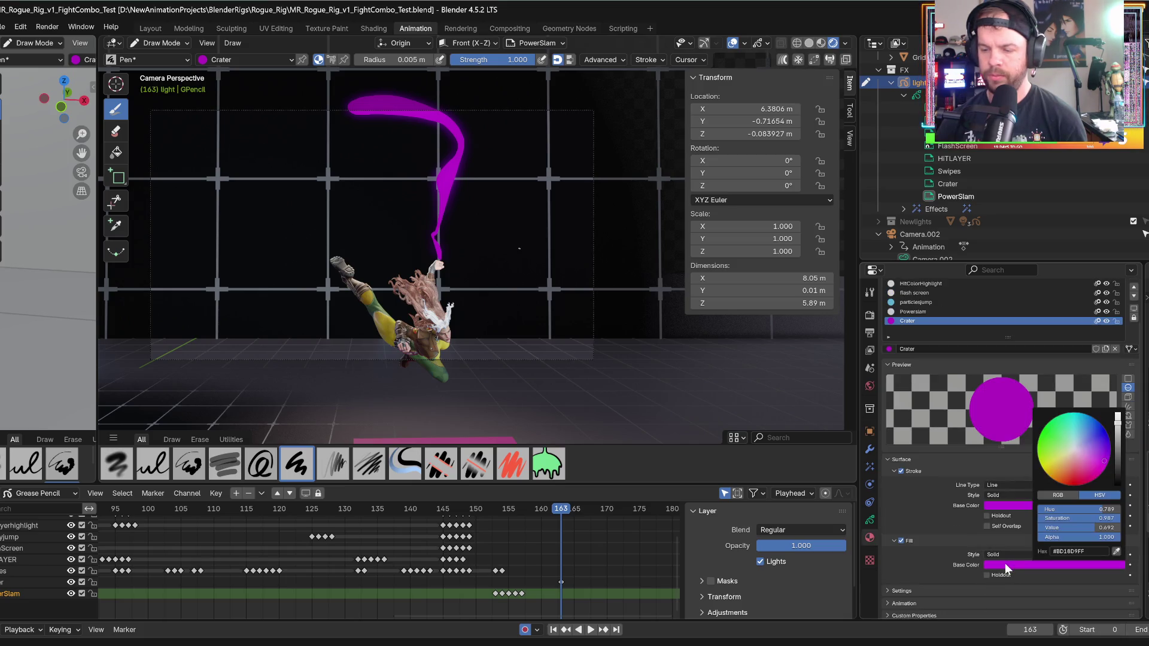
left_click(1076, 454)
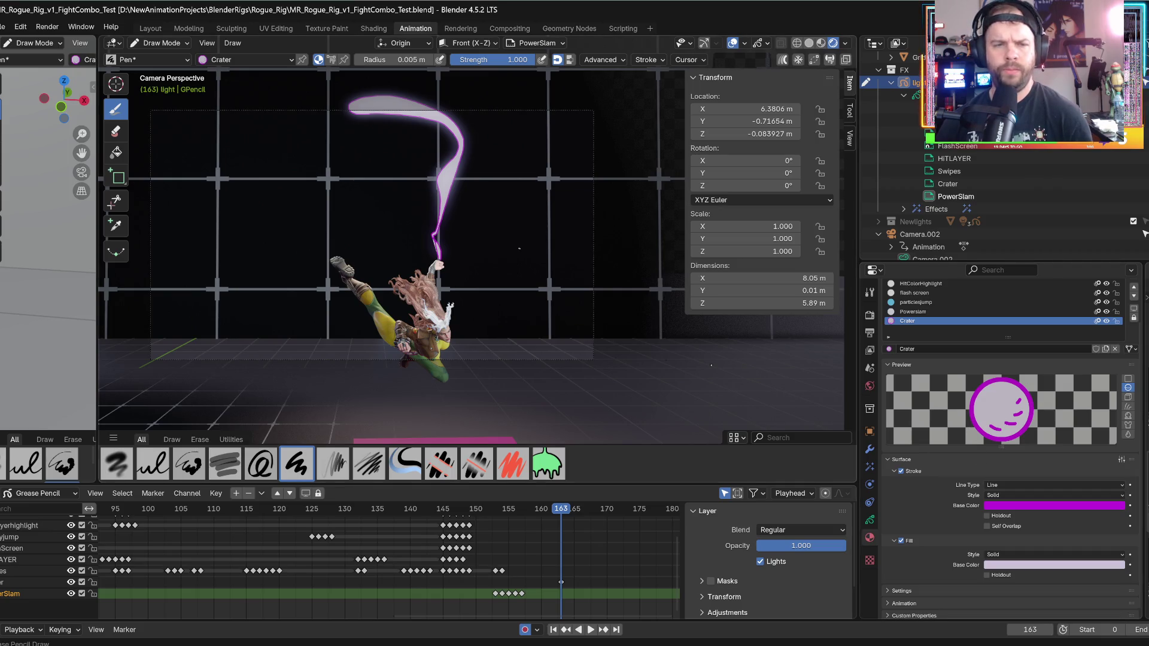
left_click(1004, 506)
- Brighten the purple Crater outline, step to impact frame 164, and try then undo a crater streak
left_click_drag(1119, 371, 1118, 355)
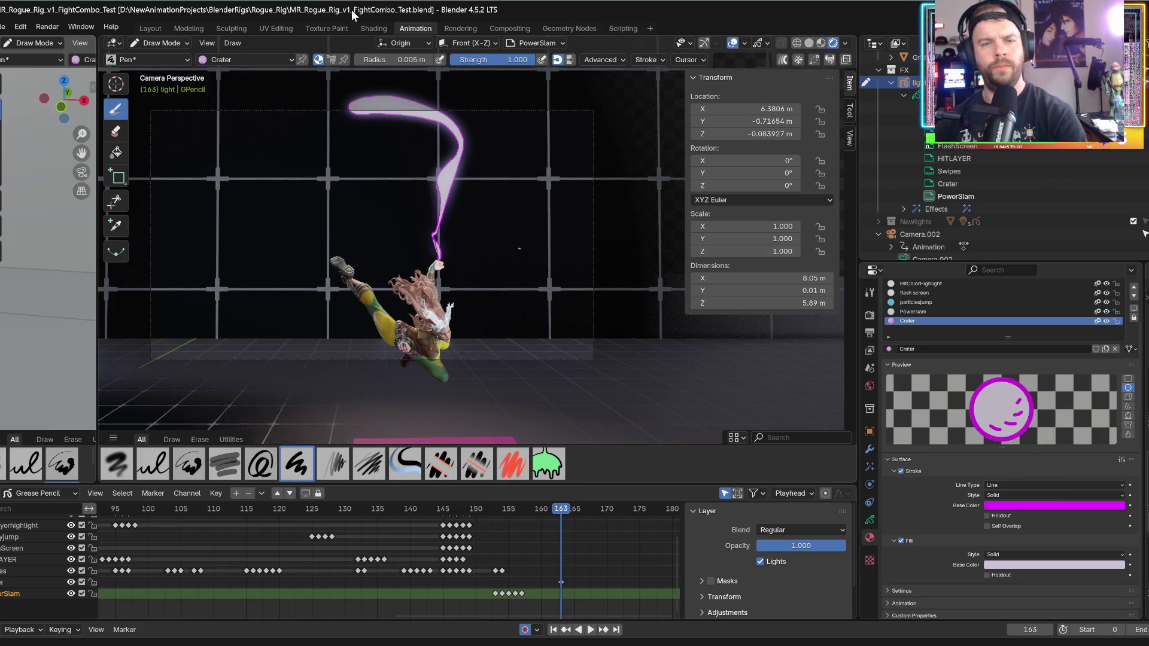
left_click_drag(532, 507, 537, 513)
key("Escape")
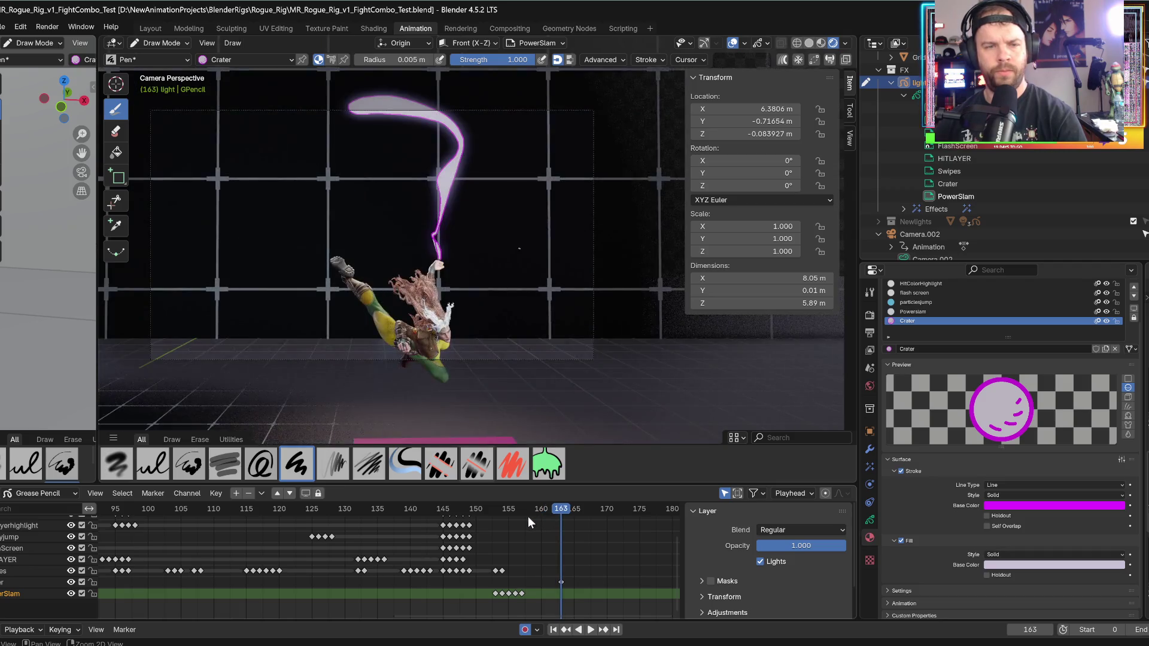
key("Right")
left_click_drag(271, 189, 391, 257)
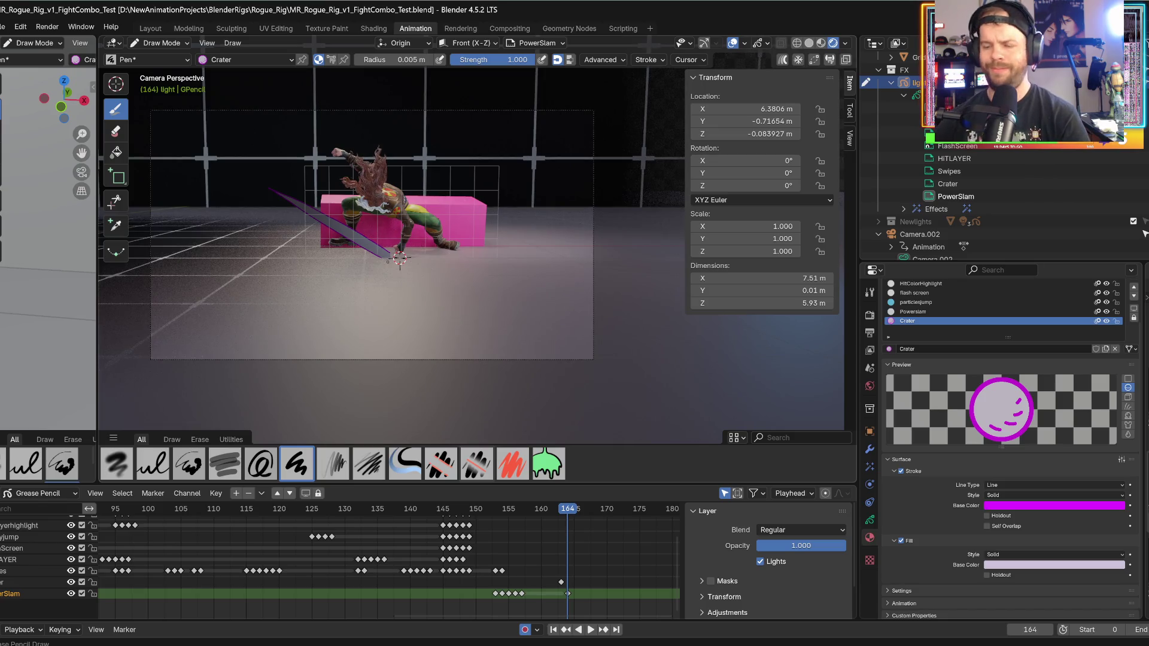
key("ctrl+z")
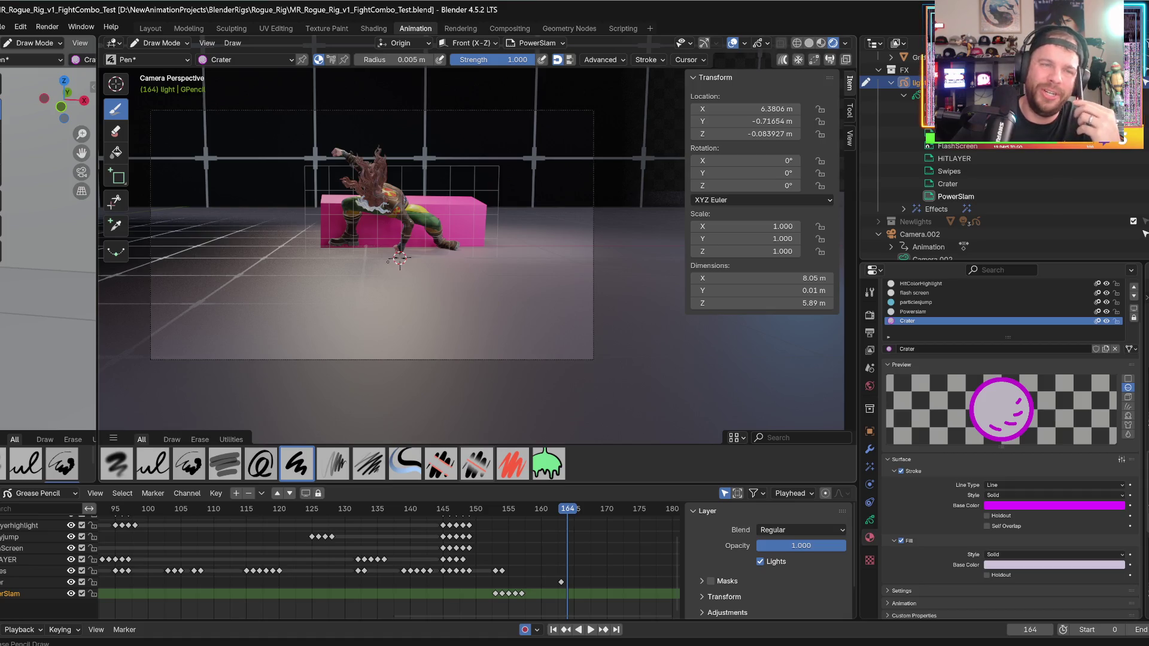
right_click(400, 259)
key("Escape")
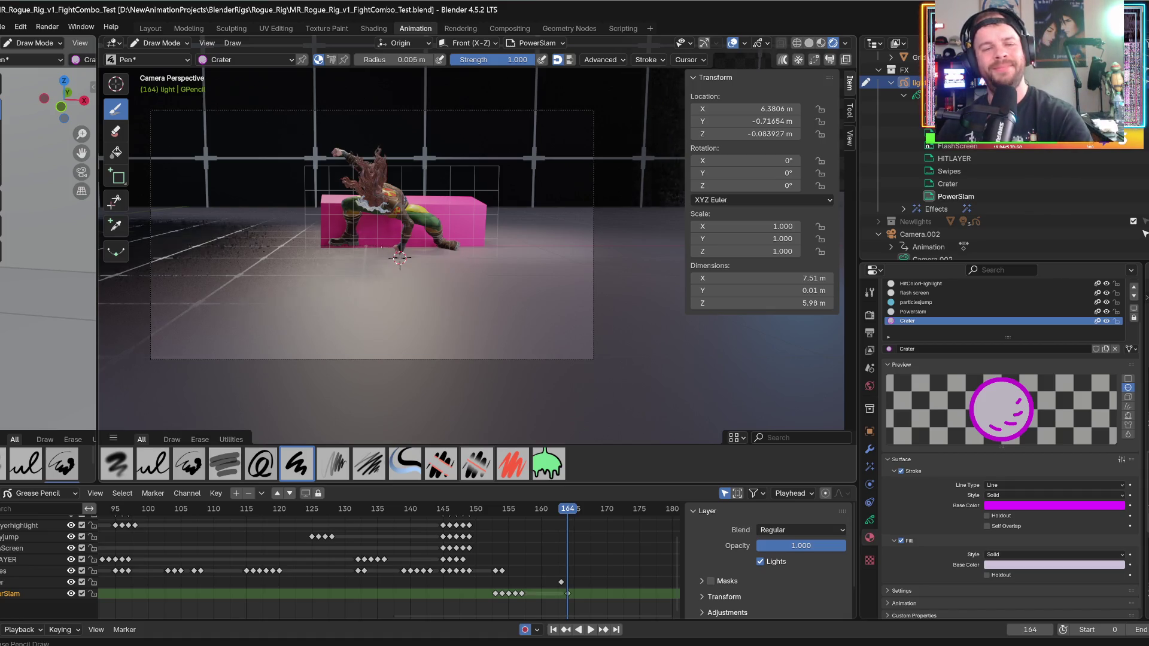
key("ctrl+shift+z")
key("ctrl+shift+z")
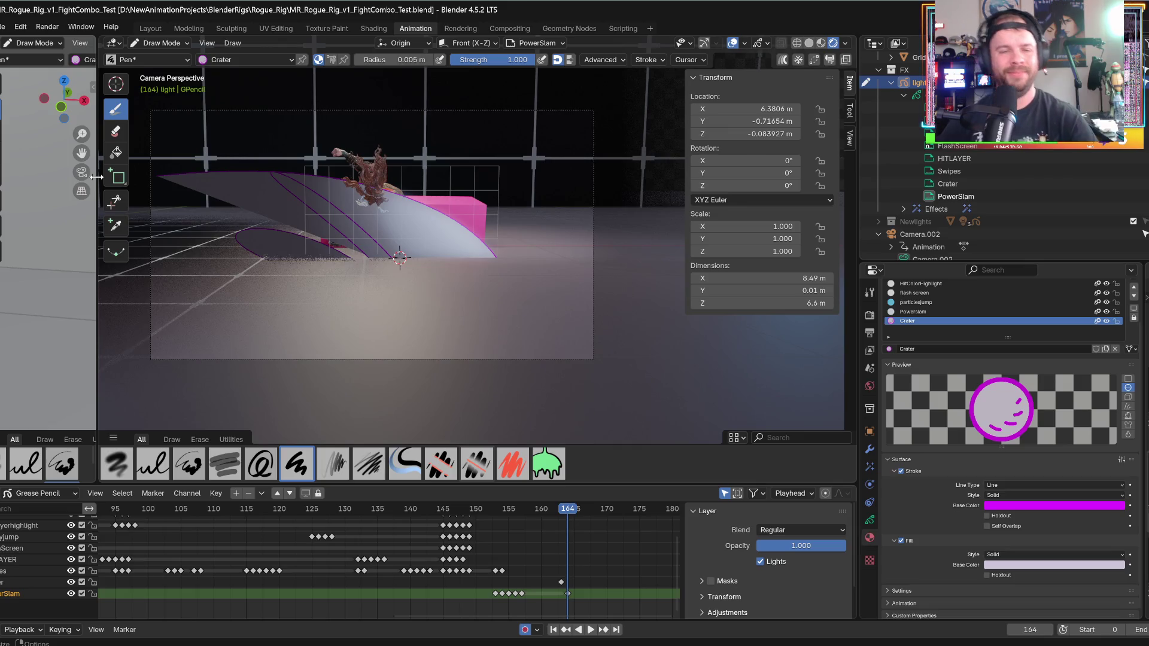
key("ctrl+z")
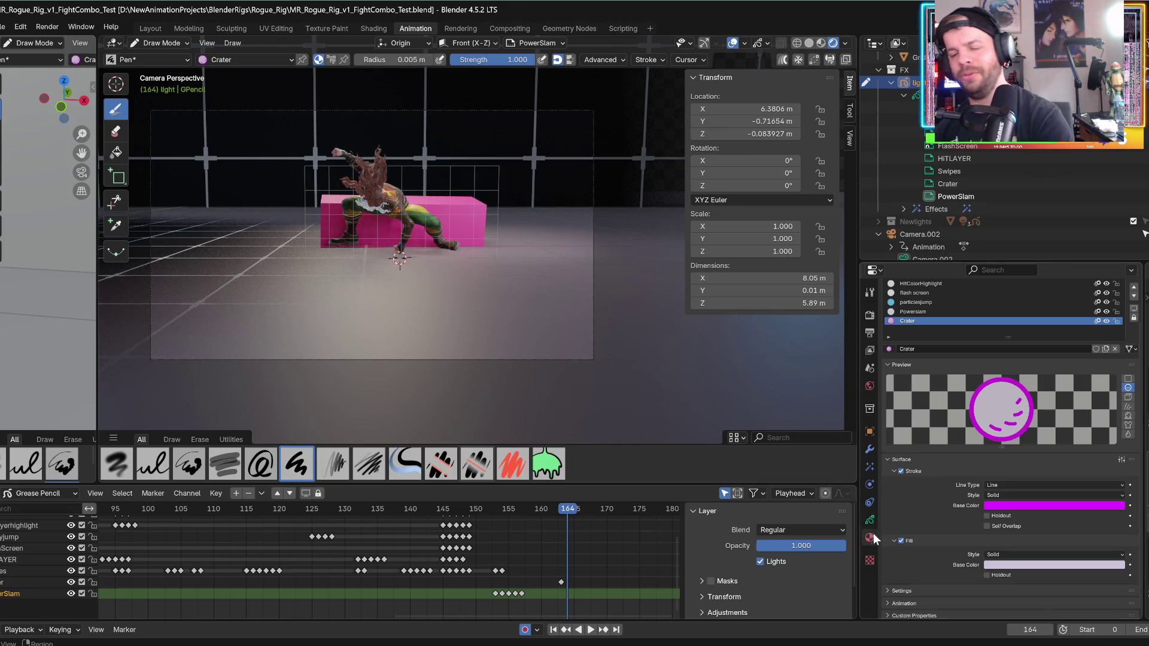
- Turn off Lights on the PowerSlam layer and test a slash stroke, then undo it
left_click(870, 520)
left_click(988, 402)
mouse_move(395, 256)
left_mouse_down()
mouse_move(269, 170)
mouse_move(245, 215)
left_mouse_up()
key("ctrl+z")
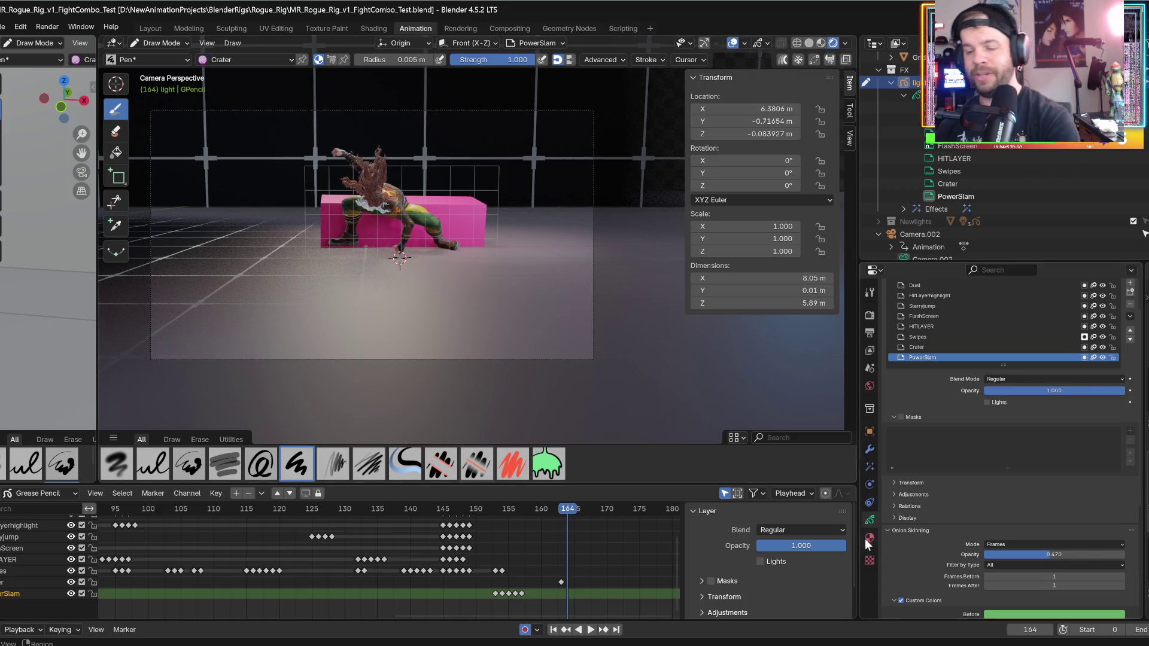
- Brighten the Crater fill toward white and test a slash near the impact, undoing it
left_click(868, 539)
left_click(986, 565)
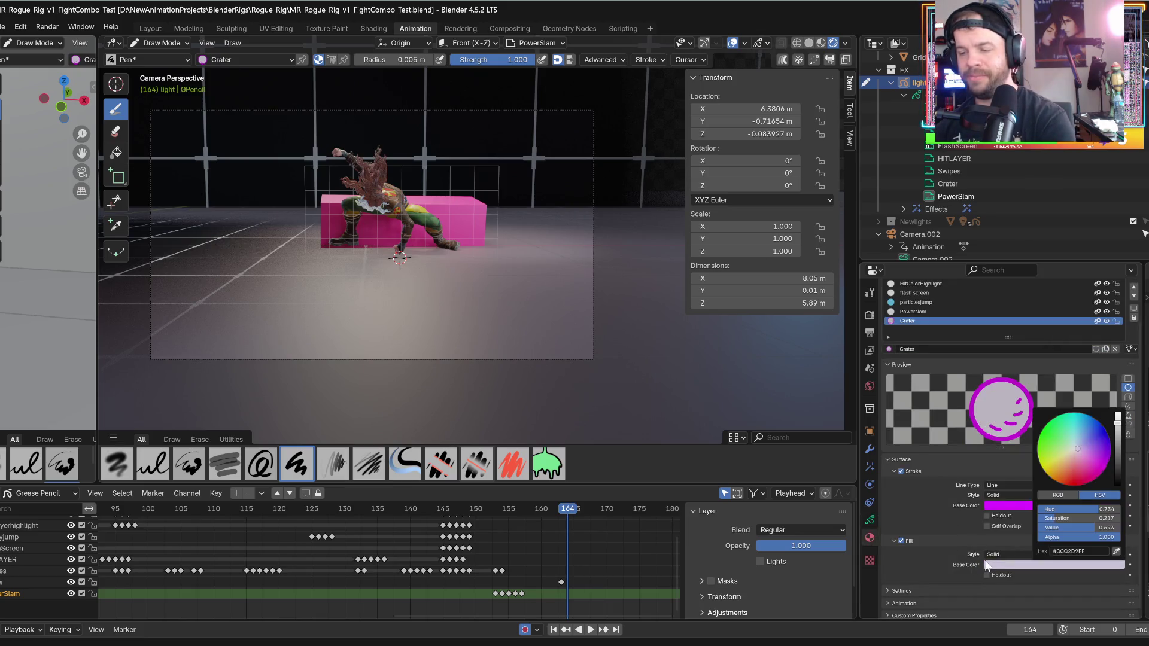
left_click_drag(1117, 425, 1114, 368)
mouse_move(383, 261)
left_mouse_down()
mouse_move(264, 239)
mouse_move(378, 259)
left_mouse_up()
key("ctrl+z")
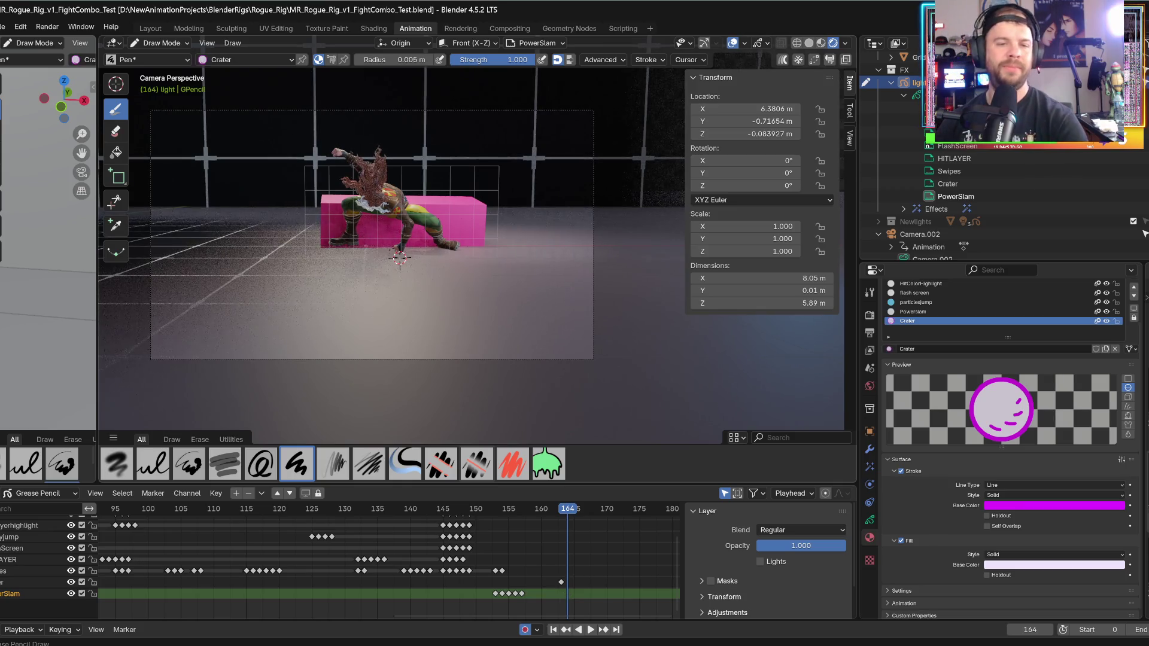
scroll(394, 258, "up", 1)
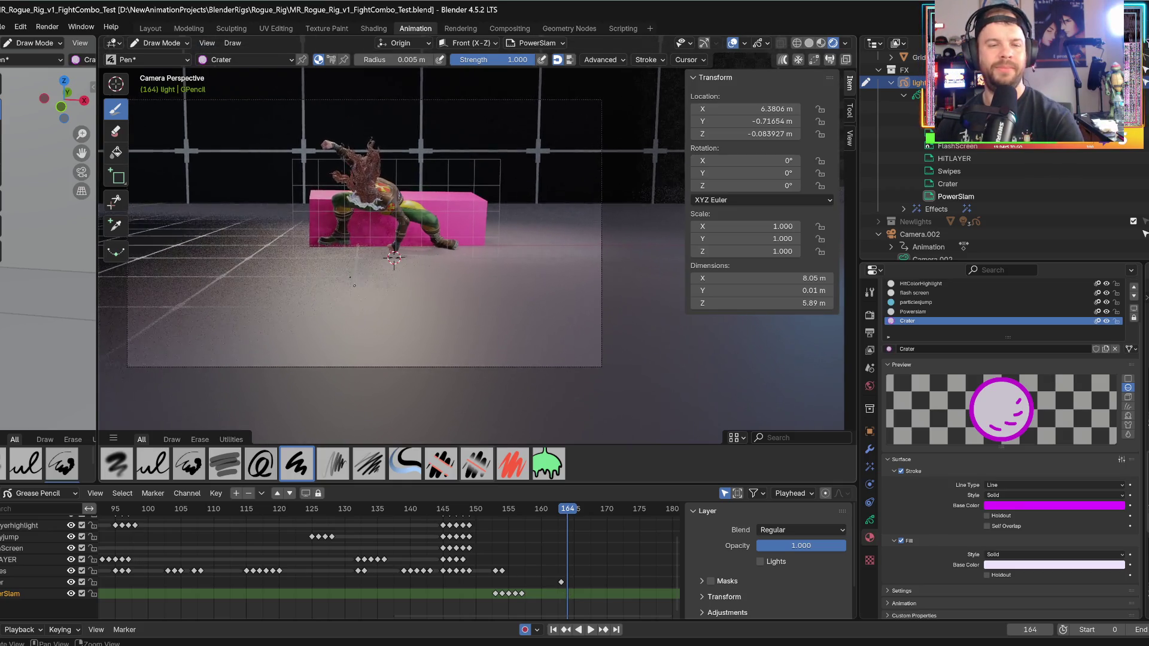
middle_click_drag(394, 259, 417, 308, "shift")
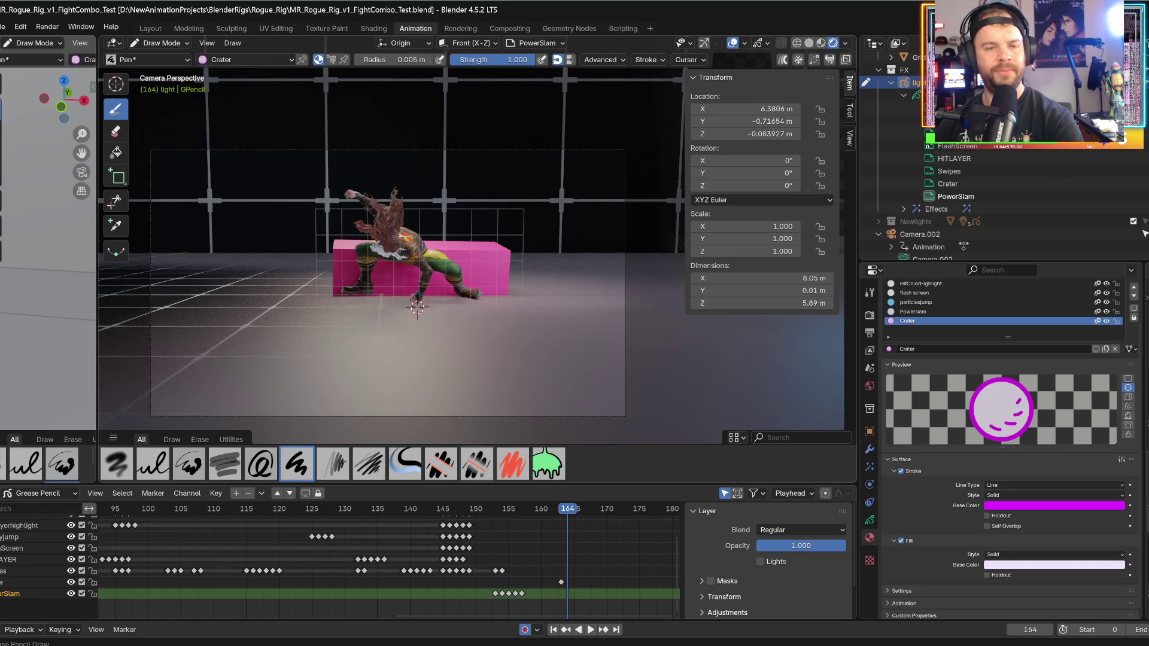
- Draw purple slash and tapered streaks across the ground, then undo them
left_click_drag(334, 247, 417, 308)
left_click_drag(248, 286, 409, 302)
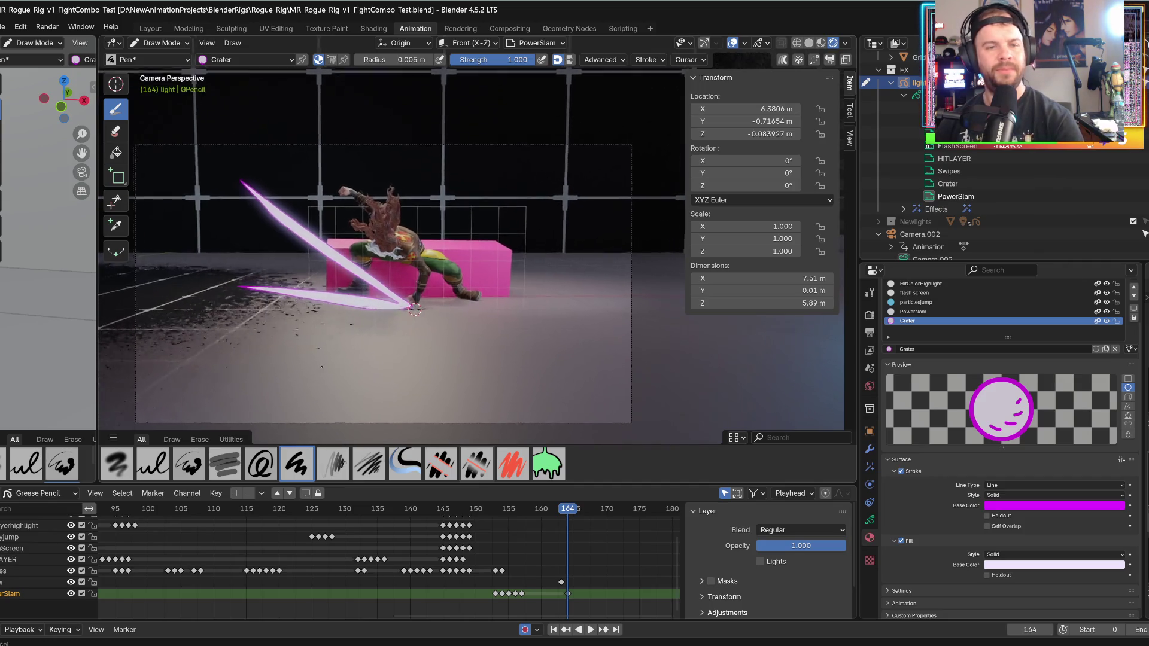
scroll(418, 307, "up", 1)
key("ctrl+z")
key("ctrl+z")
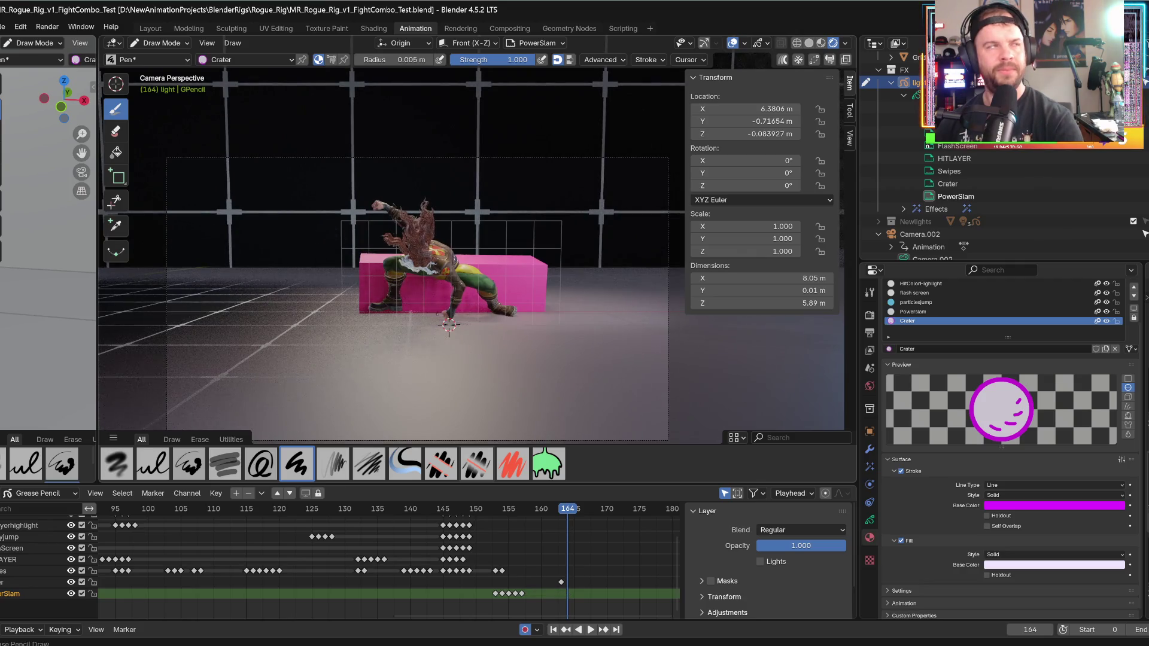
key("ctrl+shift+z")
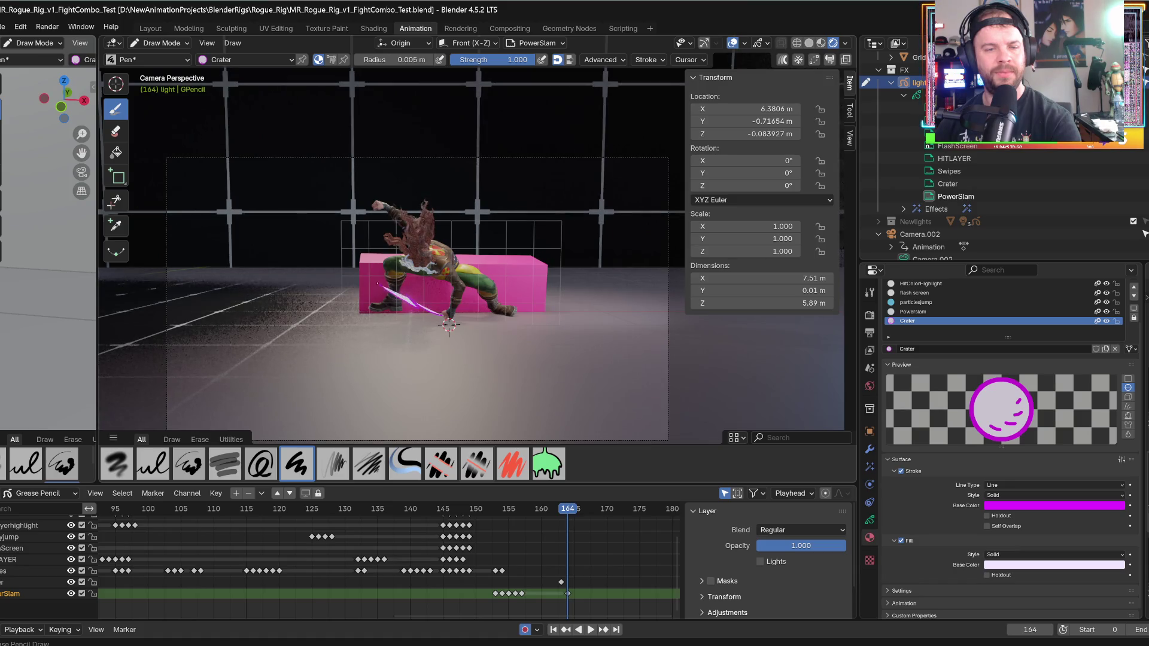
left_click_drag(436, 315, 272, 303)
mouse_move(439, 321)
left_mouse_down()
mouse_move(647, 312)
mouse_move(433, 312)
left_mouse_up()
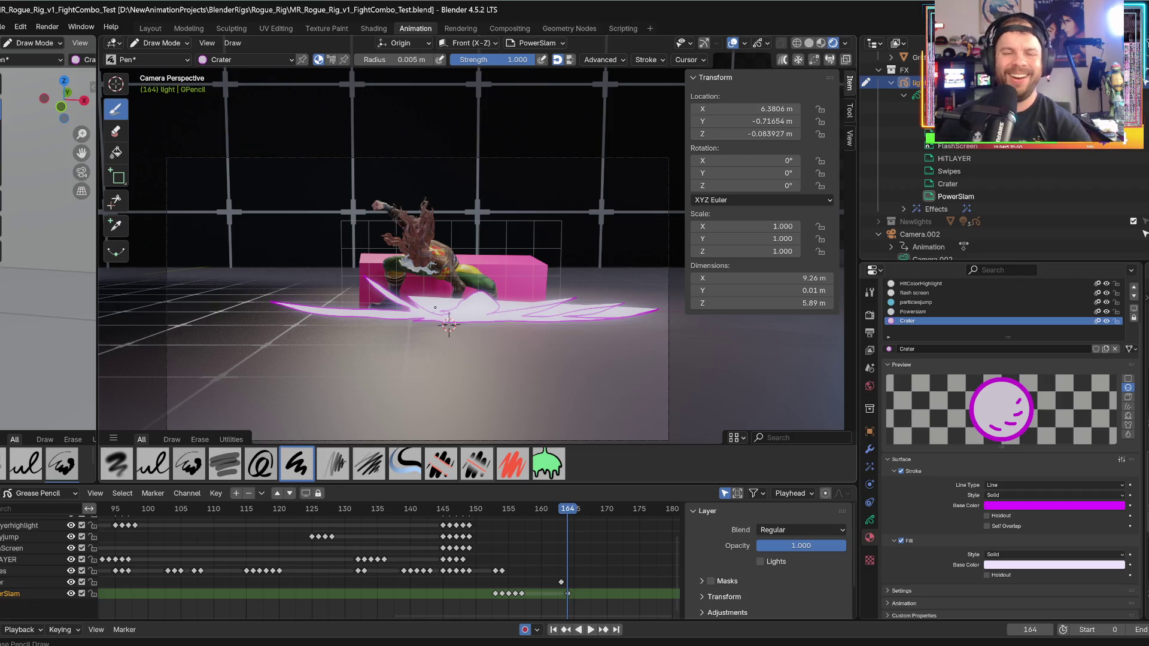
key("ctrl+z")
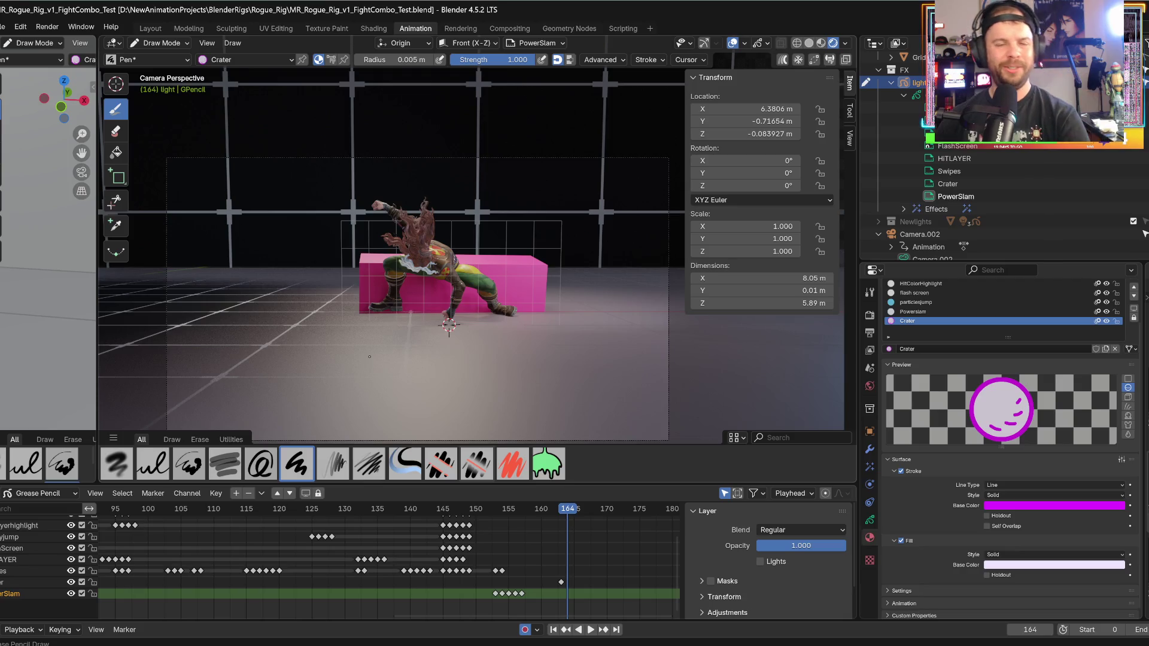
- Orbit to the floor, return to camera view, and try a wedge streak, undoing it
scroll(369, 357, "up", 1)
middle_click_drag(348, 363, 555, 367)
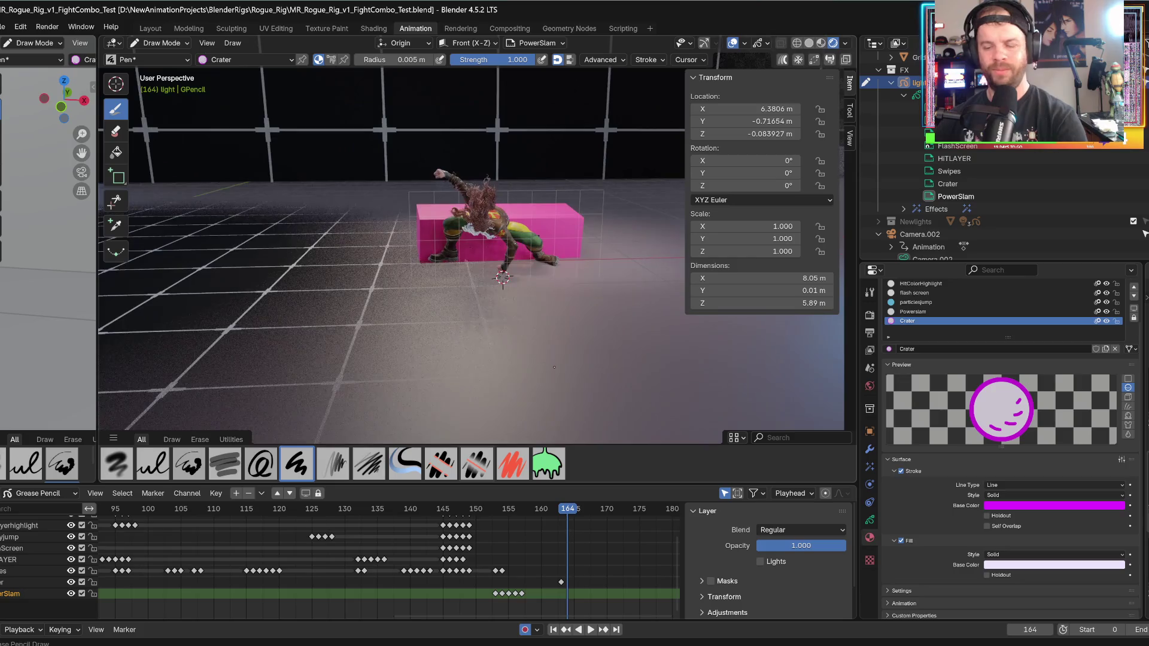
key("KP_0")
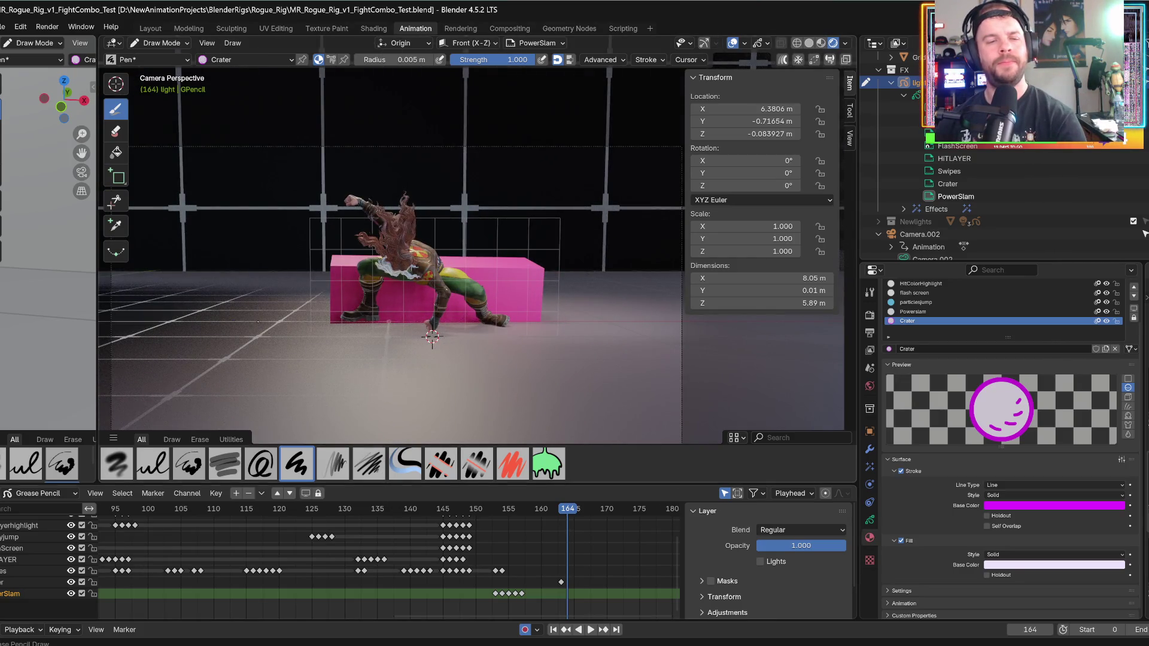
mouse_move(419, 323)
left_mouse_down()
mouse_move(257, 258)
mouse_move(209, 223)
mouse_move(230, 284)
mouse_move(386, 336)
mouse_move(431, 326)
left_mouse_up()
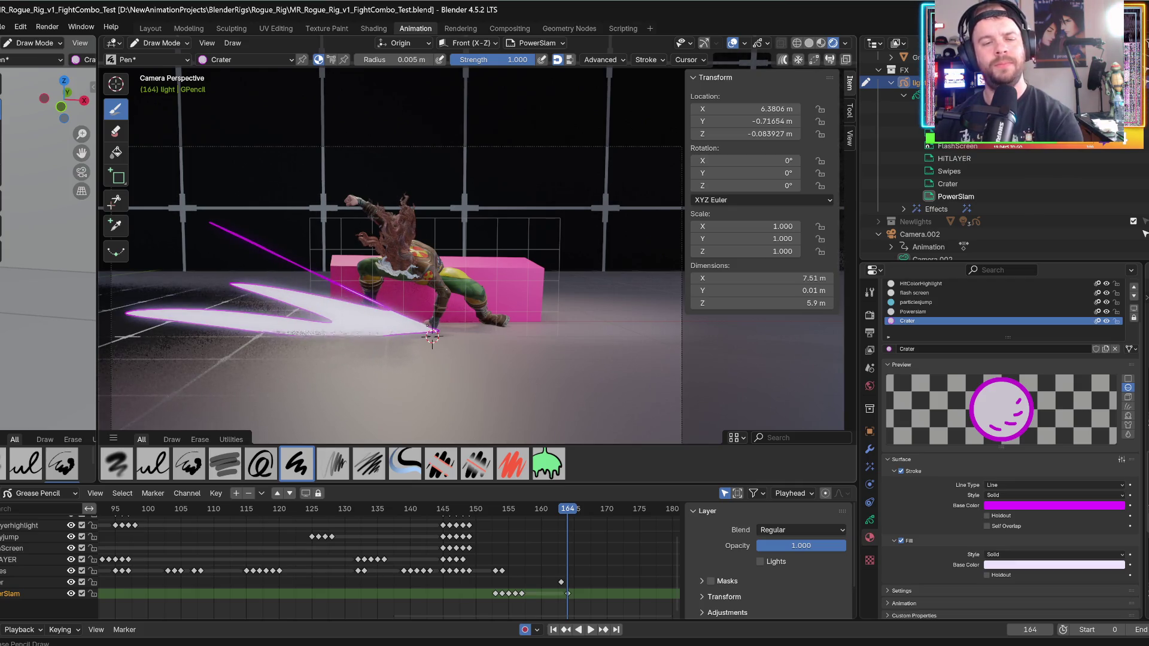
left_click_drag(353, 289, 434, 326)
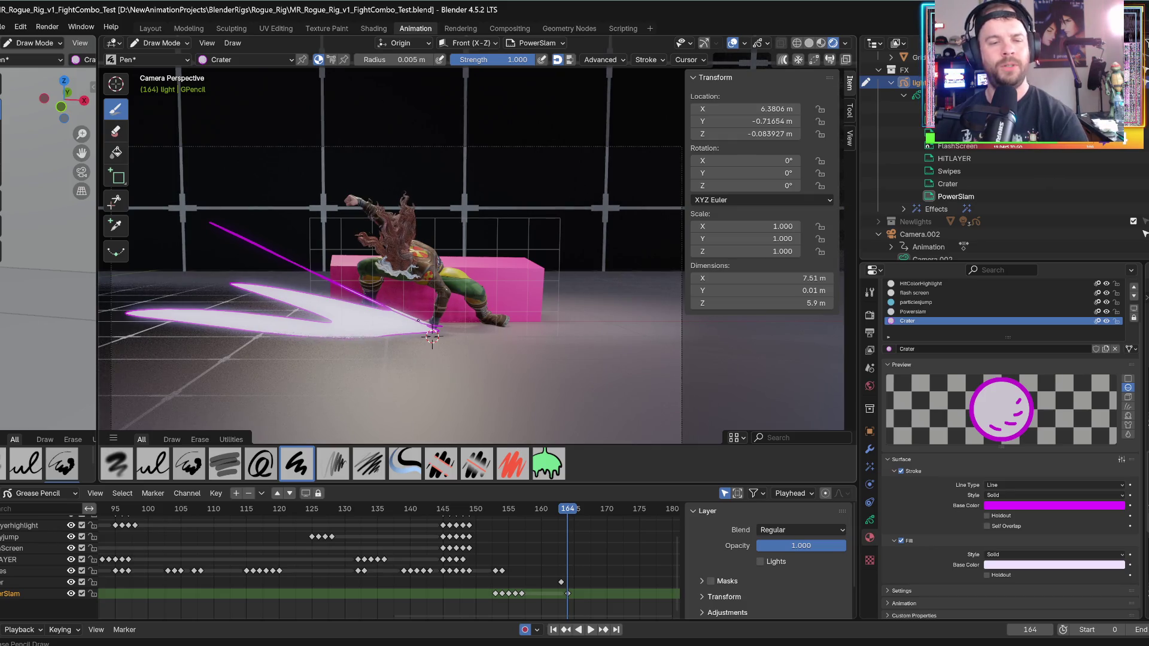
key("ctrl+z")
- Draw wedge streaks converging on the hand, clear them all, and switch to the Pencil brush
left_click_drag(189, 206, 431, 326)
mouse_move(231, 287)
left_mouse_down()
mouse_move(422, 326)
mouse_move(192, 210)
left_mouse_up()
key("ctrl+z")
left_click_drag(182, 323, 432, 337)
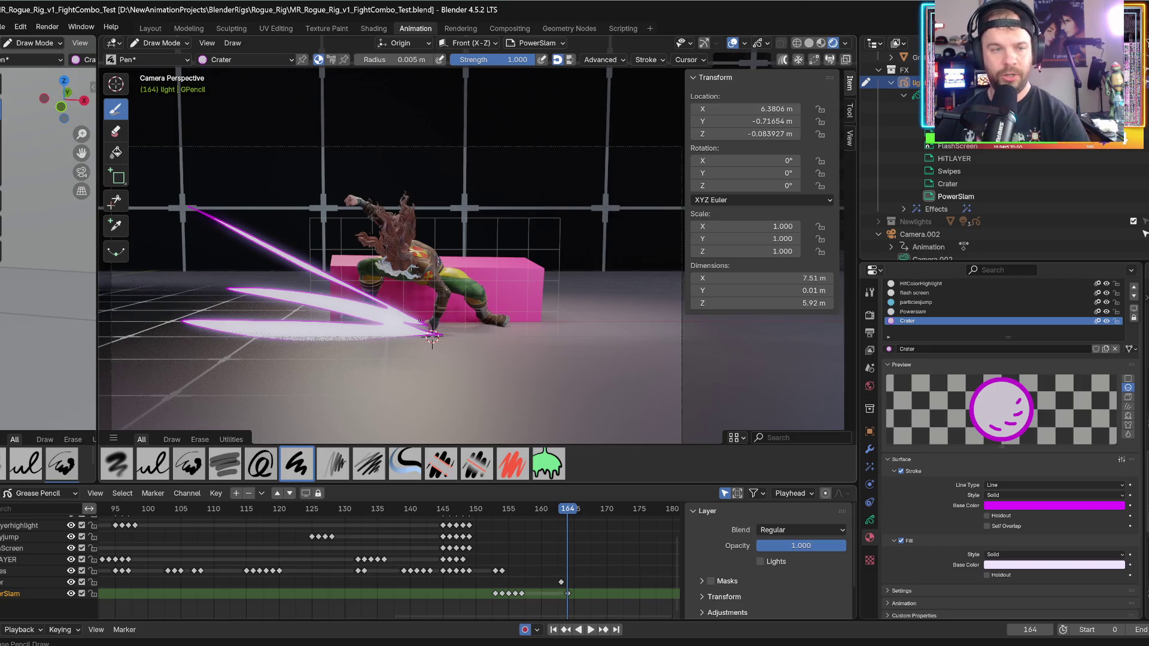
key("ctrl+z")
key("ctrl+z")
key("ctrl+z")
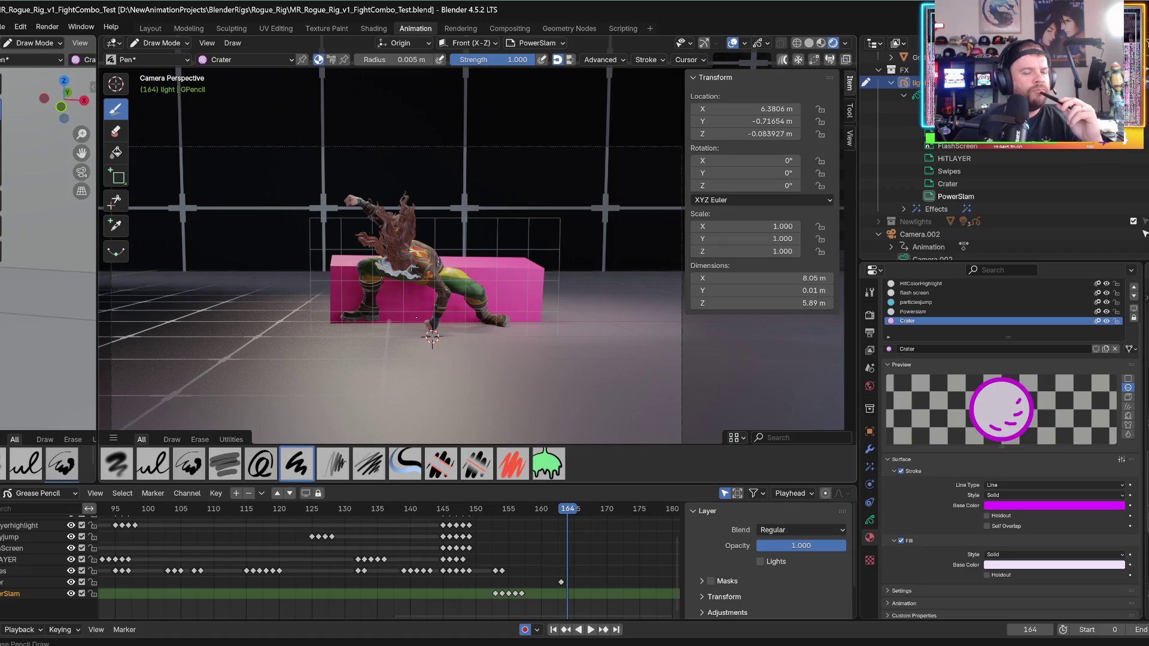
left_click(332, 464)
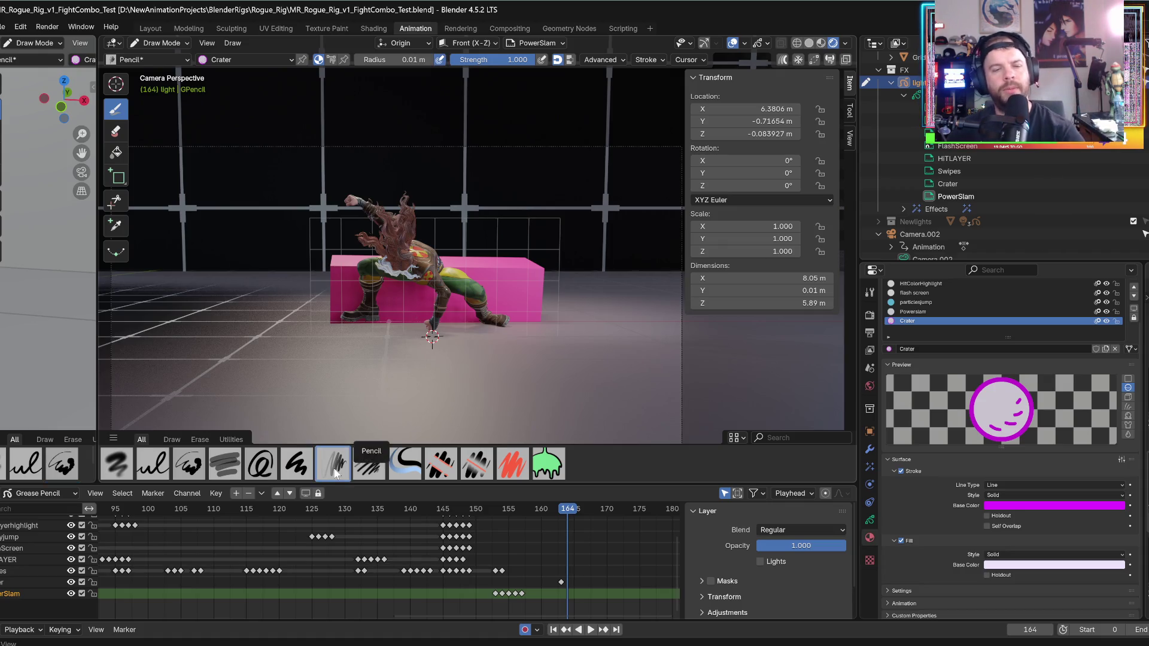
- Draw and undo two test strokes, then return to the camera view on frame 164
left_click_drag(237, 219, 422, 327)
left_click_drag(234, 294, 426, 333)
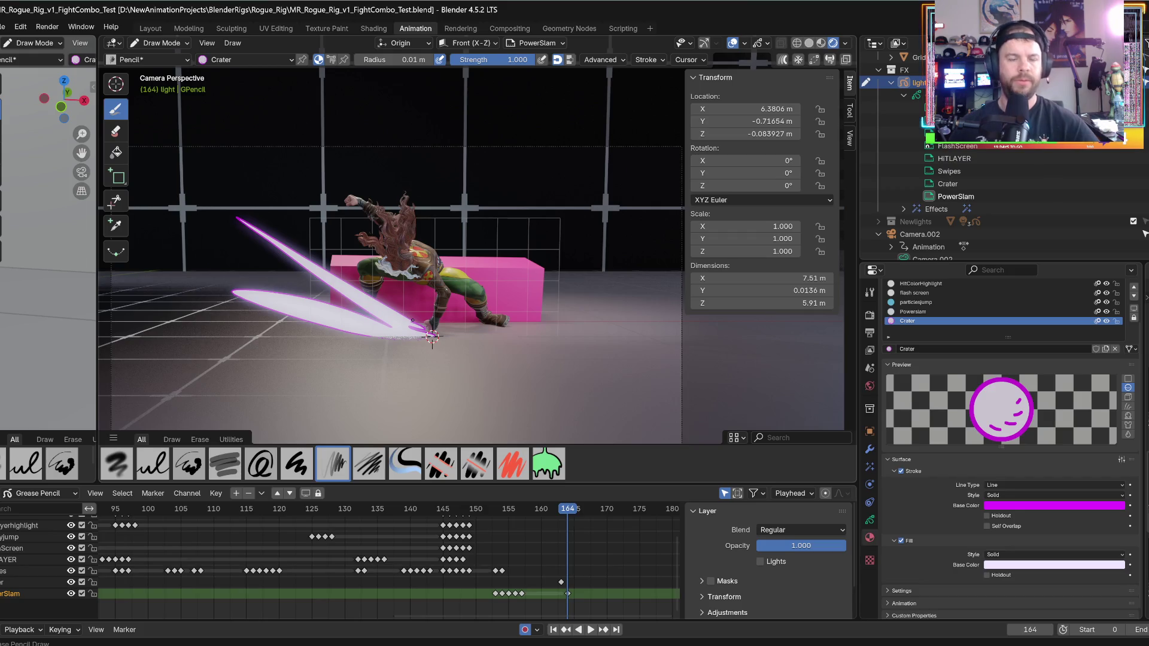
key("ctrl+z")
key("ctrl+z")
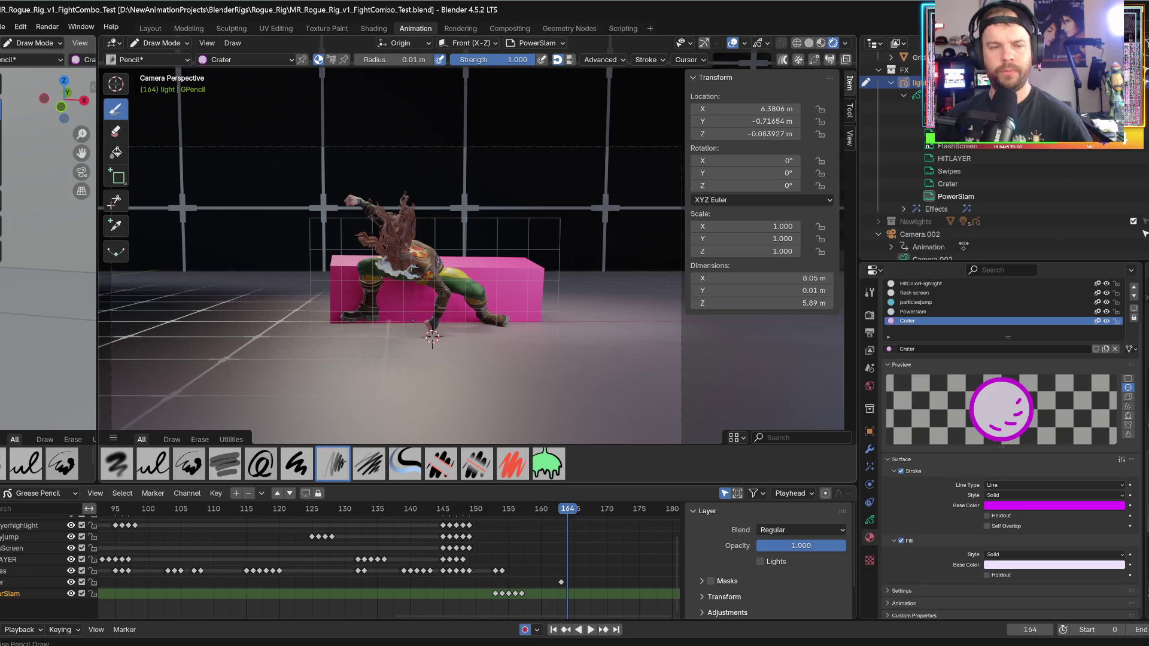
mouse_move(413, 351)
middle_mouse_down()
mouse_move(443, 388)
mouse_move(547, 106)
middle_mouse_up()
key("KP_0")
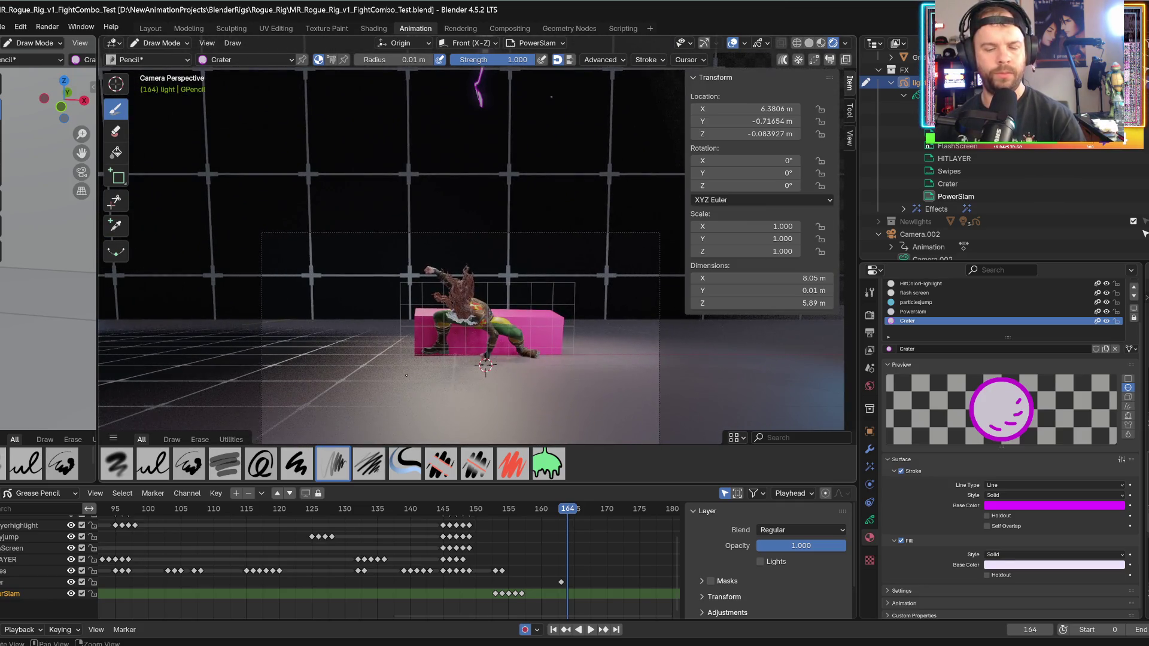
key("Left")
key("Left")
key("Right")
key("Right")
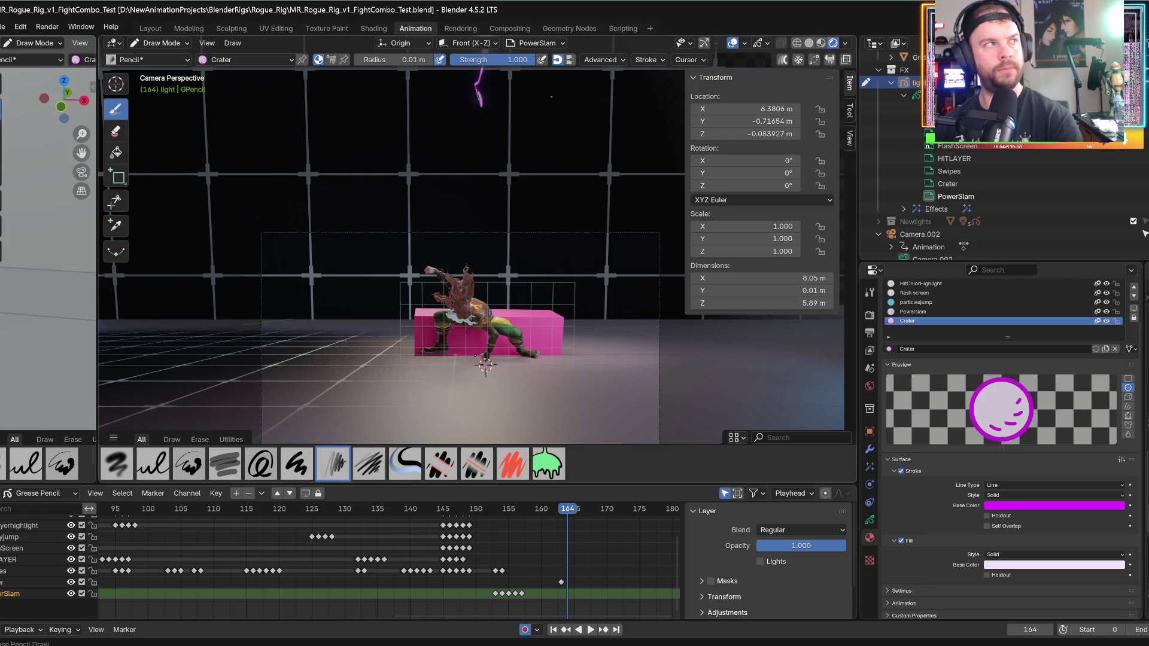
- Draw crater streaks on the floor left of the character and across the legs, undoing the leg streak
left_click_drag(357, 368, 99, 335)
mouse_move(477, 356)
left_mouse_down()
mouse_move(525, 328)
mouse_move(516, 338)
mouse_move(562, 289)
mouse_move(572, 243)
mouse_move(525, 186)
mouse_move(475, 341)
mouse_move(483, 180)
mouse_move(510, 193)
mouse_move(530, 182)
mouse_move(561, 219)
mouse_move(573, 269)
mouse_move(506, 354)
mouse_move(609, 338)
mouse_move(513, 358)
mouse_move(607, 356)
mouse_move(533, 364)
left_mouse_up()
key("ctrl+z")
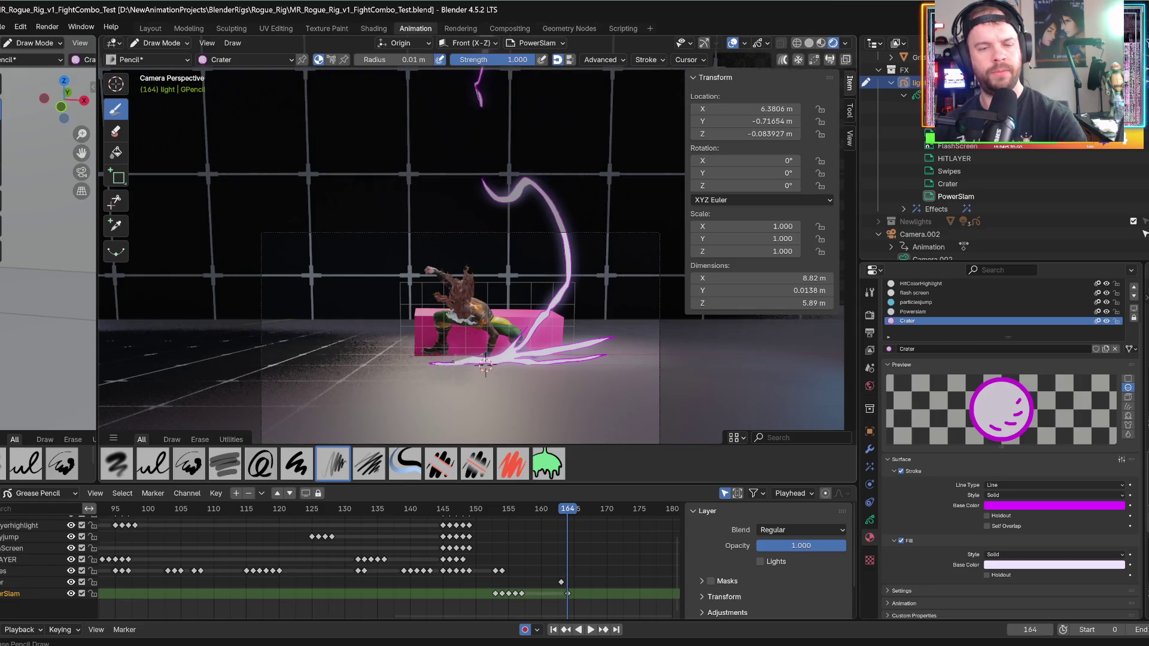
- Add a white streak on the crater's left side on frame 164, then undo it
mouse_move(460, 357)
left_mouse_down()
mouse_move(424, 352)
mouse_move(413, 338)
mouse_move(435, 339)
mouse_move(426, 321)
left_mouse_up()
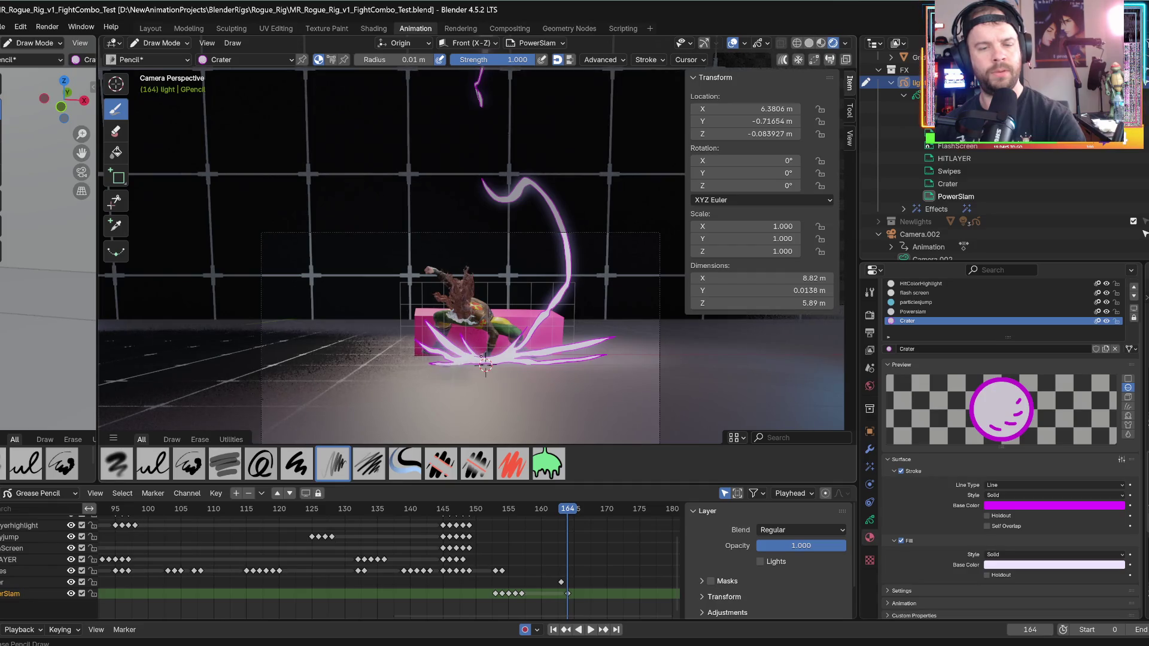
key("ctrl+z")
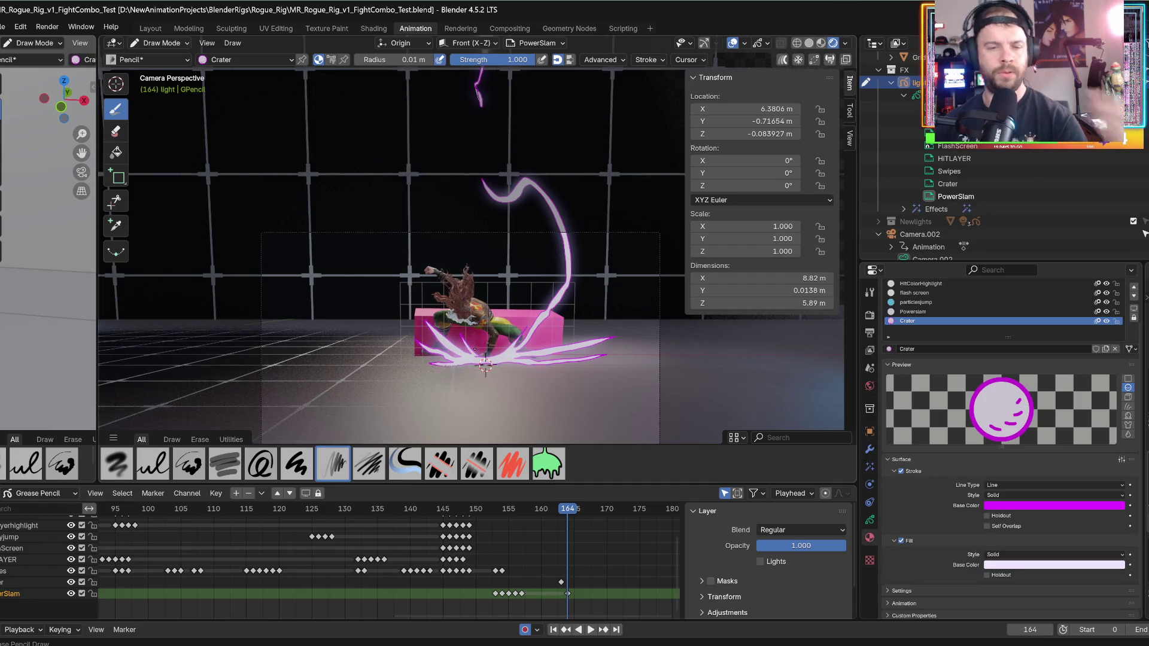
scroll(475, 349, "down", 1, "alt")
scroll(474, 349, "up", 1, "alt")
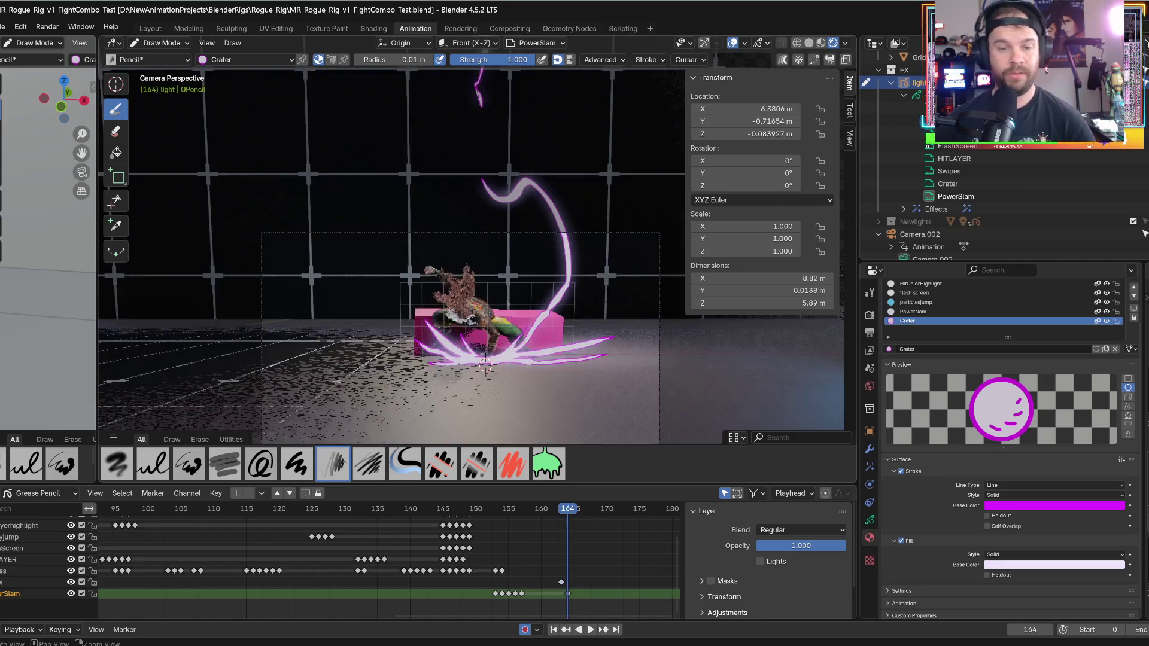
scroll(475, 349, "down", 1, "alt")
- Pan the view and draw a large white flash fill covering the camera frame on frame 165
middle_click_drag(475, 349, 361, 327, "shift")
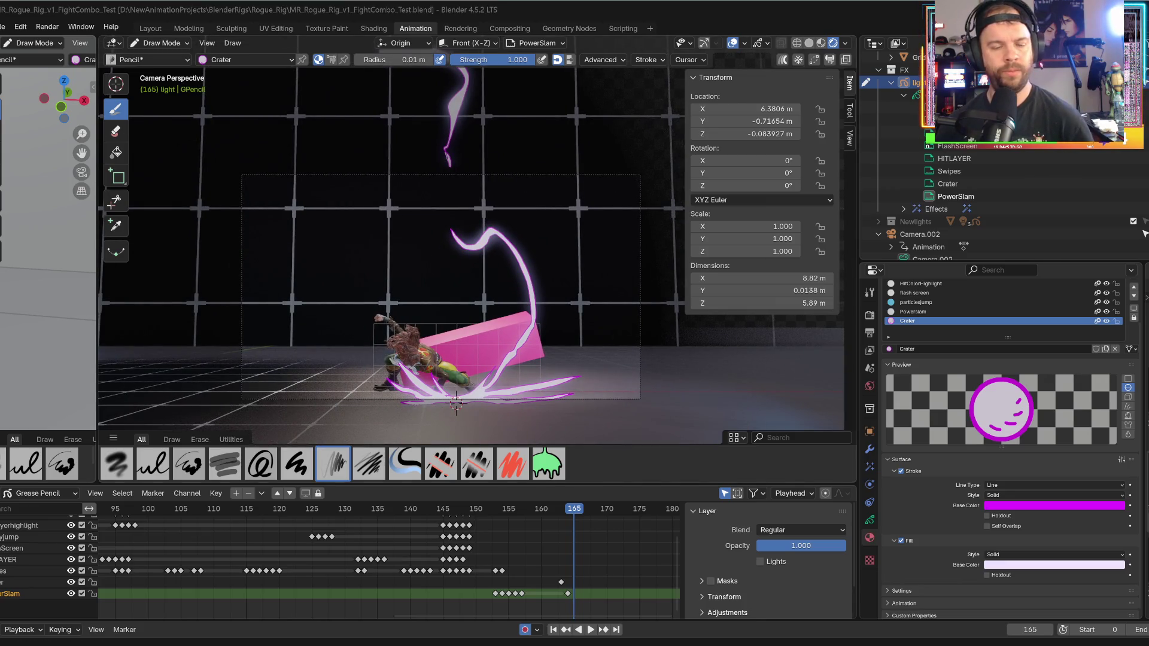
mouse_move(232, 166)
left_mouse_down()
mouse_move(227, 398)
mouse_move(482, 405)
mouse_move(678, 223)
mouse_move(203, 162)
left_mouse_up()
key("Left")
- Check the flash on frame 165, jump to frame 167, and show the light object's Glow effect settings
key("Right")
left_click(590, 600)
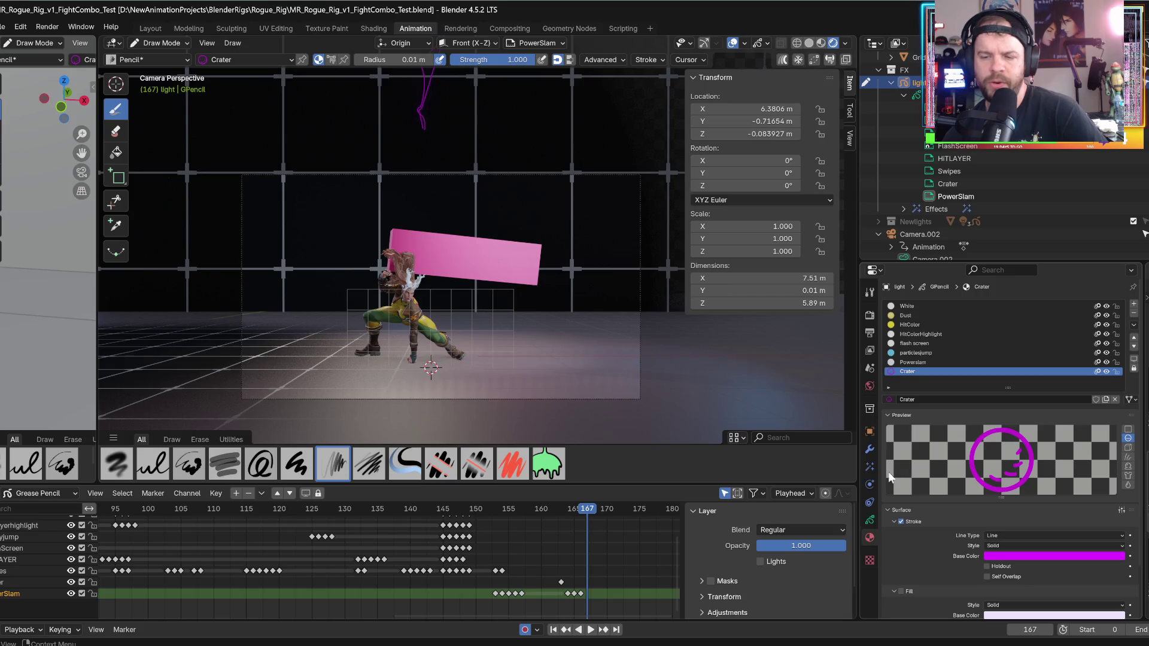
left_click(870, 466)
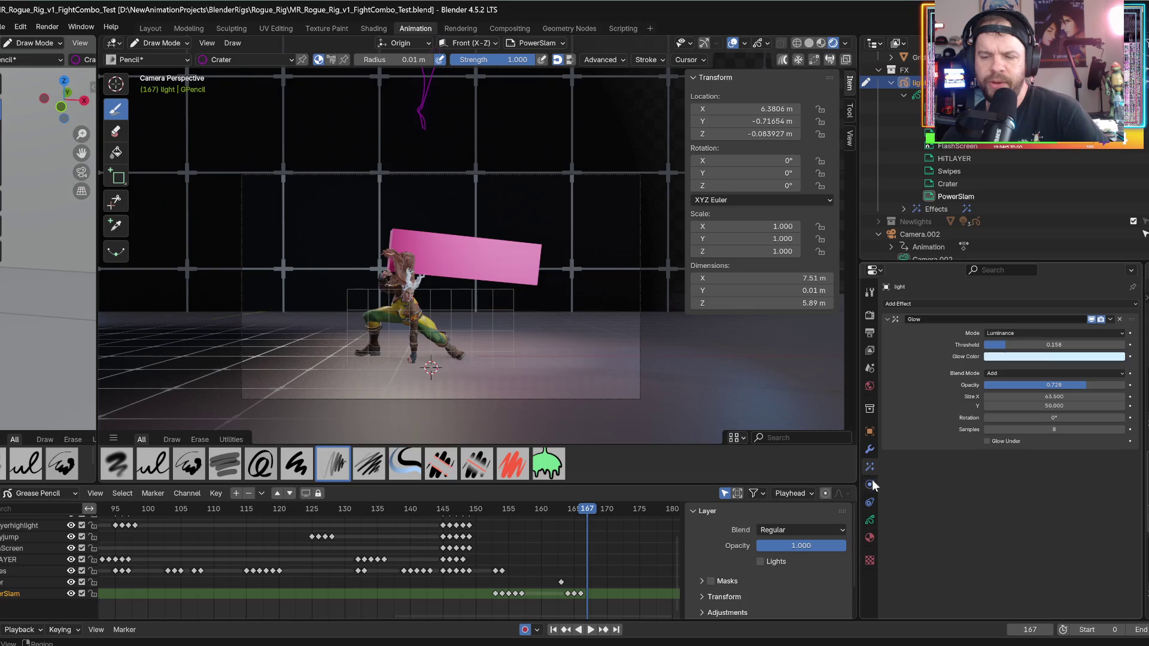
scroll(891, 227, "up", 5)
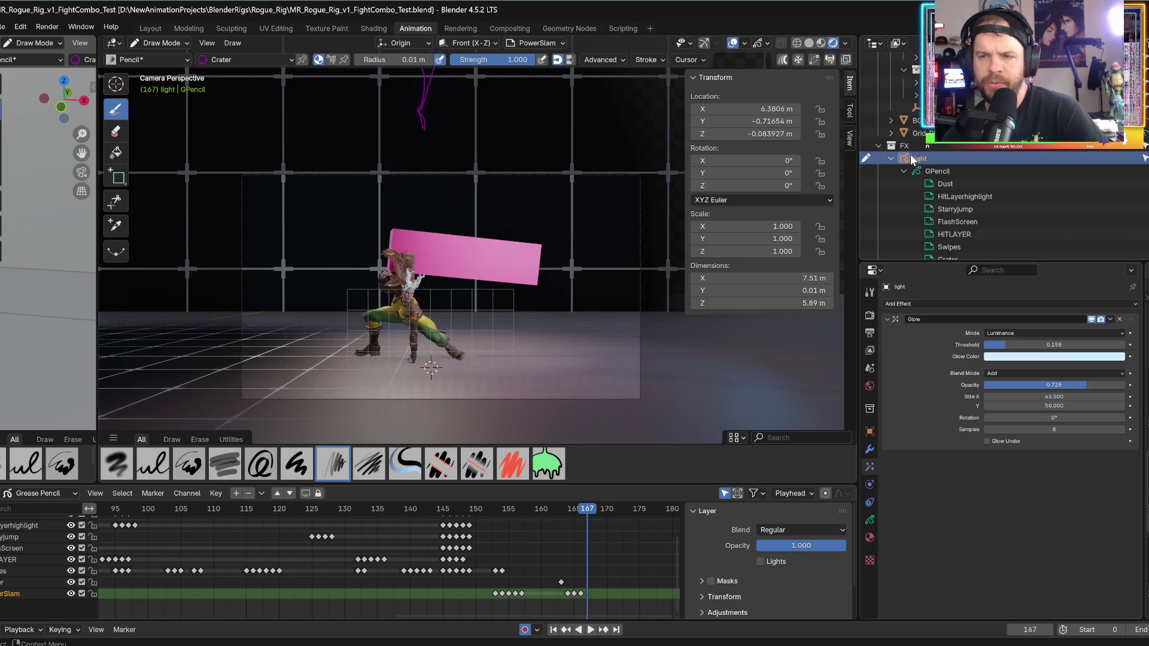
- Collapse the FX collection in the Outliner and switch the light object to Object Mode
left_click(877, 146)
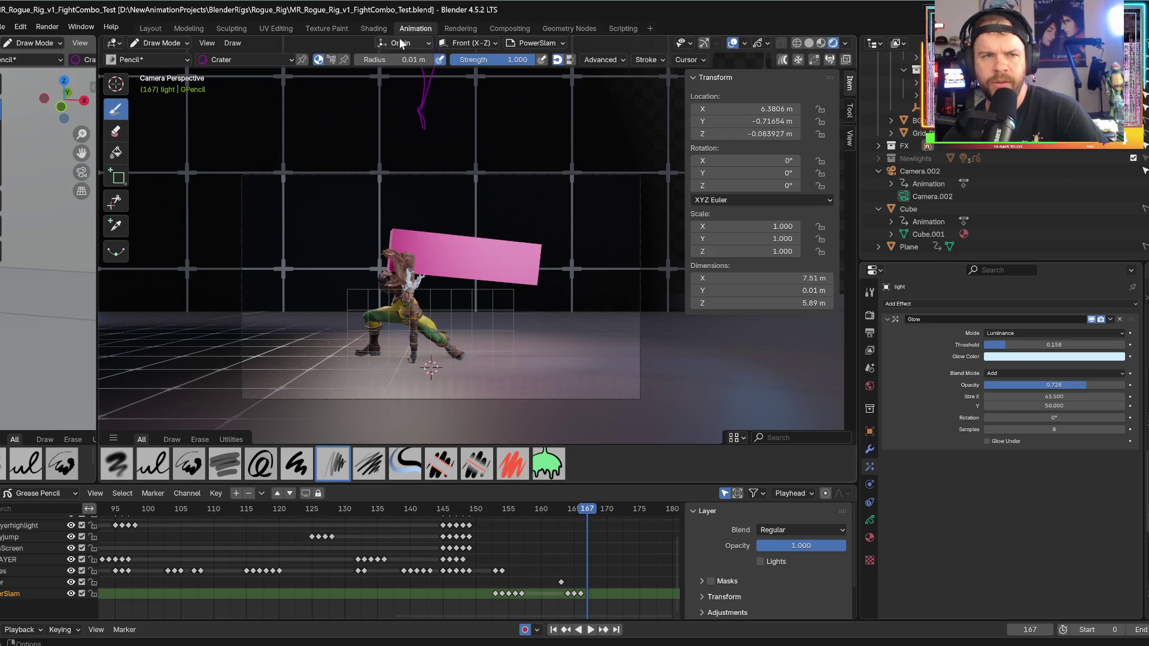
left_click(159, 44)
left_click(159, 60)
left_click(287, 42)
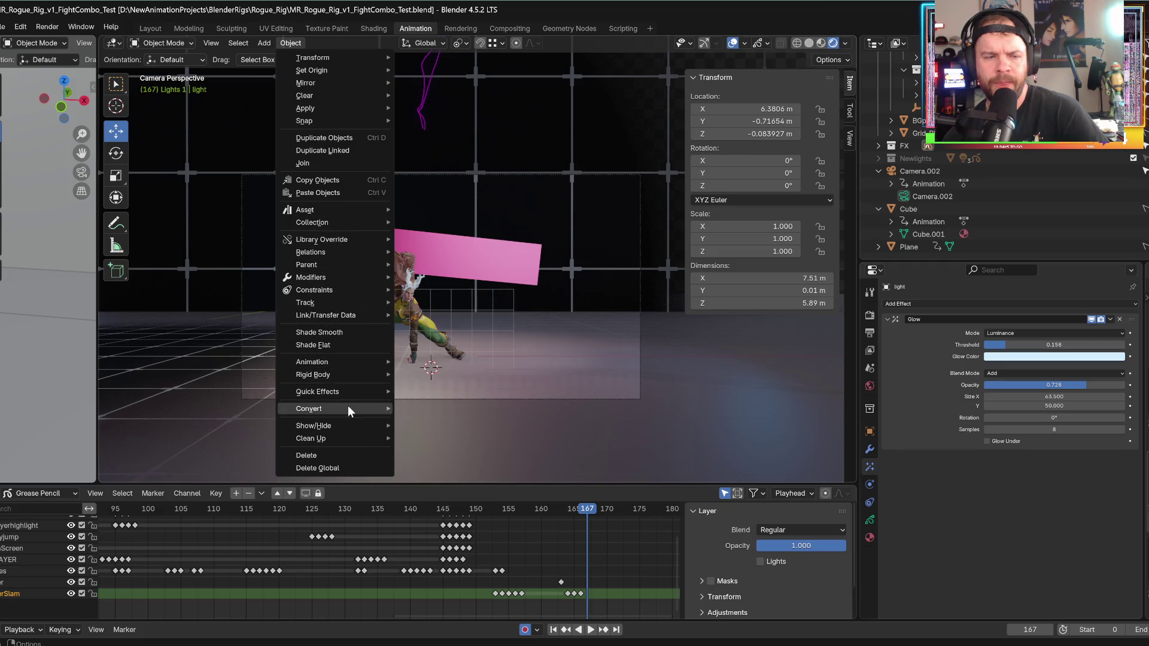
- Add a blank Grease Pencil object named GPencil through Add > Grease Pencil > Blank
mouse_move(341, 367)
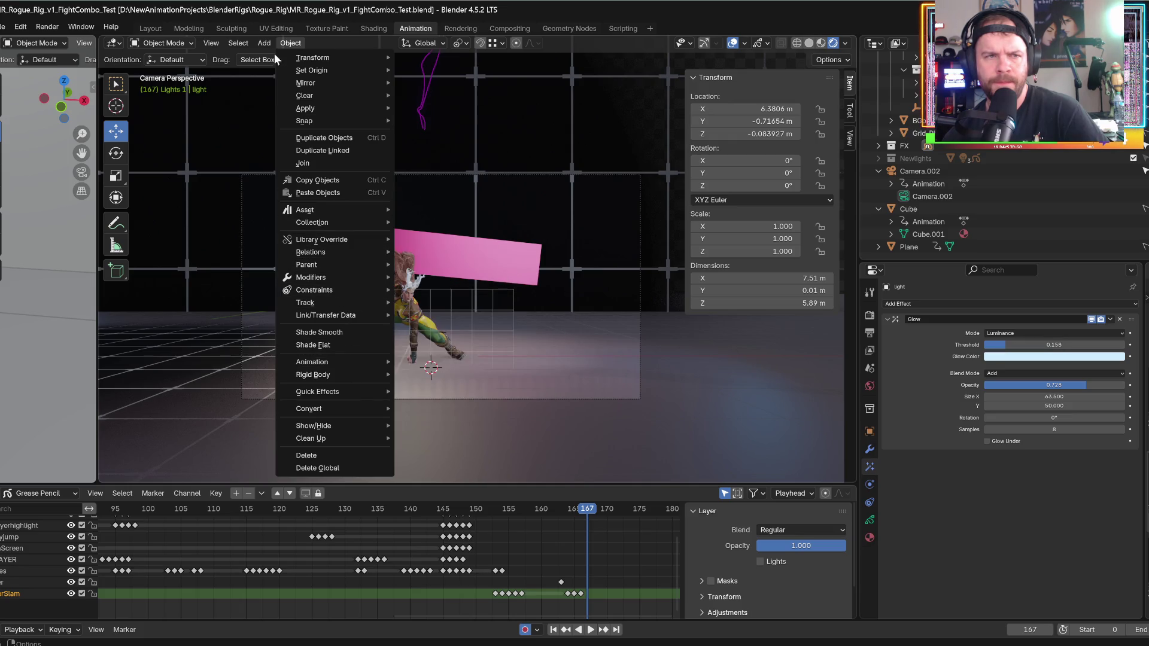
left_click(260, 45)
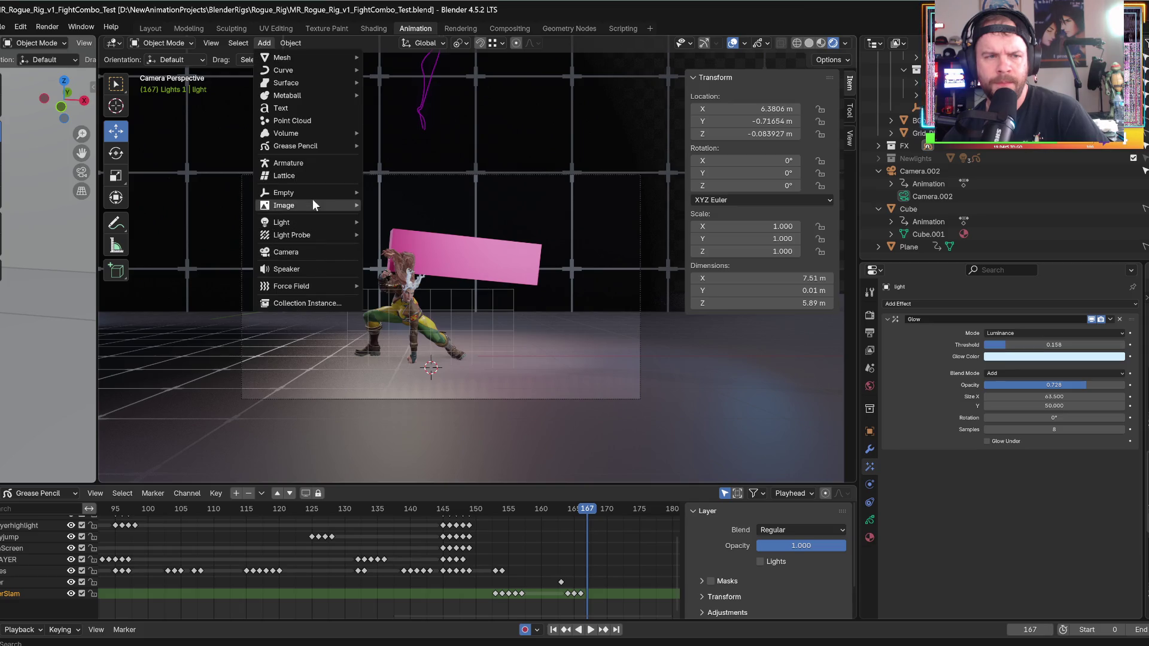
mouse_move(317, 149)
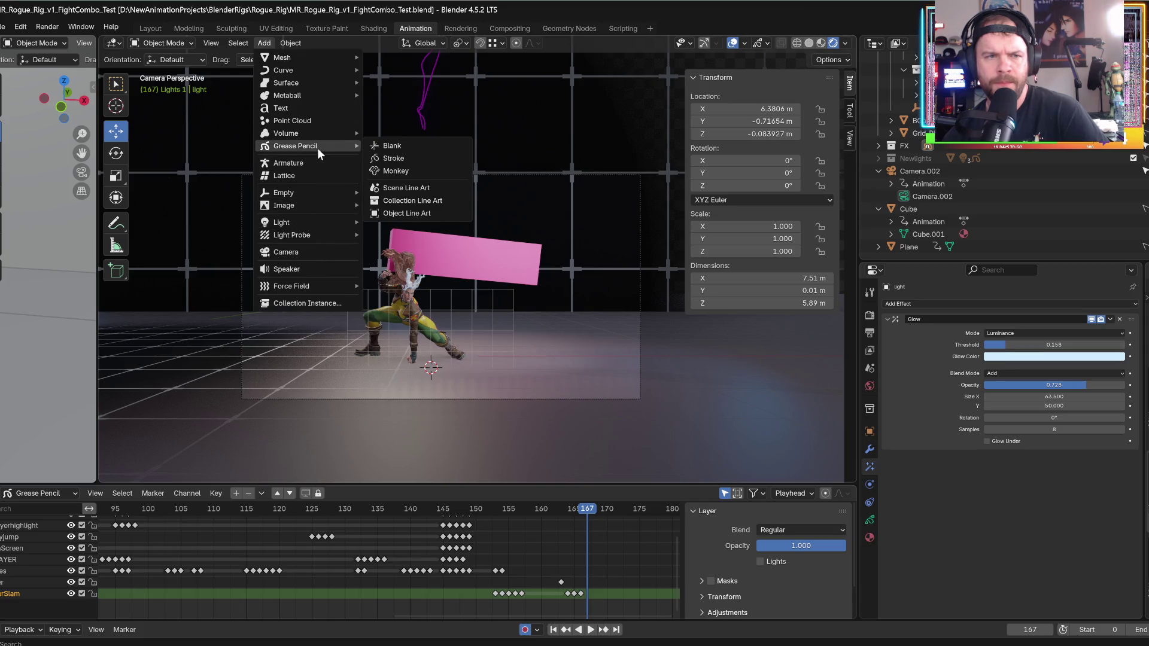
left_click(409, 149)
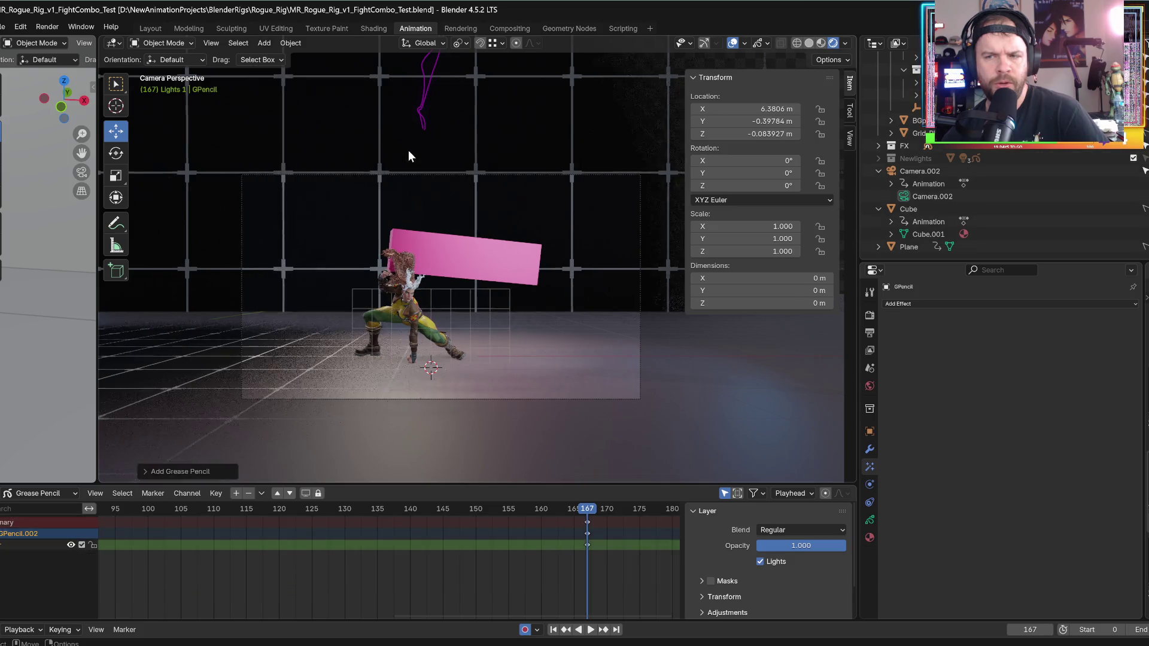
scroll(932, 205, "up", 4)
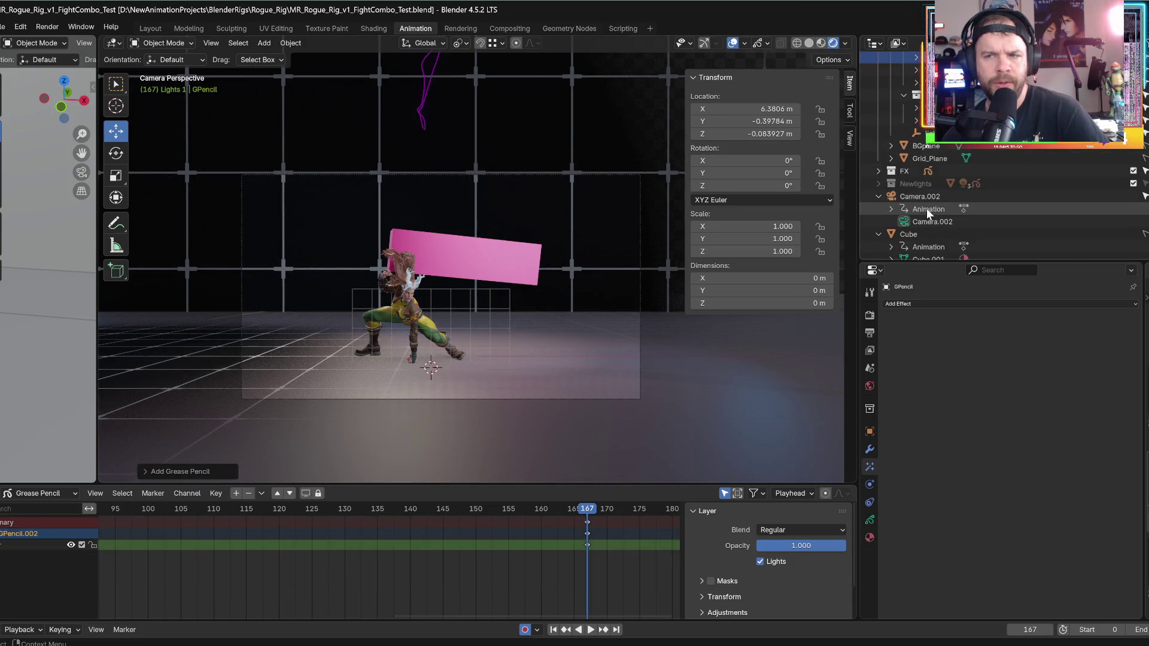
scroll(930, 207, "up", 3)
left_click(892, 108)
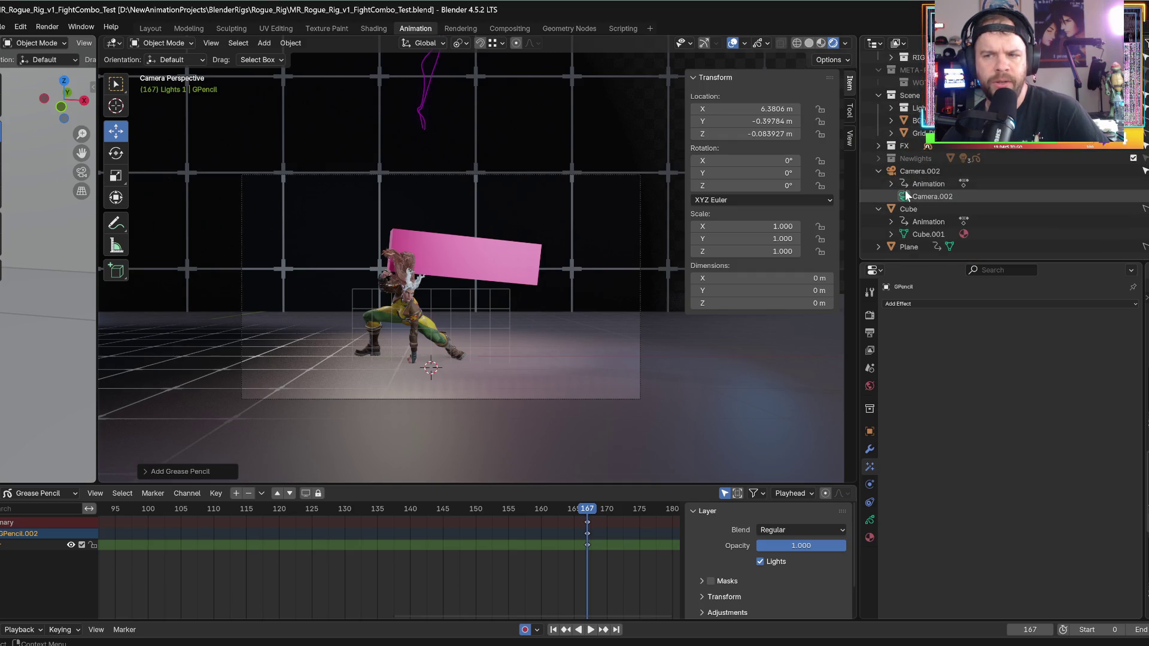
left_click(869, 536)
left_click(870, 537)
left_click(869, 519)
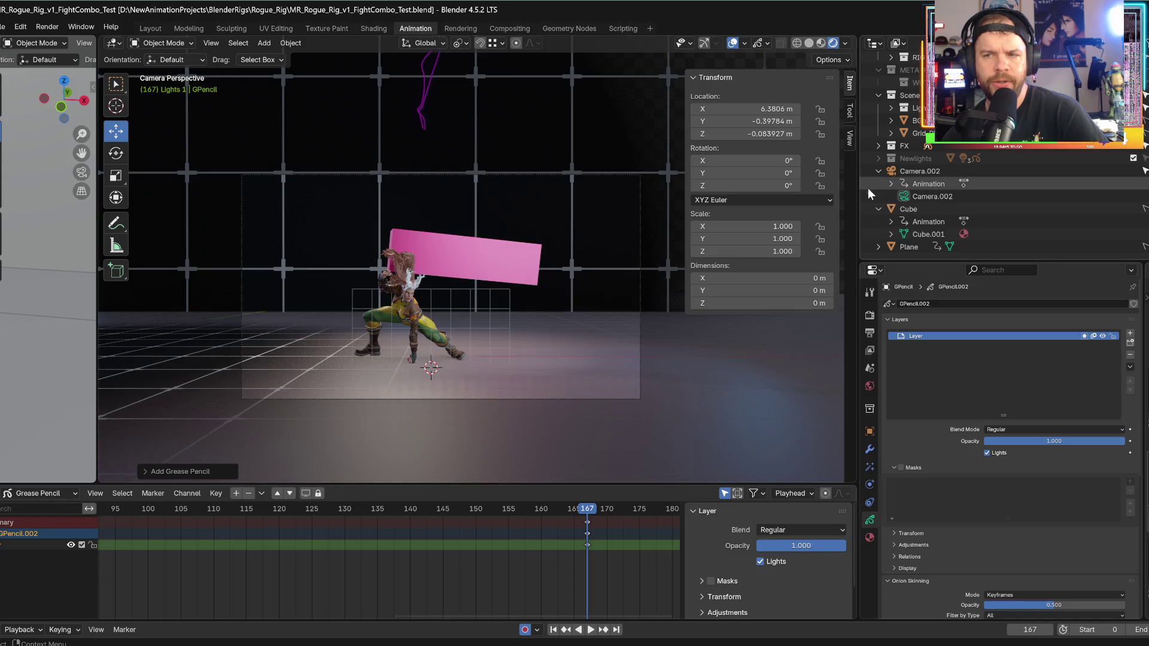
left_click(877, 145)
scroll(909, 203, "down", 3)
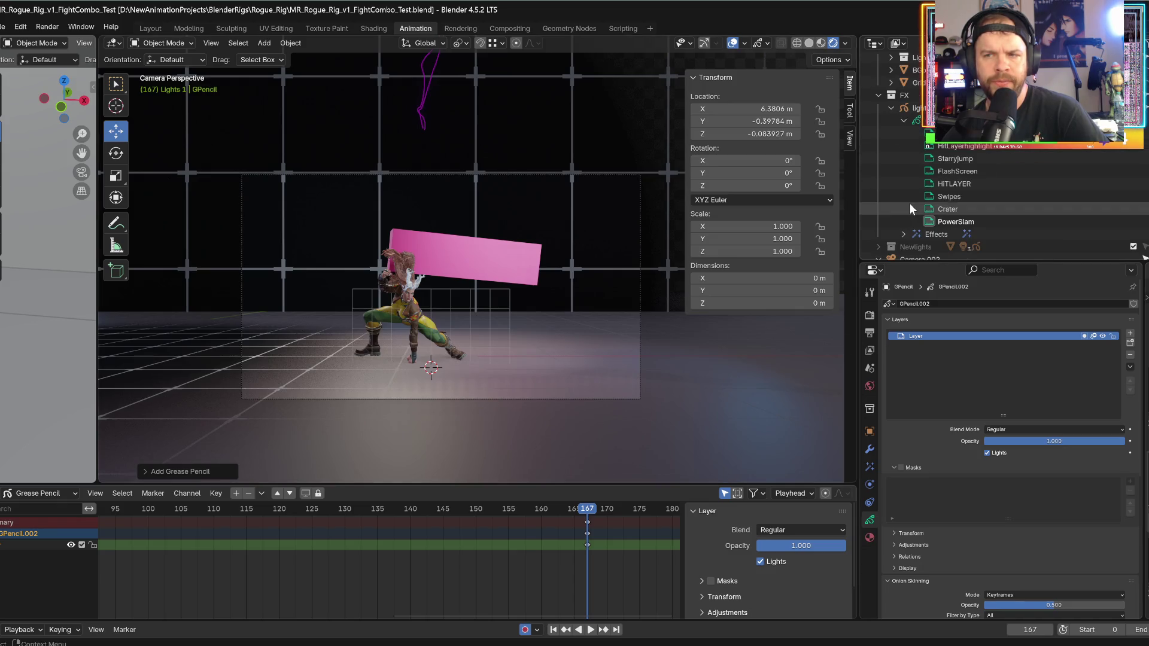
scroll(919, 161, "down", 5)
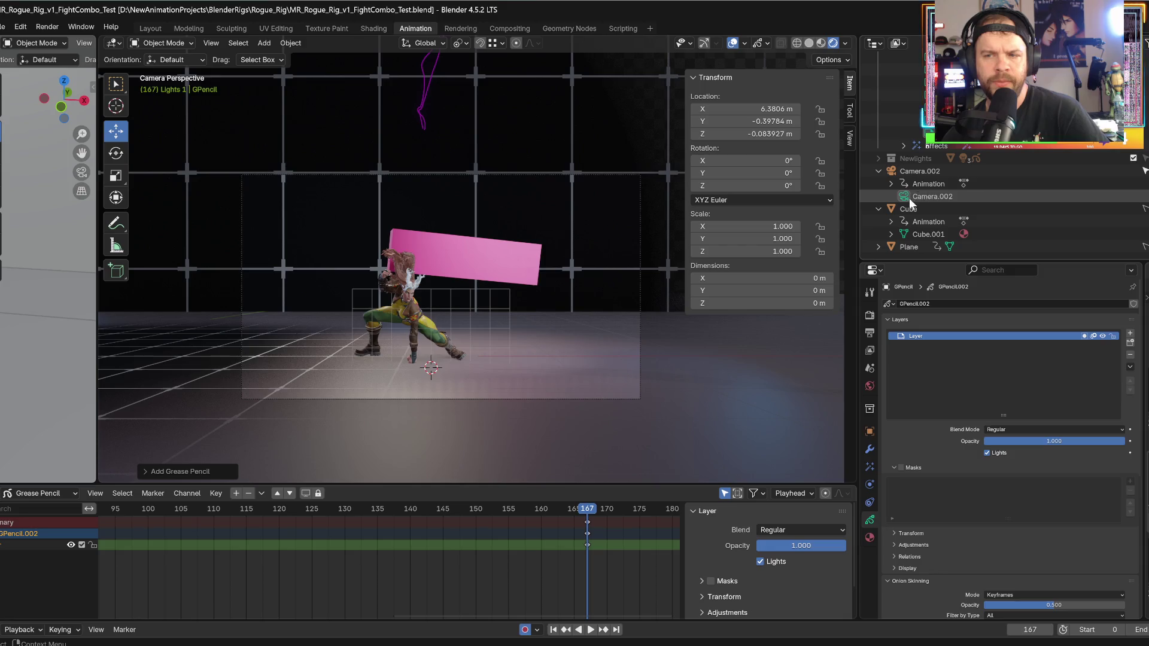
left_click(328, 289)
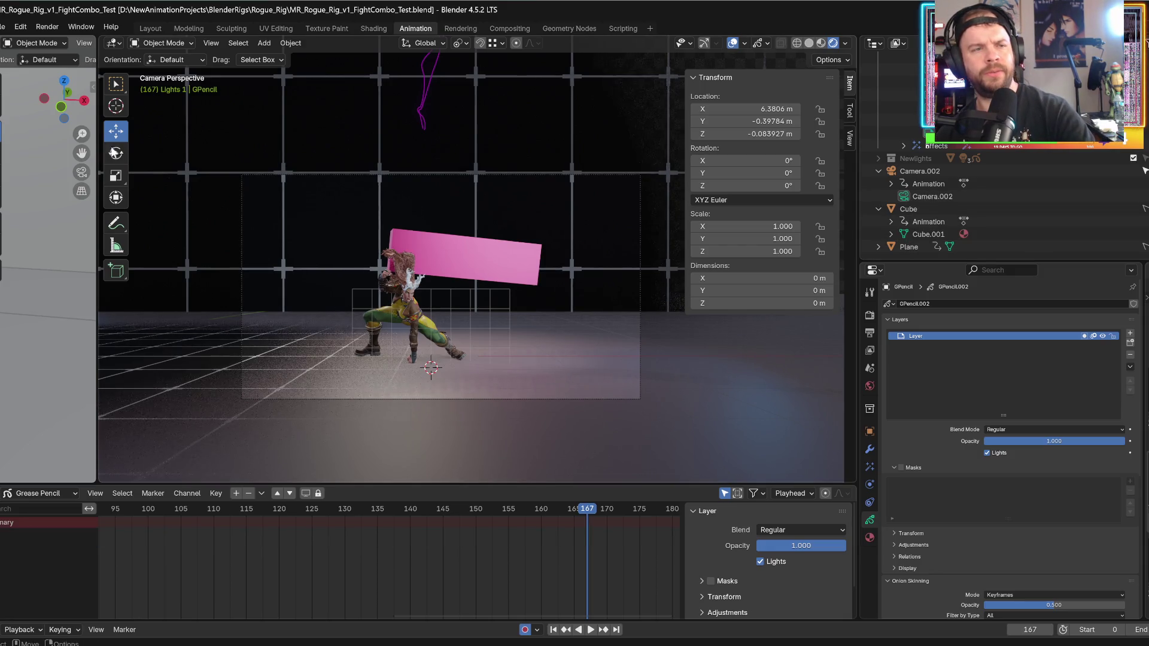
left_click(161, 43)
left_click(152, 99)
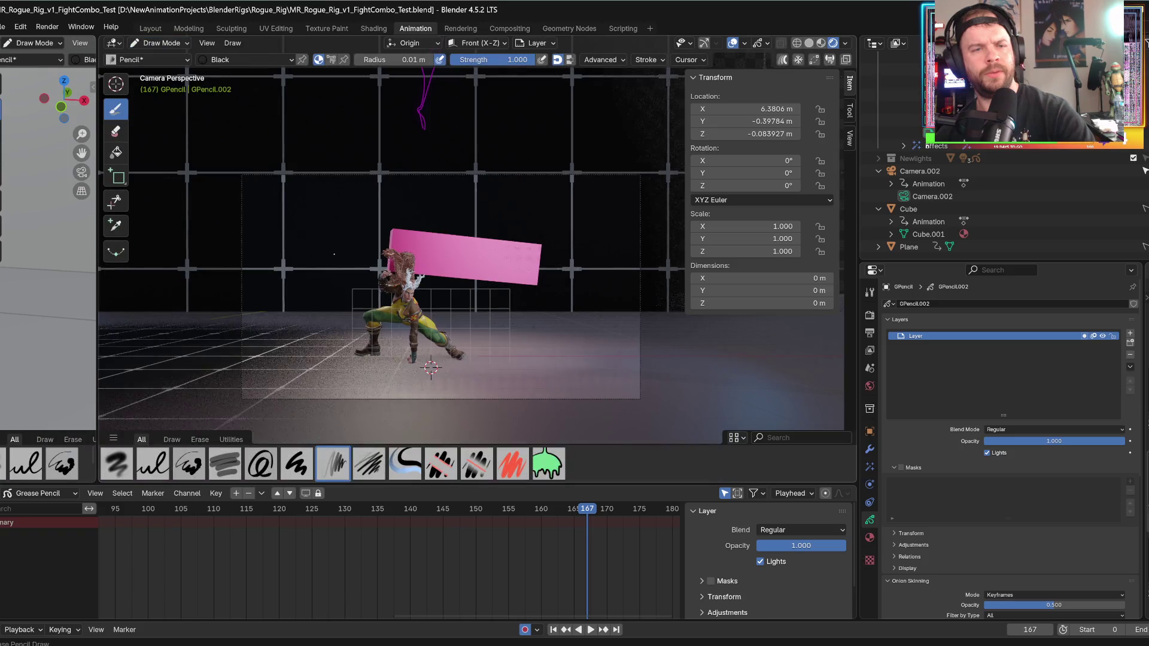
mouse_move(286, 179)
left_mouse_down()
mouse_move(344, 335)
mouse_move(365, 319)
left_mouse_up()
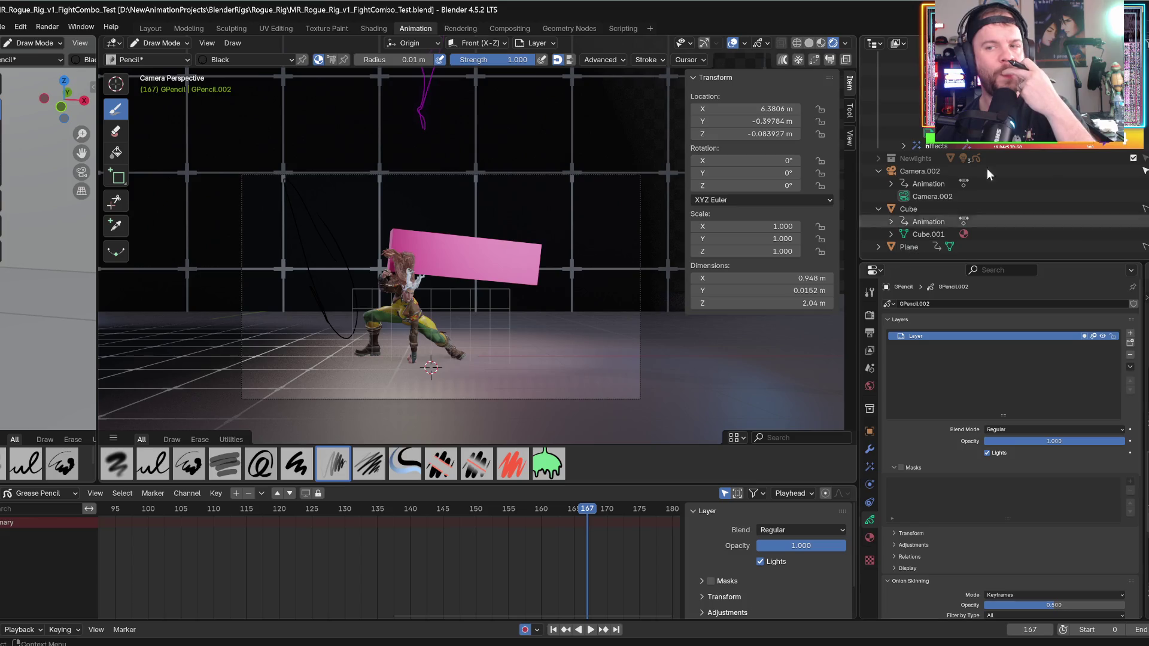
scroll(916, 179, "up", 5)
scroll(1001, 204, "down", 6)
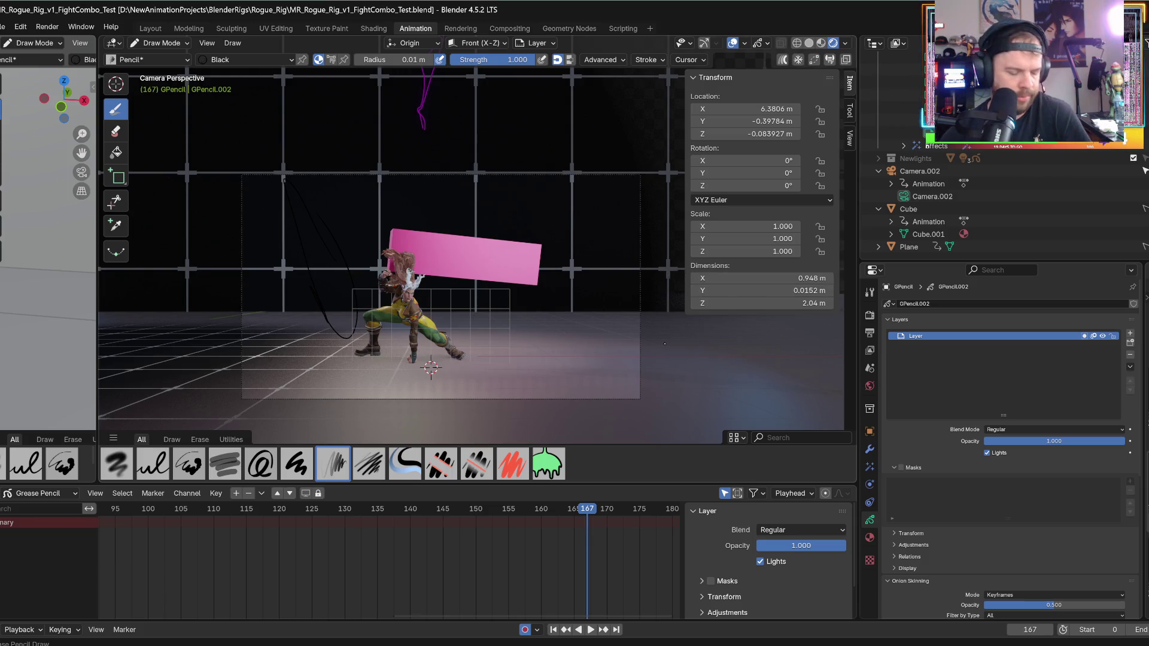
key("ctrl+z")
key("ctrl+Tab")
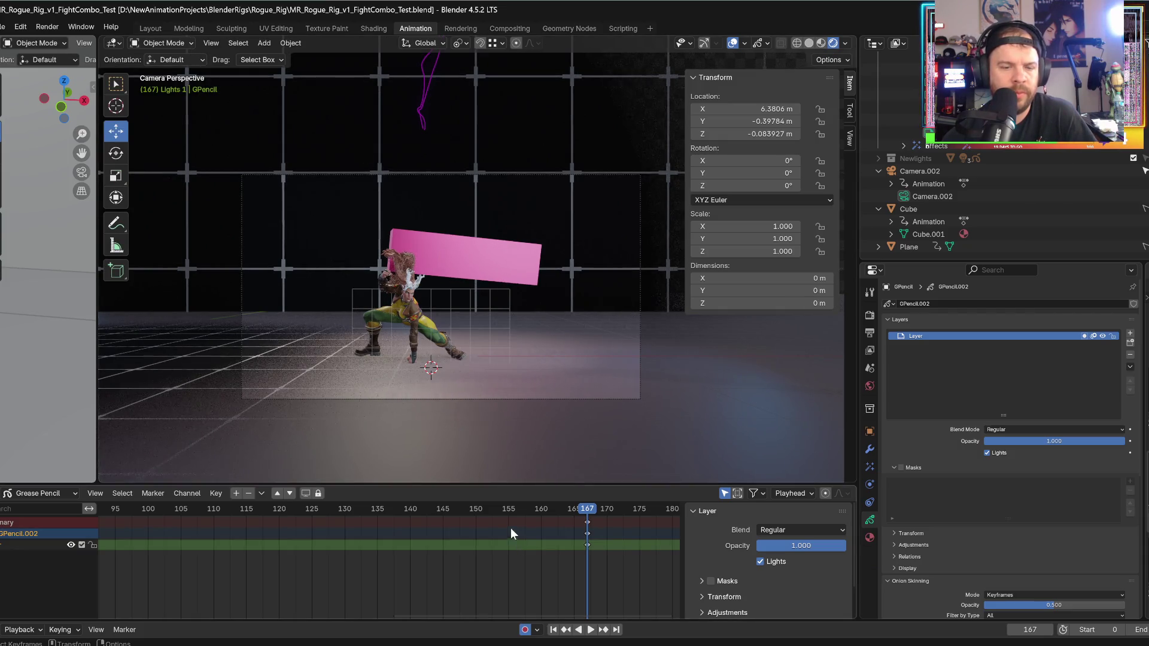
- Stop playback at frame 164, make the light object active, and enable Fill on its Crater material
key("space")
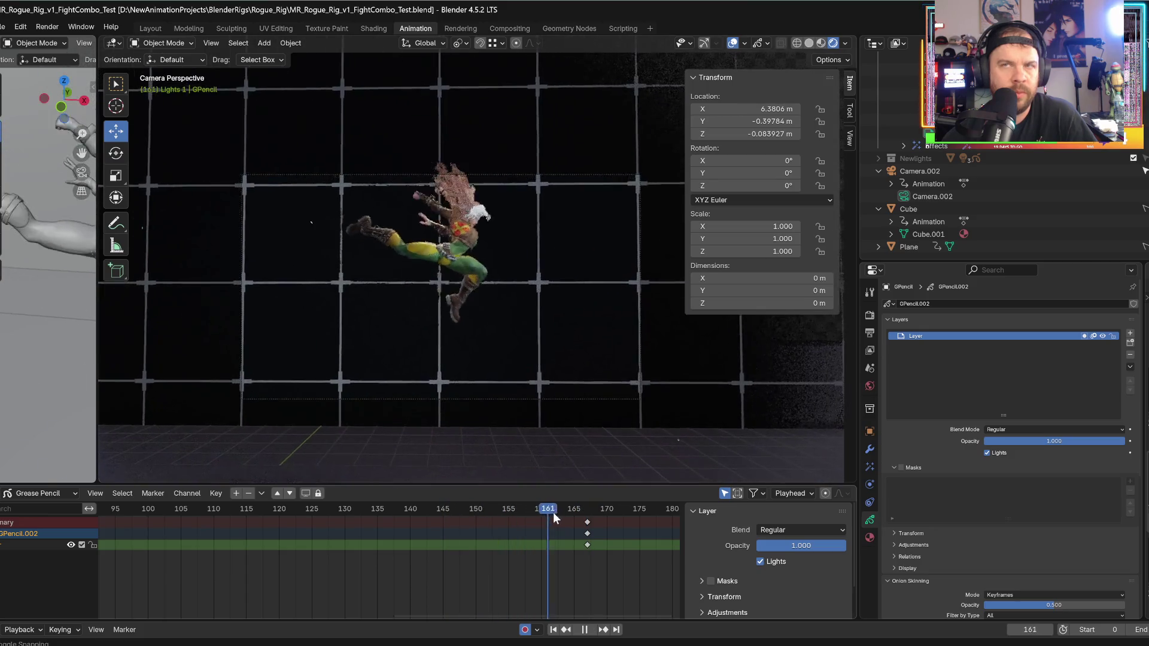
key("space")
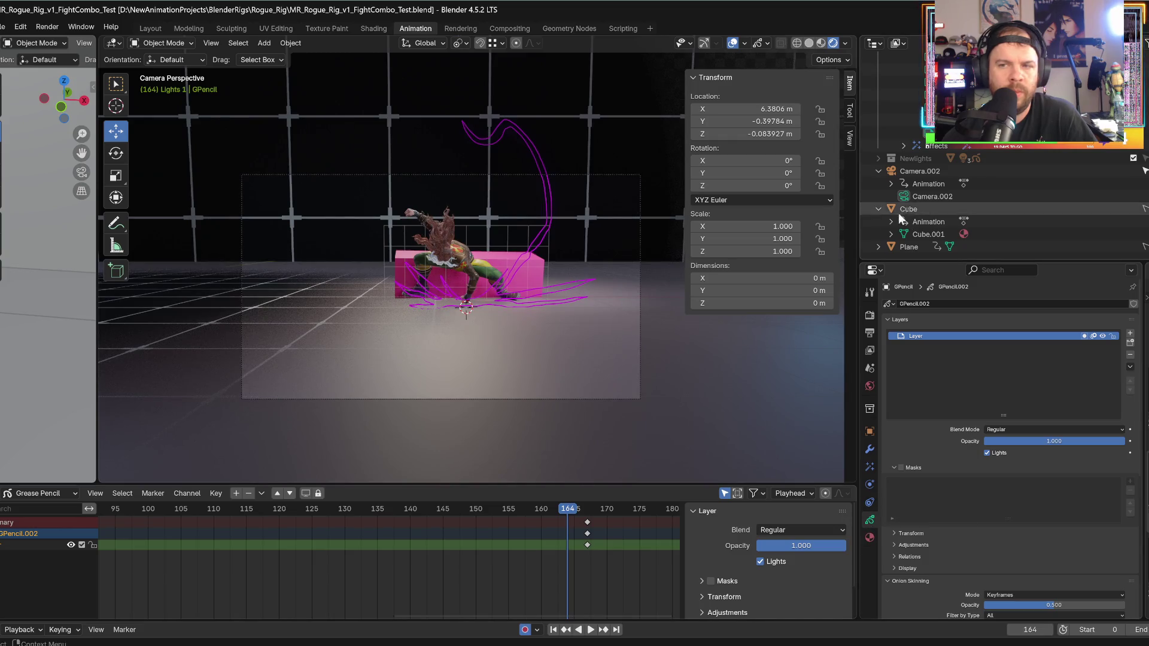
left_click(870, 538)
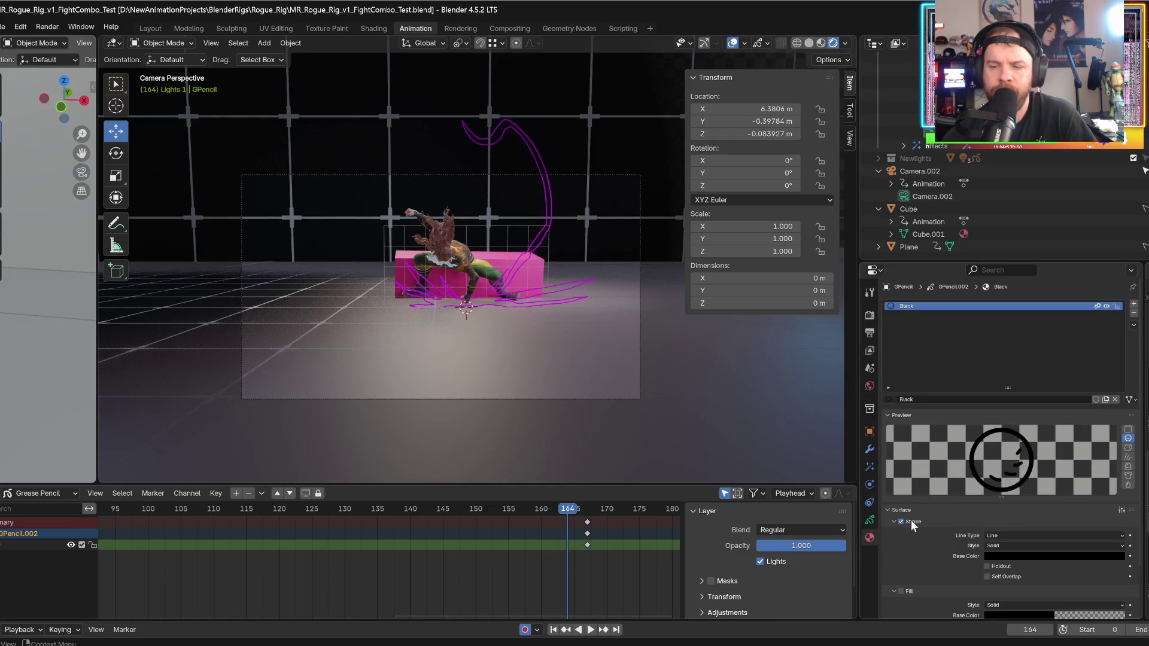
scroll(968, 542, "down", 3)
scroll(969, 519, "up", 3)
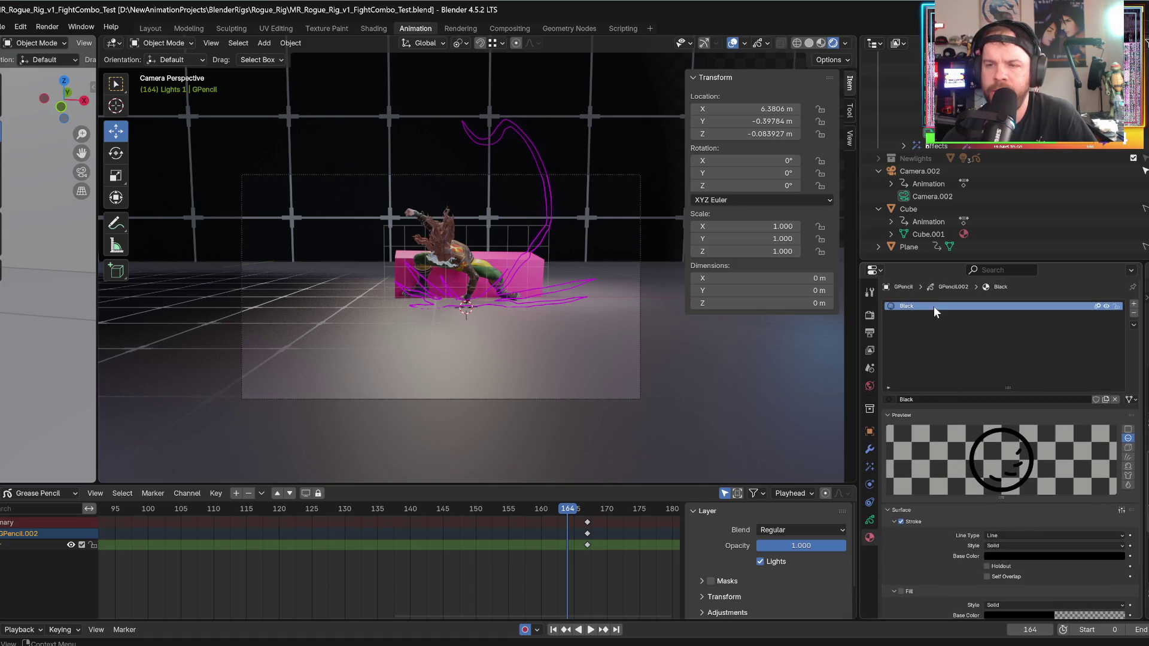
scroll(940, 231, "up", 2)
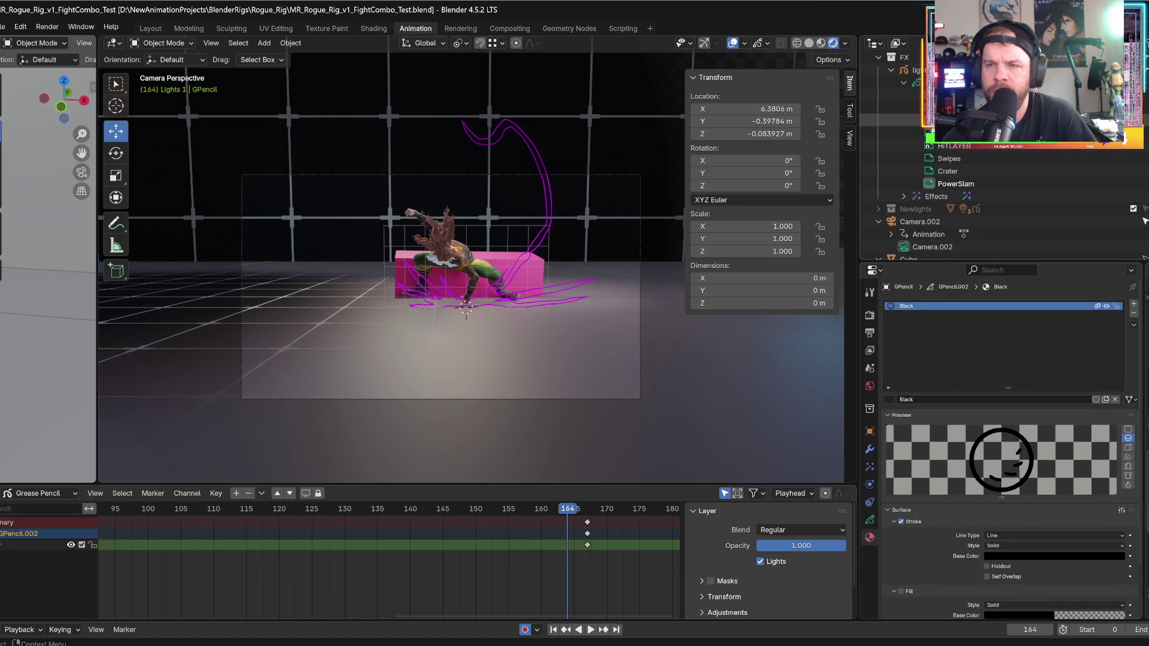
left_click(913, 70)
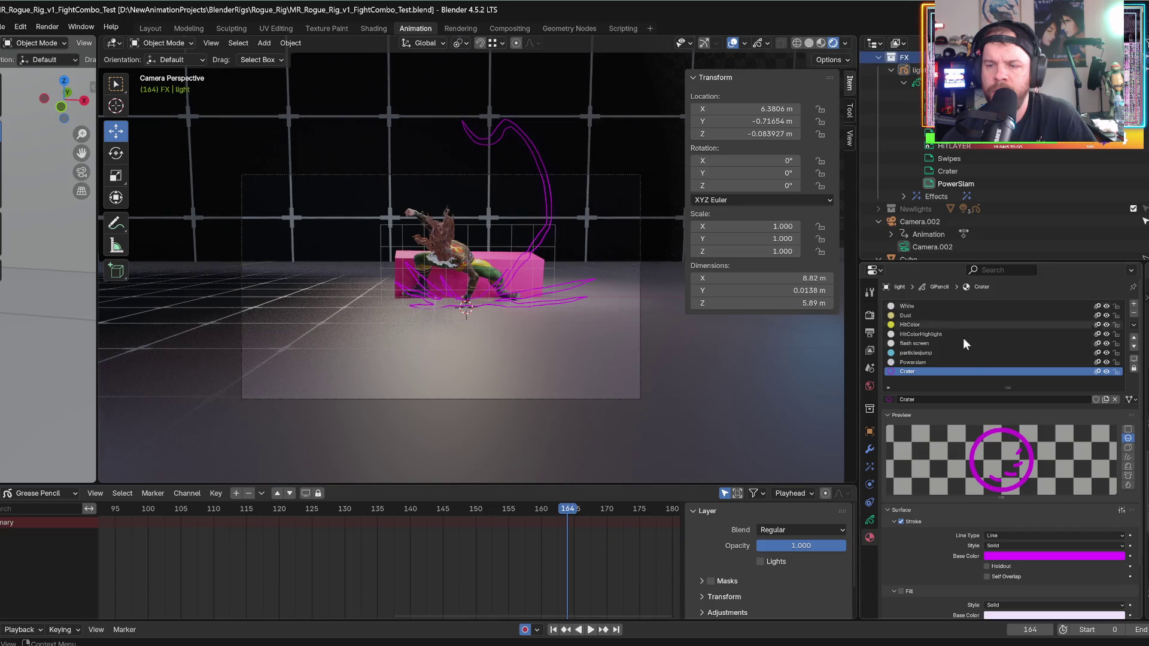
scroll(990, 546, "down", 2)
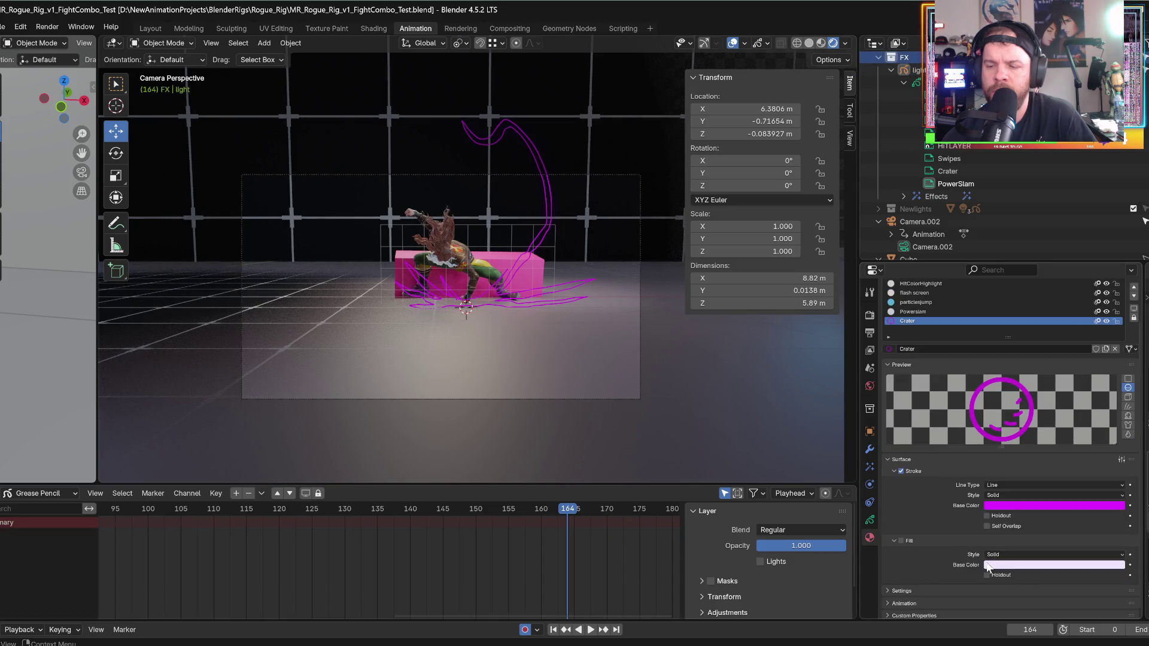
left_click(901, 541)
- Preview the filled crater effect by playing from frame 161 through frame 166, keeping the dope sheet
key("space")
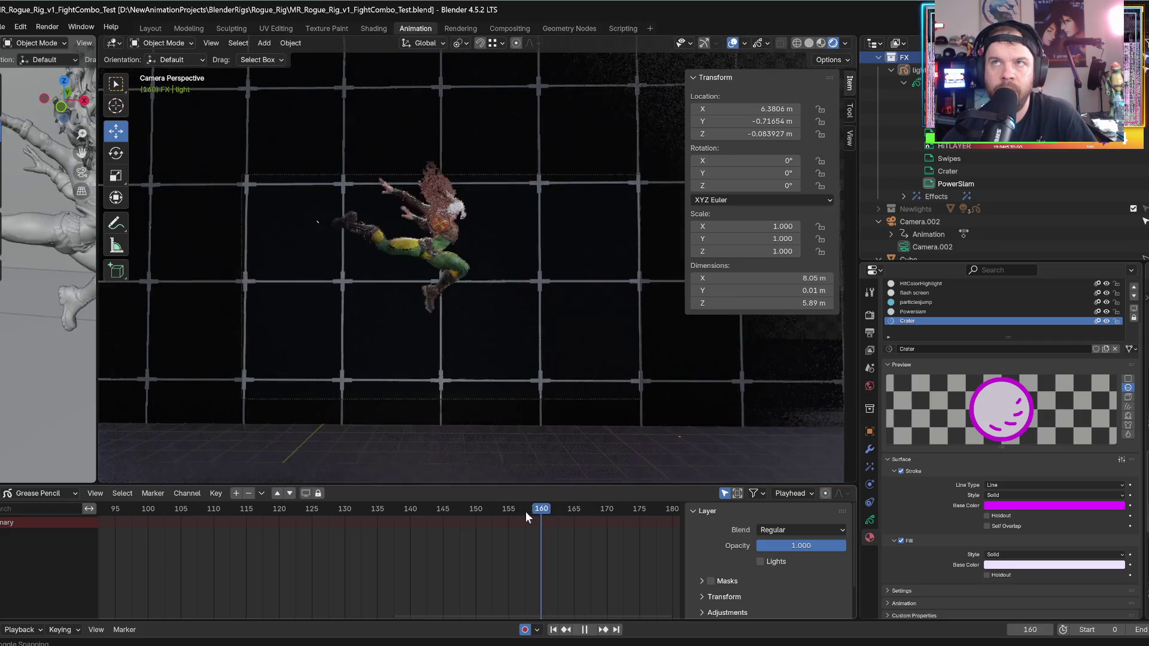
left_click_drag(555, 515, 581, 514)
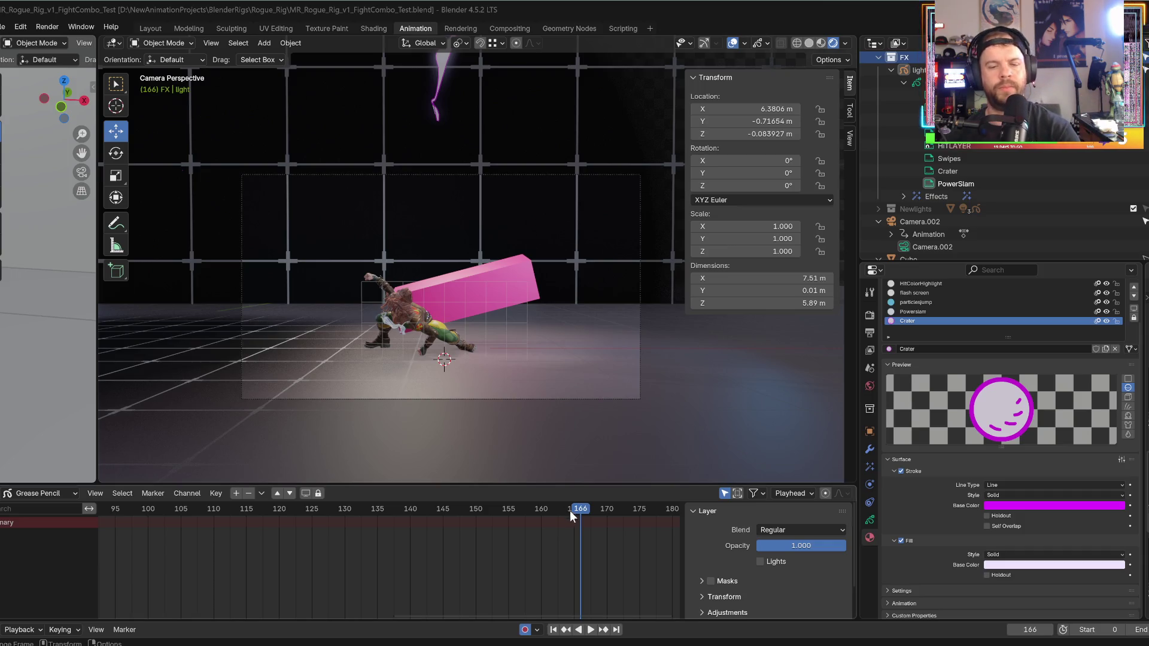
left_click(548, 508)
key("space")
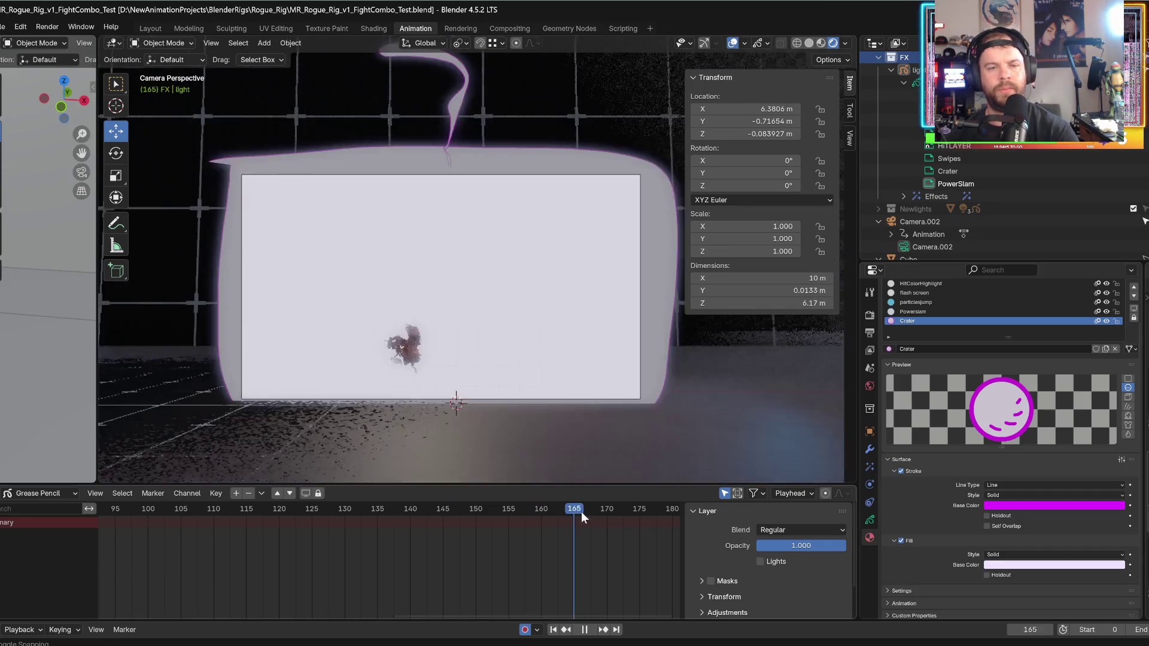
key("space")
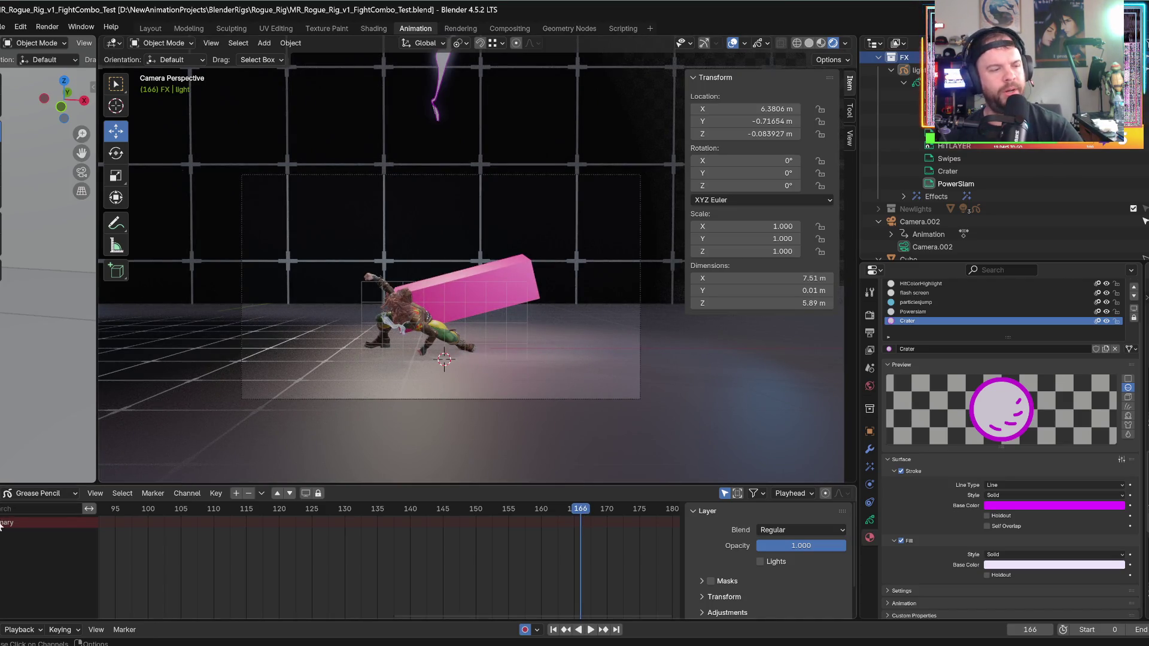
left_click(8, 493)
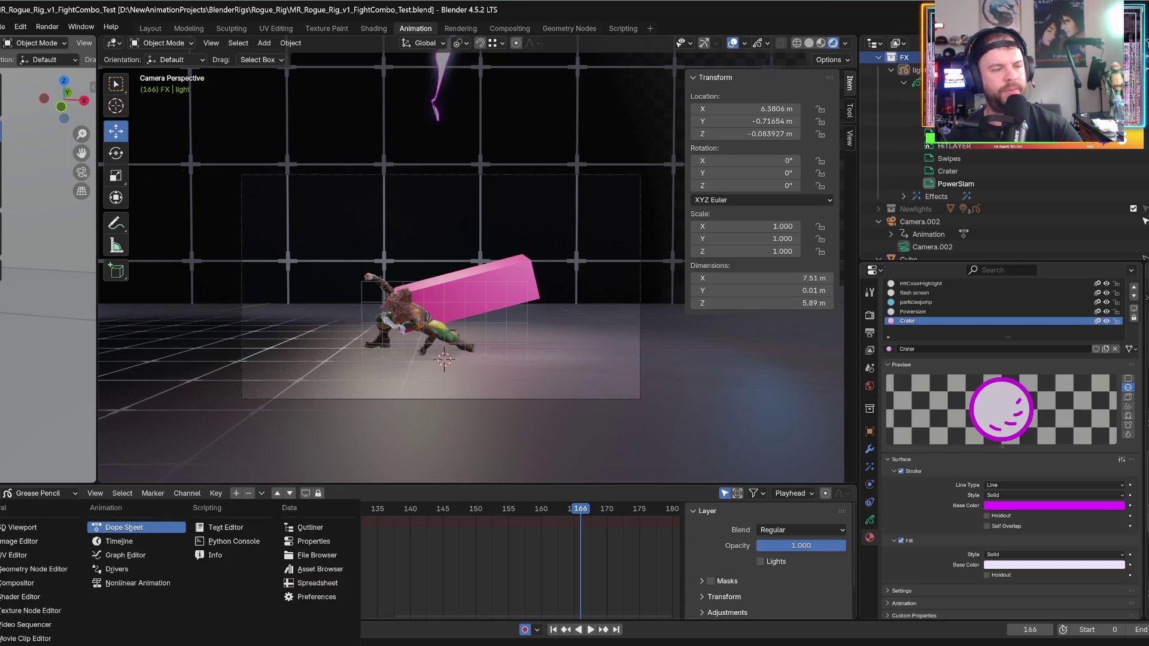
left_click(102, 528)
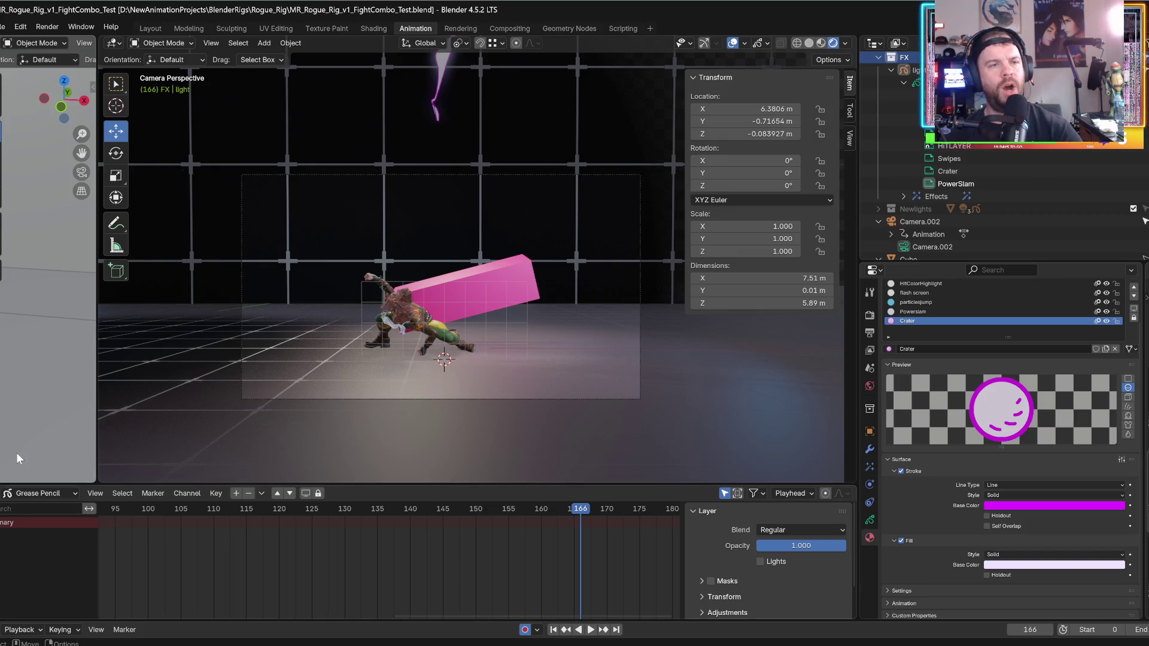
left_click(159, 45)
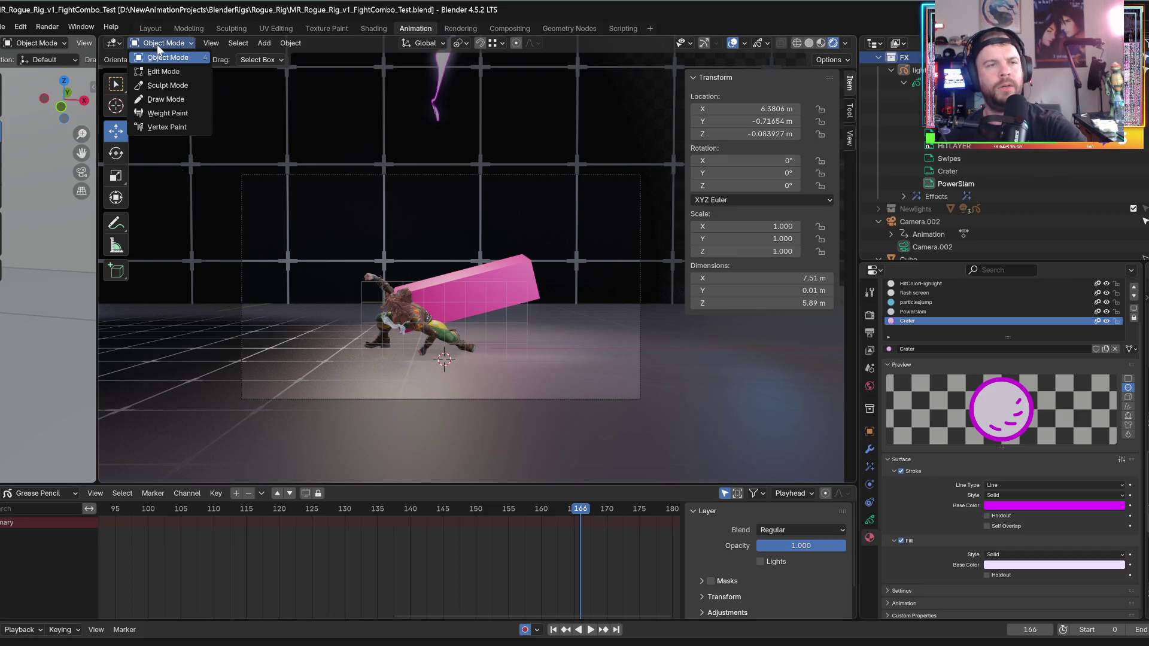
- Switch the light object into Draw Mode and replay the slam to land on impact frame 166
left_click(157, 100)
mouse_move(536, 517)
left_mouse_down()
mouse_move(534, 508)
mouse_move(584, 512)
left_mouse_up()
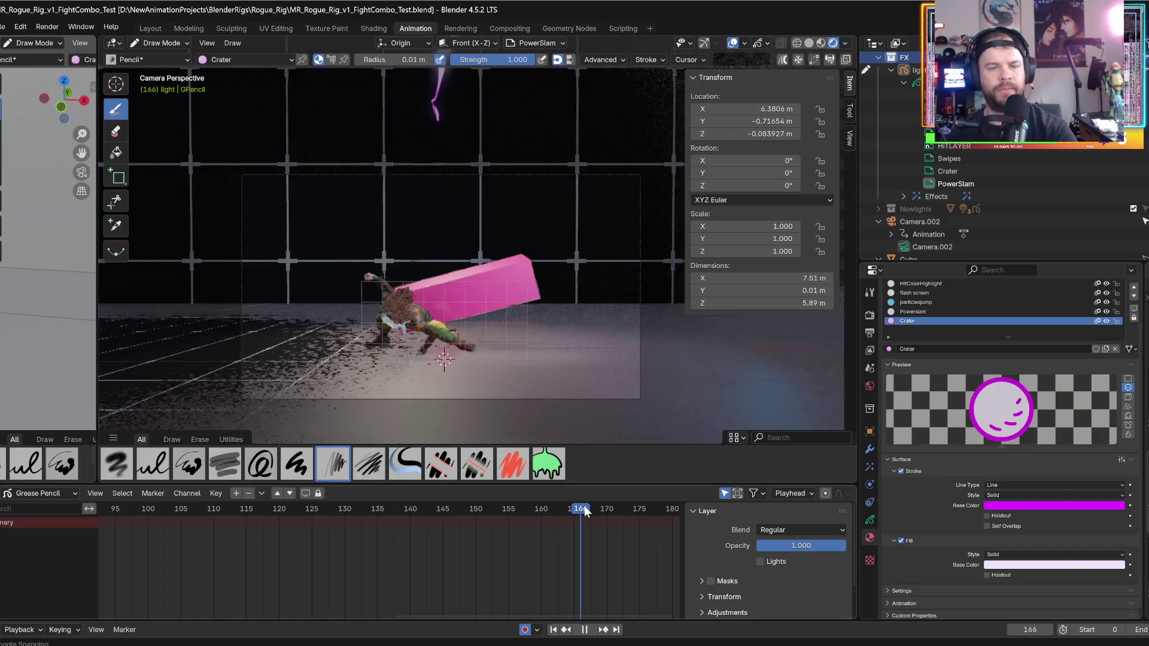
key("Escape")
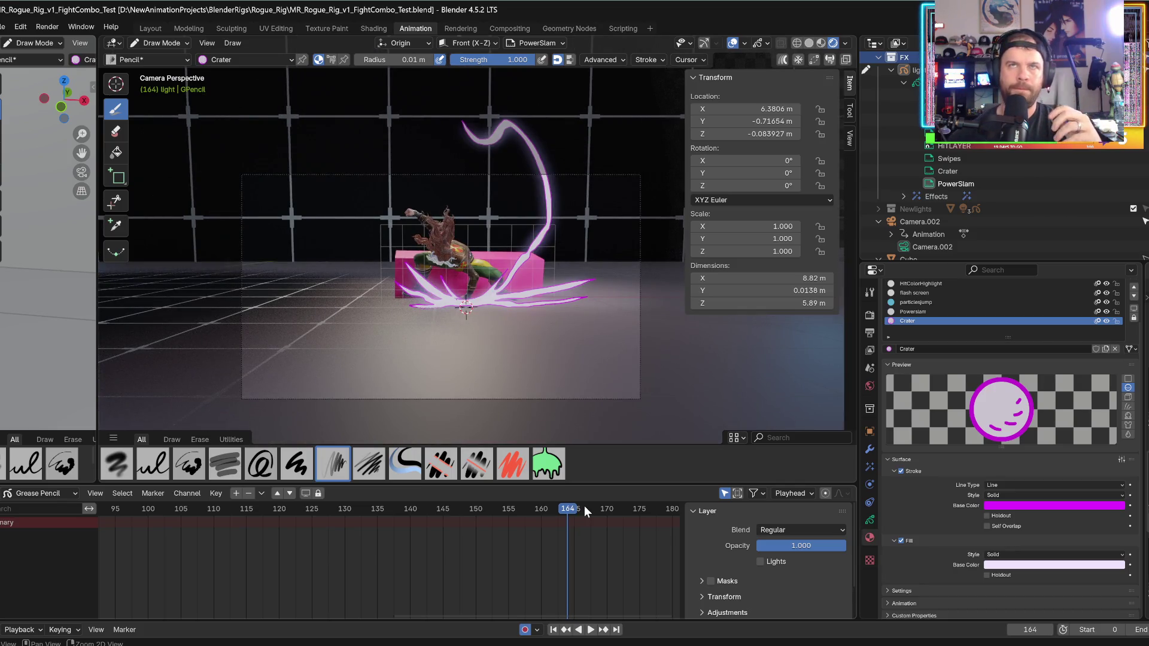
key("Left")
key("Left")
key("Left")
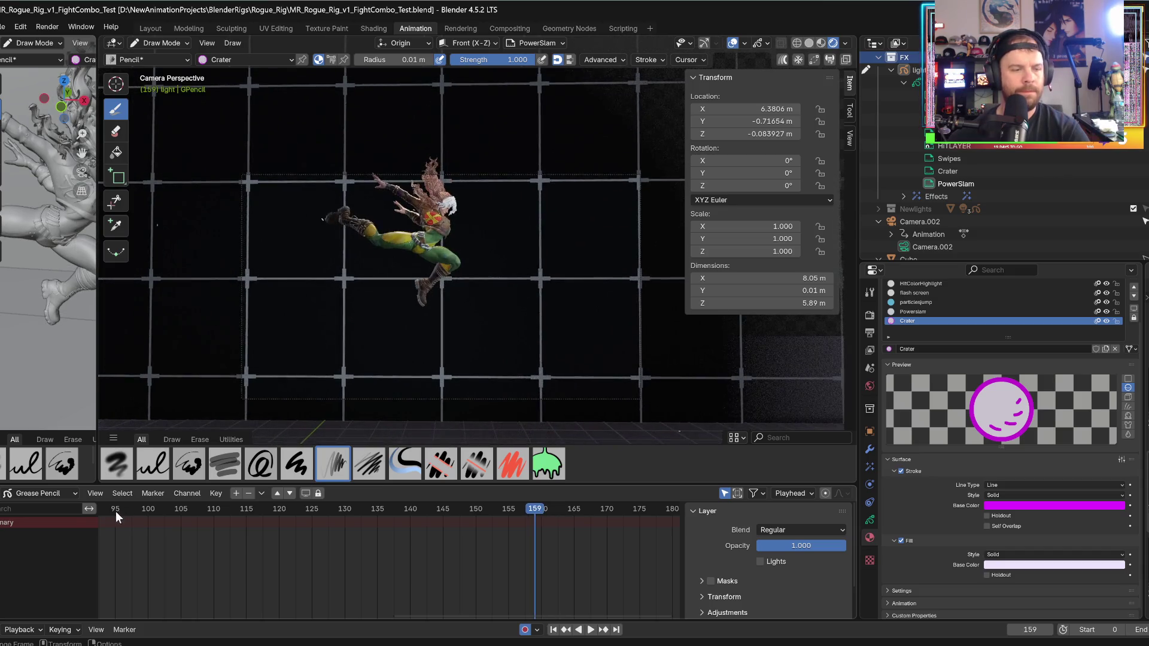
left_click(116, 510)
key("space")
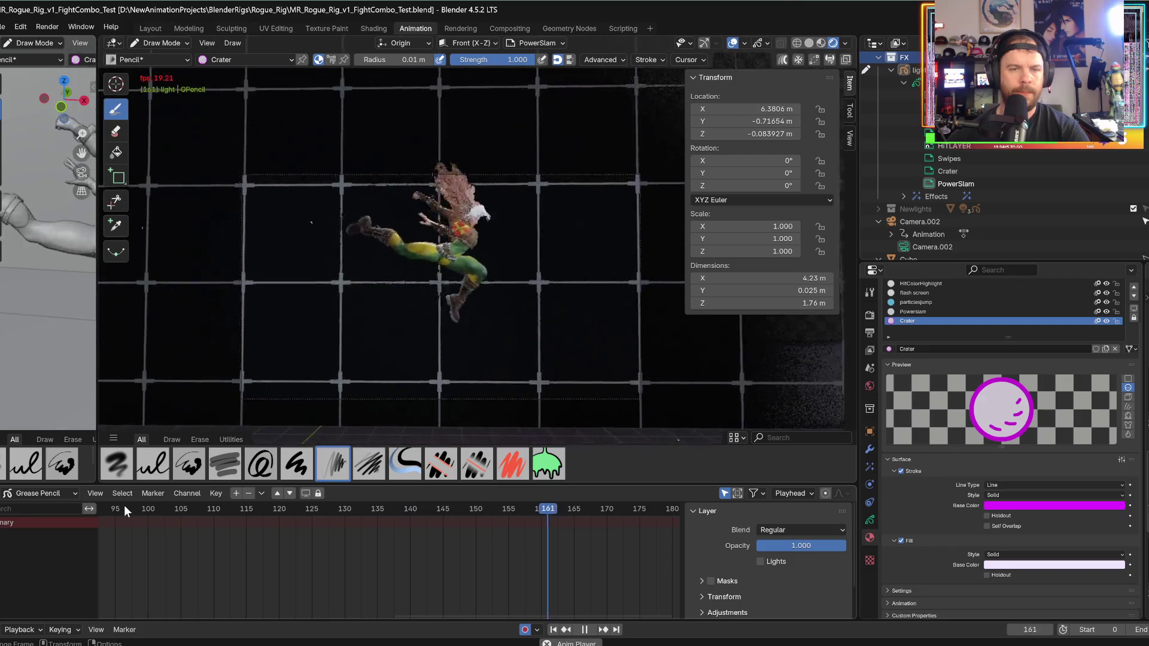
key("space")
left_click(496, 511)
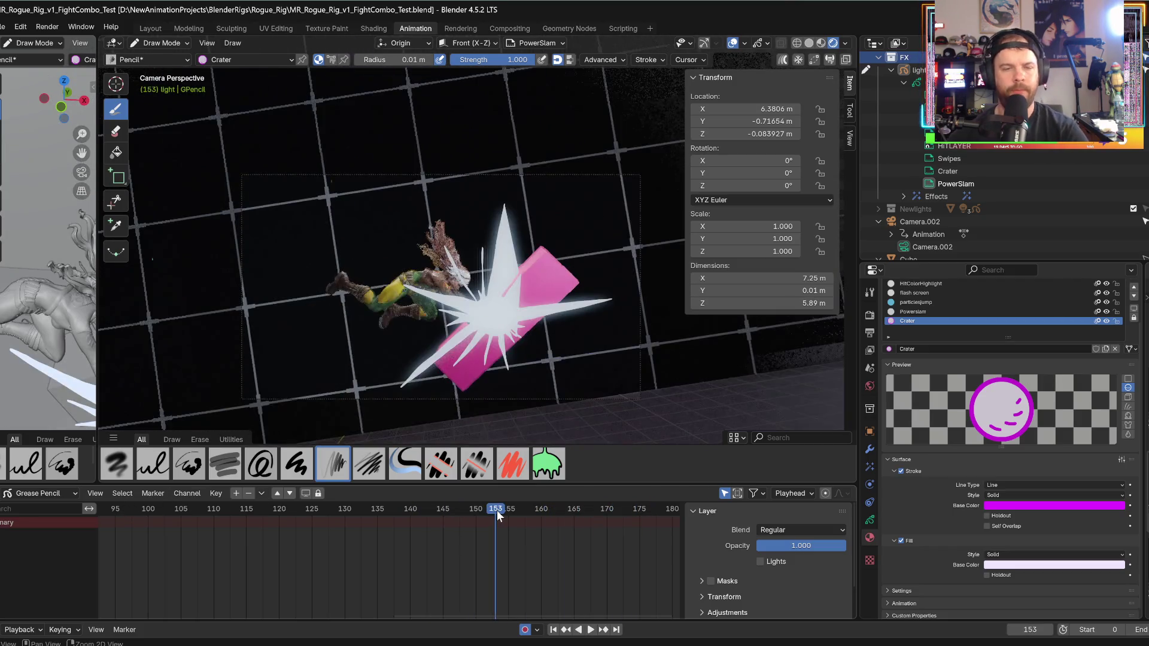
key("space")
key("space")
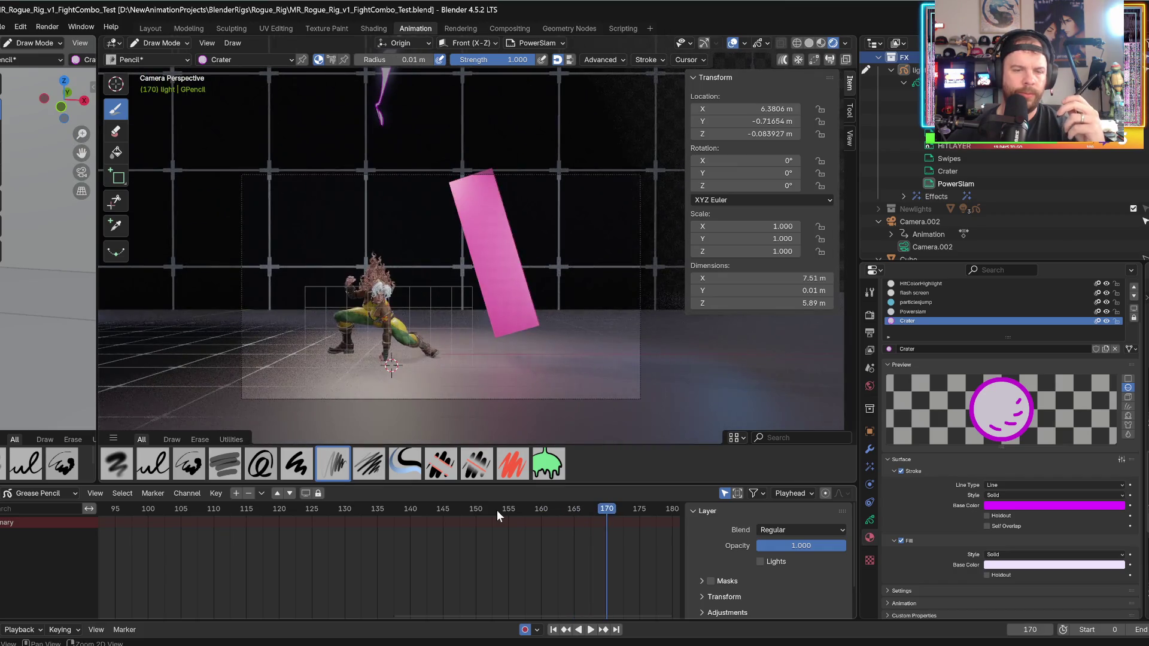
key("Left")
key("Left")
key("Left")
key("Right")
key("Right")
key("Right")
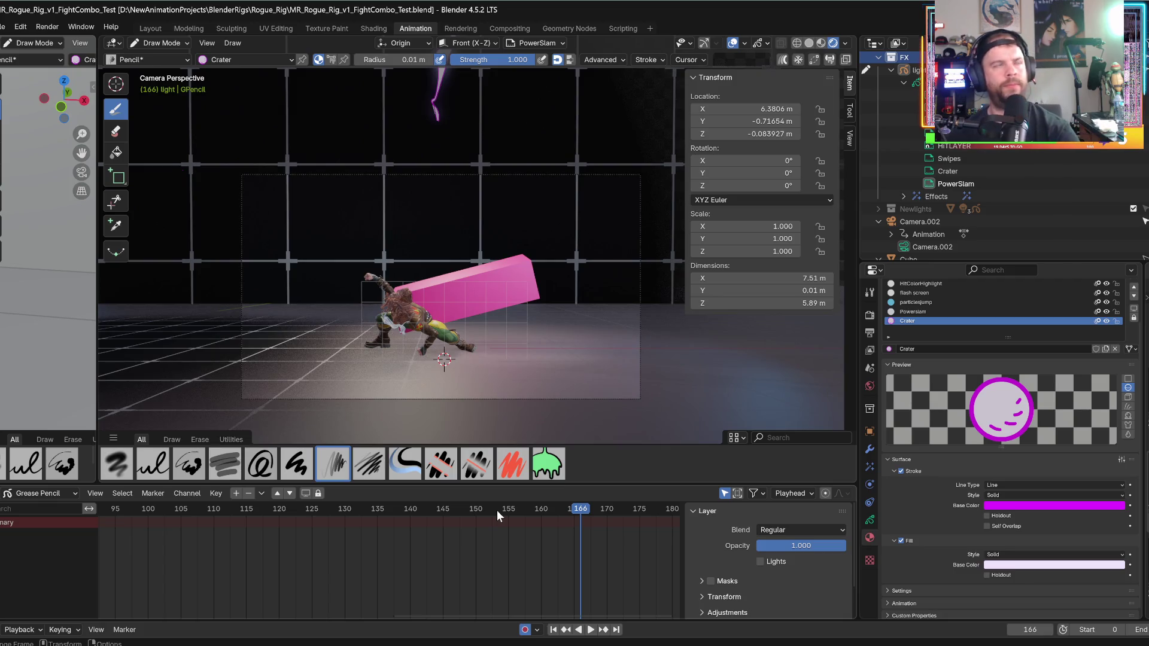
- Draw Crater strokes along the floor left of Rogue, curving from the hand, and near the knee
left_click_drag(143, 335, 417, 360)
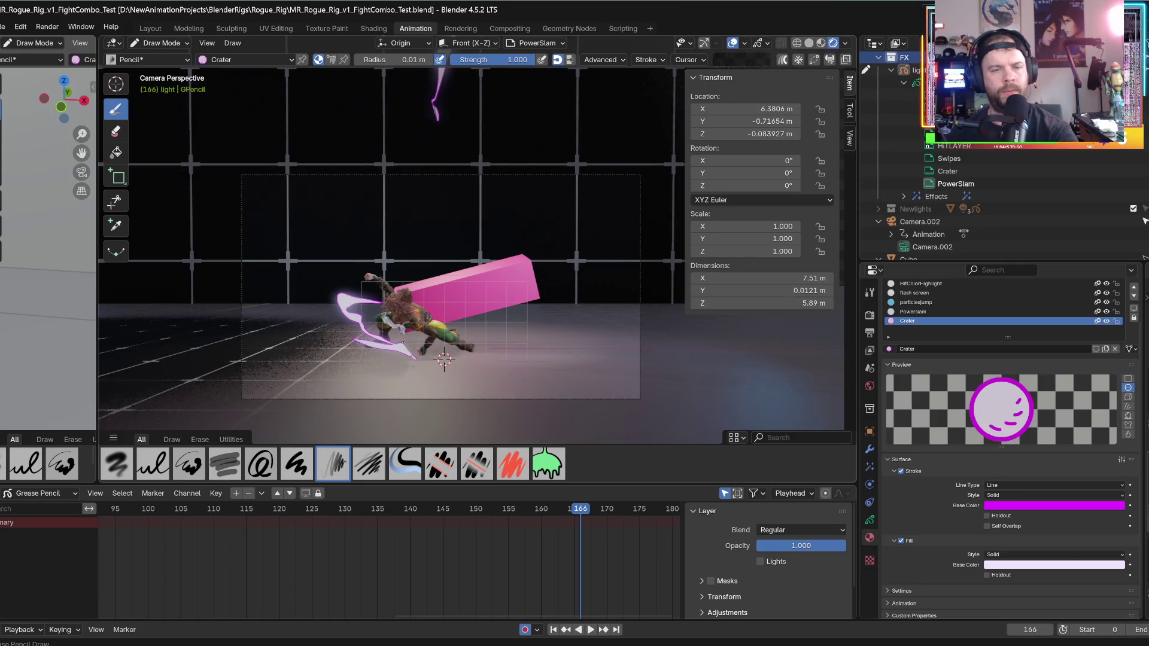
left_click_drag(414, 357, 401, 351)
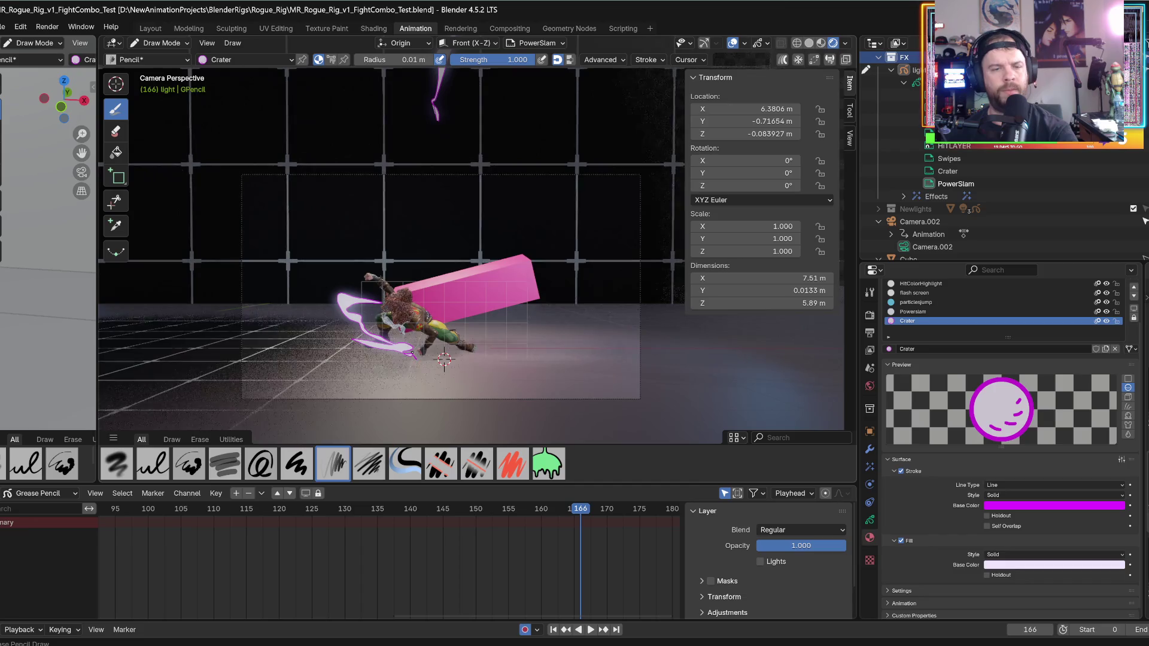
scroll(442, 356, "up", 5)
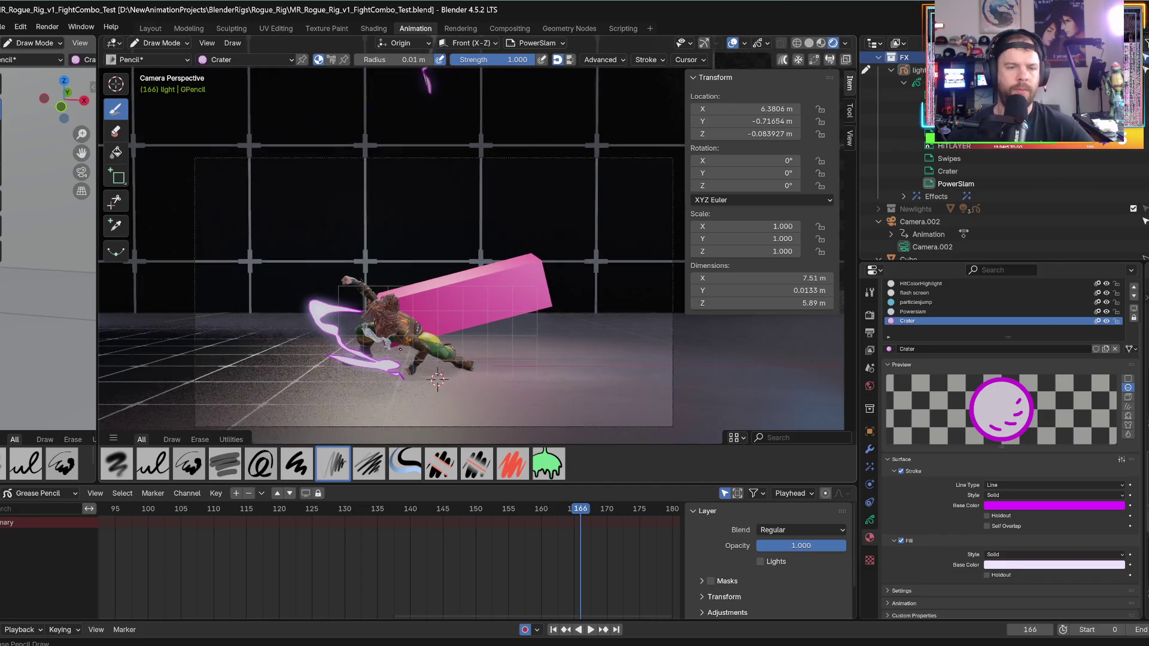
scroll(439, 335, "down", 5)
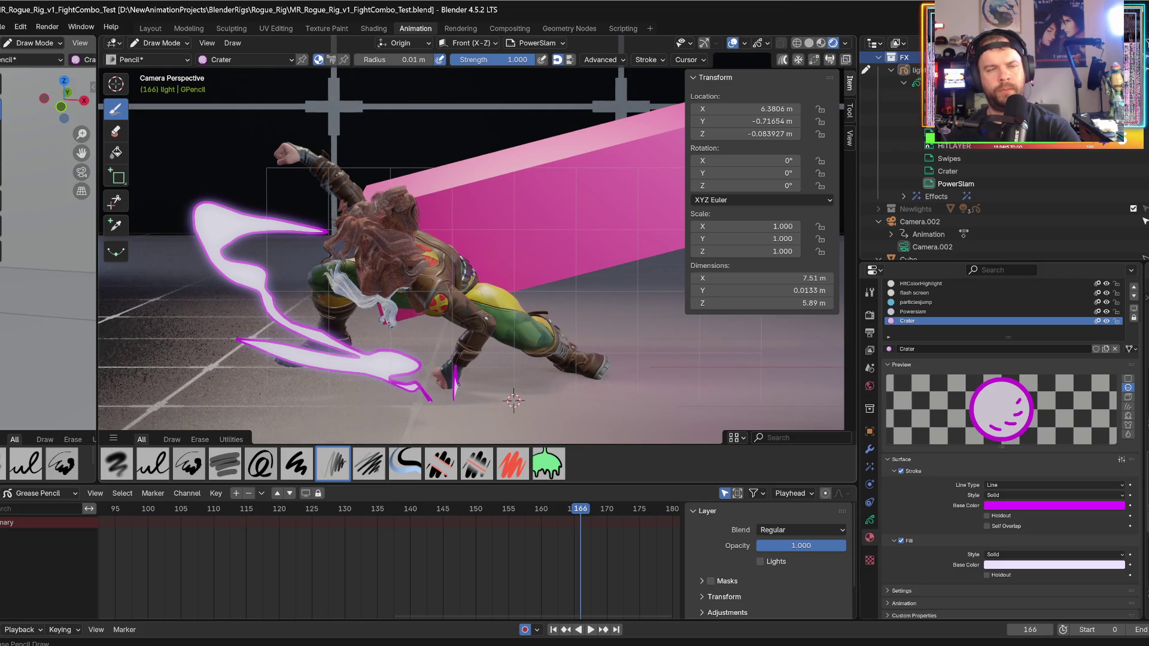
mouse_move(472, 386)
left_mouse_down()
mouse_move(541, 374)
mouse_move(497, 302)
mouse_move(586, 335)
mouse_move(458, 395)
mouse_move(545, 377)
left_mouse_up()
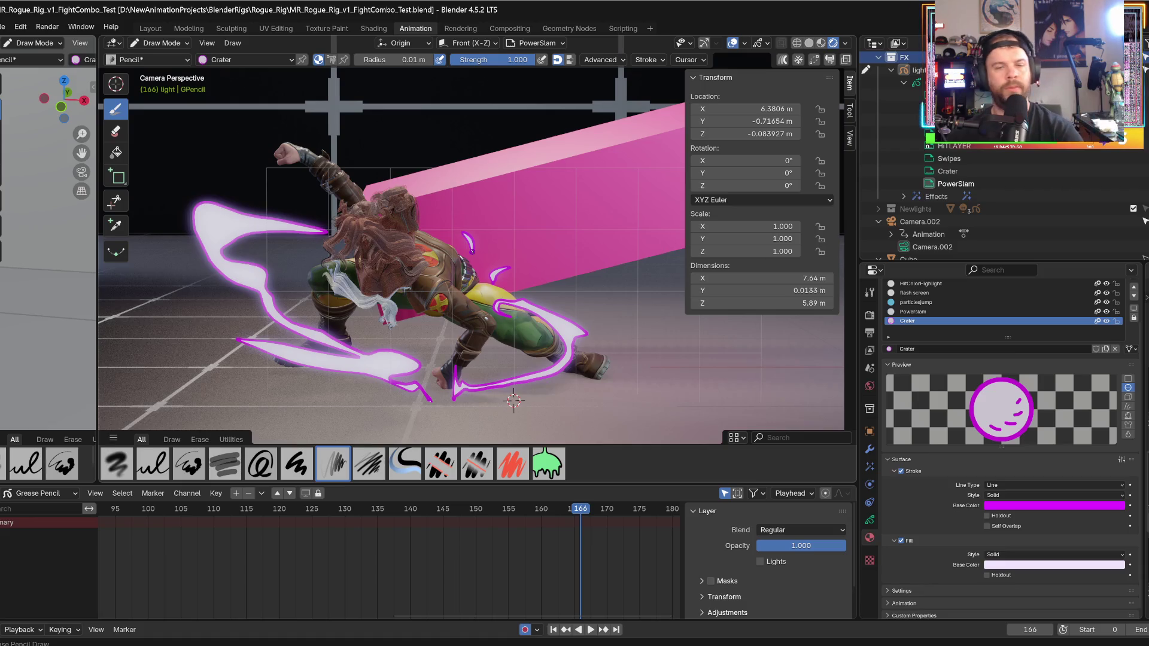
left_click_drag(423, 346, 415, 332)
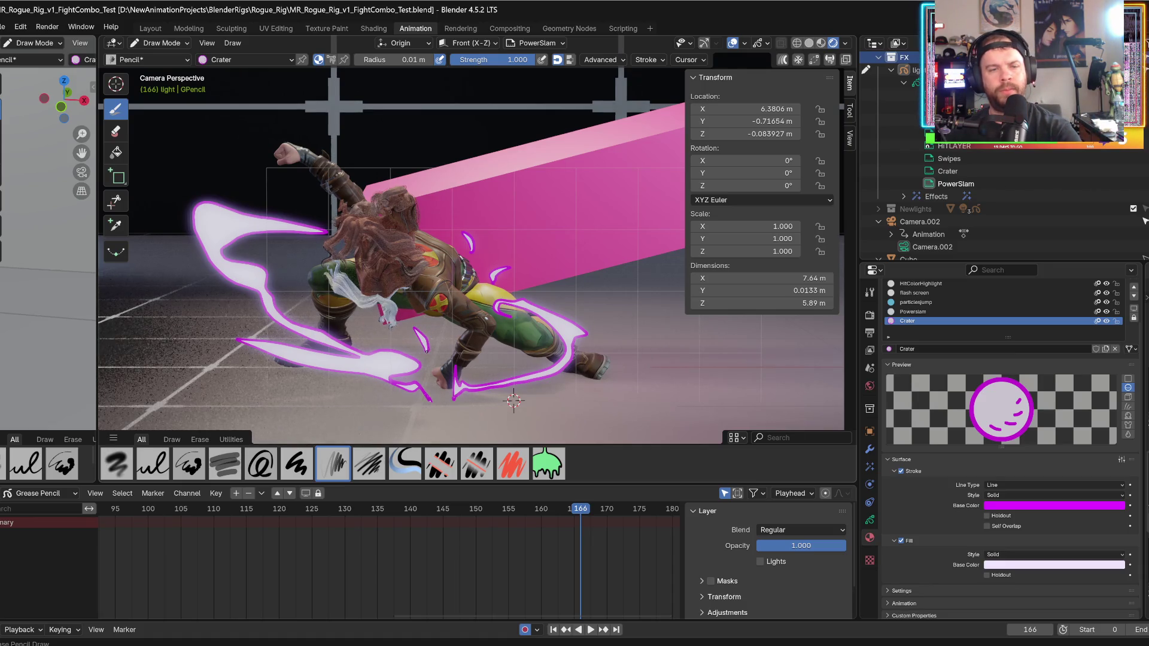
- Compare the flash frame with frame 166 to check the new strokes, then start playback
key("Left")
key("Right")
key("Left")
key("Right")
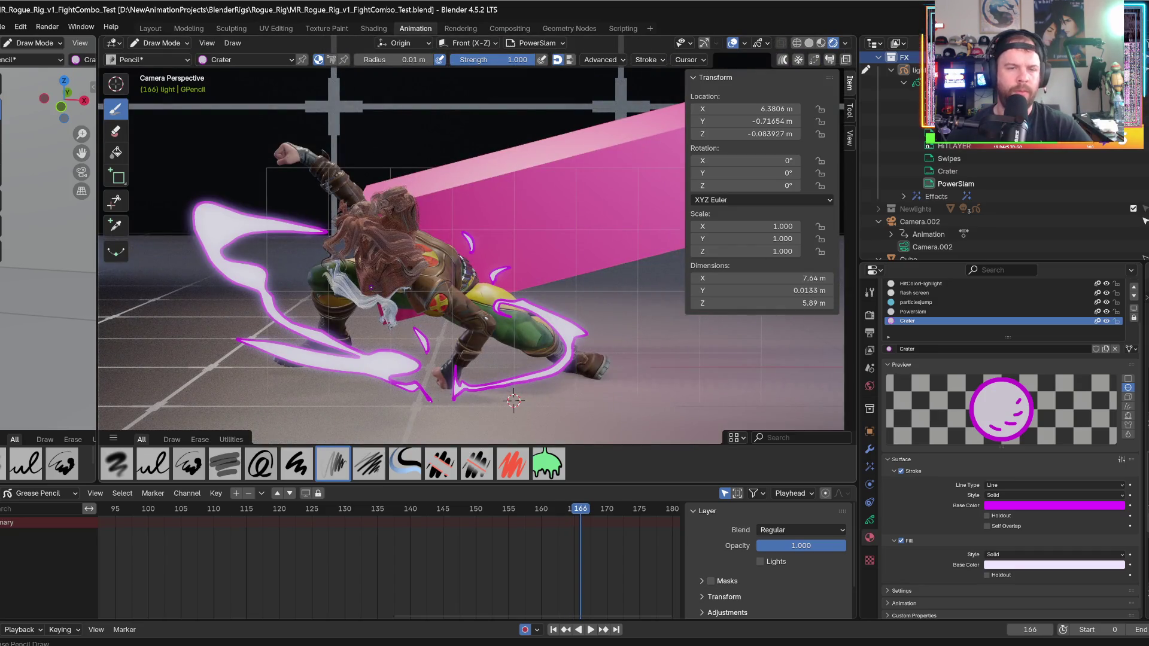
scroll(470, 256, "down", 5)
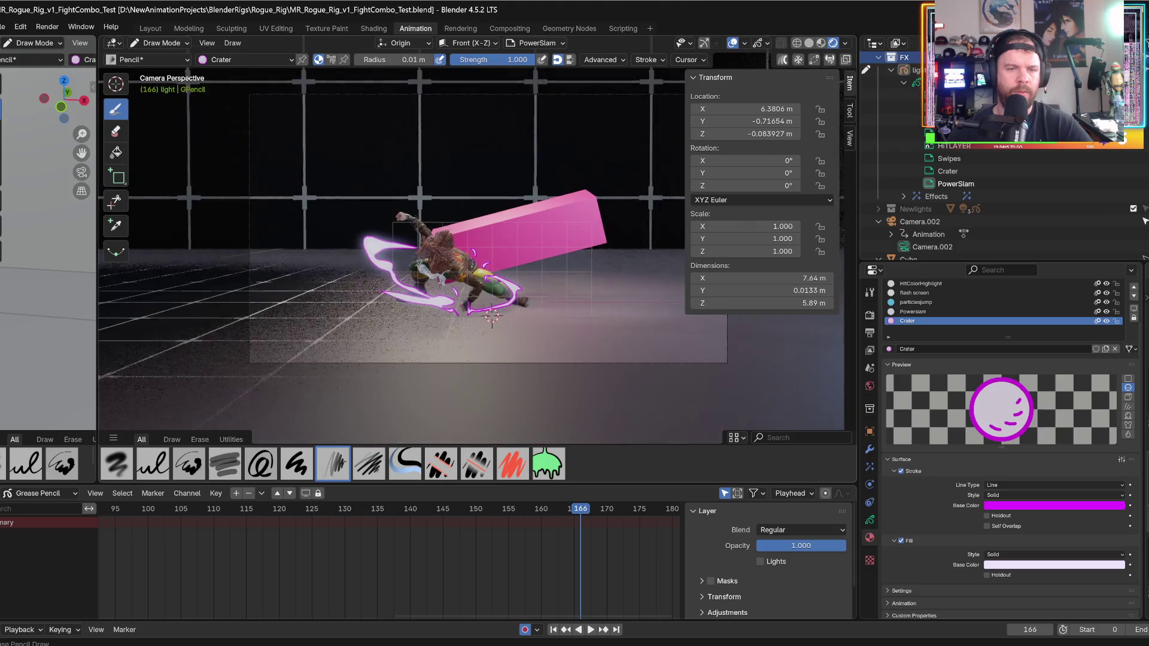
scroll(373, 288, "up", 2)
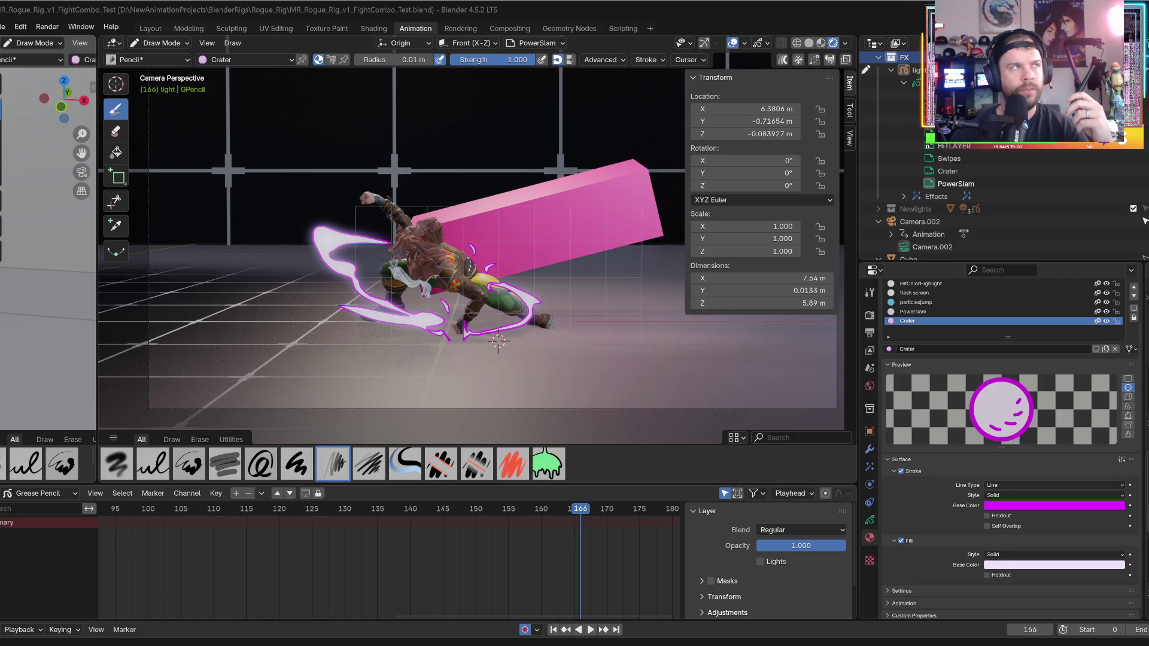
left_click(544, 508)
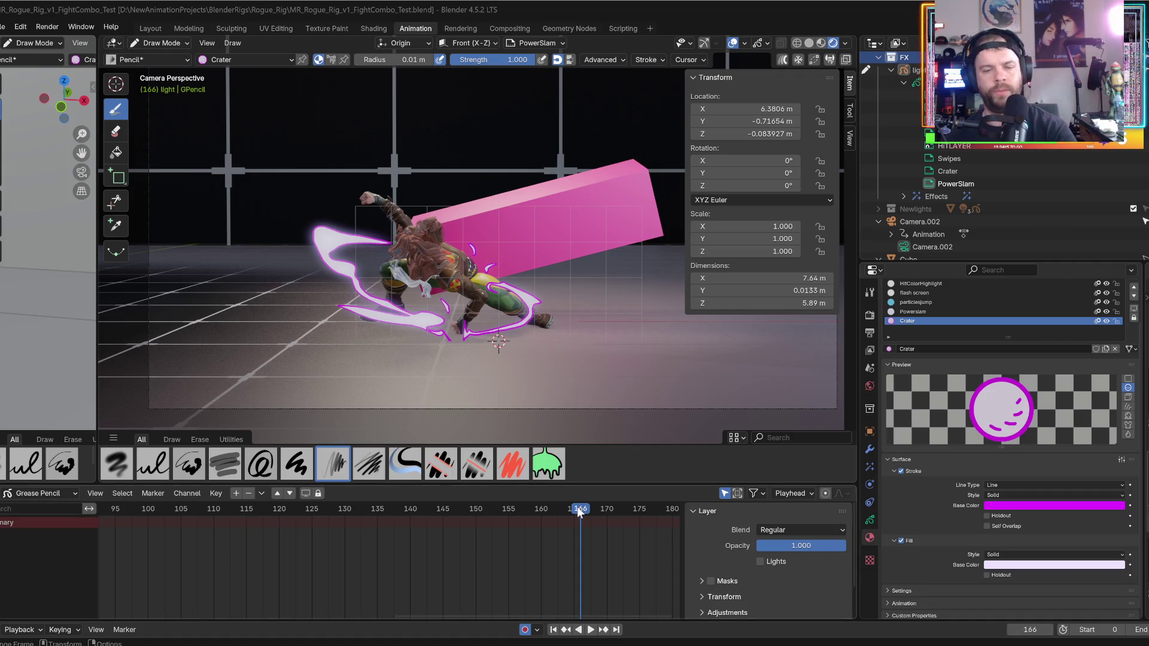
- Replay the impact from around frames 145 and 156, stopping just before the impact
key("space")
key("space")
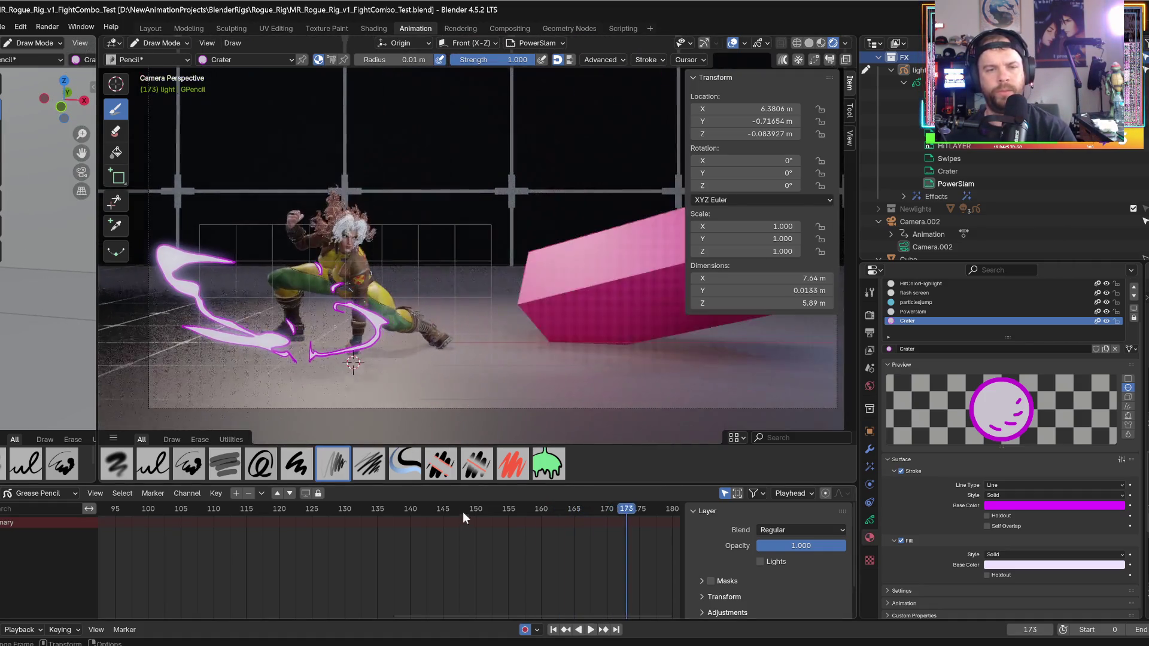
left_click(448, 509)
key("space")
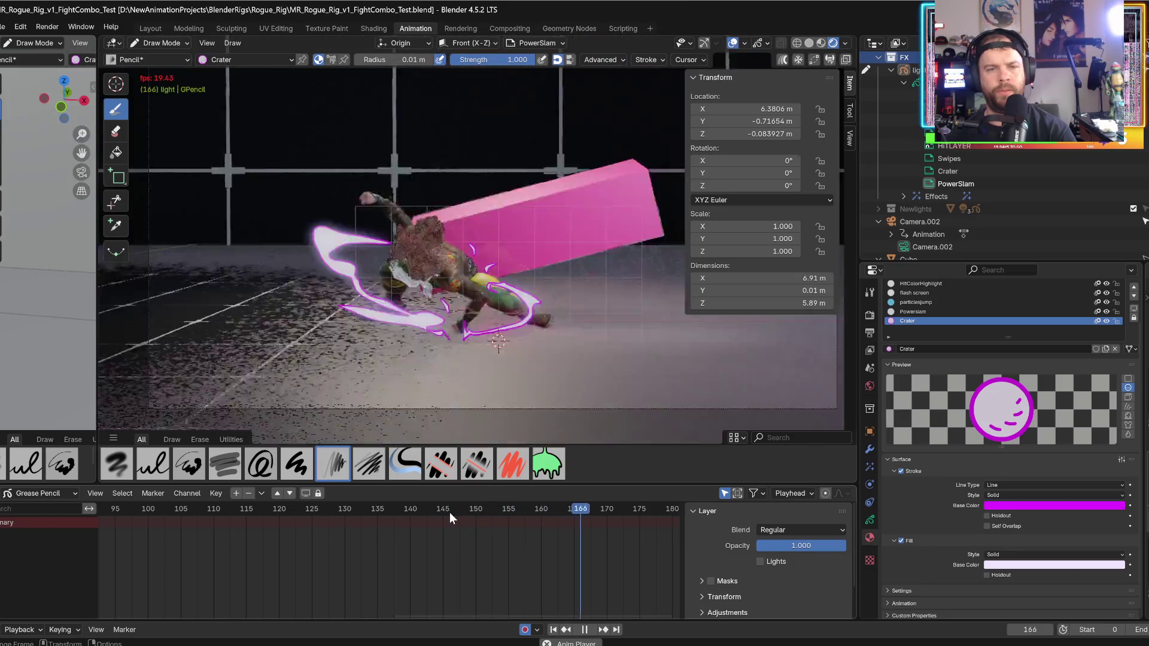
key("space")
left_click(515, 508)
key("space")
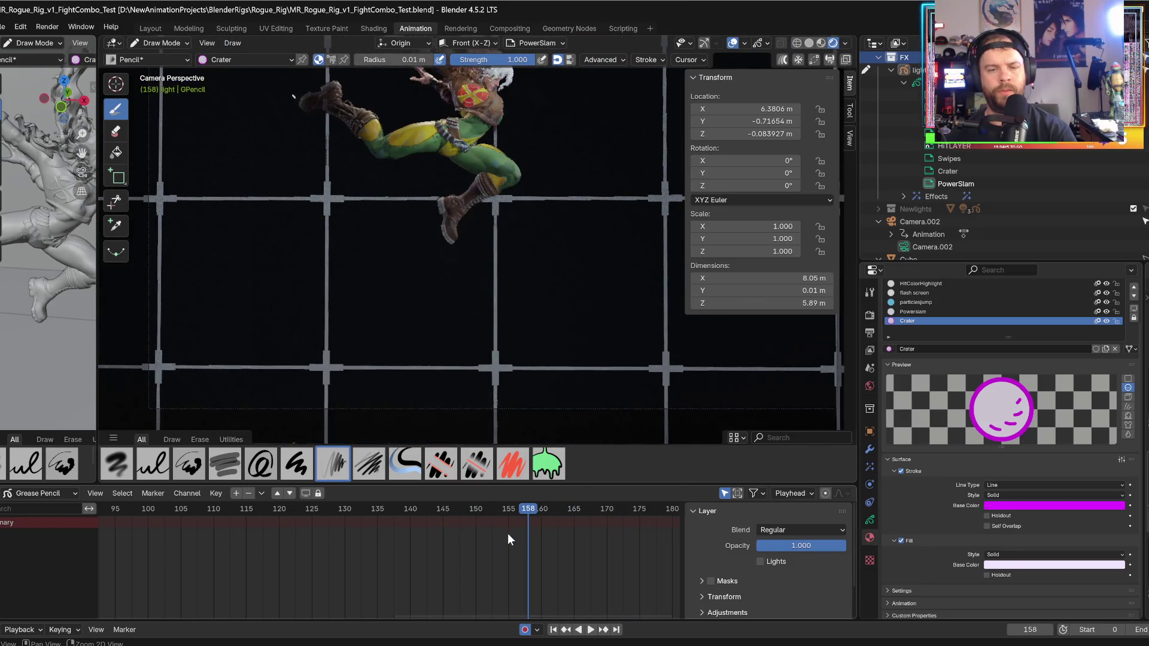
key("space")
- Step to frame 167, switch to Material Preview shading, and make the Powerslam material active
key("Right")
key("Right")
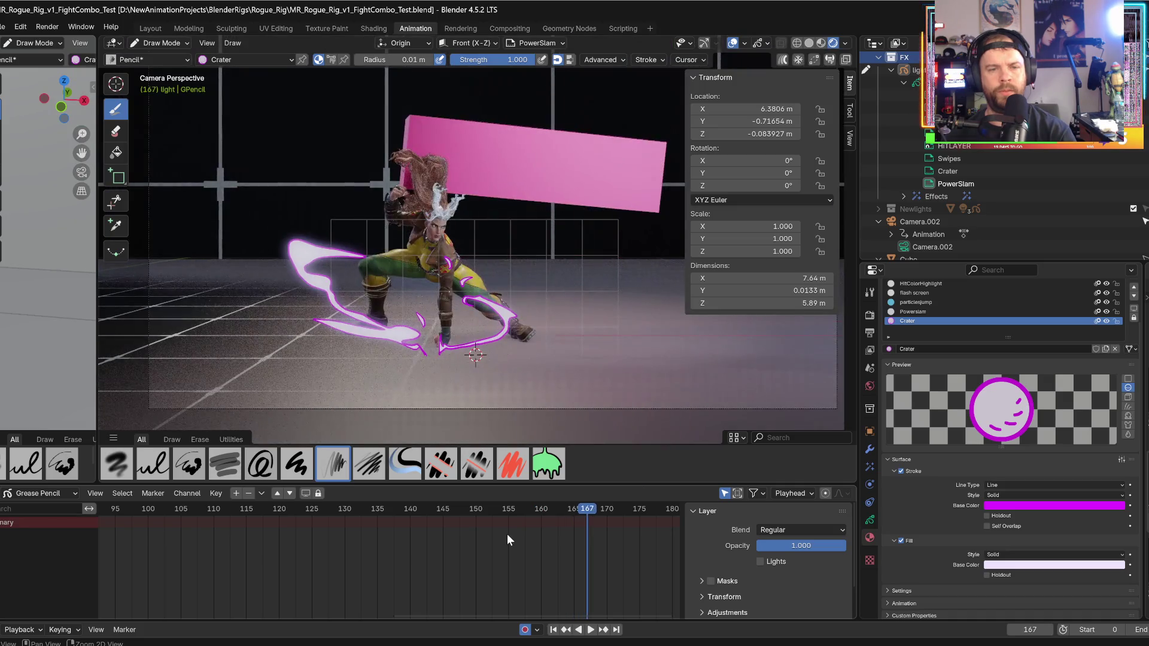
key("Left")
key("Right")
key("Right")
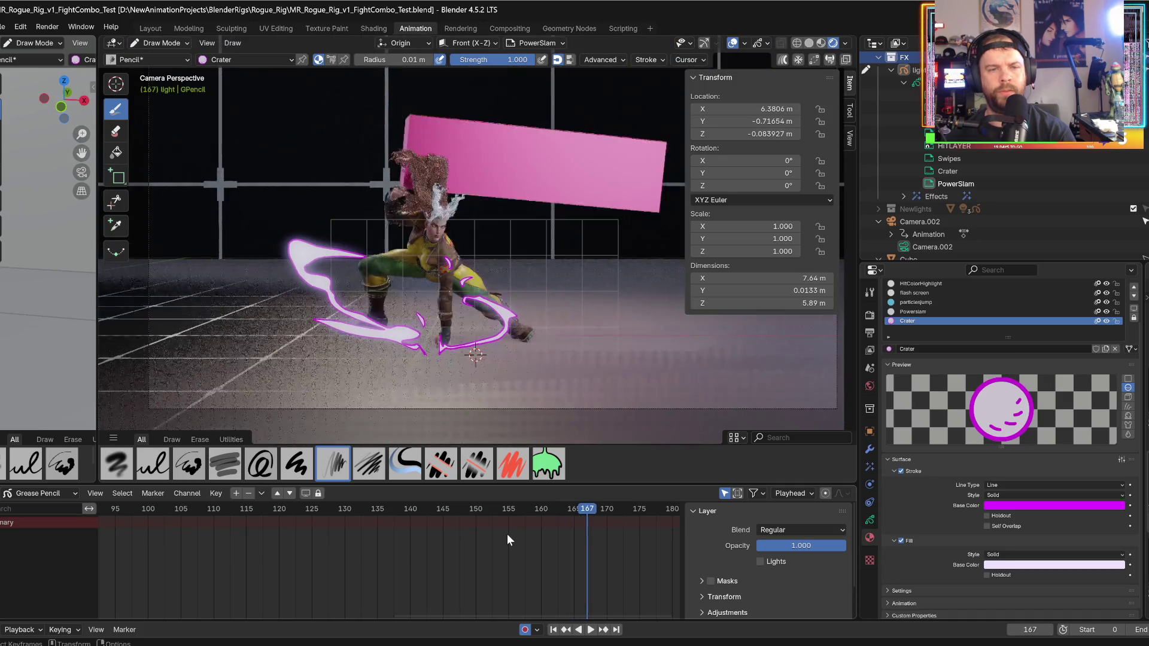
left_click(821, 42)
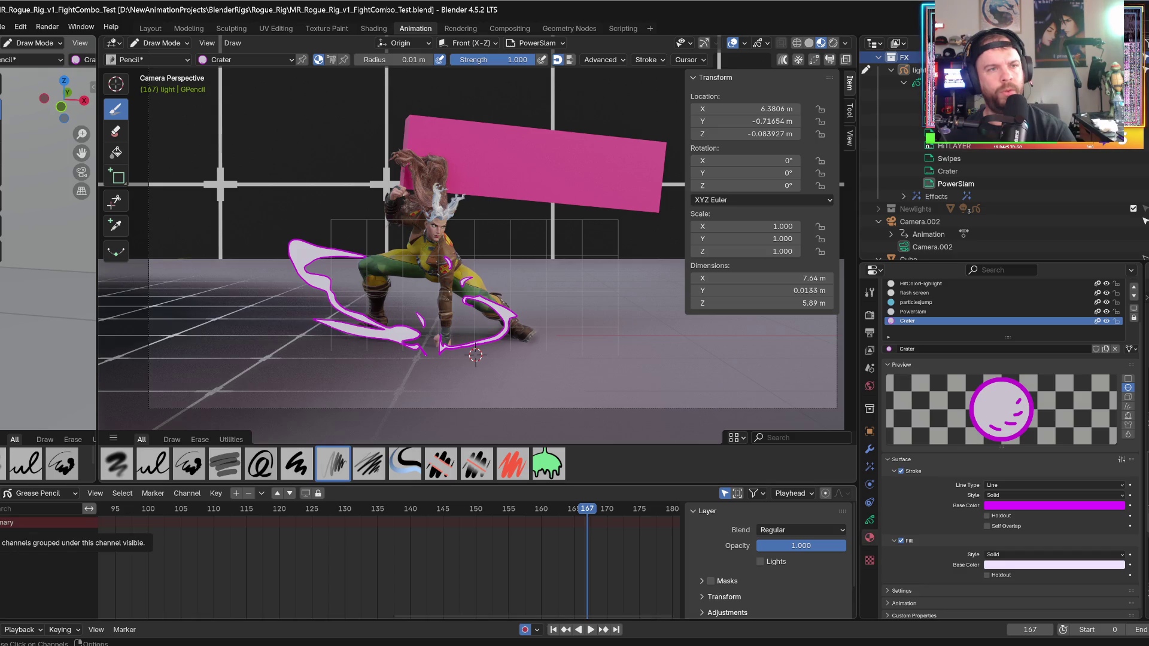
left_click(910, 312)
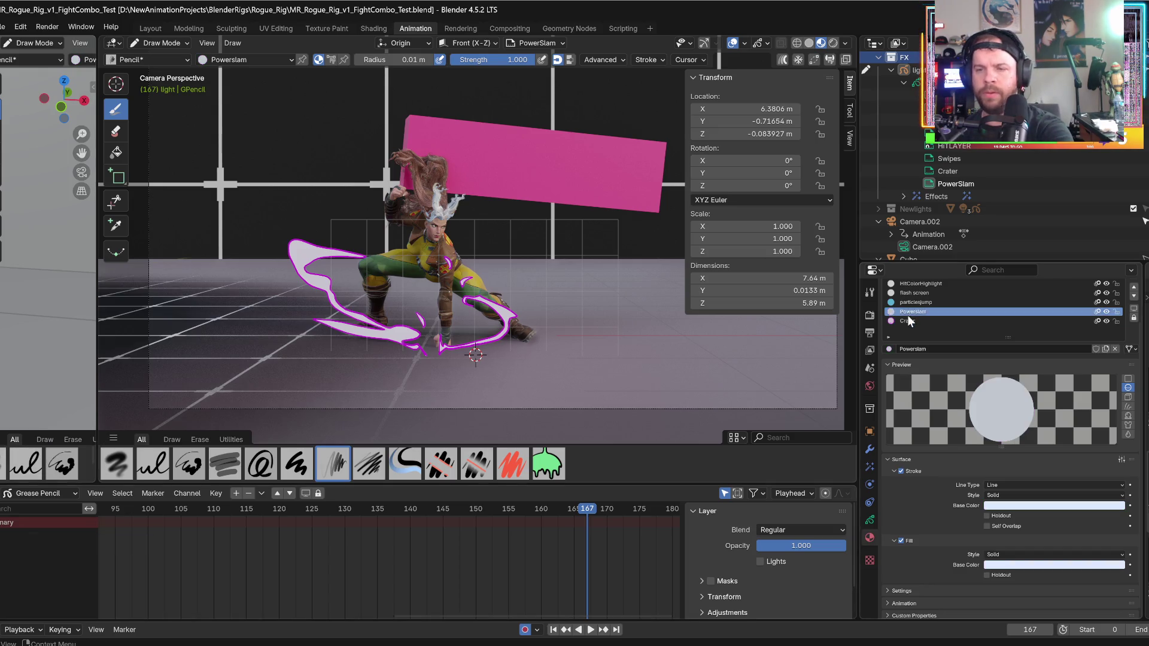
- Make Swipes the active drawing layer in the light object's Grease Pencil layer list
left_click(870, 521)
left_click(917, 349)
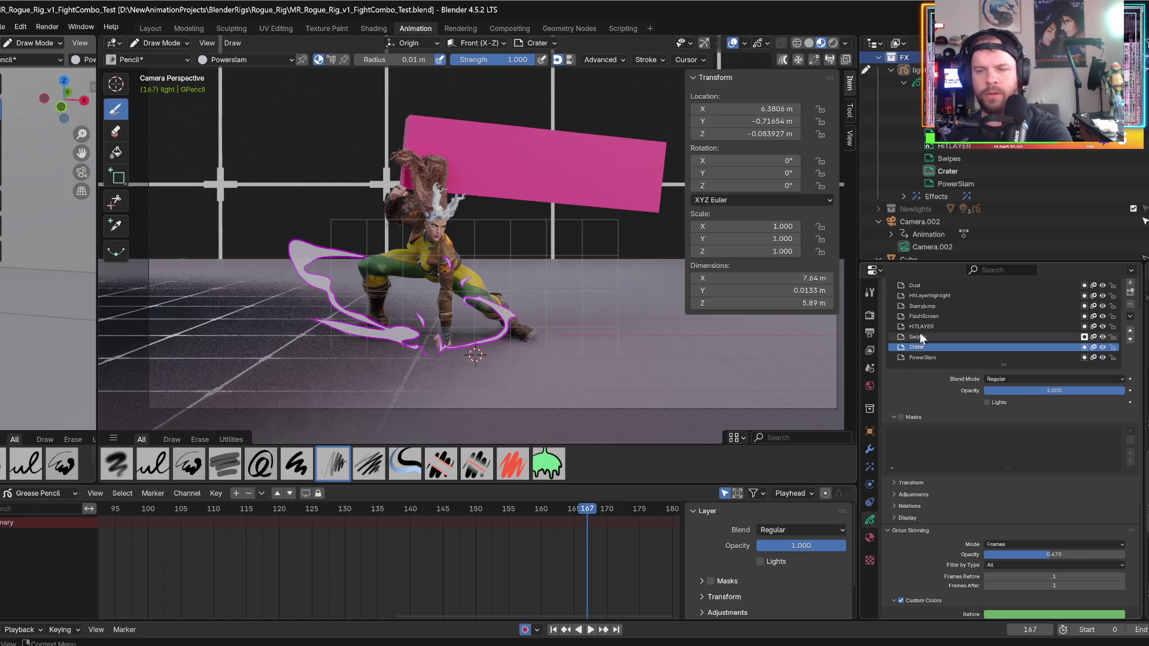
left_click(921, 337)
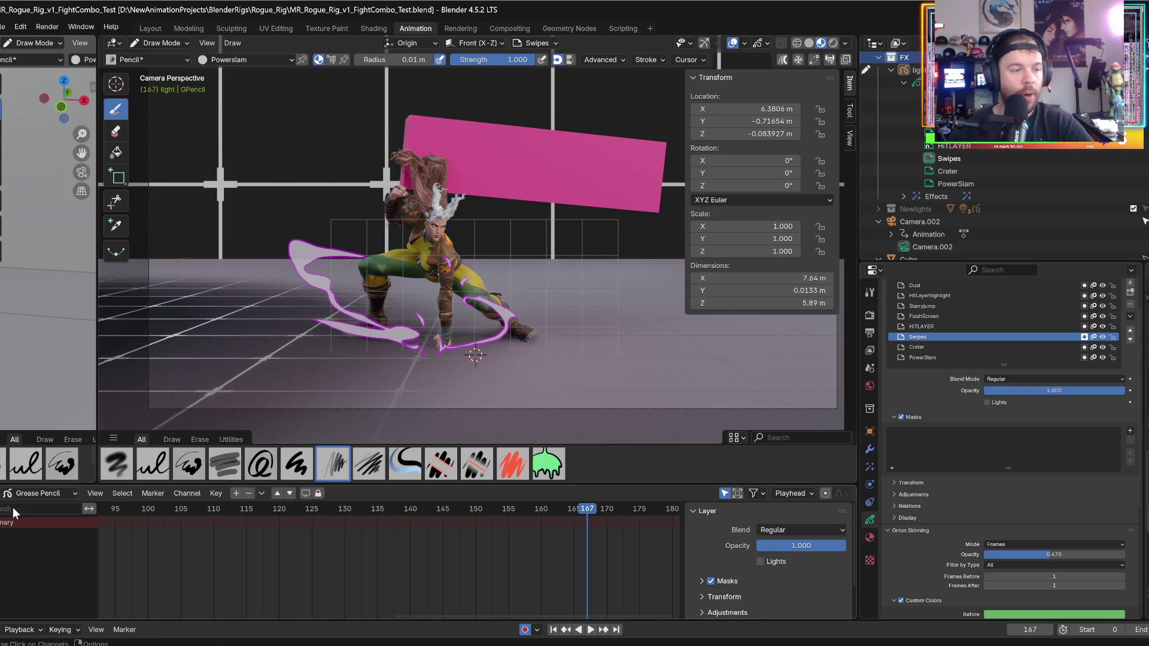
- Set the bottom dope sheet to show Grease Pencil layers
left_click(31, 495)
left_click(62, 543)
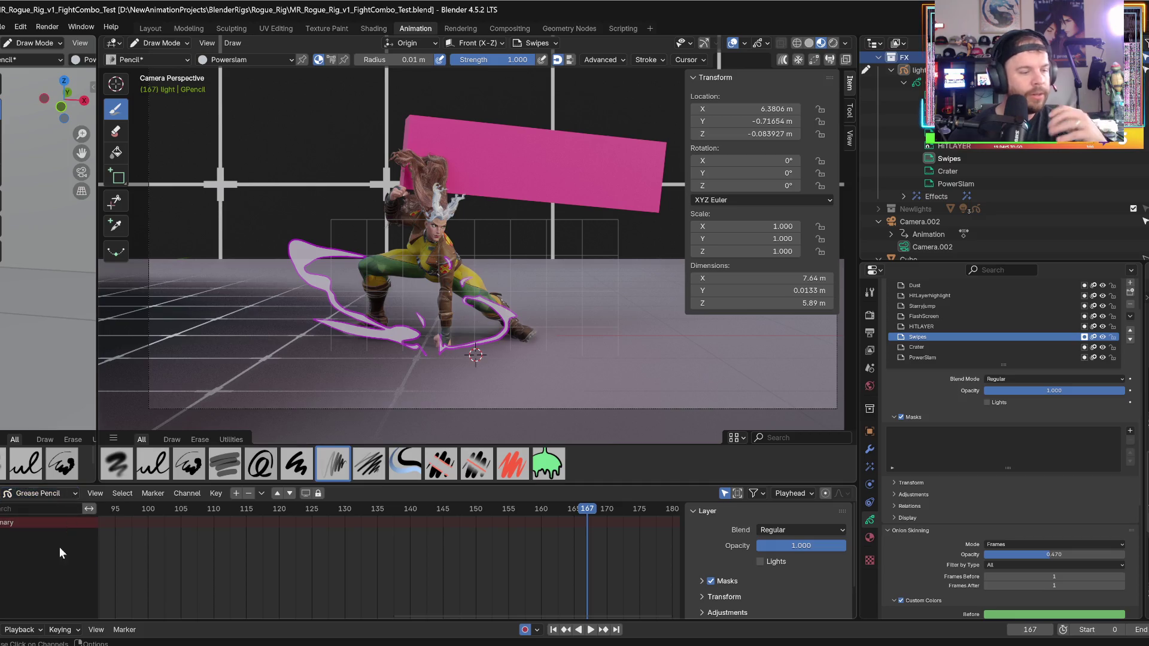
left_click(26, 494)
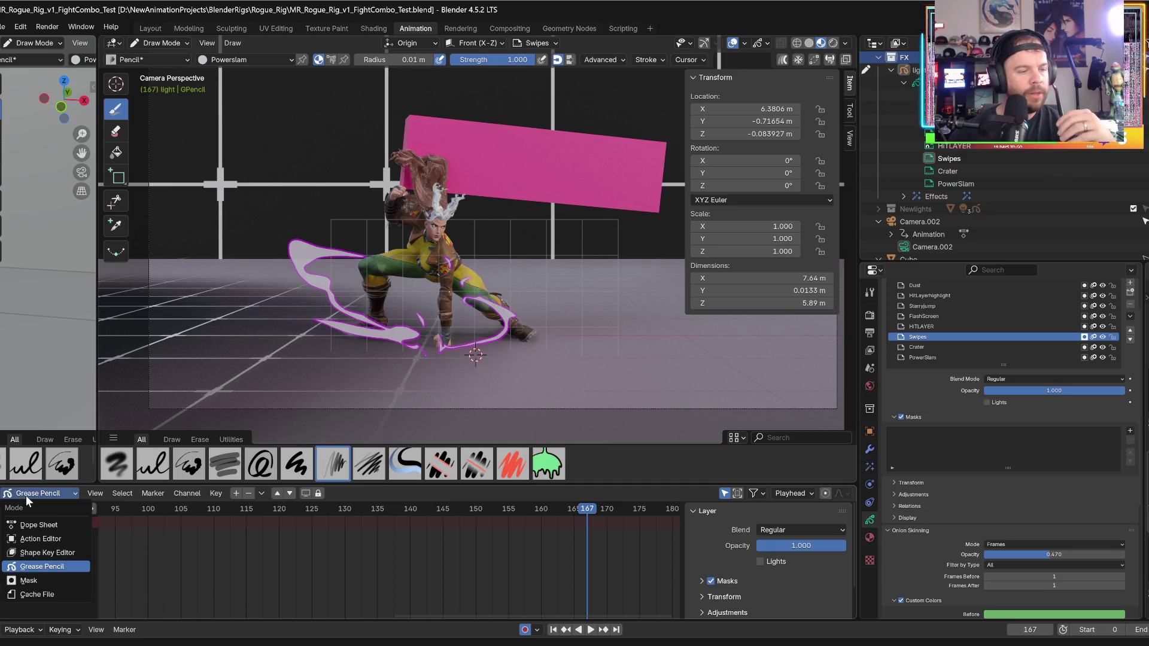
left_click(26, 566)
scroll(558, 566, "down", 3)
scroll(518, 555, "down", 4)
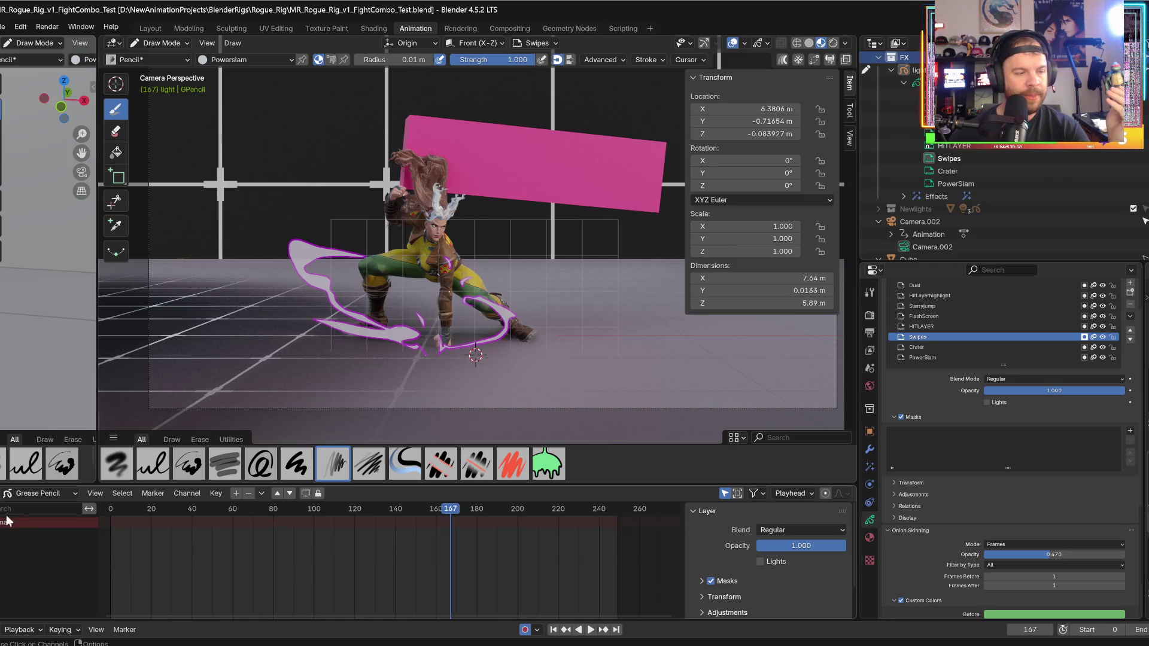
- Switch the bottom editor to Timeline and back to a Dope Sheet in Grease Pencil mode
left_click(45, 496)
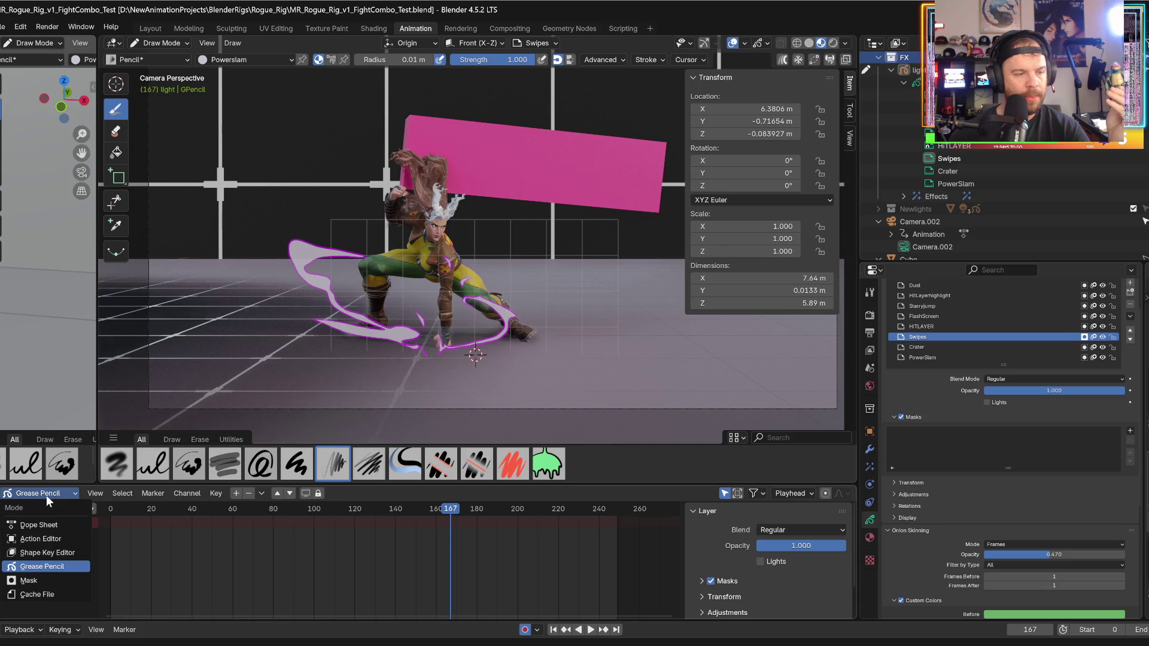
left_click(8, 493)
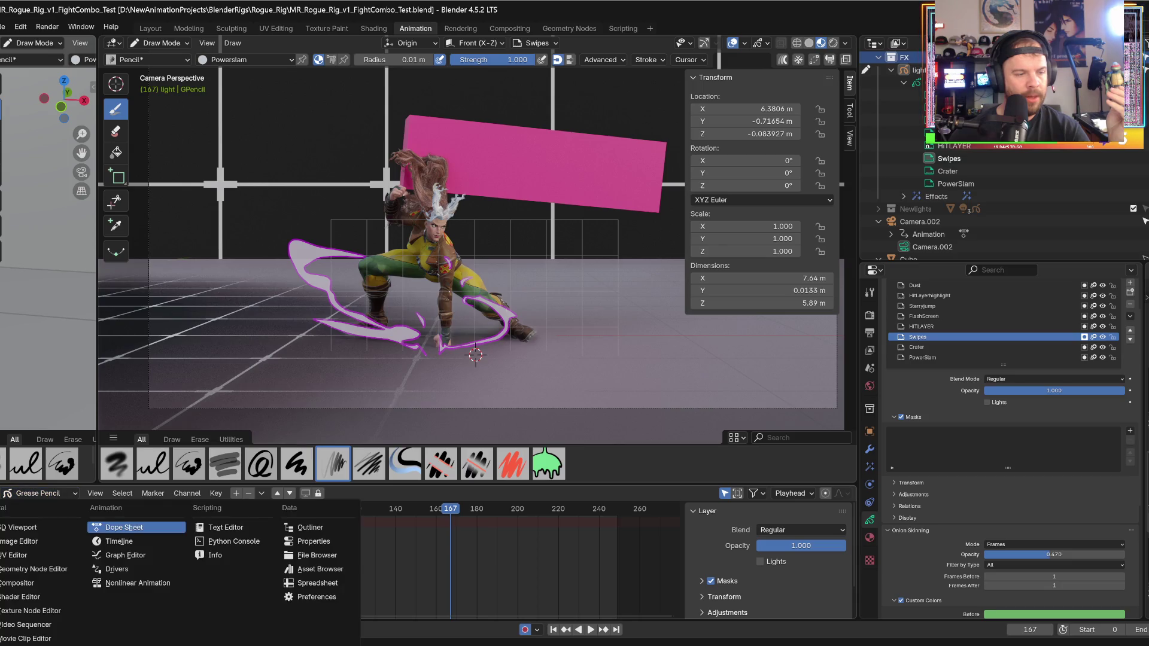
left_click(132, 542)
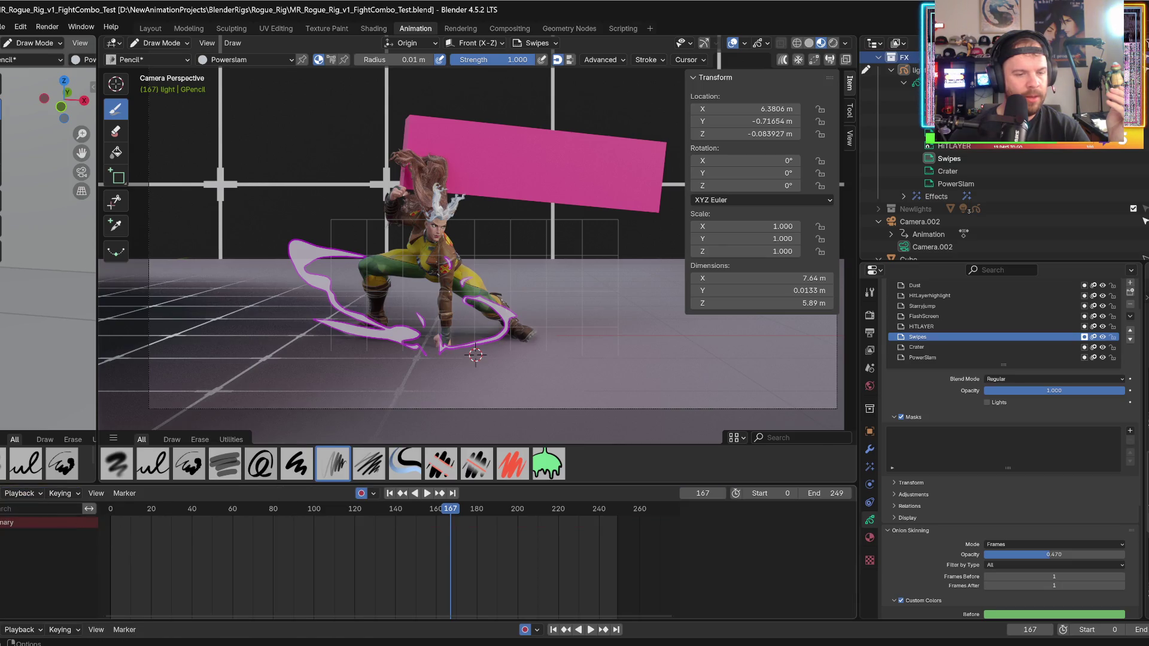
left_click(8, 494)
left_click(110, 526)
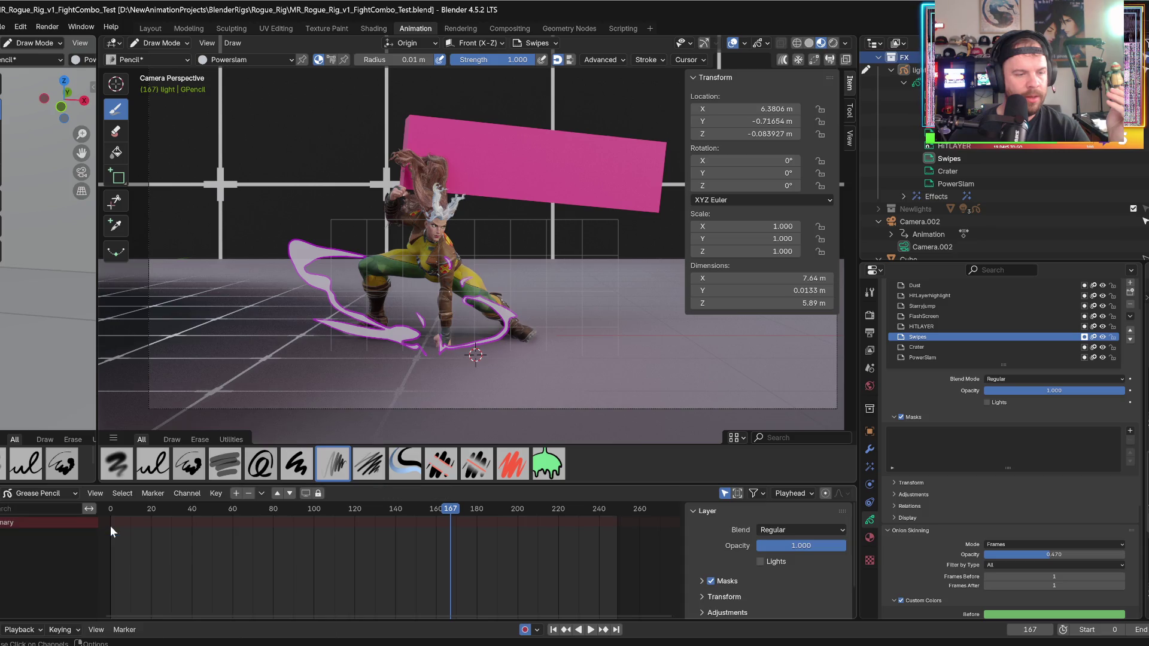
left_click(45, 493)
left_click(38, 537)
left_click(37, 494)
left_click(49, 562)
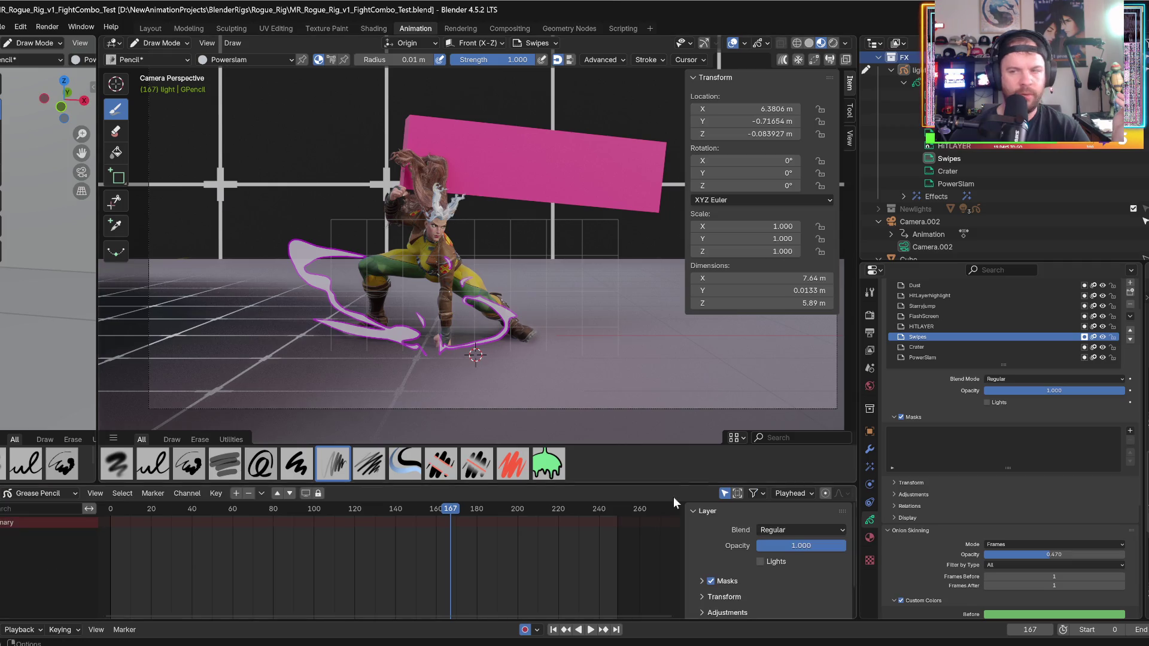
- Select the light GPencil object in the Outliner to list its layers' keyframes
scroll(943, 209, "up", 3)
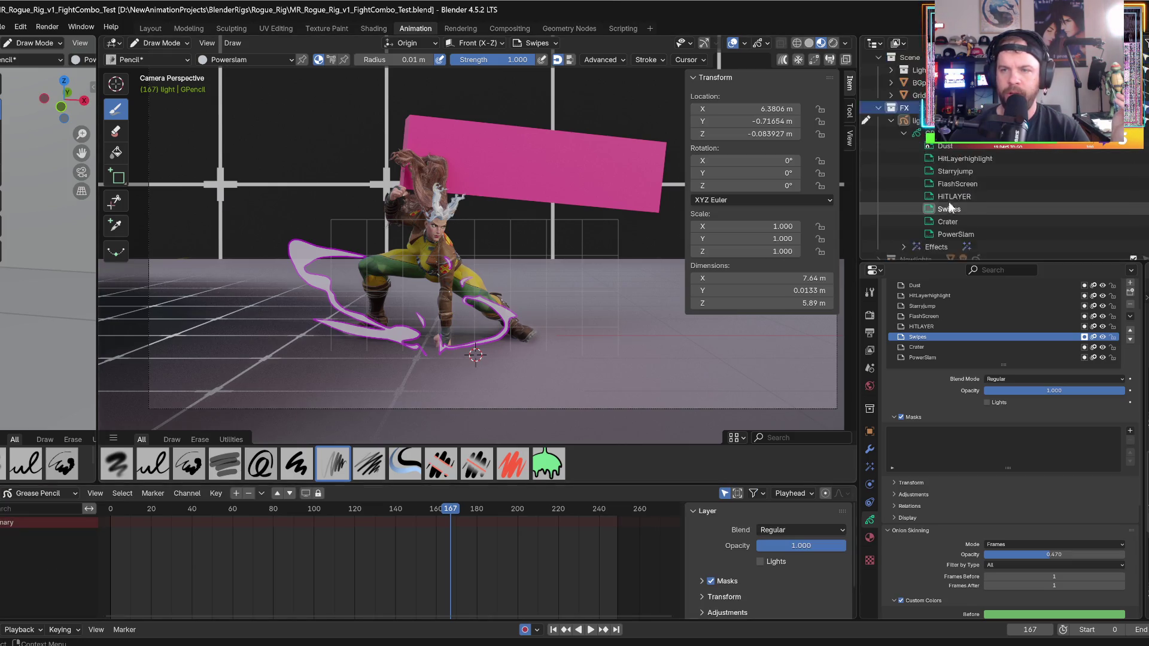
scroll(949, 209, "up", 2)
left_click(925, 159)
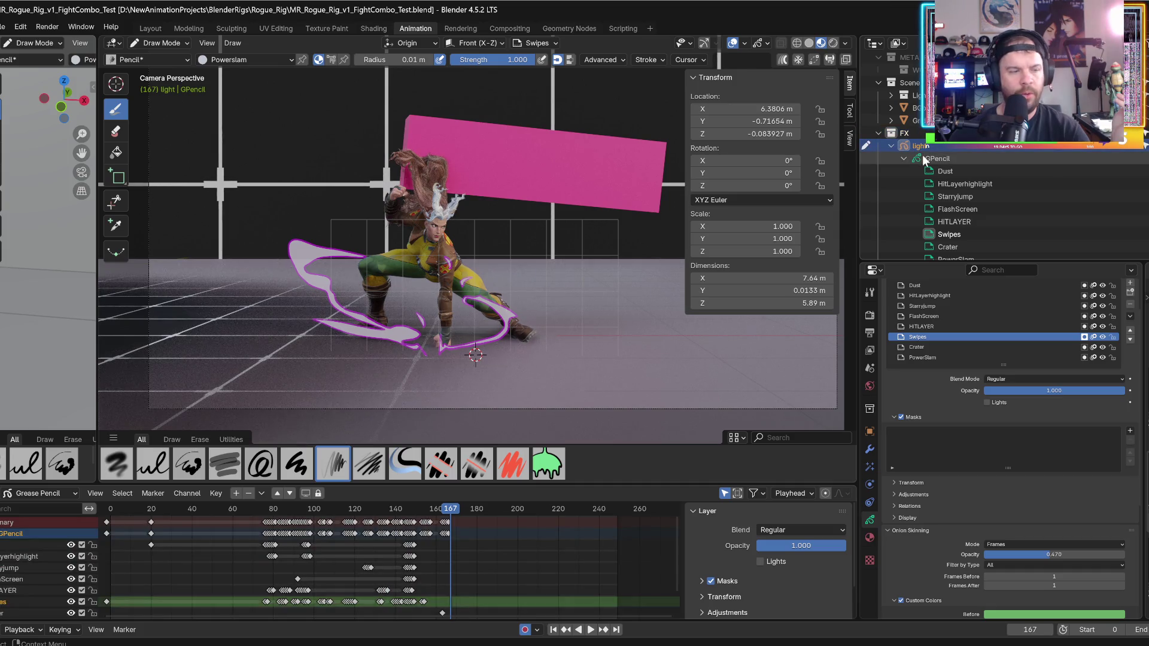
- Select the light GPencil data, enlarge the dope sheet to show more layer rows, and replay
left_click(925, 158)
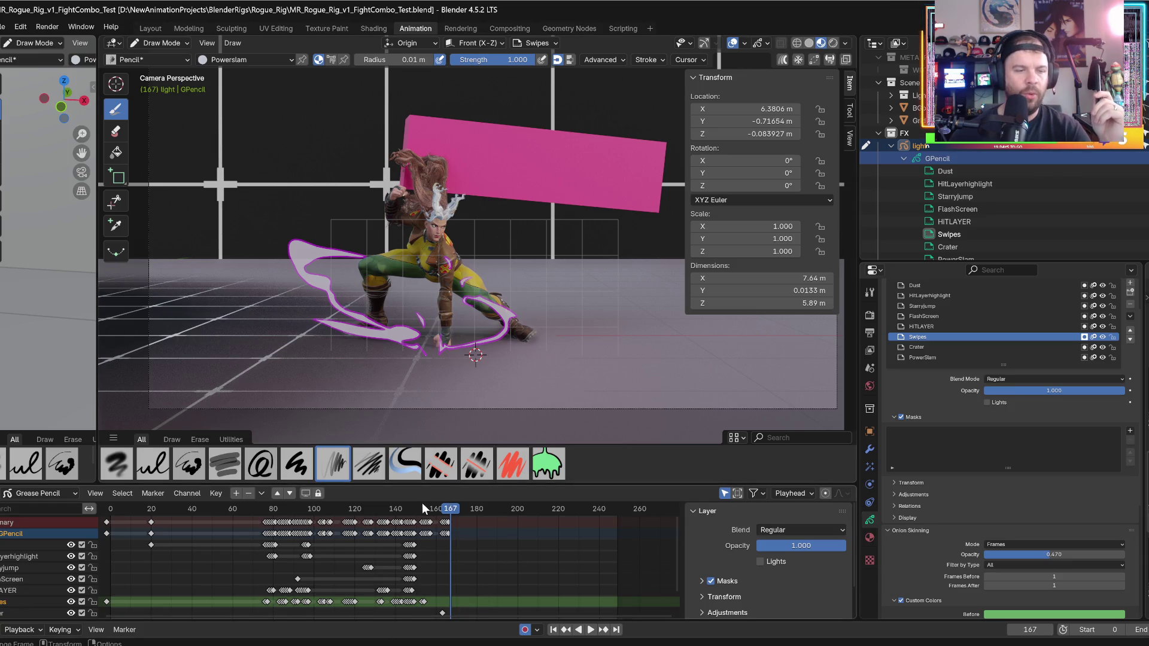
left_click_drag(438, 485, 437, 464)
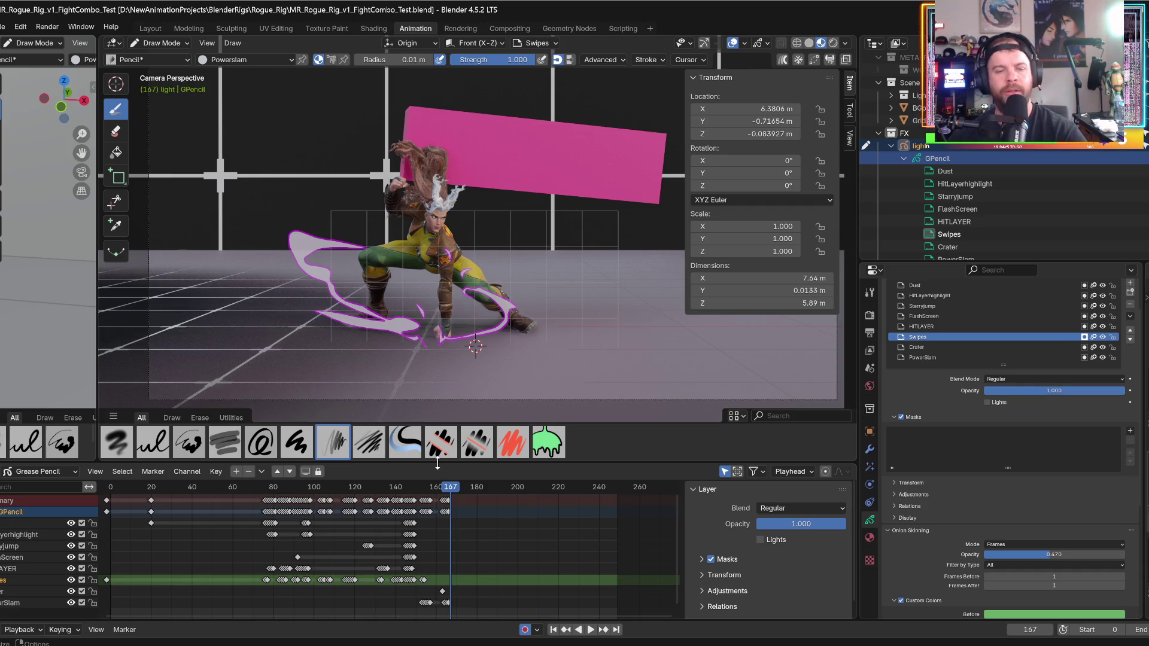
key("space")
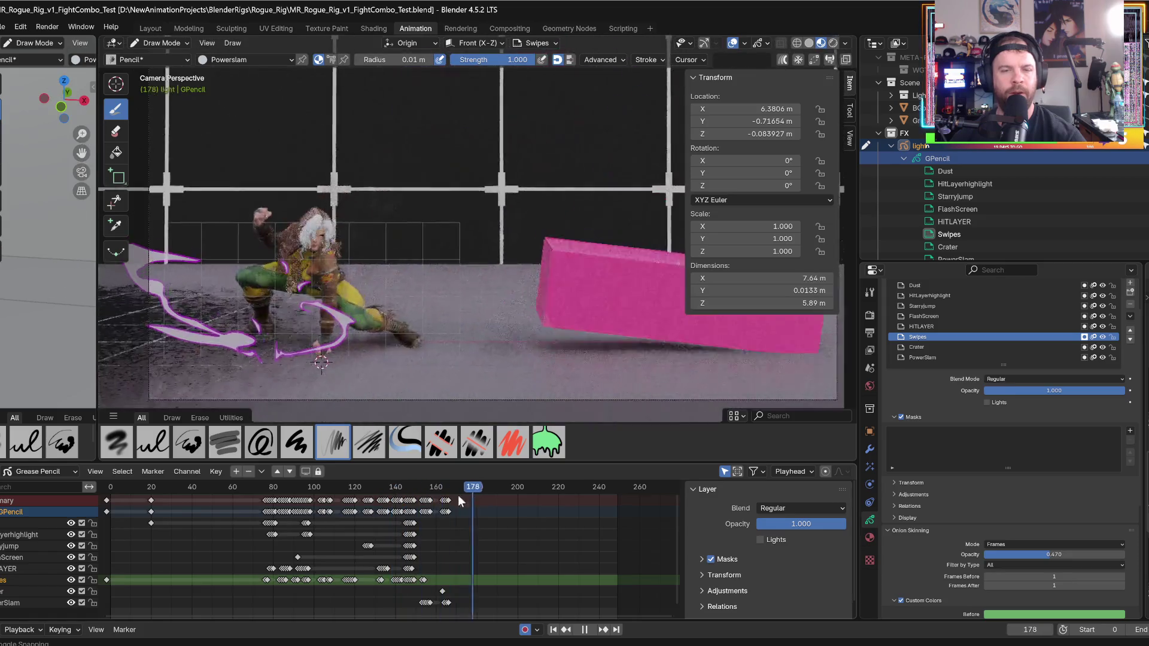
key("space")
- Draw a light-grey swipe on the Swipes layer at frame 168, then undo it
left_click_drag(446, 488, 451, 488)
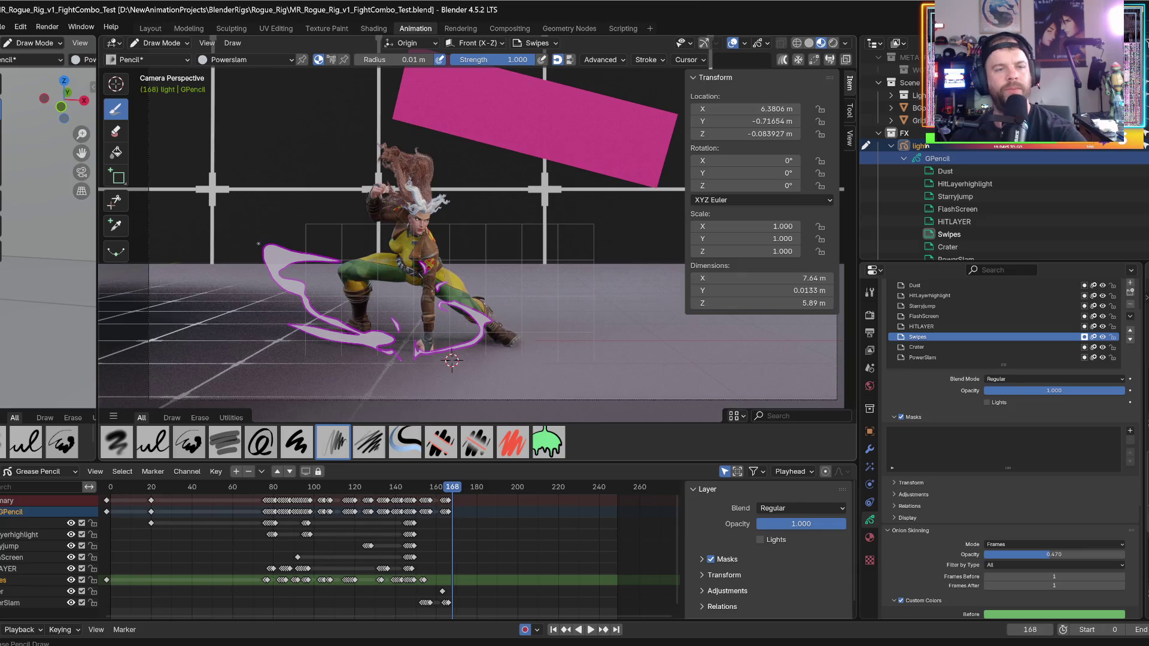
mouse_move(260, 245)
left_mouse_down()
mouse_move(227, 249)
mouse_move(273, 272)
mouse_move(243, 287)
mouse_move(287, 263)
mouse_move(384, 335)
mouse_move(371, 360)
mouse_move(241, 309)
left_mouse_up()
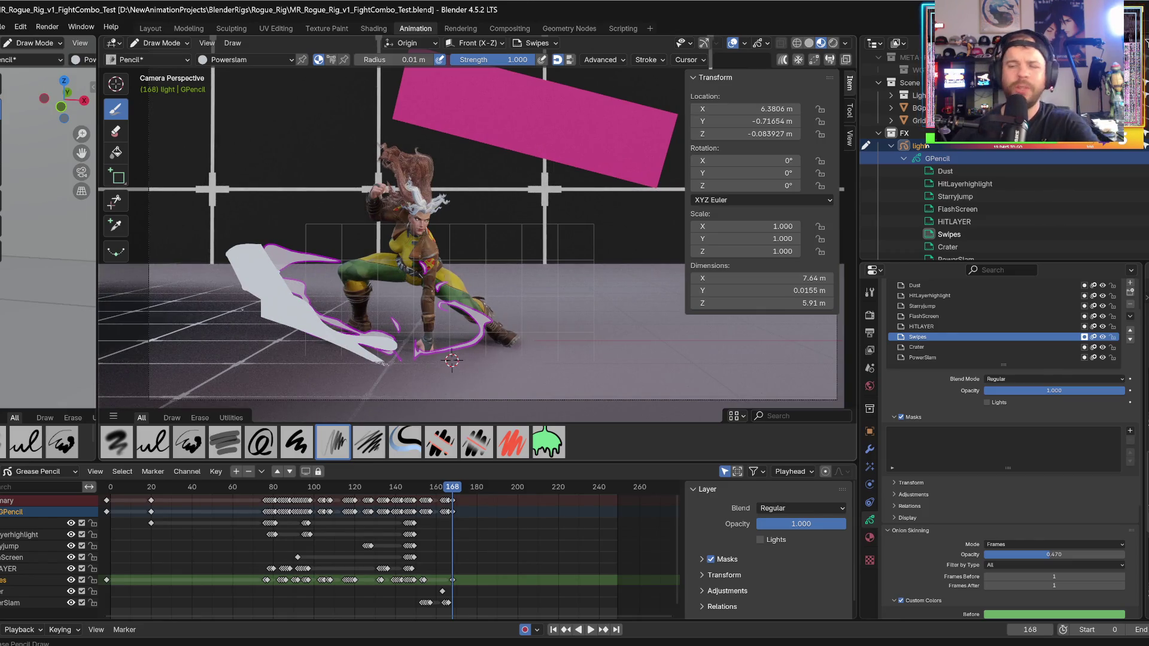
key("ctrl+z")
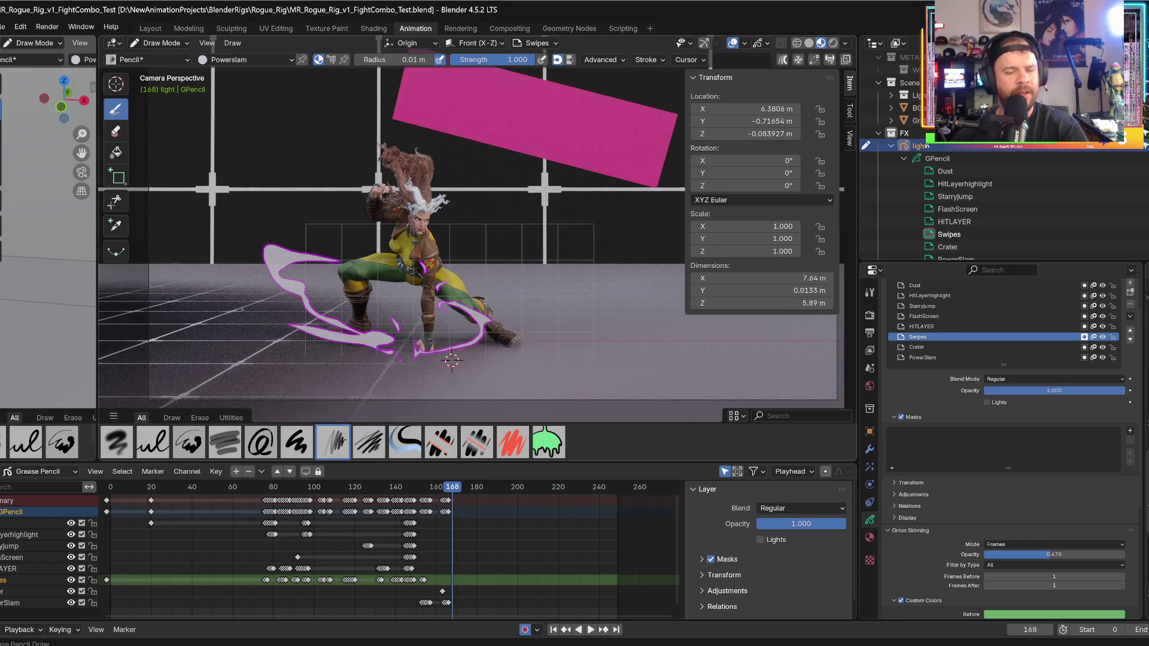
- Make PowerSlam the active layer and draw a white filled shape left of Rogue at frame 168
left_click(8, 603)
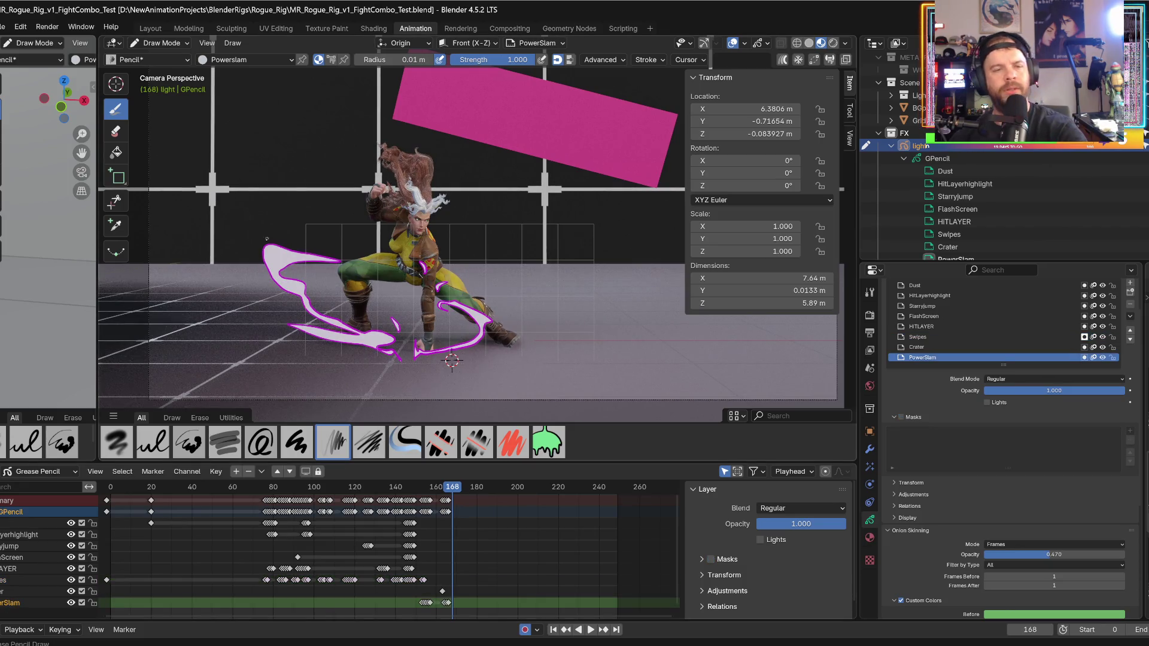
mouse_move(270, 248)
left_mouse_down()
mouse_move(277, 269)
mouse_move(309, 292)
mouse_move(494, 312)
left_mouse_up()
key("Left")
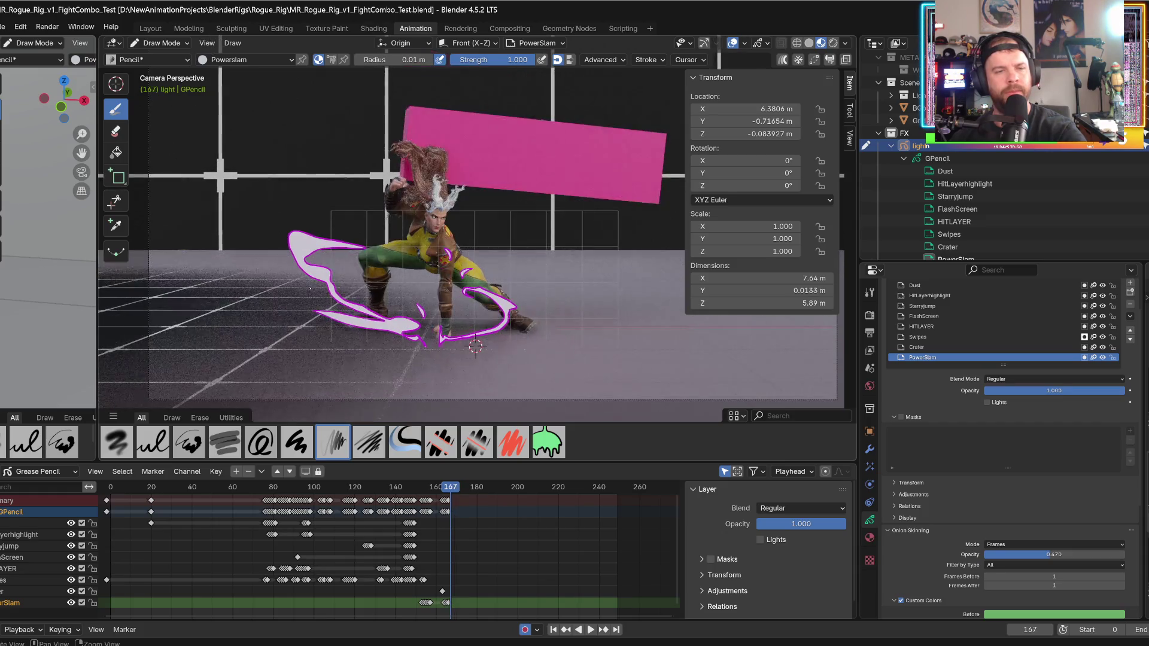
key("Right")
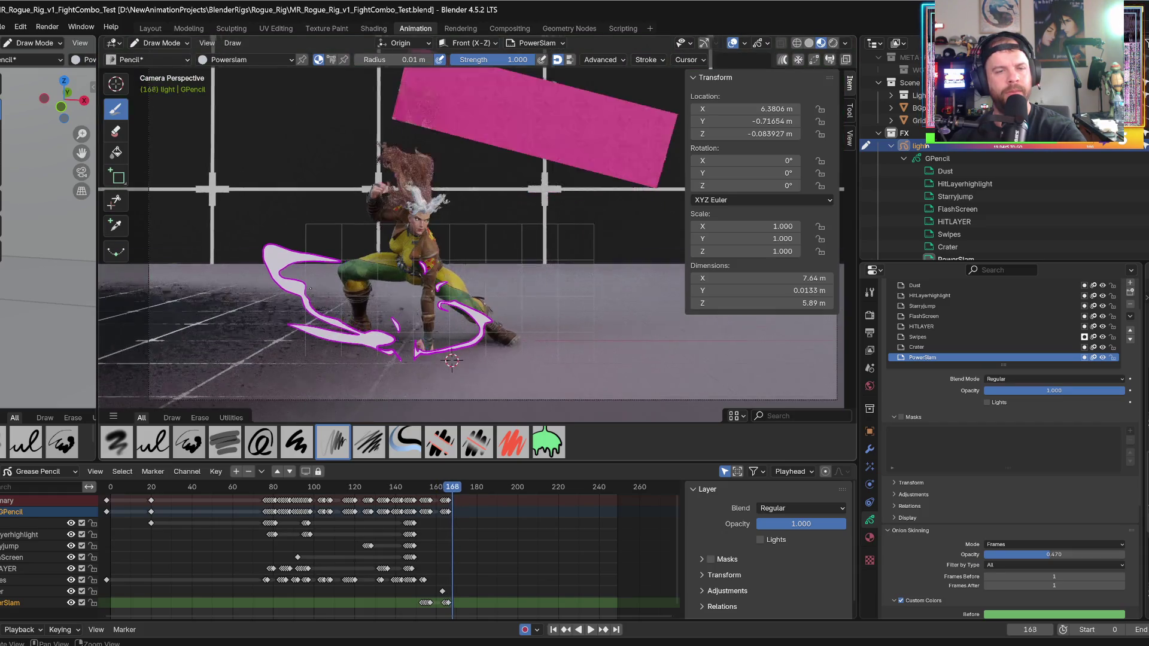
key("ctrl+z")
mouse_move(294, 247)
left_mouse_down()
mouse_move(238, 251)
mouse_move(267, 271)
mouse_move(241, 288)
mouse_move(296, 294)
mouse_move(264, 328)
mouse_move(383, 358)
left_mouse_up()
- Toggle between Solid and Material Preview shading, check the grease pencil overlay settings, and return to frame 167
left_click(809, 43)
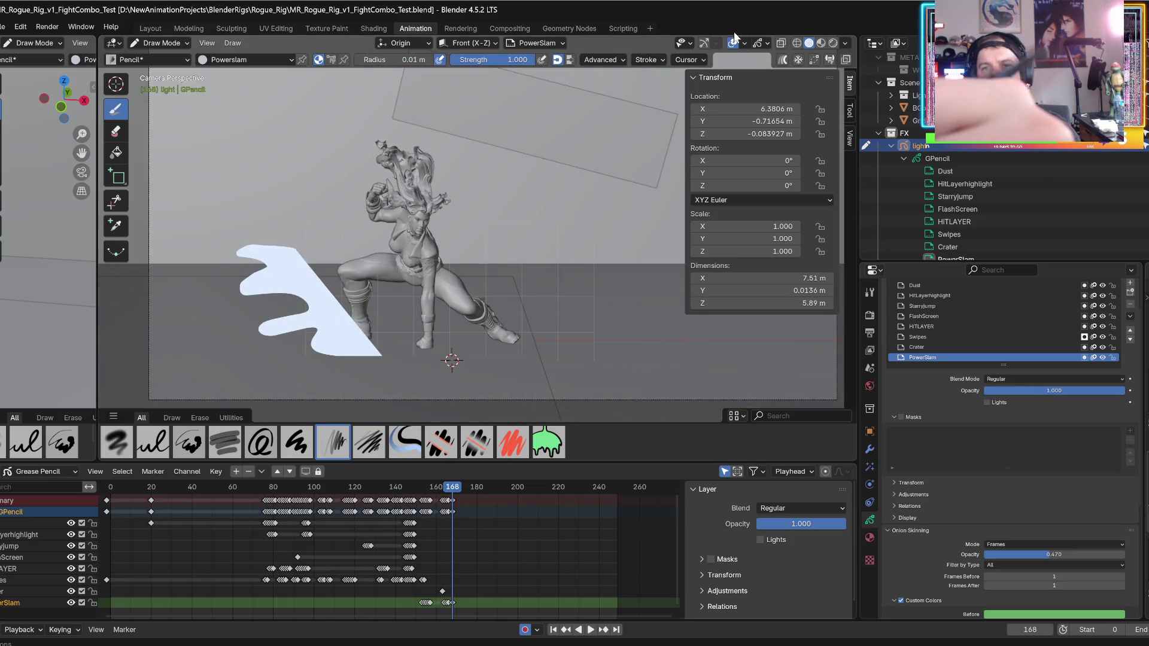
left_click(768, 42)
left_click(768, 41)
left_click(768, 42)
left_click(767, 42)
left_click(763, 40)
left_click(762, 41)
left_click(764, 42)
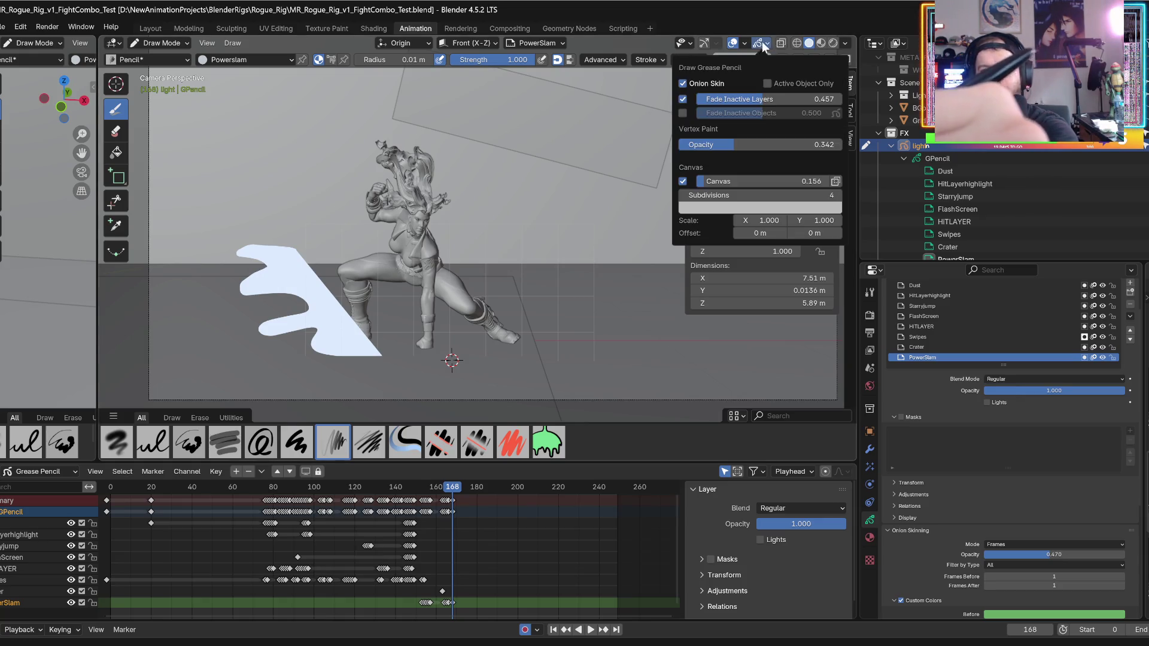
left_click(820, 43)
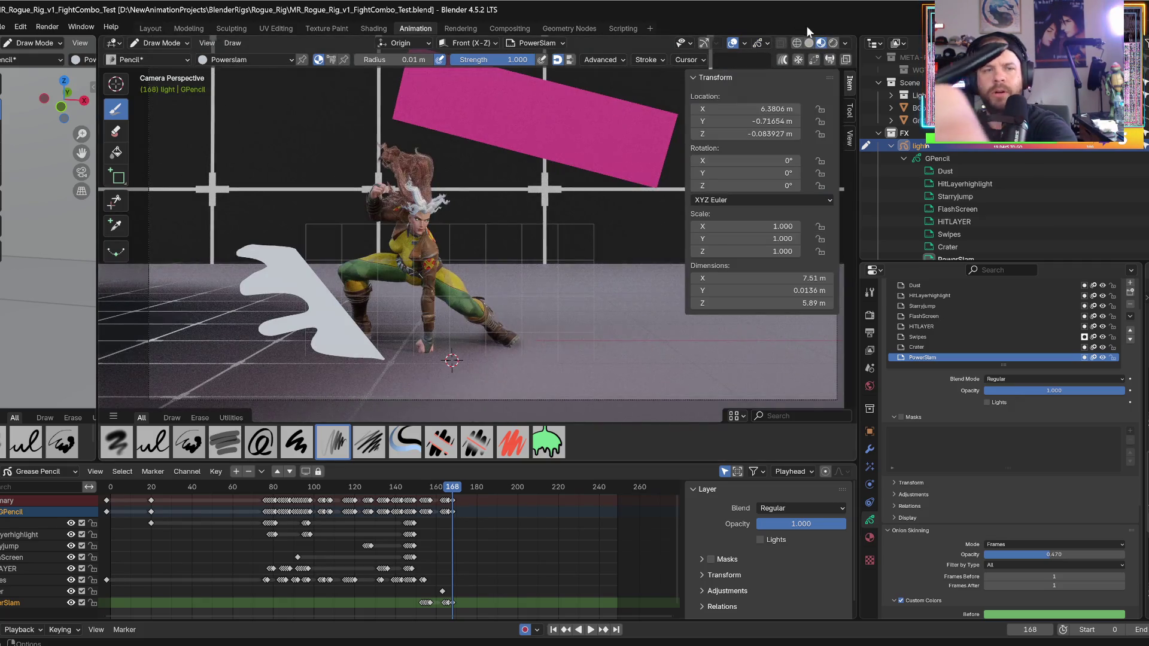
left_click(759, 43)
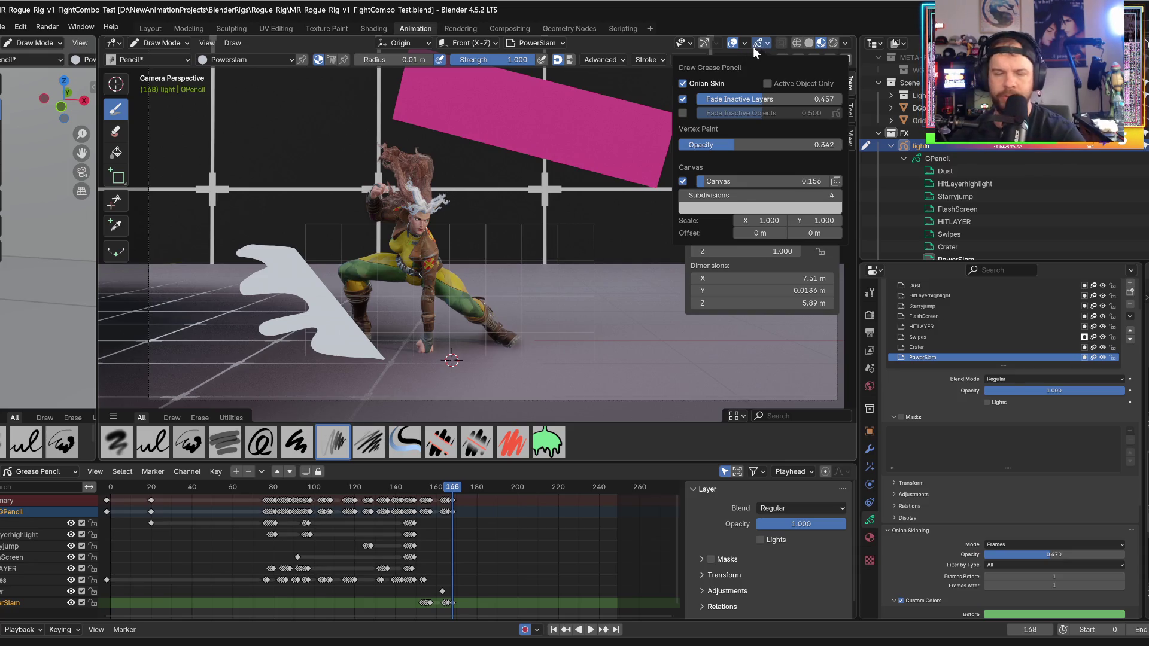
key("Left")
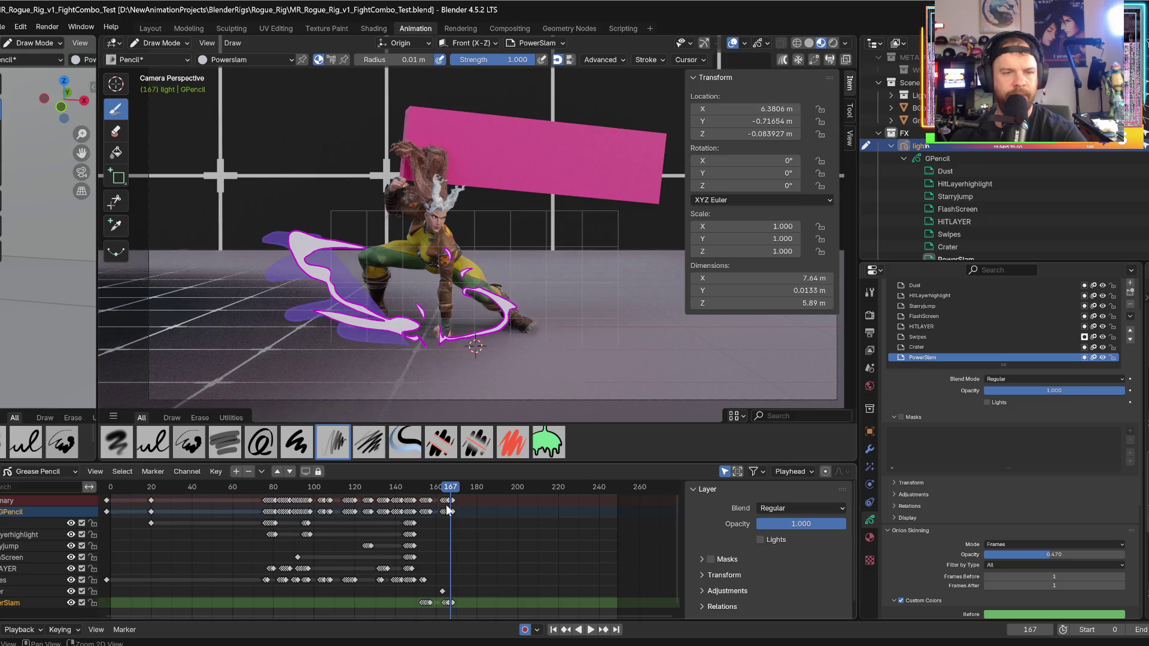
- Set onion skinning Frames Before to 2 and scrub frames 165–168 to see the ghosted strokes
key("Right")
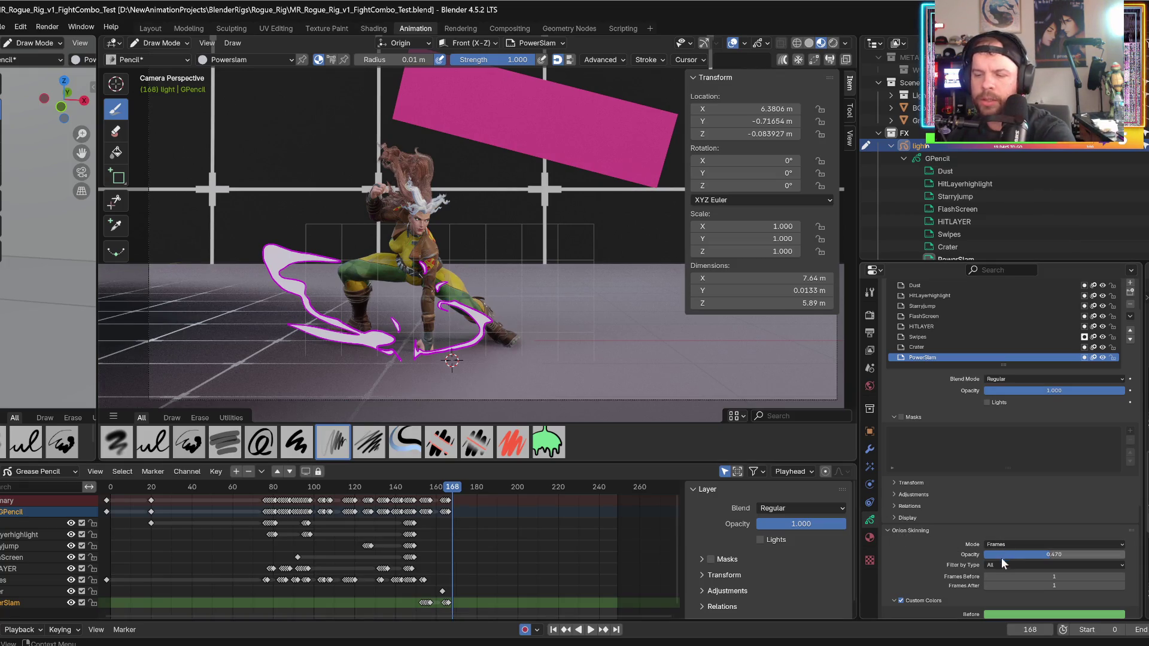
left_click_drag(1051, 576, 1053, 570)
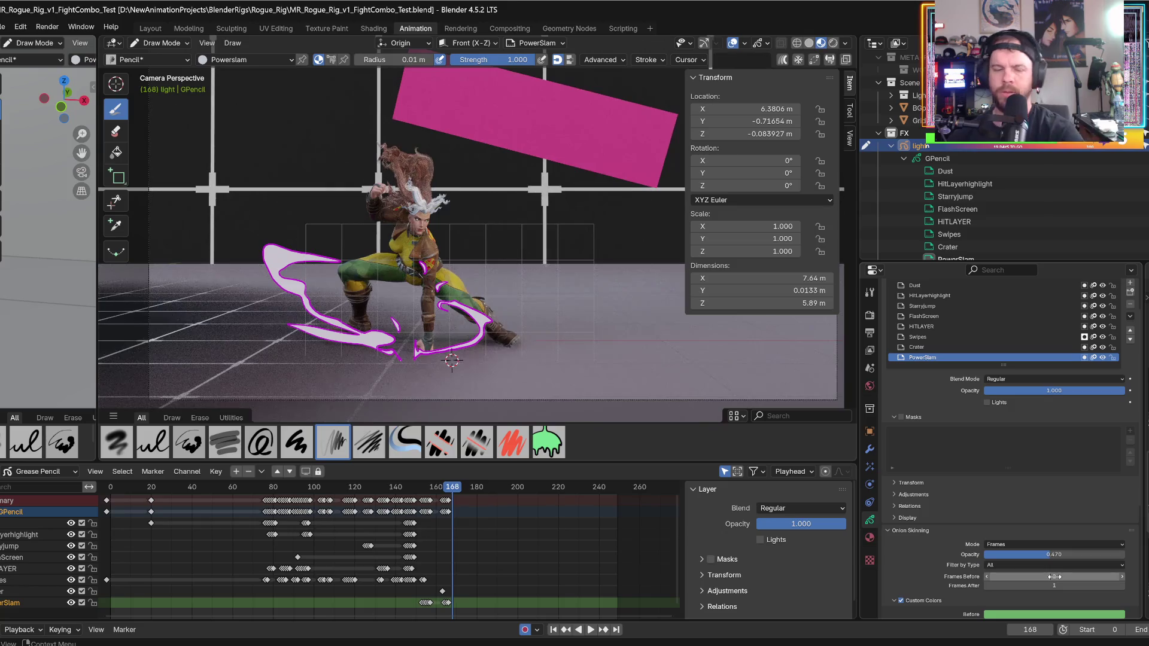
left_click_drag(444, 492, 446, 502)
key("Right")
key("Right")
key("Right")
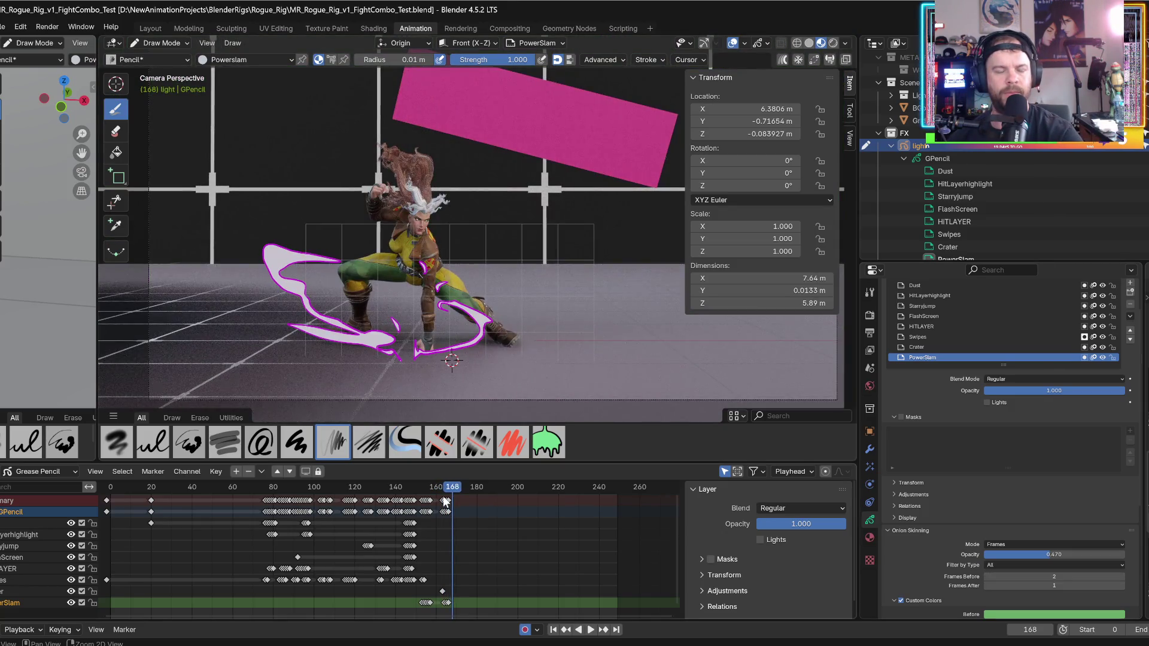
key("Left")
key("Left")
key("Left")
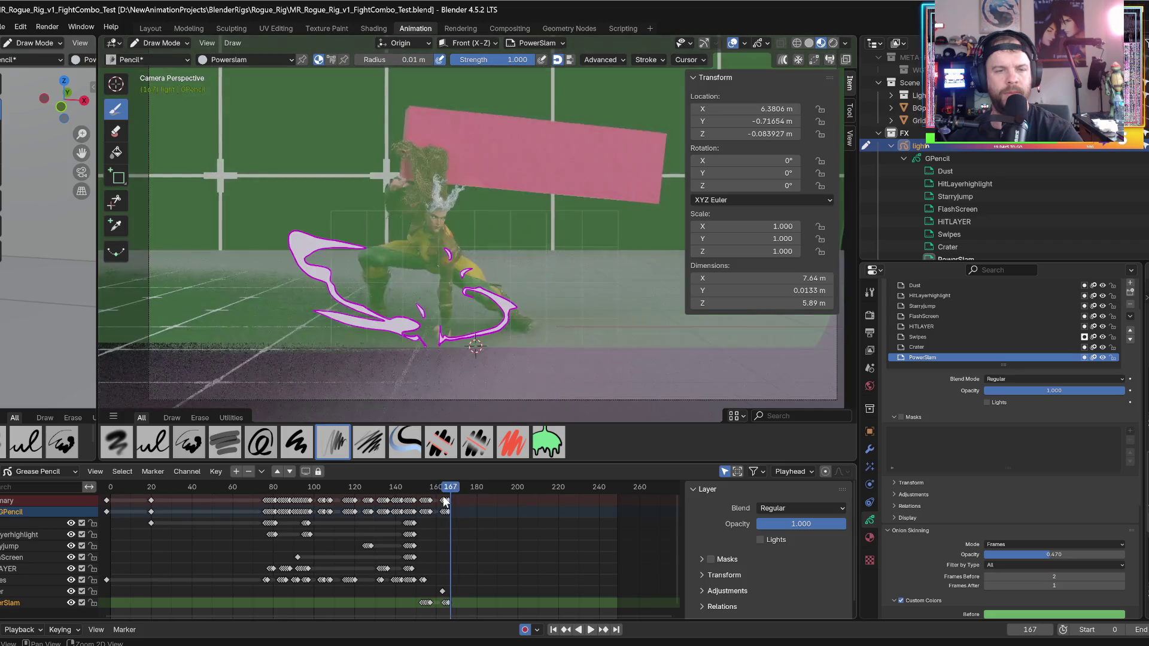
- Draw a trial white fill stroke on frame 167, undo it, and bring up Material Properties
key("Right")
key("Right")
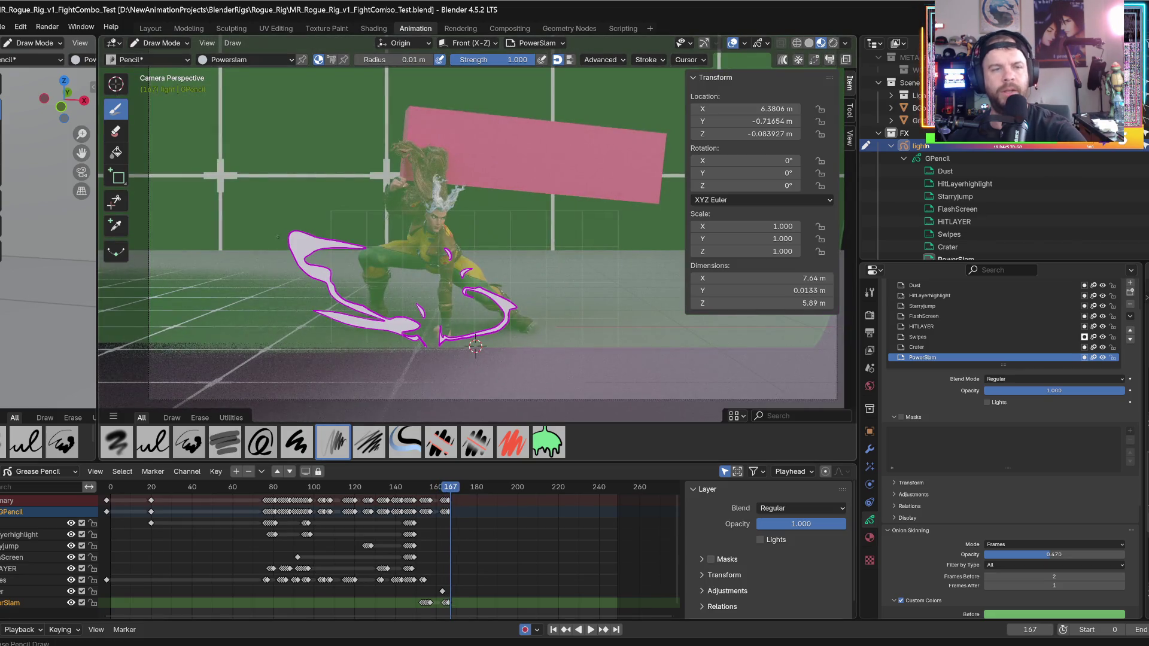
mouse_move(291, 257)
left_mouse_down()
mouse_move(277, 279)
mouse_move(407, 341)
mouse_move(294, 294)
left_mouse_up()
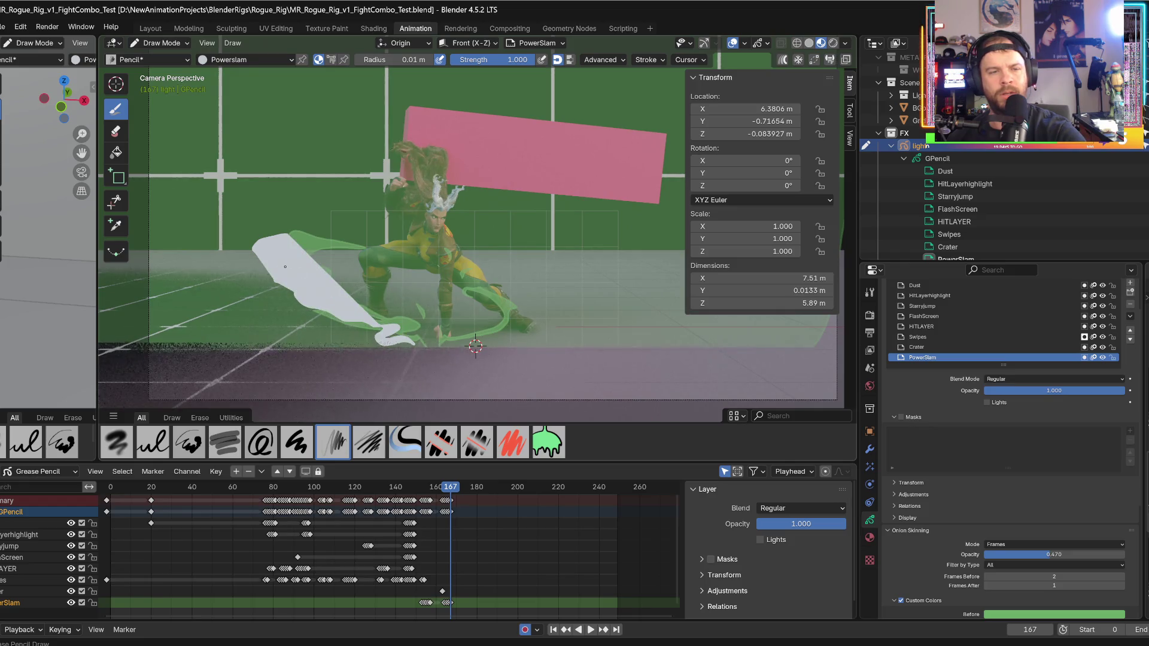
left_click_drag(264, 240, 263, 239)
key("ctrl+z")
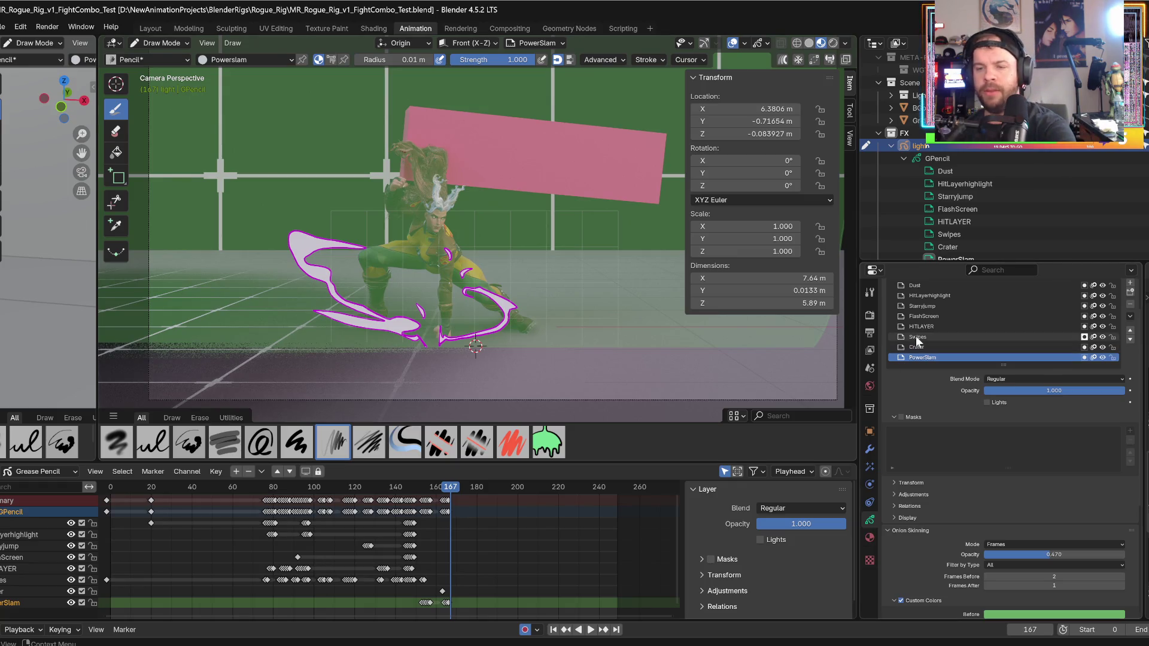
left_click(870, 537)
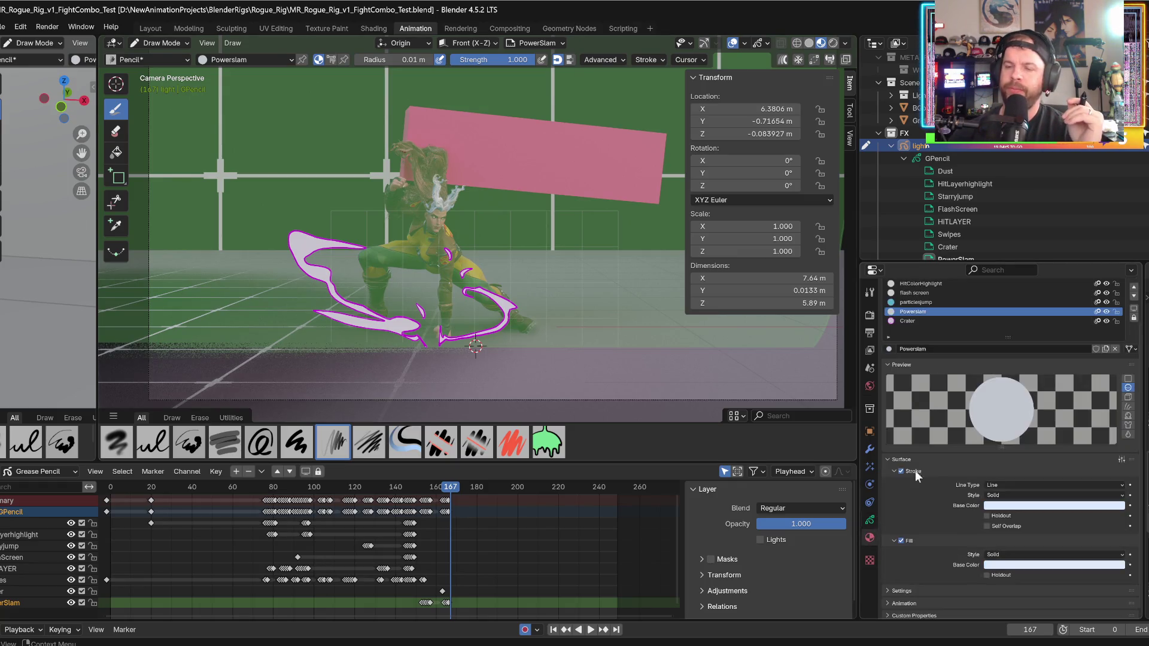
- Make Crater the active material, return to frame 167, and draw a short crater stroke near the impact
left_click(899, 321)
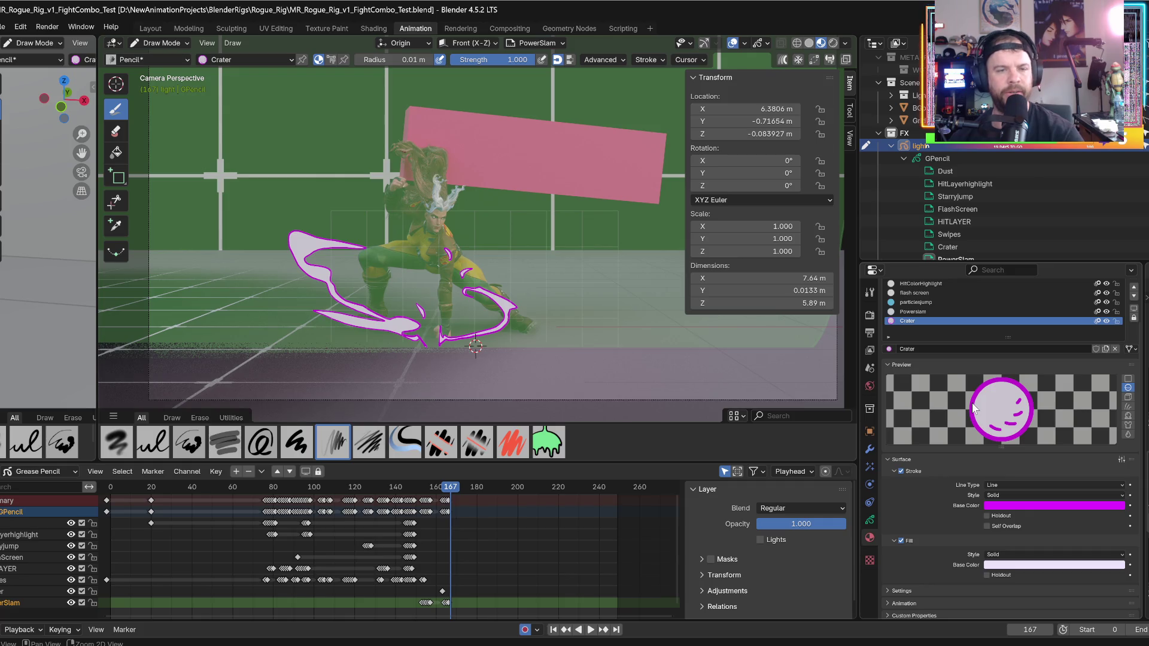
left_click(446, 603)
key("Left")
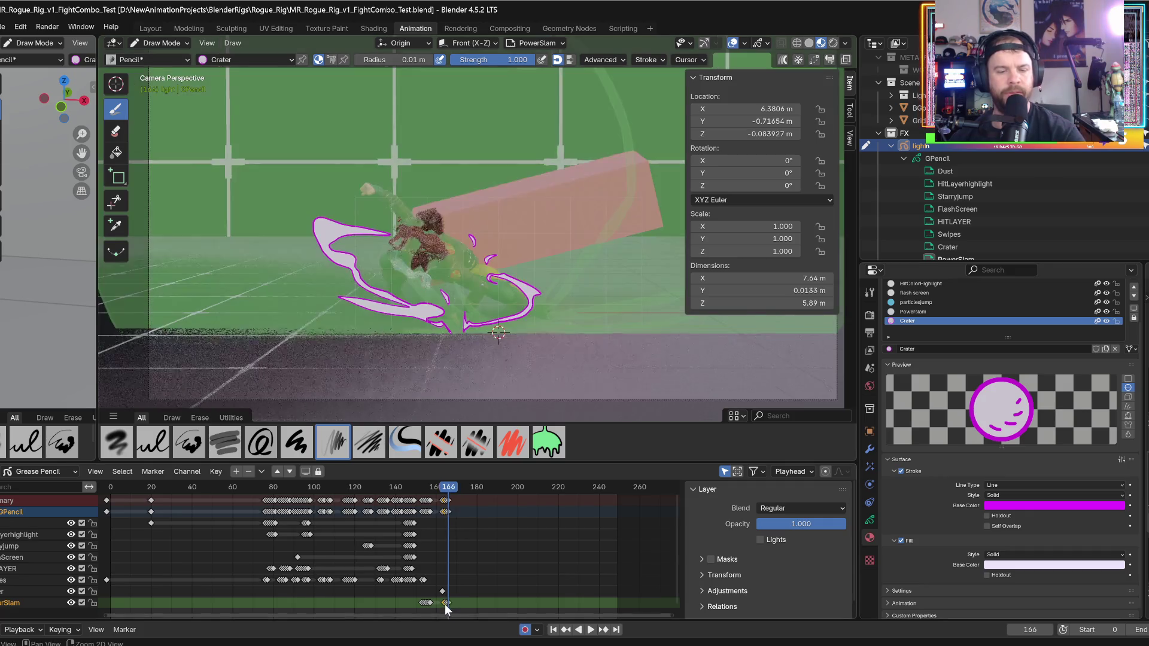
key("Right")
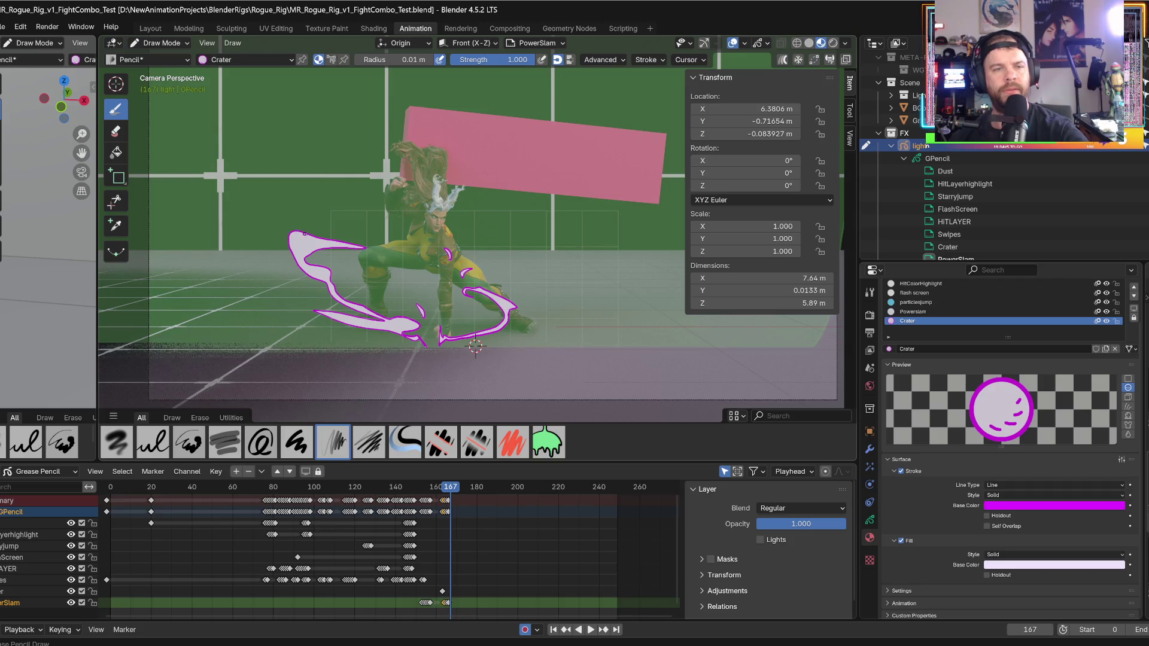
mouse_move(331, 233)
left_mouse_down()
mouse_move(273, 250)
mouse_move(318, 295)
mouse_move(367, 319)
mouse_move(281, 317)
mouse_move(413, 343)
mouse_move(328, 306)
mouse_move(295, 253)
left_mouse_up()
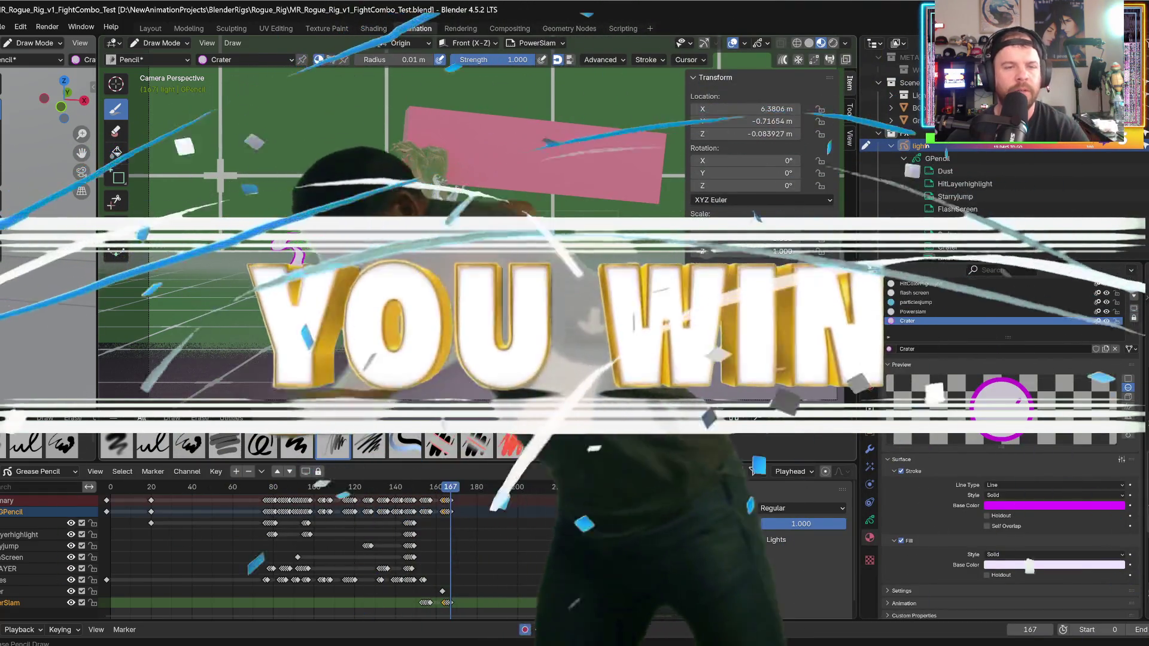
- Scrub the timeline from frame 154 to 168 to review the slam strokes
left_click(428, 490)
left_click_drag(427, 490, 444, 490)
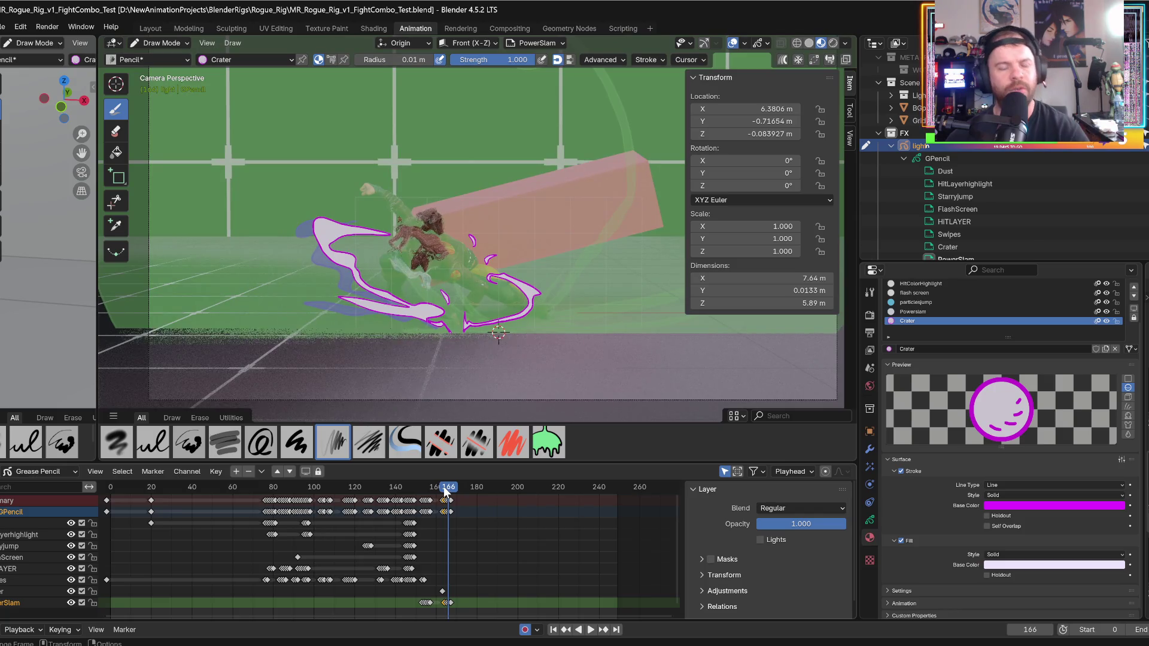
- Undo the white fill near Rogue's foot, compare frames 166 and 167, and select frame 167's keys
key("Right")
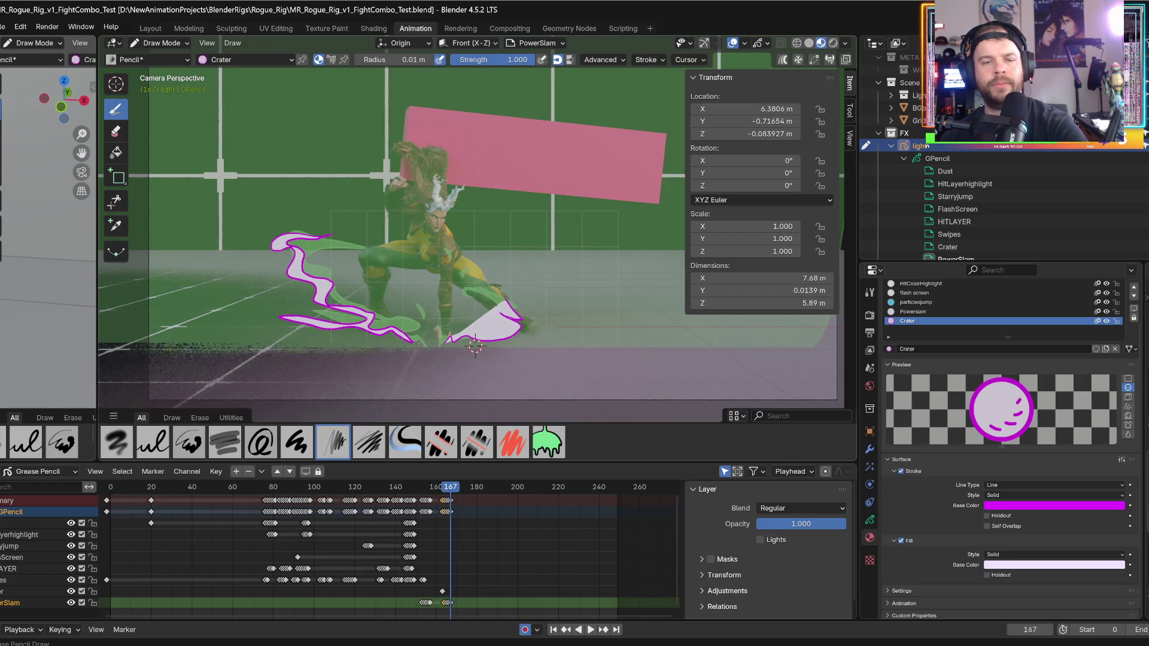
key("ctrl+z")
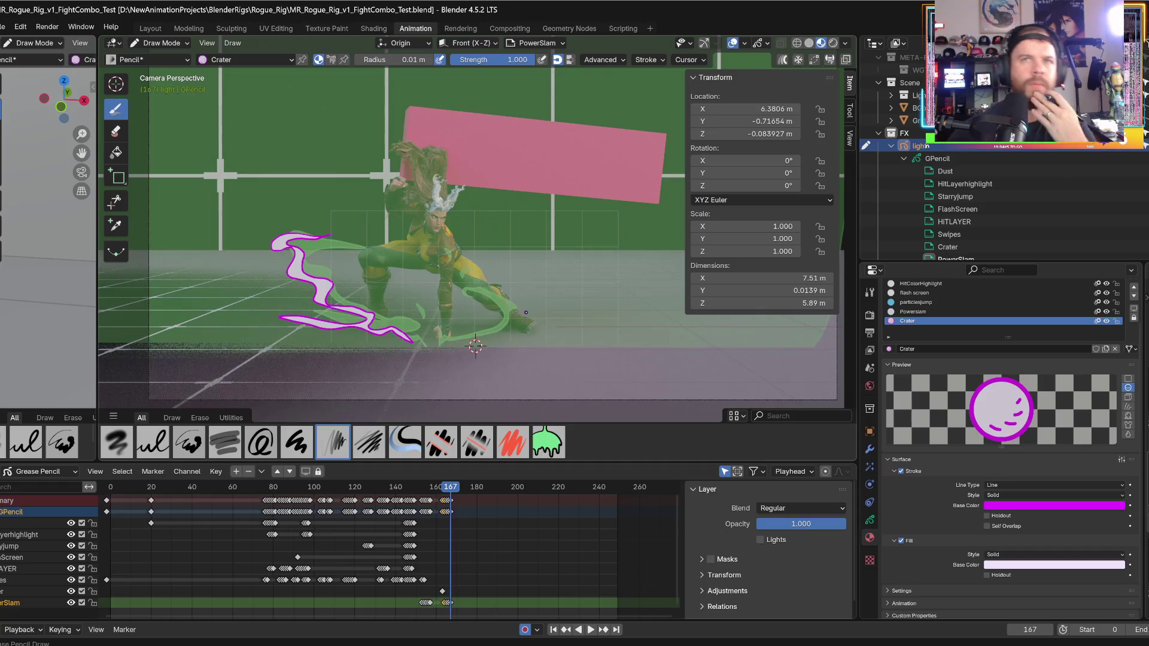
key("Left")
key("Right")
key("Left")
key("Left")
key("Left")
key("Right")
key("Right")
key("Right")
key("Left")
key("Right")
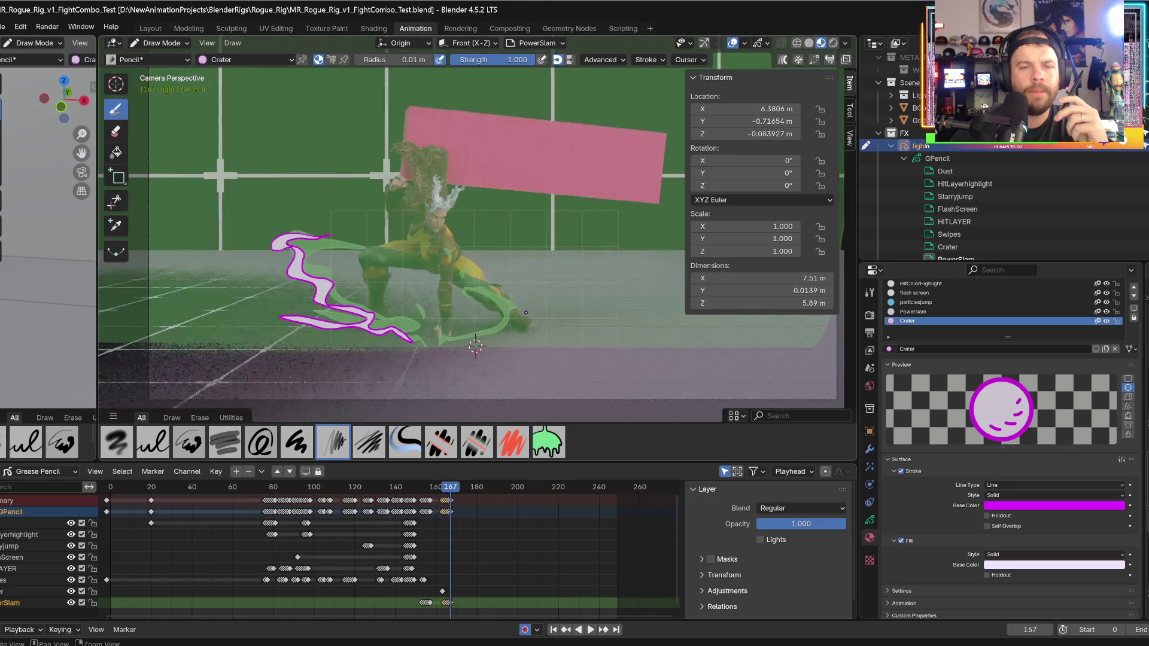
key("Left")
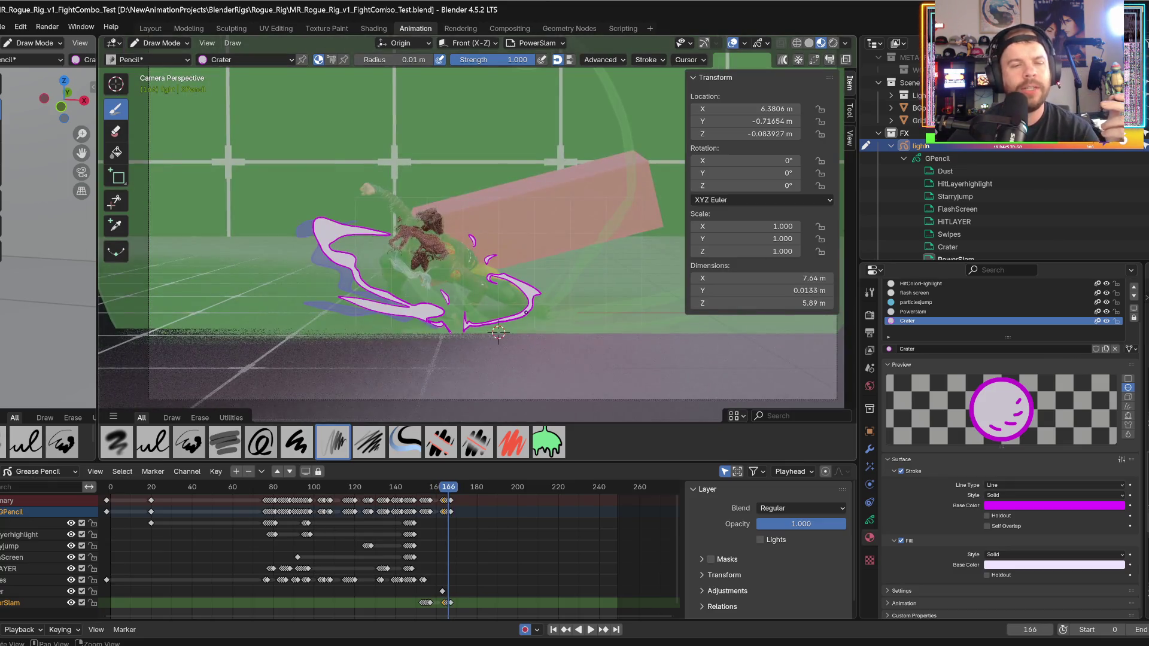
key("Right")
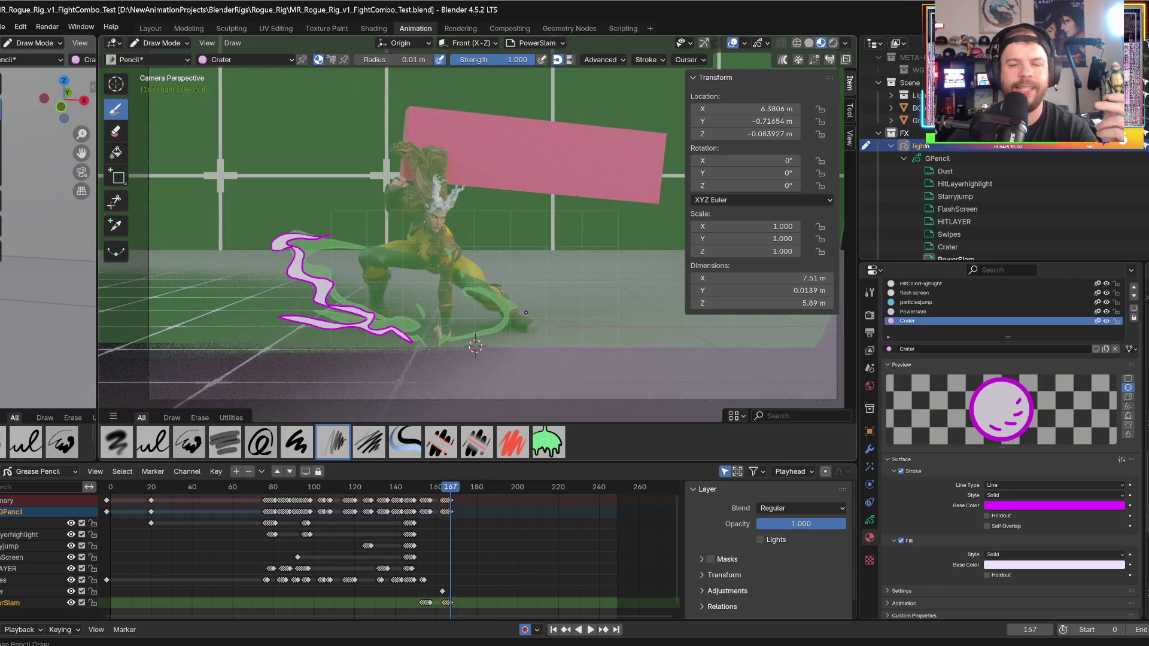
left_click(451, 608)
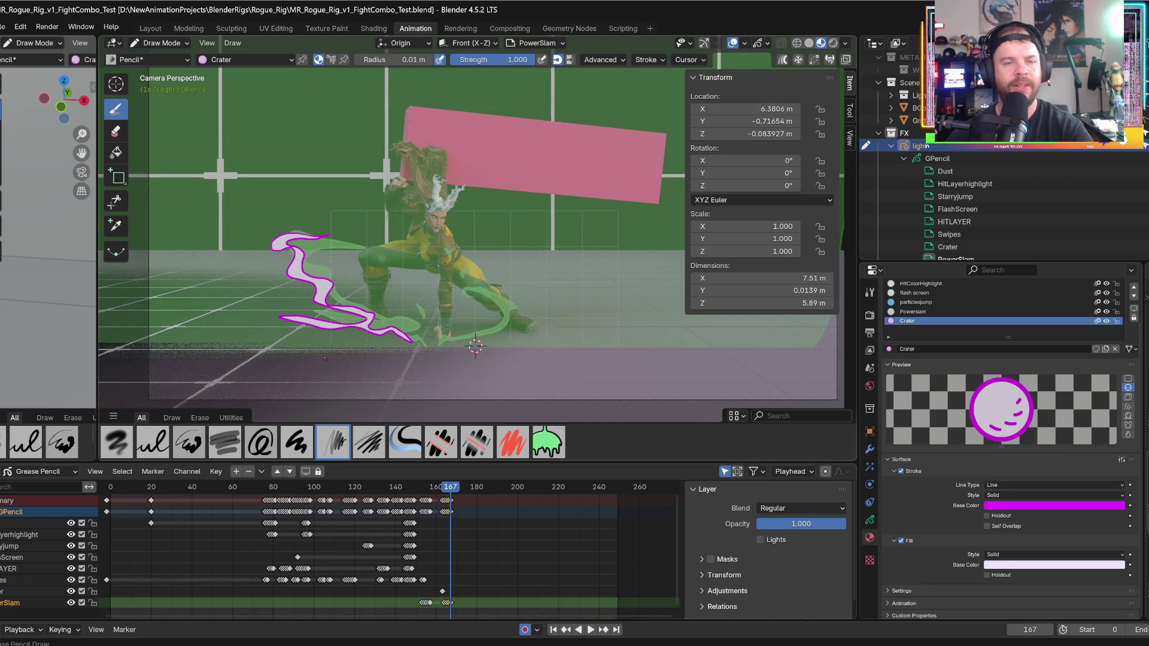
- Zoom the timeline in on the final frames and delete the previous drawing
scroll(257, 320, "down", 1)
scroll(258, 320, "up", 5)
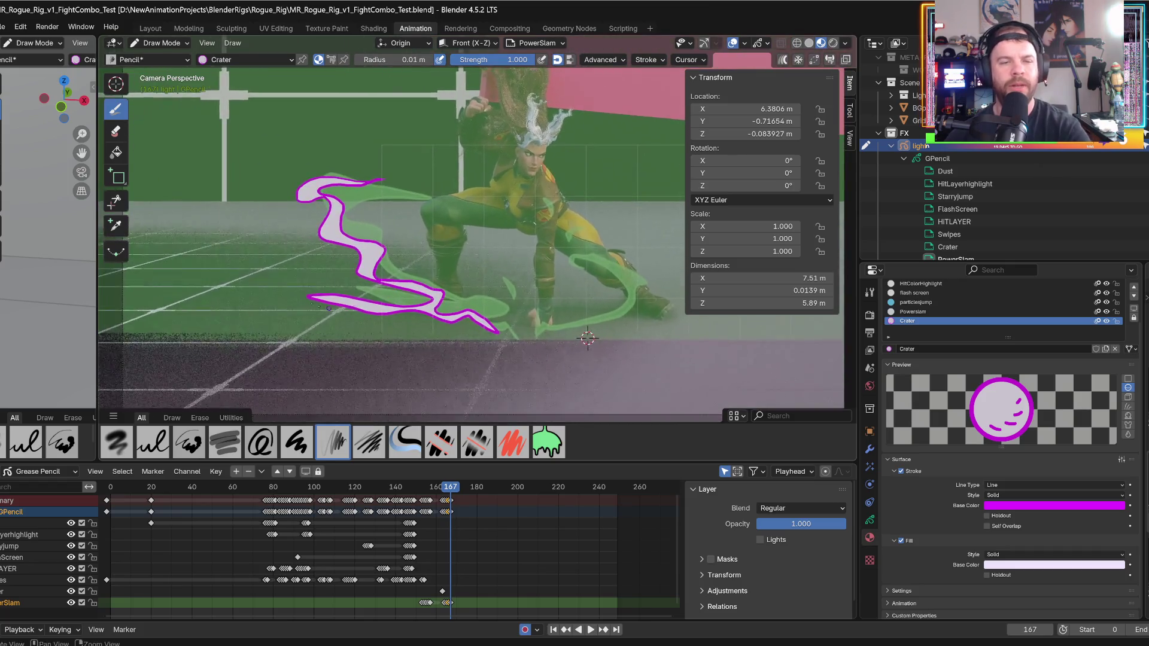
mouse_move(428, 558)
middle_mouse_down("ctrl")
mouse_move(459, 557)
mouse_move(431, 558)
middle_mouse_up("ctrl")
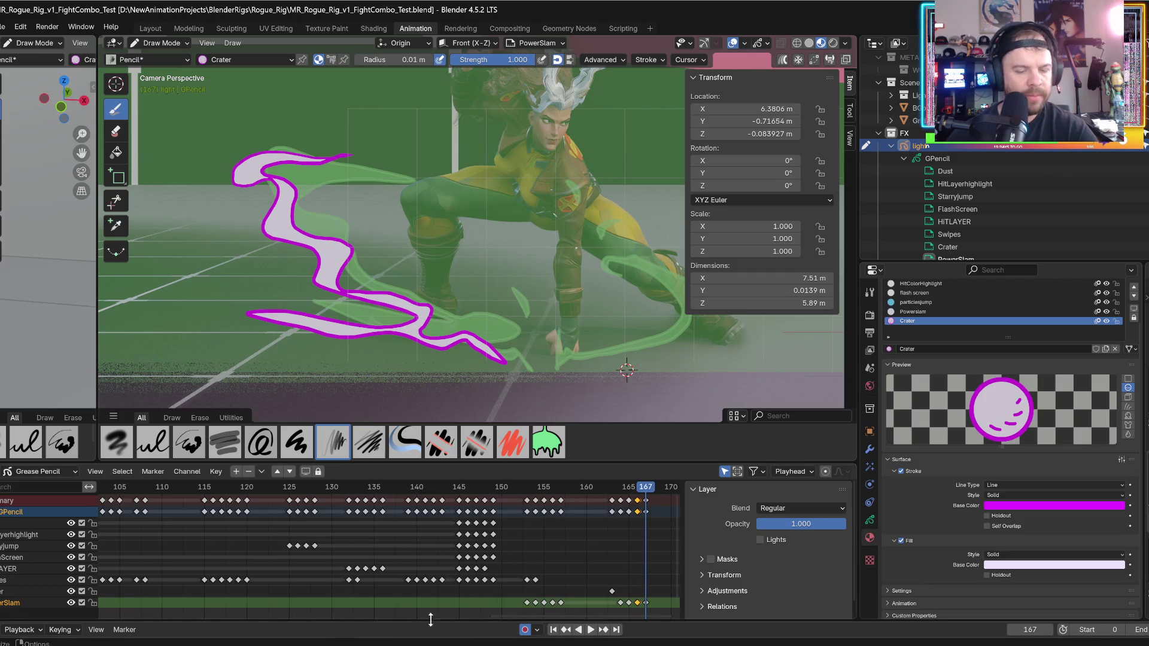
scroll(504, 615, "right", 3)
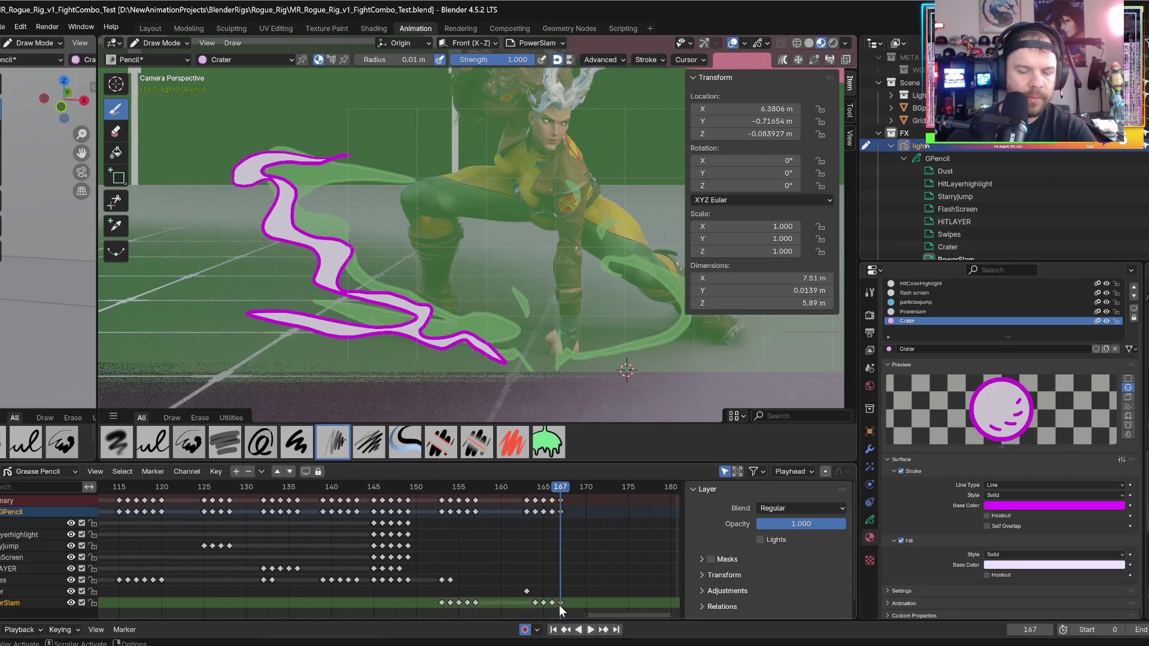
key("Delete")
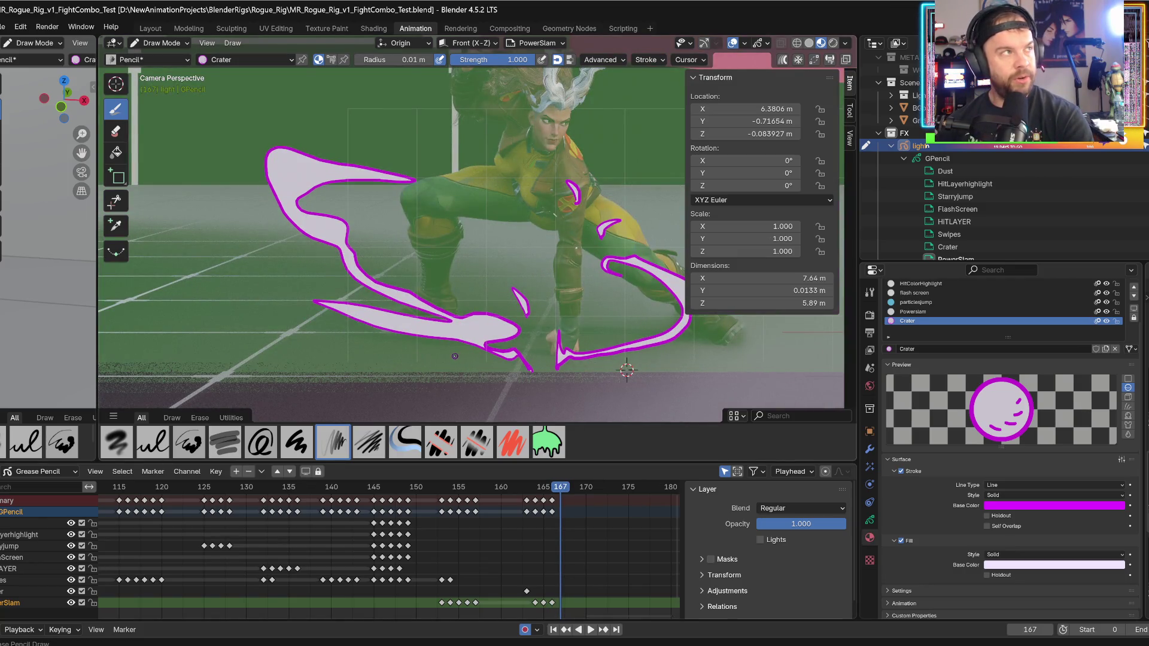
- Try a short crater stroke near Rogue's hand, undo it, and turn off the Crater fill
mouse_move(516, 363)
left_mouse_down()
mouse_move(389, 327)
mouse_move(300, 320)
mouse_move(269, 307)
mouse_move(366, 313)
mouse_move(209, 269)
mouse_move(317, 239)
mouse_move(277, 199)
mouse_move(526, 371)
left_mouse_up()
key("ctrl+z")
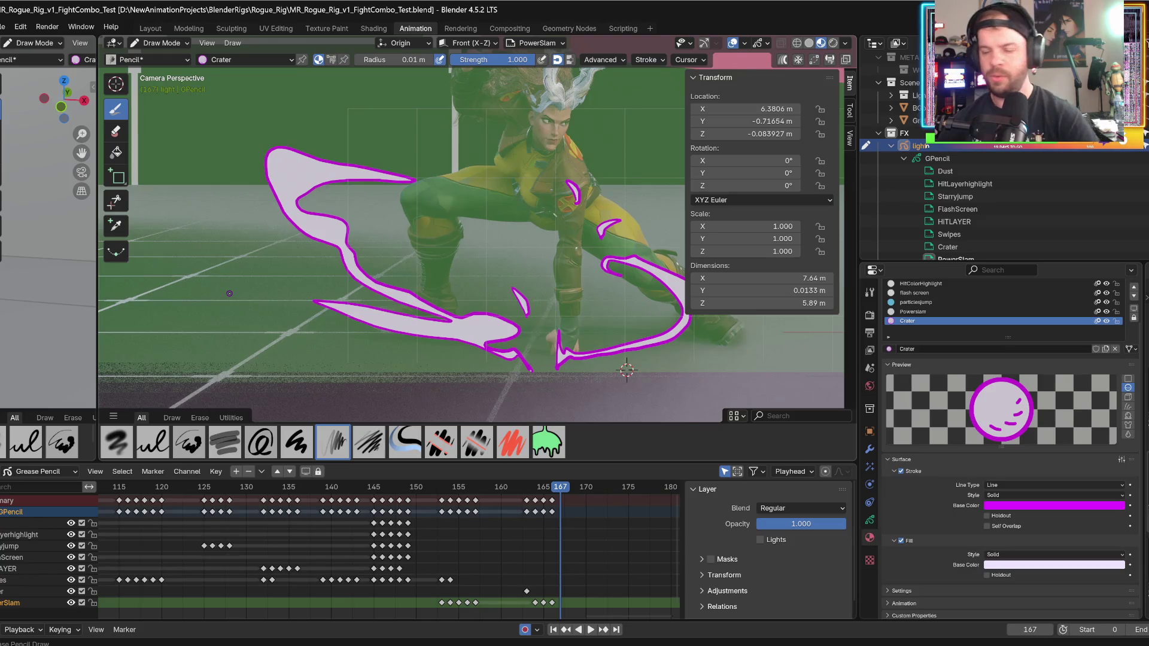
left_click(902, 540)
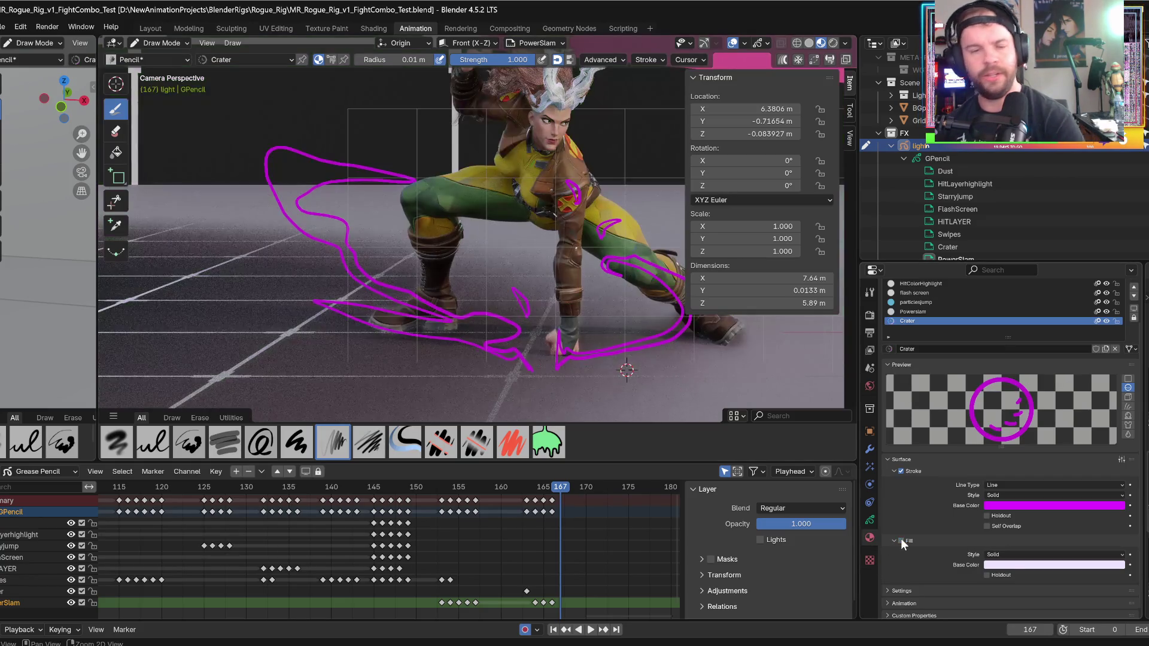
- On frame 167, draw thin Crater streaks sweeping up-left from Rogue's leg plus short accent flicks
key("Left")
key("Right")
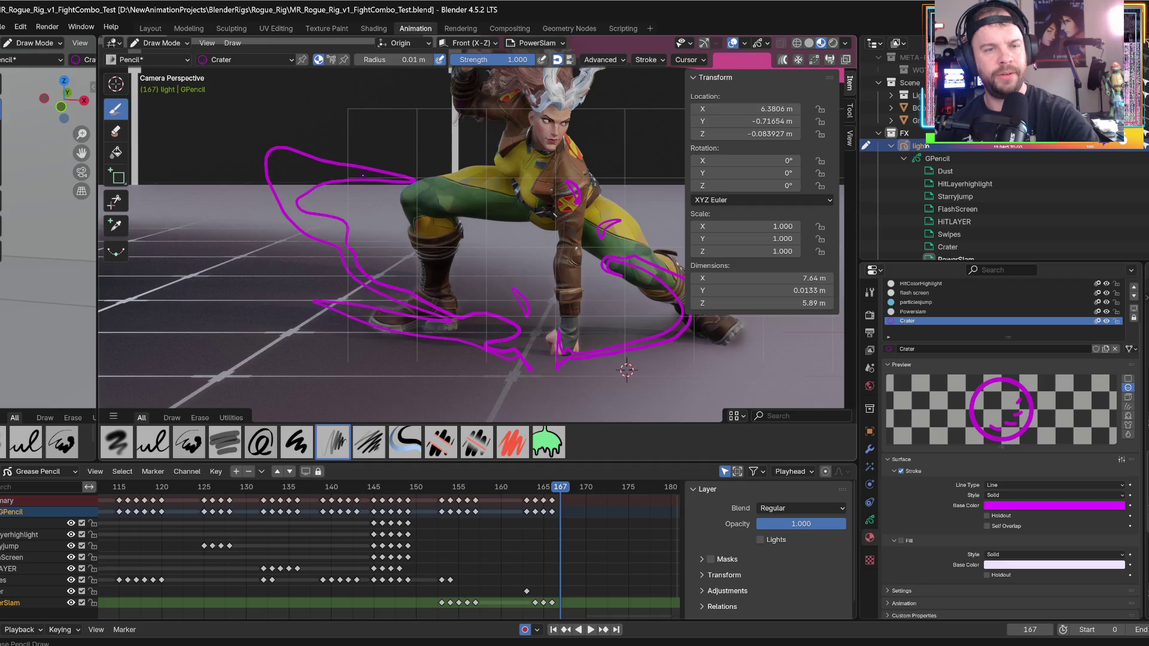
left_click_drag(343, 167, 360, 175)
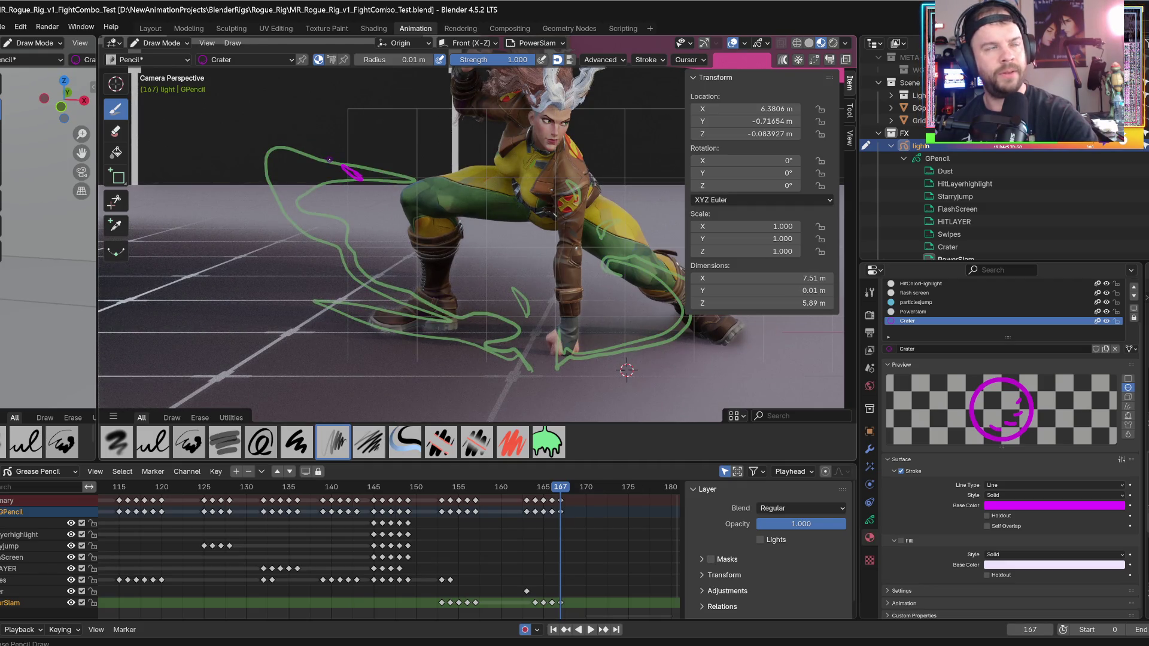
mouse_move(329, 160)
left_mouse_down()
mouse_move(252, 135)
mouse_move(232, 156)
left_mouse_up()
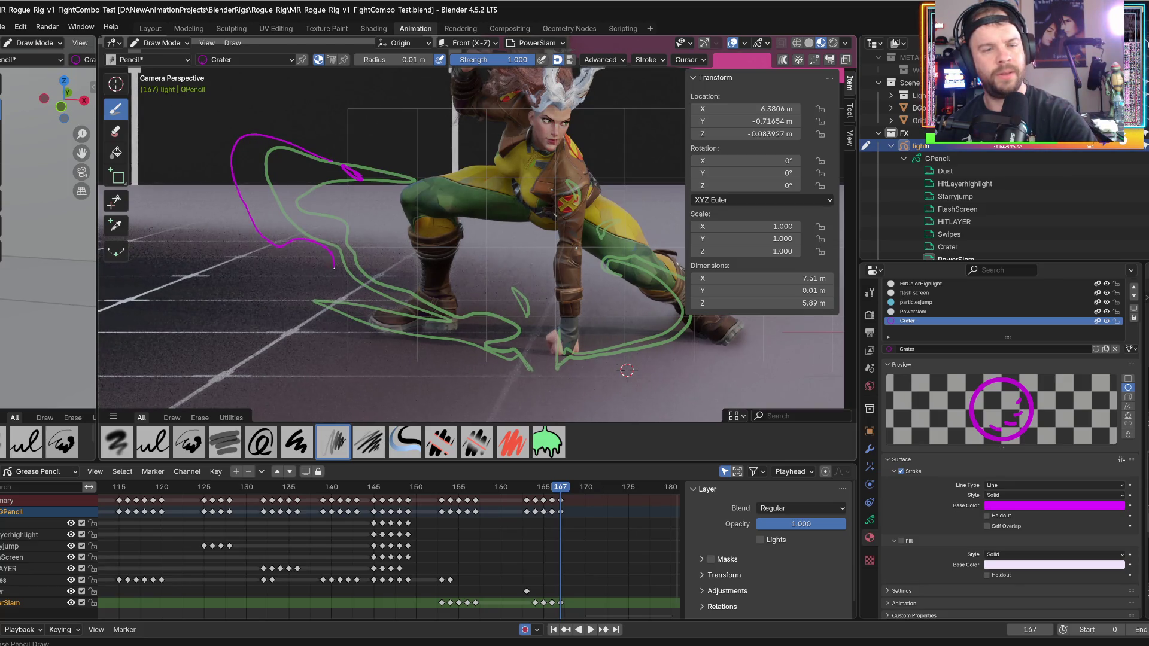
left_click_drag(358, 278, 447, 322)
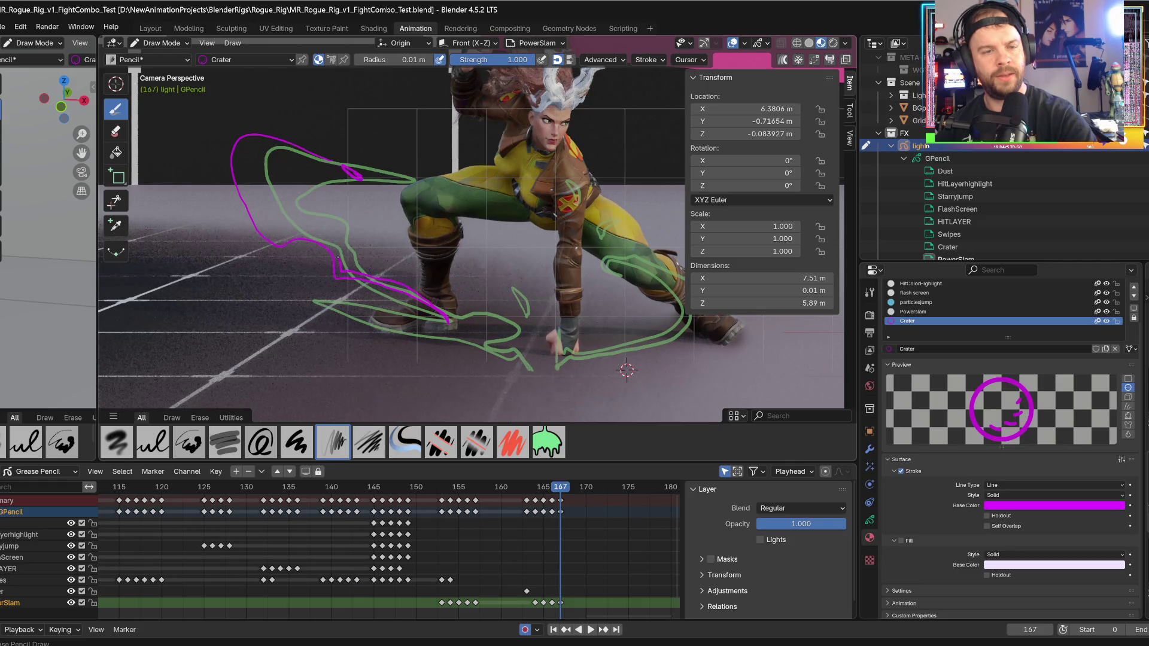
mouse_move(259, 216)
left_mouse_down()
mouse_move(244, 147)
mouse_move(269, 139)
mouse_move(330, 159)
left_mouse_up()
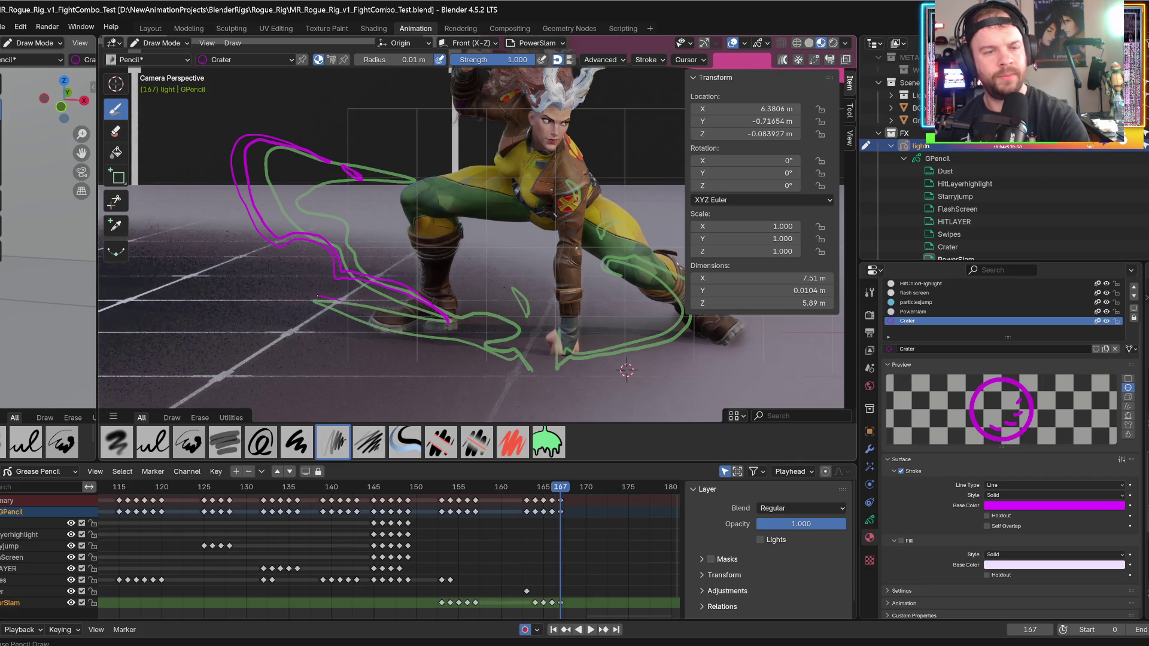
left_click_drag(393, 337, 422, 351)
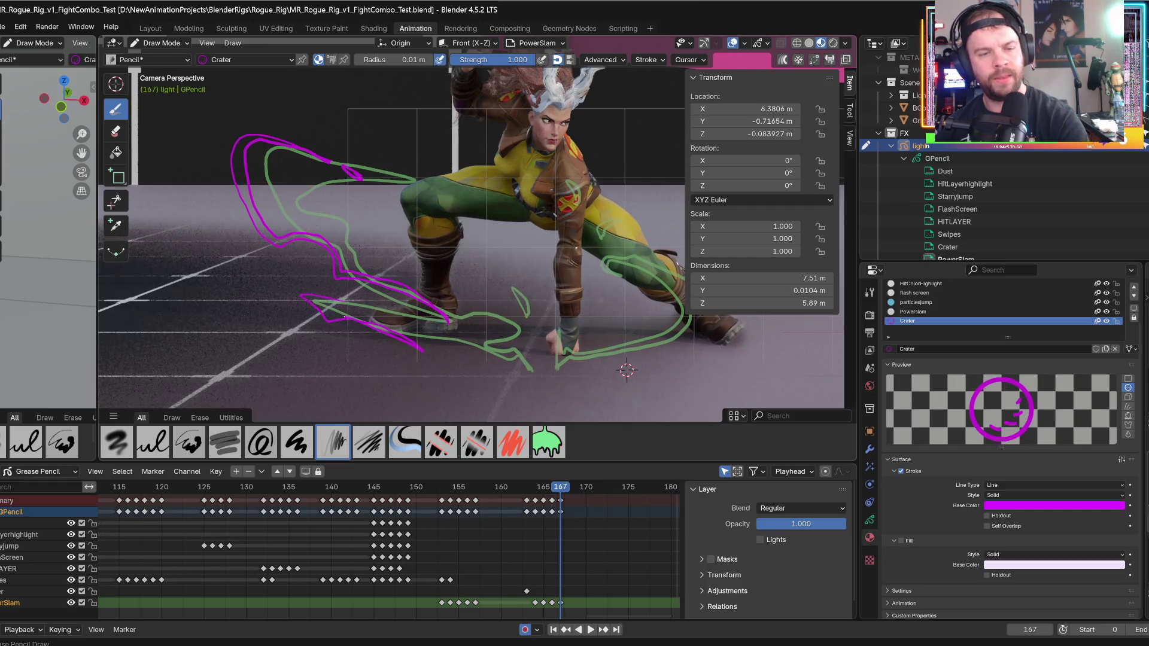
left_click_drag(312, 304, 343, 294)
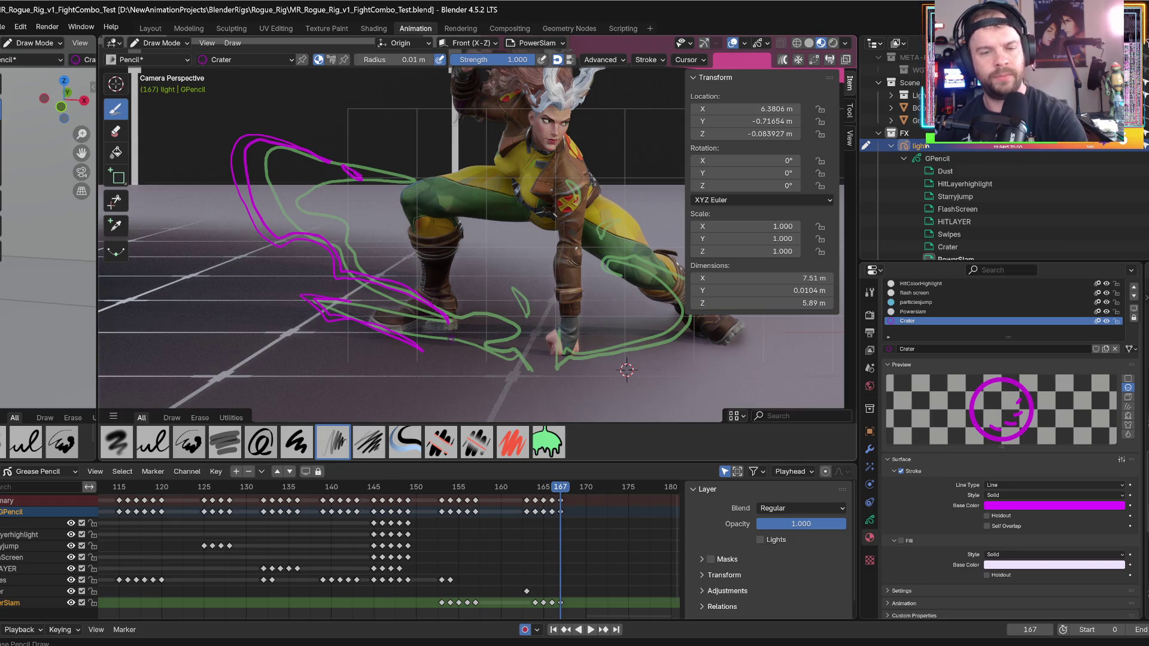
left_click_drag(451, 339, 462, 352)
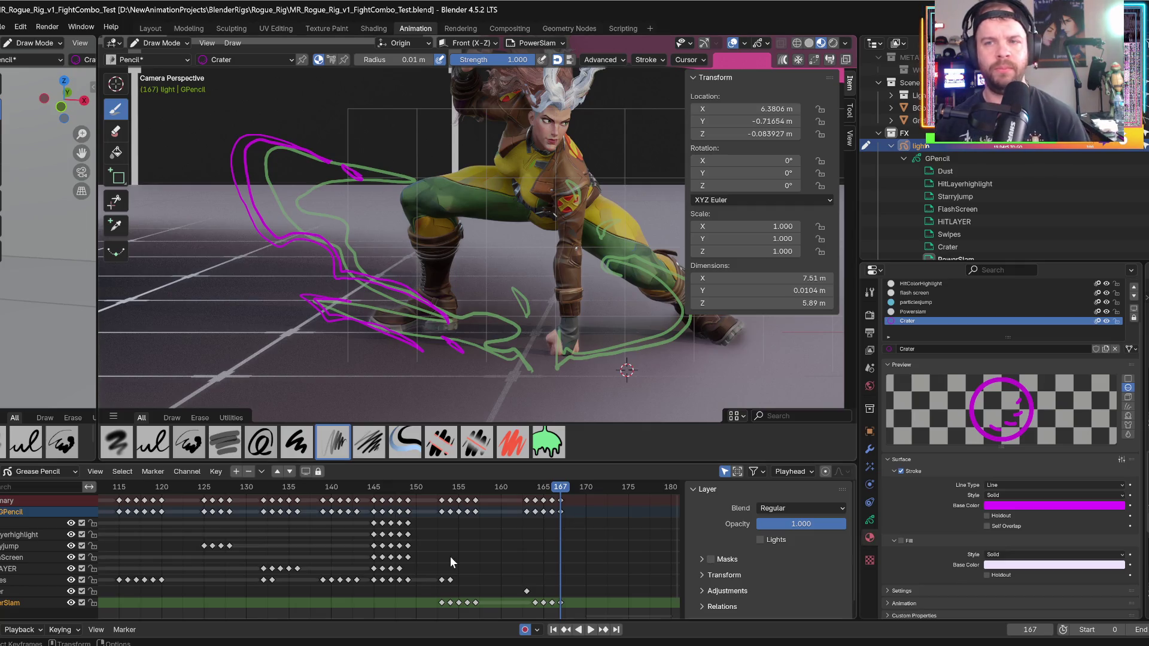
- Switch the viewport to Rendered shading and turn the Crater material's fill back on
left_click(833, 43)
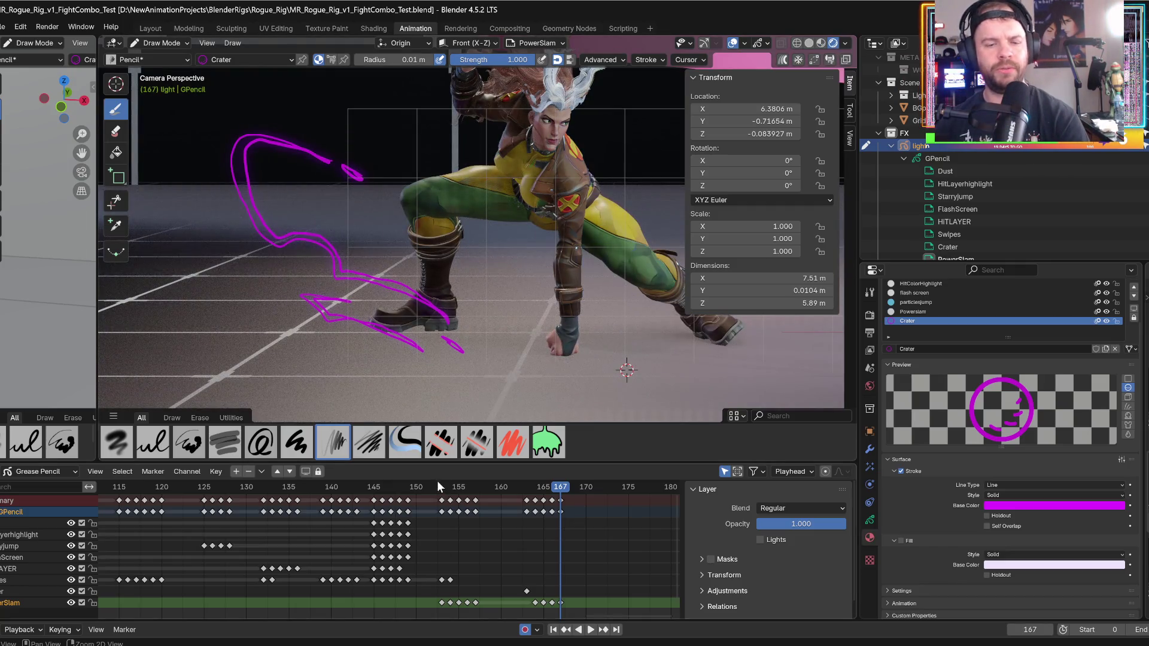
key("Left")
left_click(901, 541)
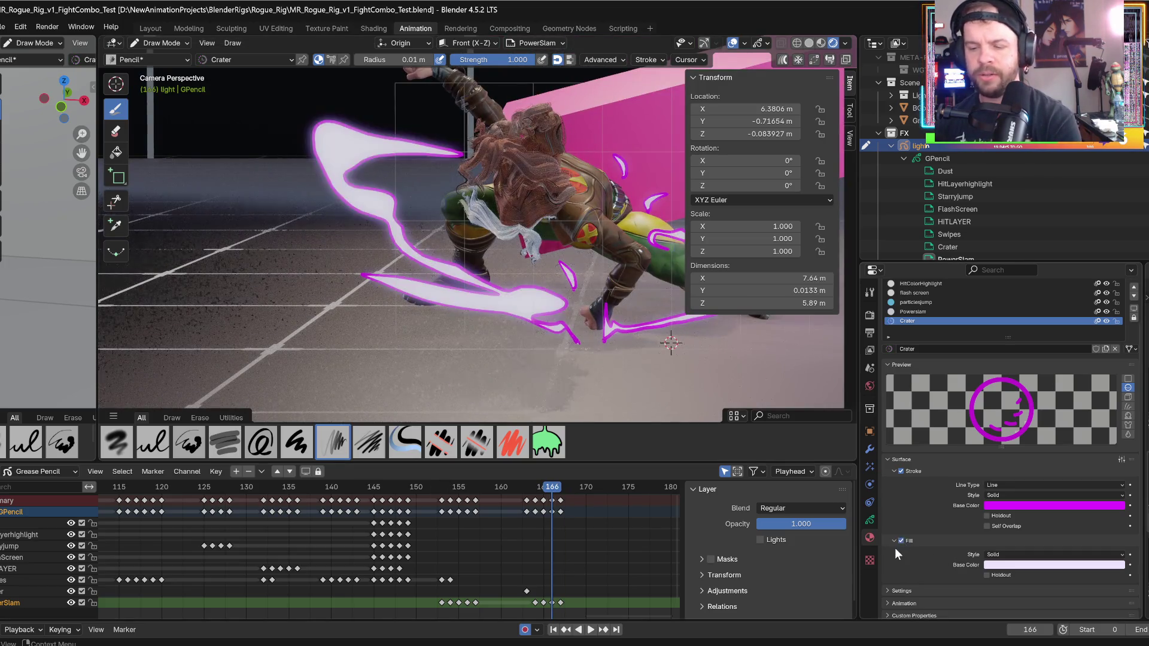
- Rewind to frame 114 and play back the slam animation to review it
mouse_move(390, 486)
left_mouse_down()
mouse_move(311, 480)
mouse_move(368, 483)
mouse_move(357, 469)
mouse_move(365, 479)
left_mouse_up()
scroll(386, 366, "down", 8)
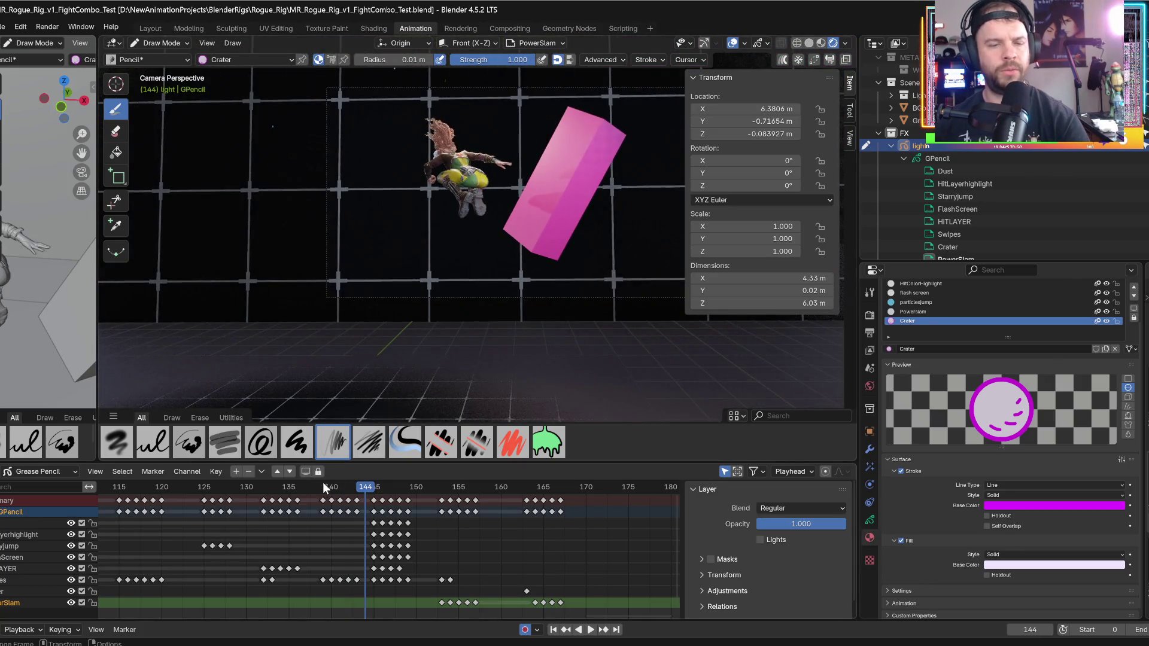
left_click_drag(320, 477, 125, 478)
key("space")
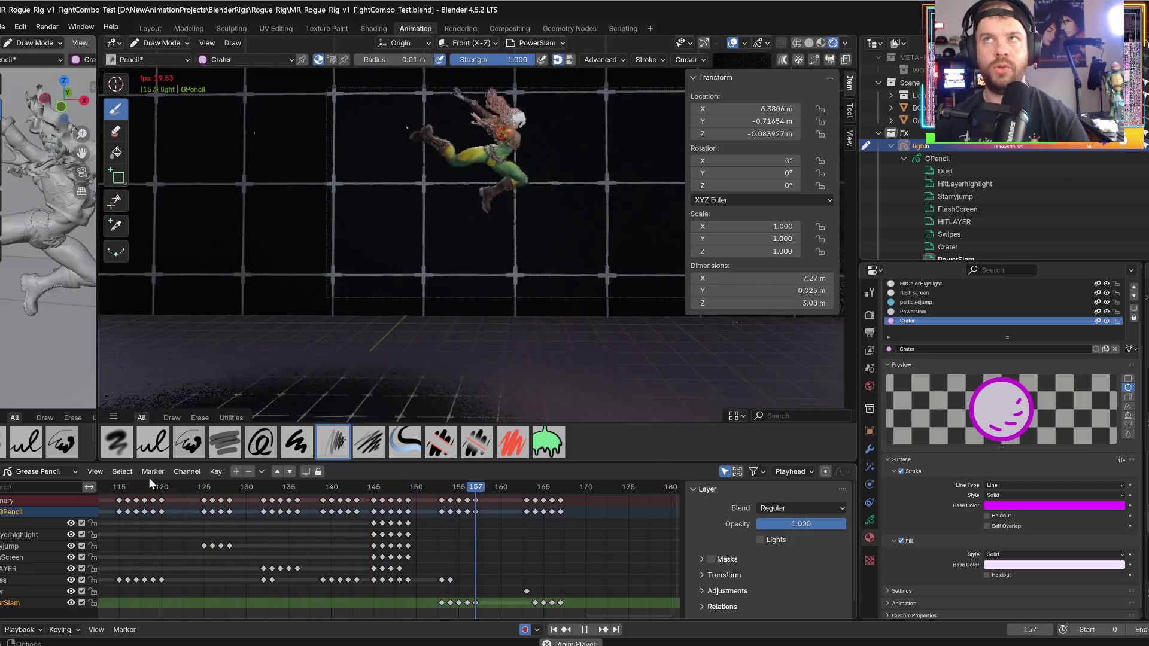
key("space")
key("space")
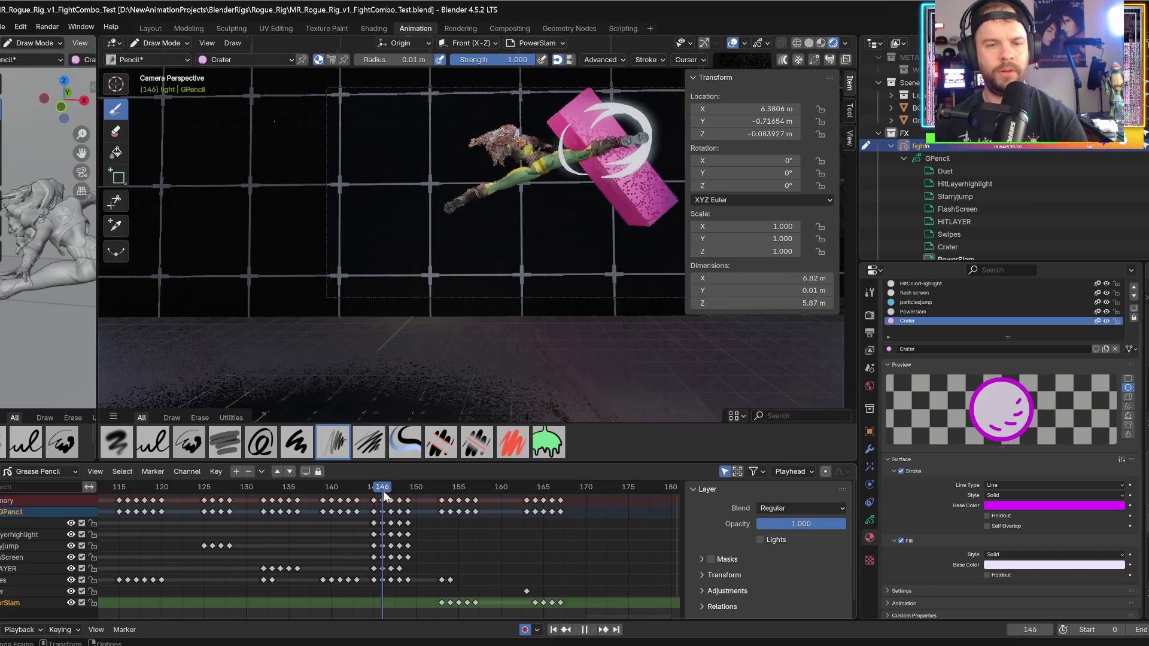
key("space")
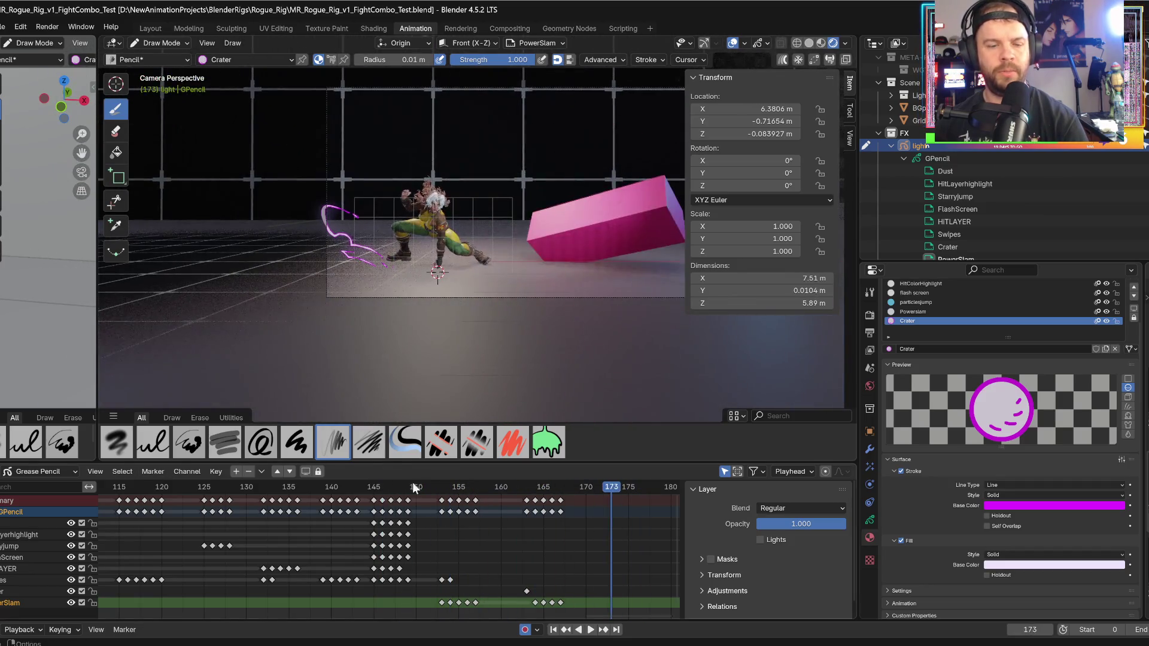
scroll(474, 373, "up", 6)
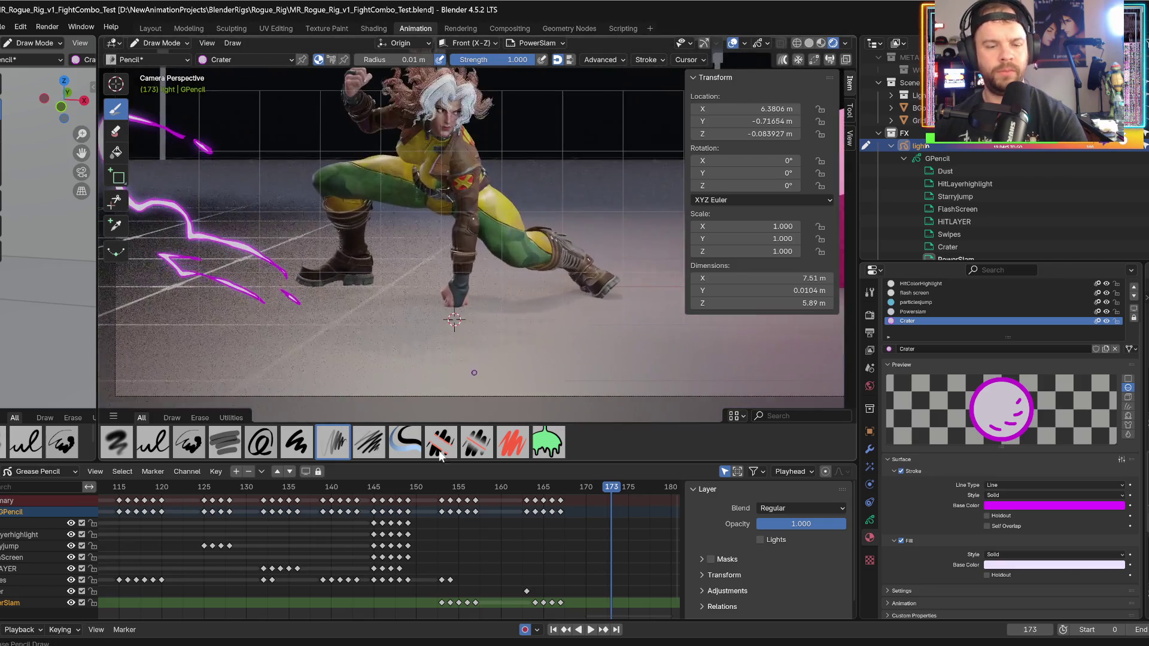
key("space")
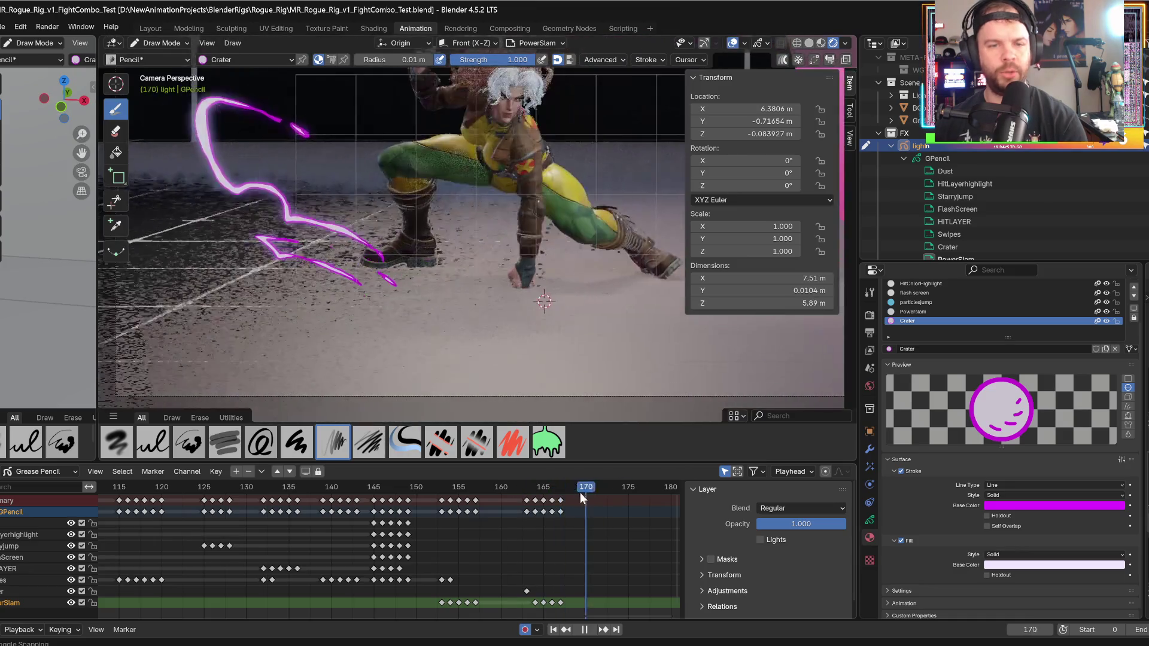
key("space")
- Step to frame 167 and switch the Crater fill off again
key("Right")
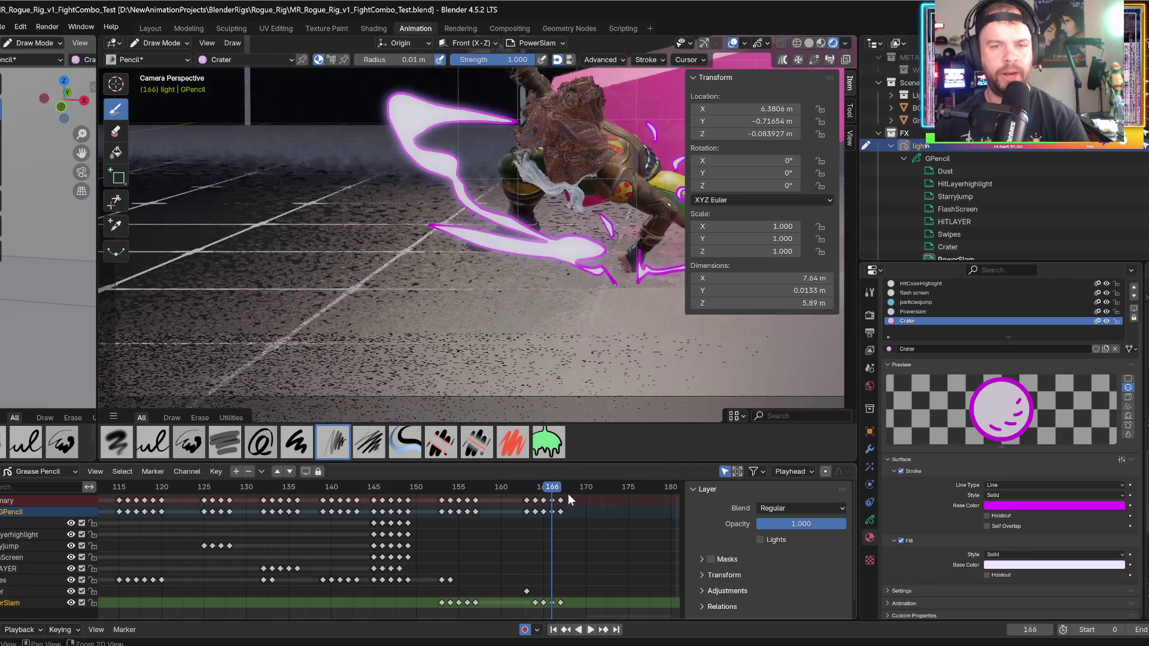
key("Right")
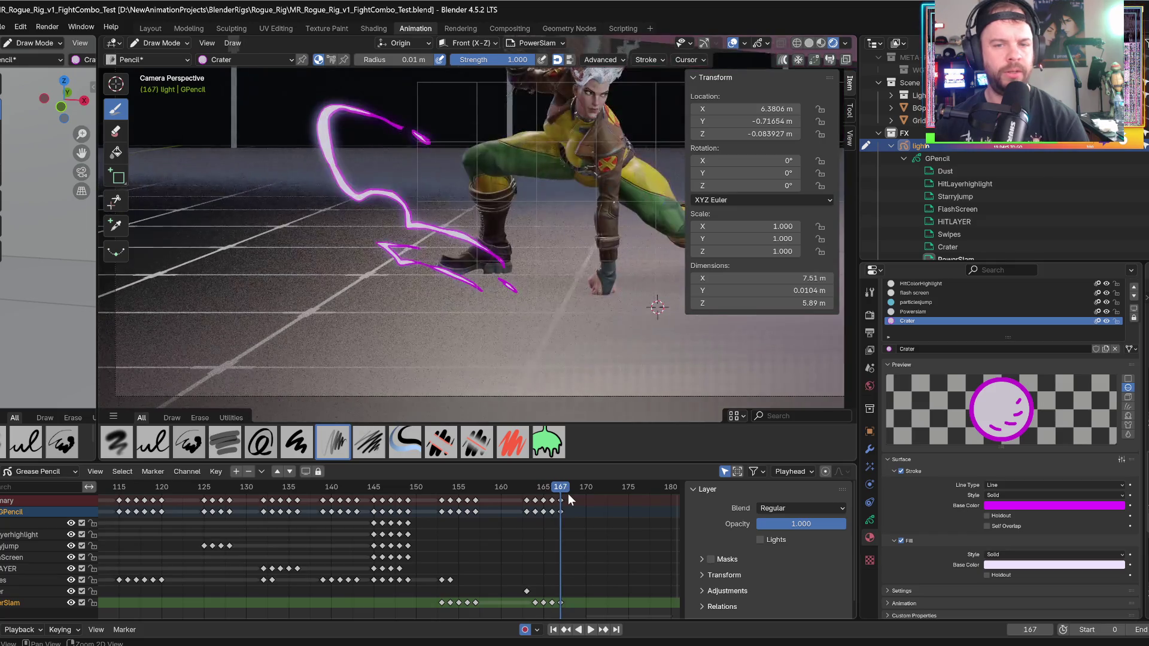
scroll(629, 329, "up", 1)
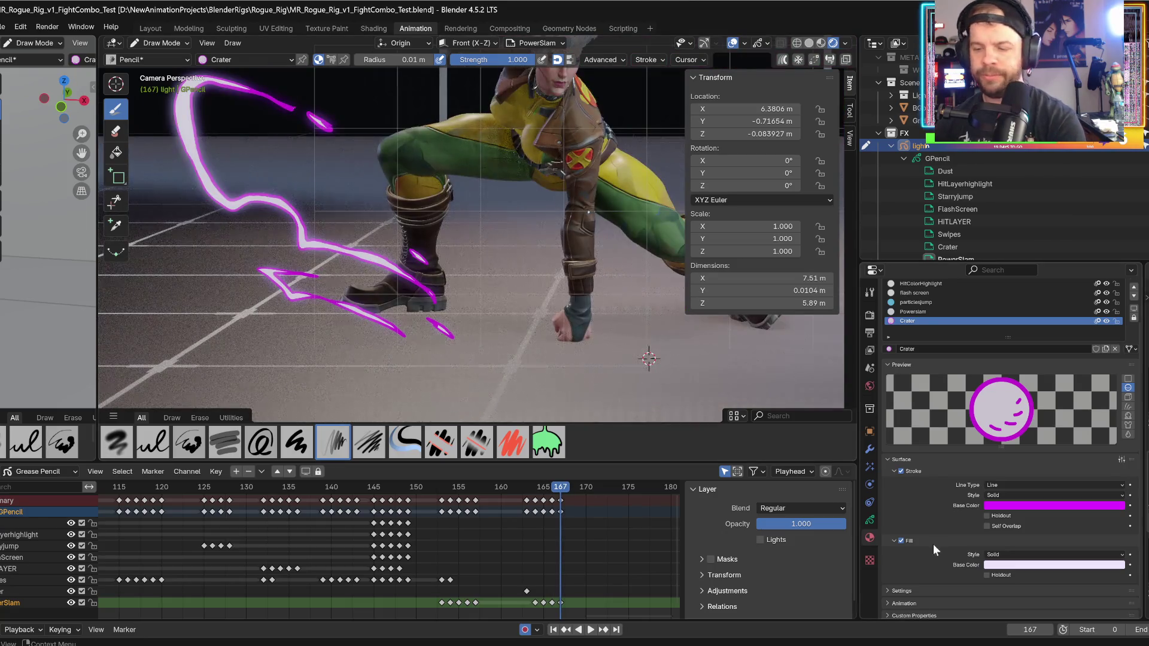
left_click(901, 541)
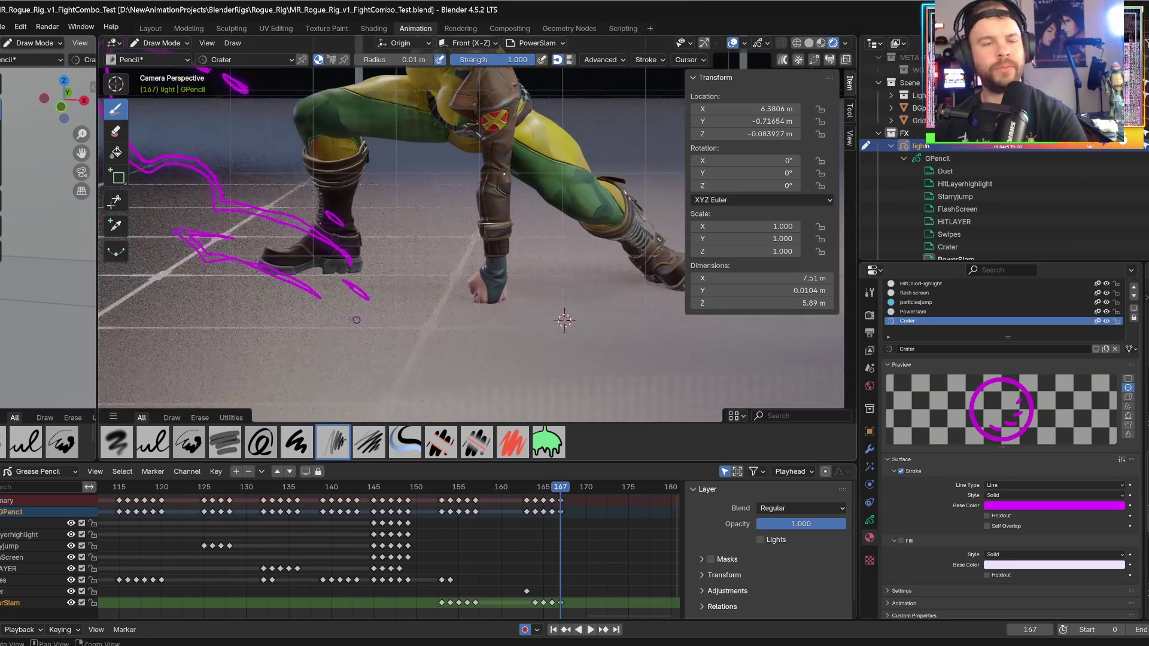
- Compare frames 166 and 167, then draw streaks from Rogue's hand along the ground to her foot
key("Left")
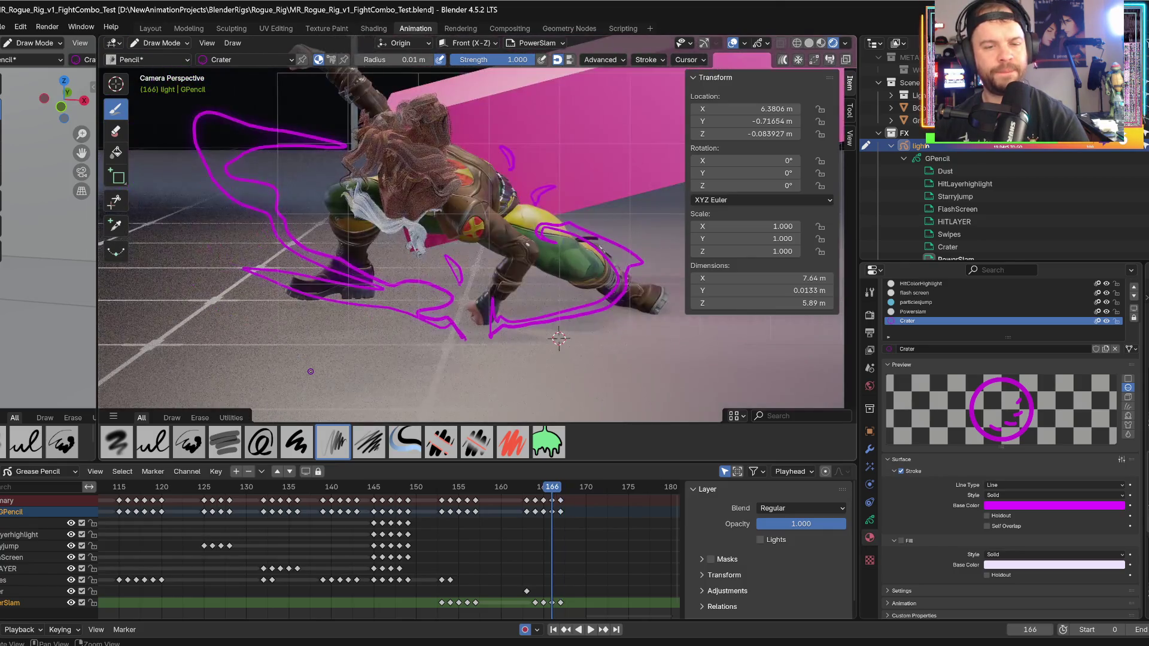
key("Right")
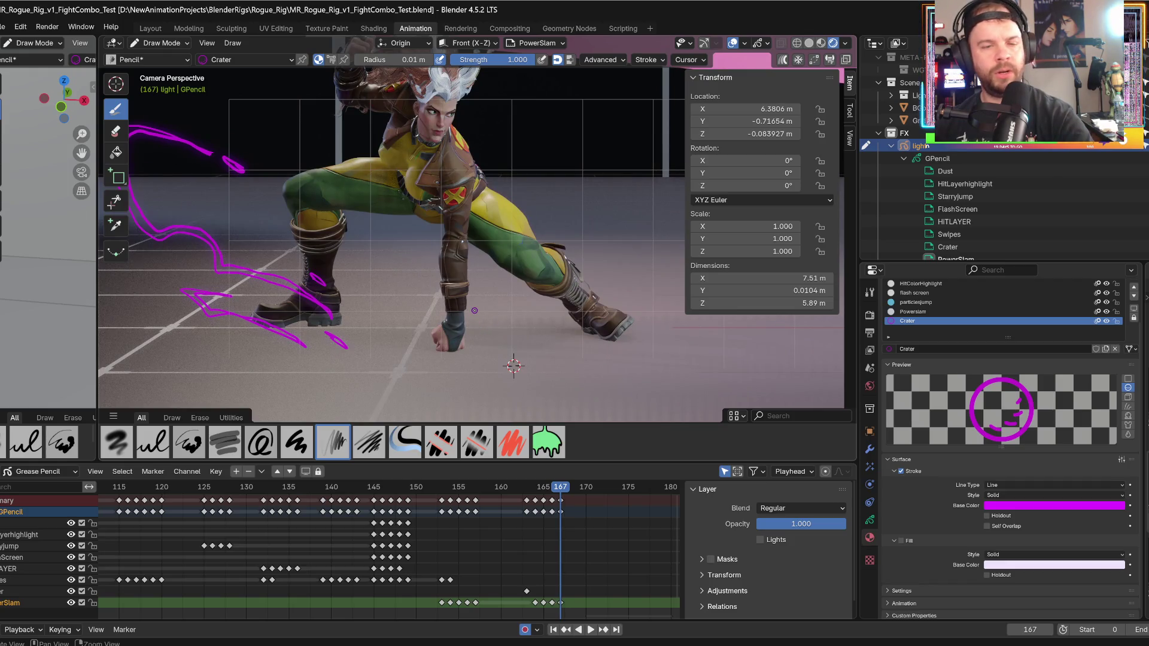
key("Left")
key("Right")
left_click_drag(462, 348, 483, 325)
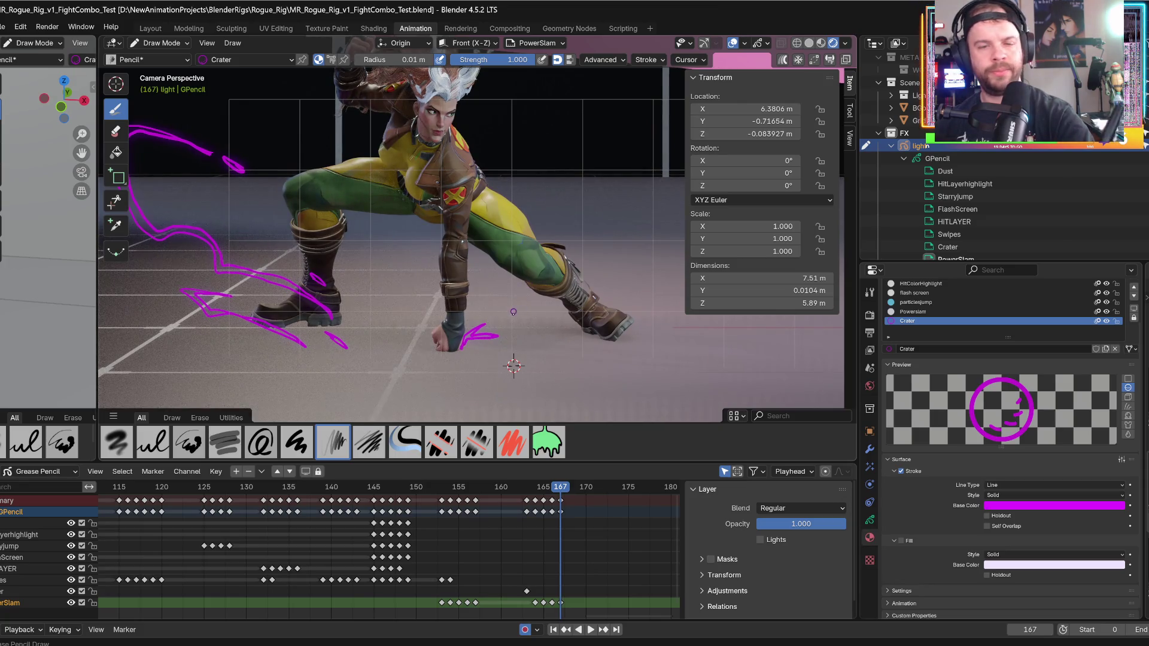
left_click_drag(510, 329, 639, 313)
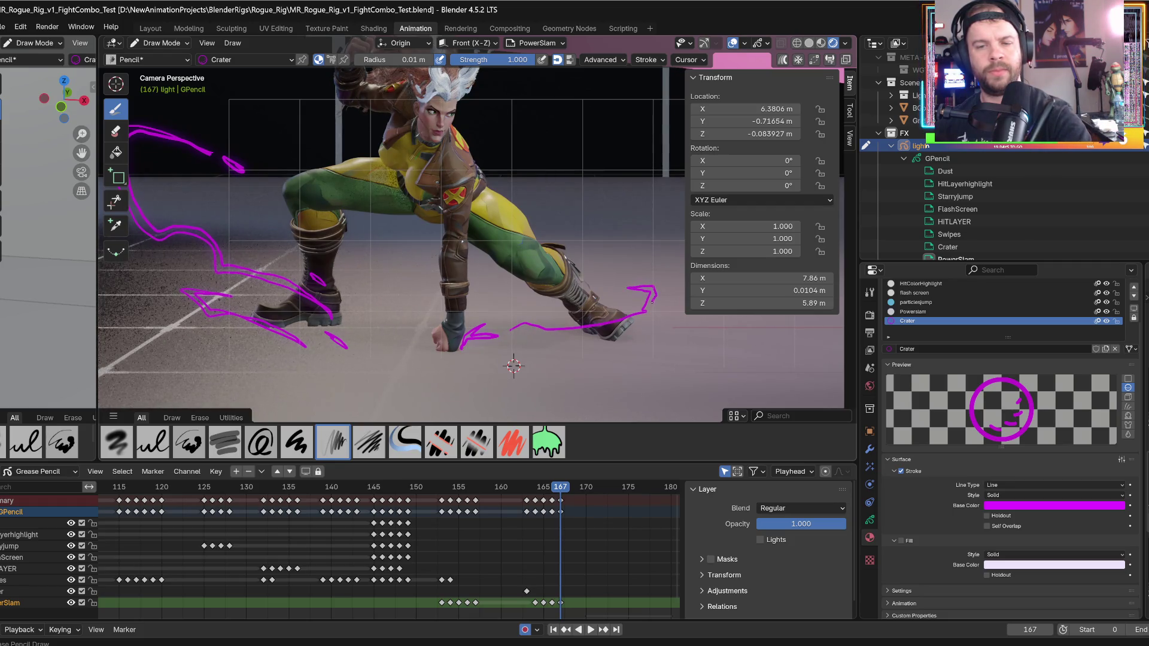
left_click_drag(637, 321, 515, 329)
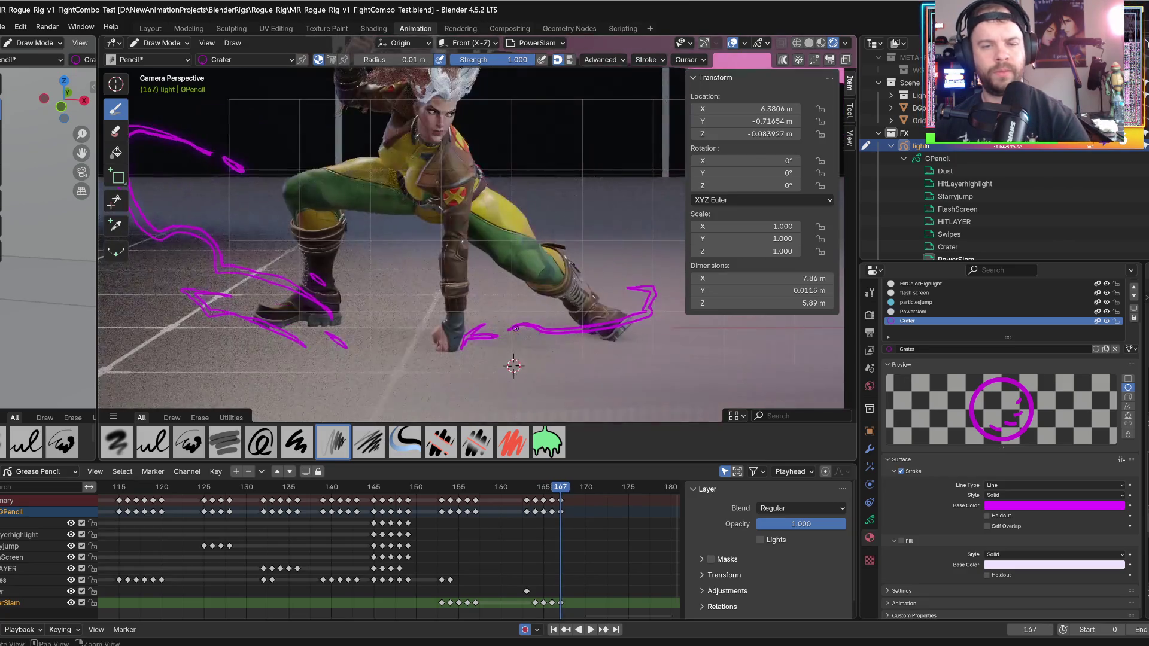
- Add short flicks near Rogue's foot and leg, then step forward to frame 168
left_click_drag(623, 273, 637, 266)
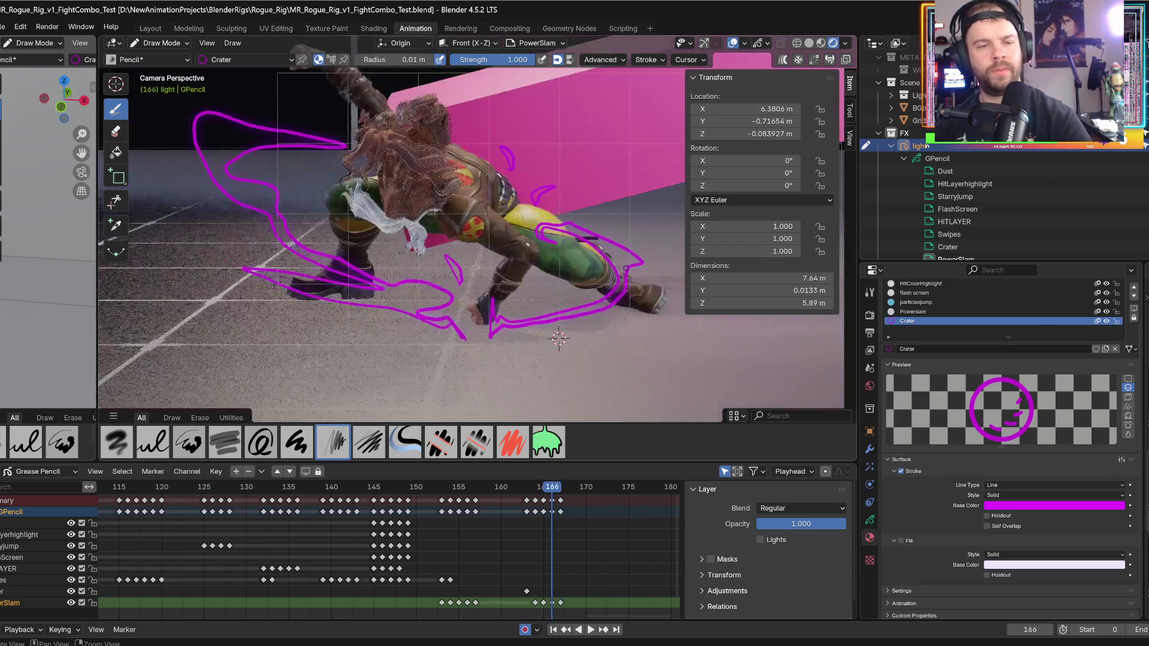
left_click_drag(539, 244, 546, 250)
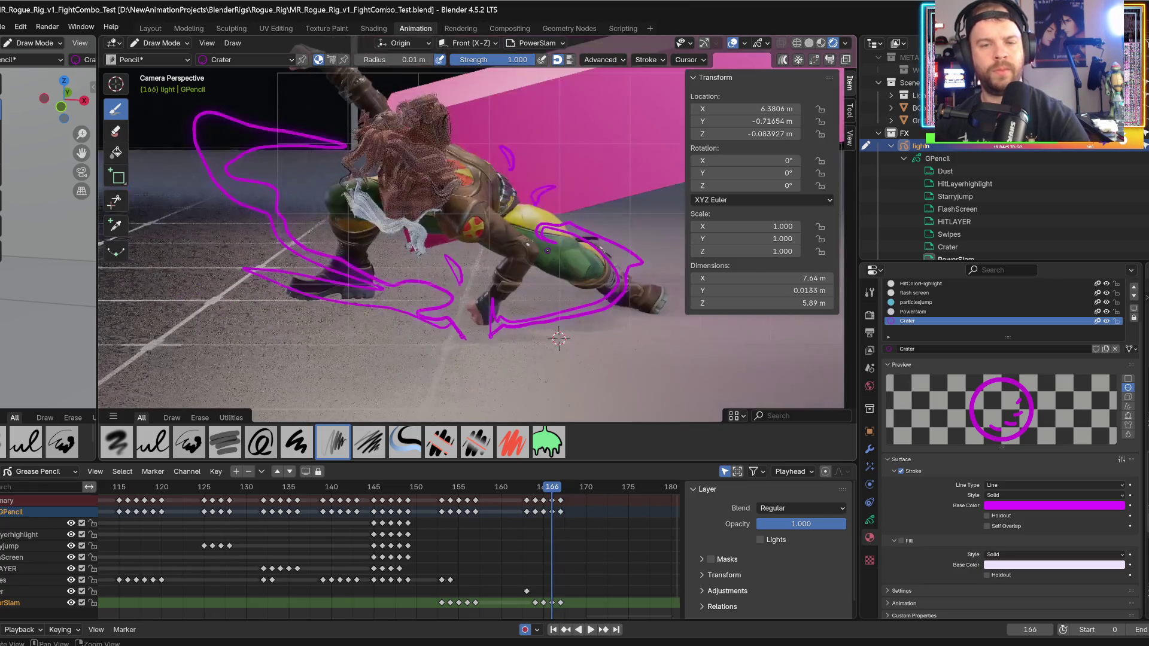
middle_click_drag(383, 397, 285, 328)
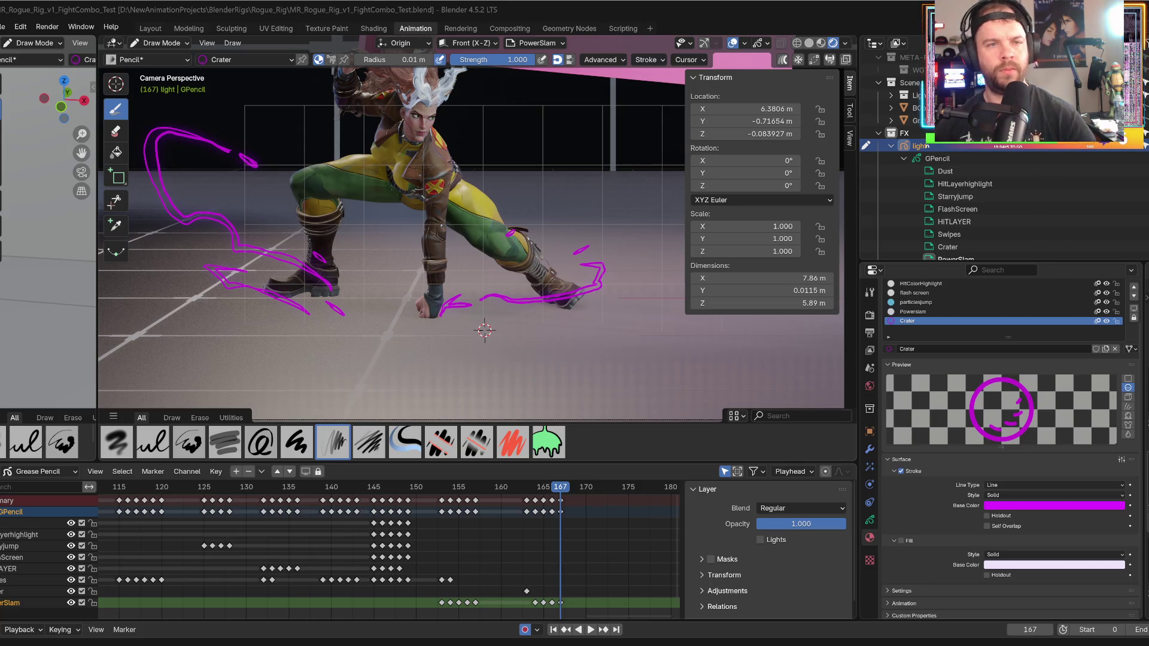
key("Right")
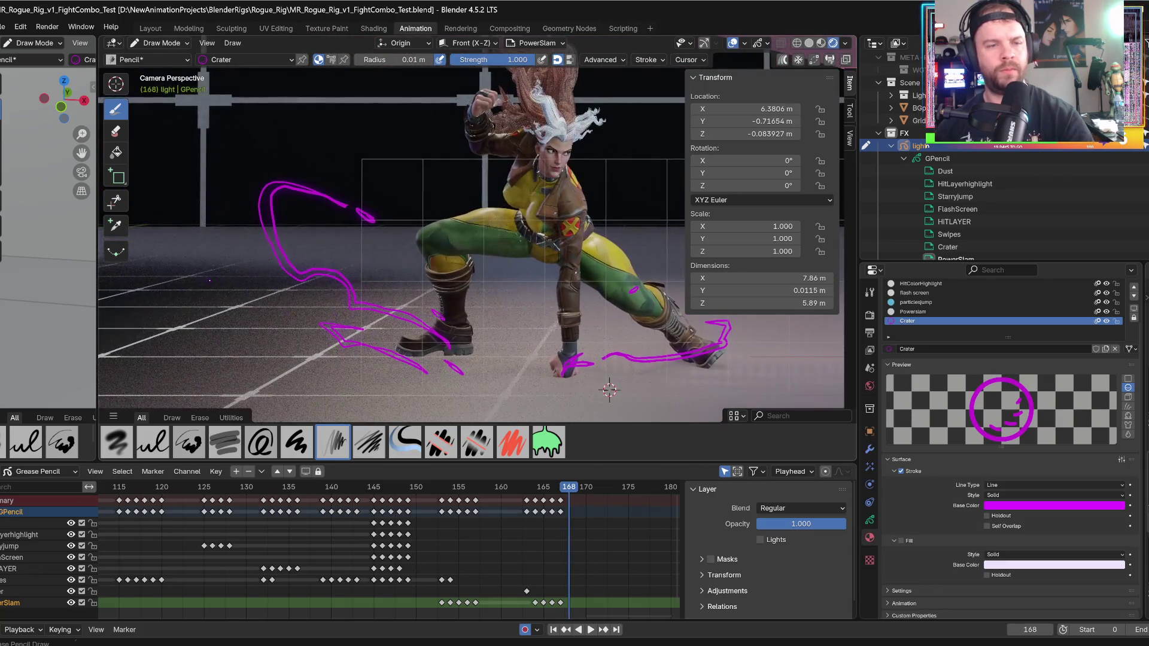
- Draw the first crater streak on frame 168 and switch to Material Preview shading
mouse_move(241, 187)
left_mouse_down()
mouse_move(223, 193)
mouse_move(242, 227)
left_mouse_up()
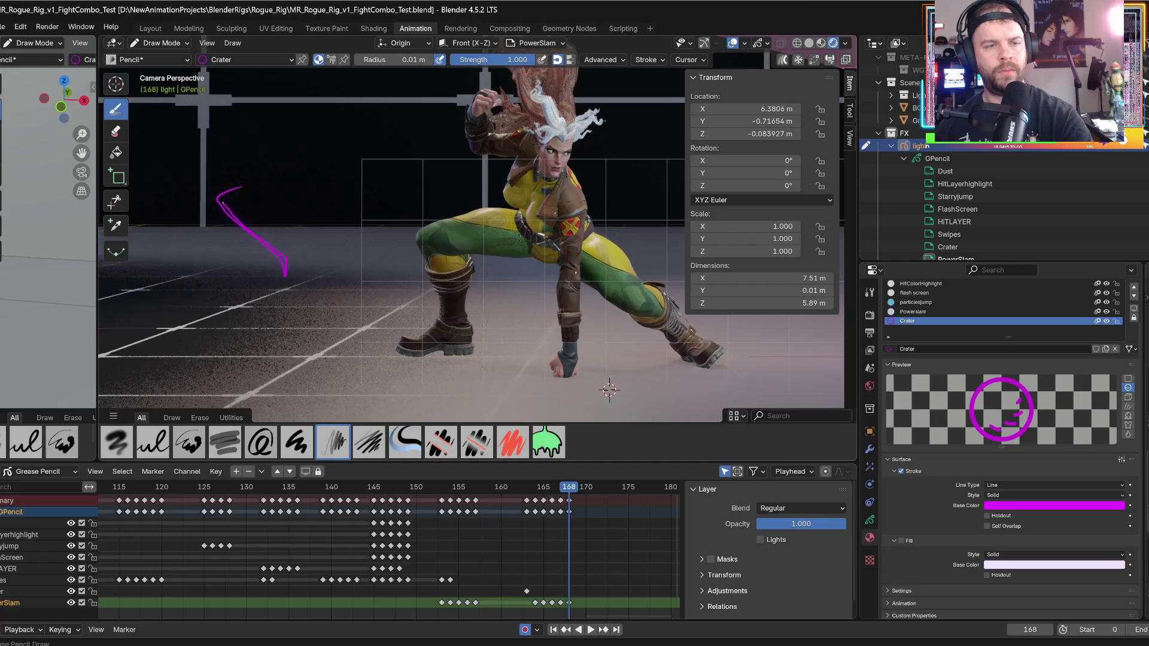
key("space")
key("Escape")
left_click(821, 43)
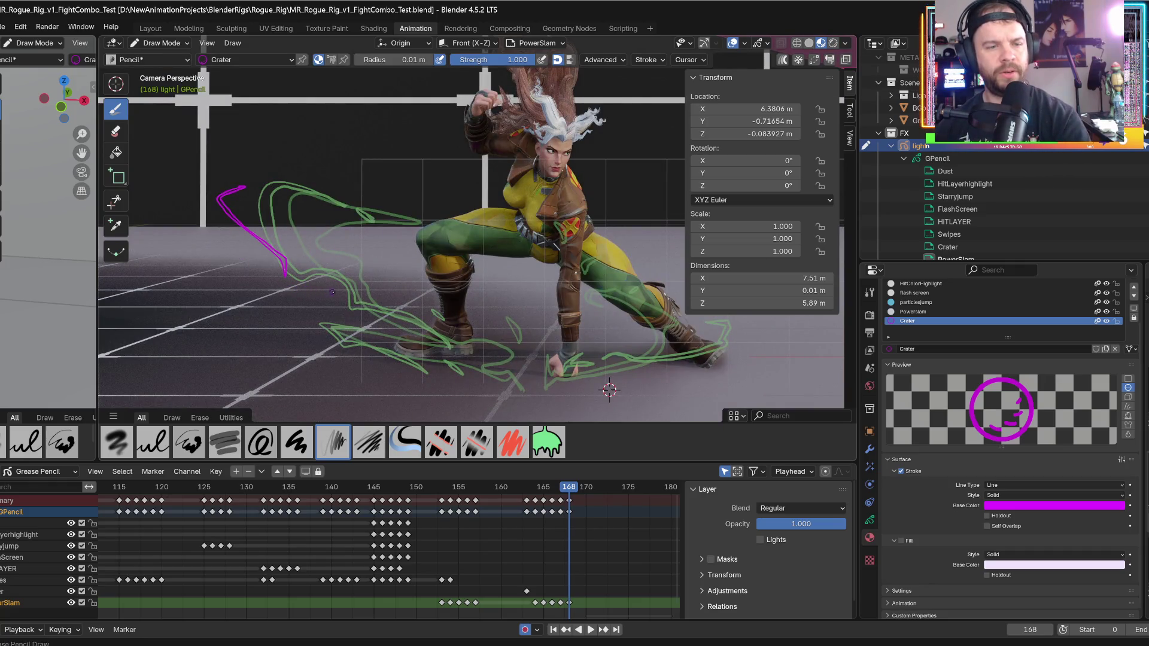
- Add short Crater streaks left of Rogue, on the floor, and in front of her boot
left_click_drag(336, 297, 333, 306)
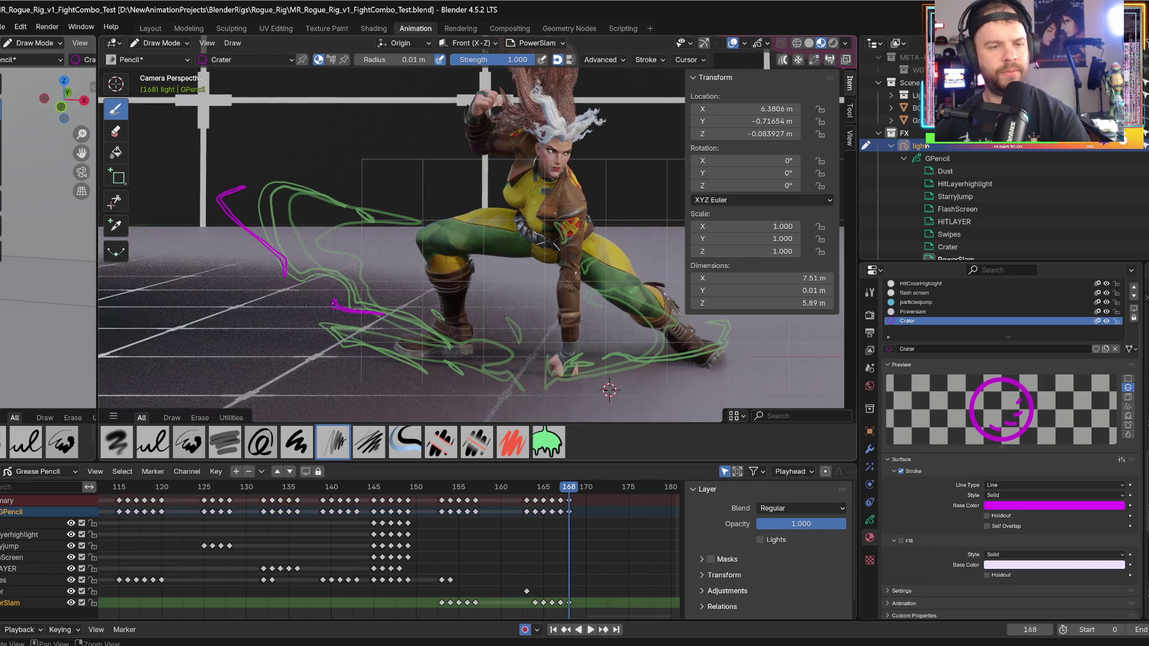
left_click_drag(302, 329, 304, 335)
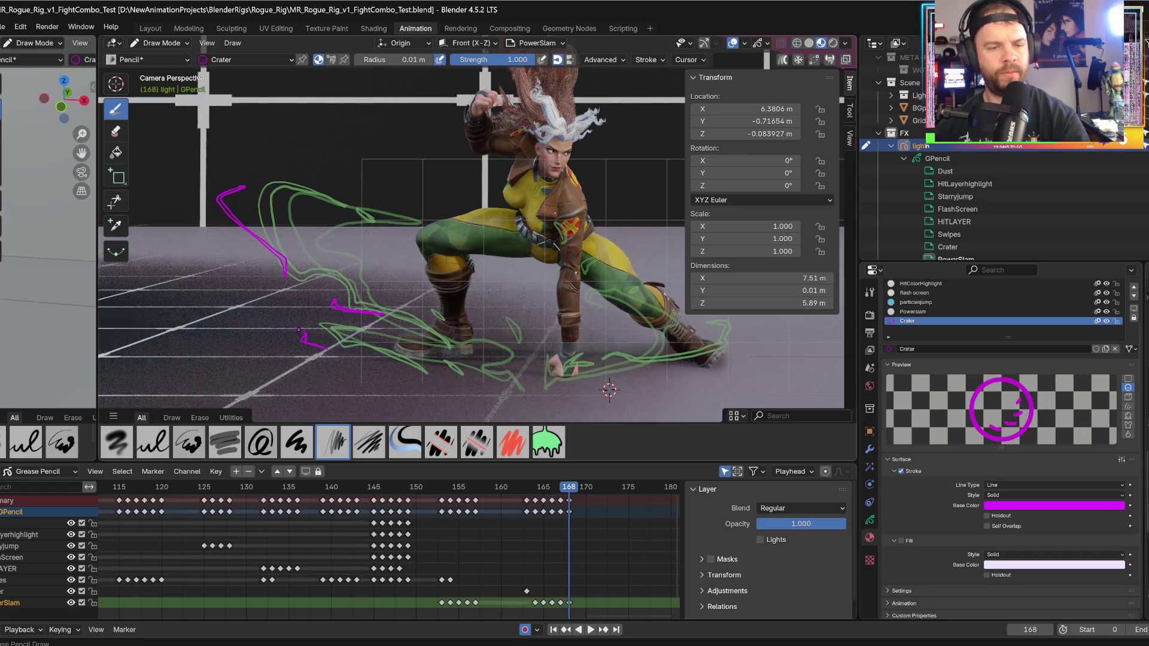
left_click_drag(381, 359, 359, 357)
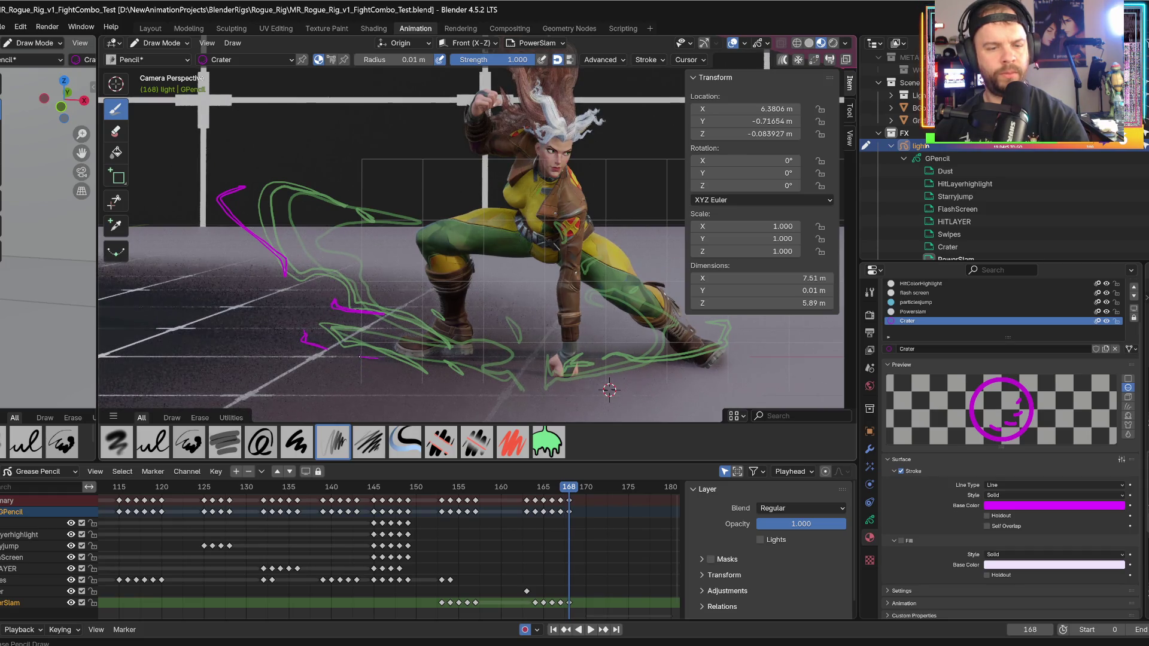
key("Left")
key("Right")
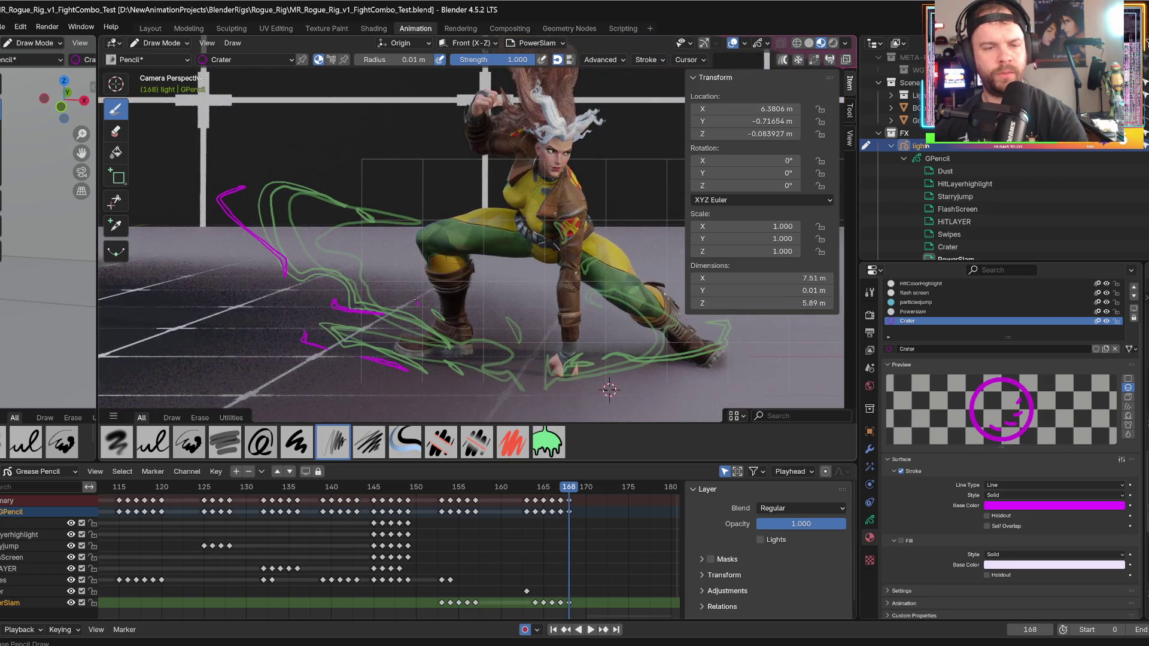
- Add small streaks near Rogue's planted hand and to the right of her foot
left_click_drag(499, 322, 511, 328)
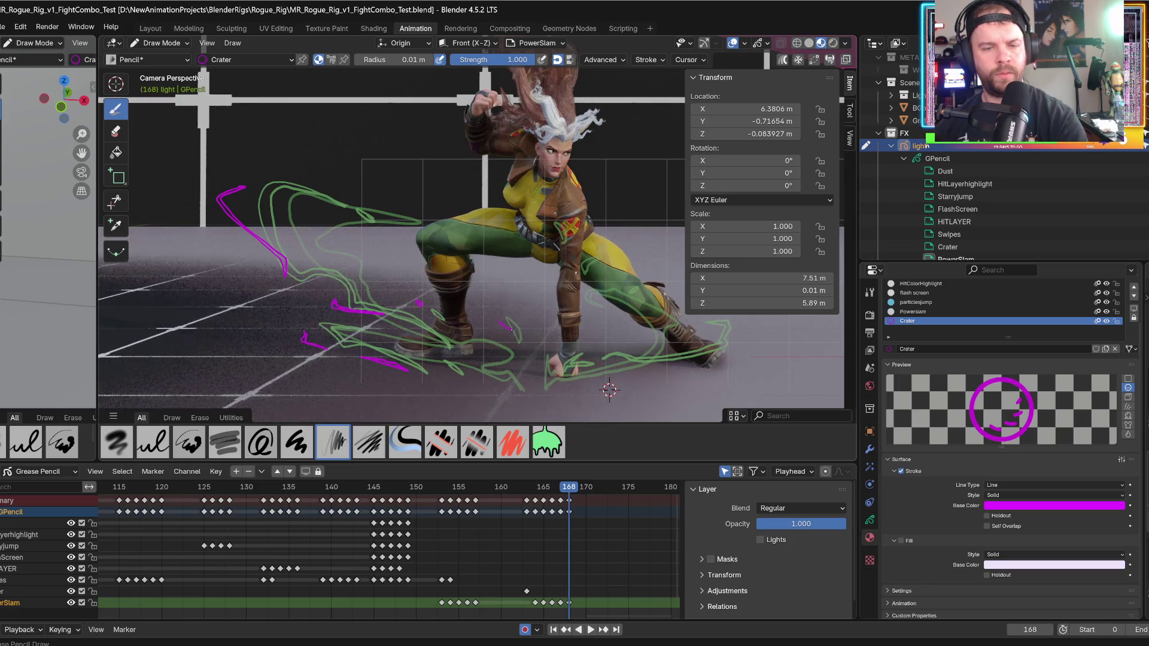
scroll(501, 319, "down", 1, "alt")
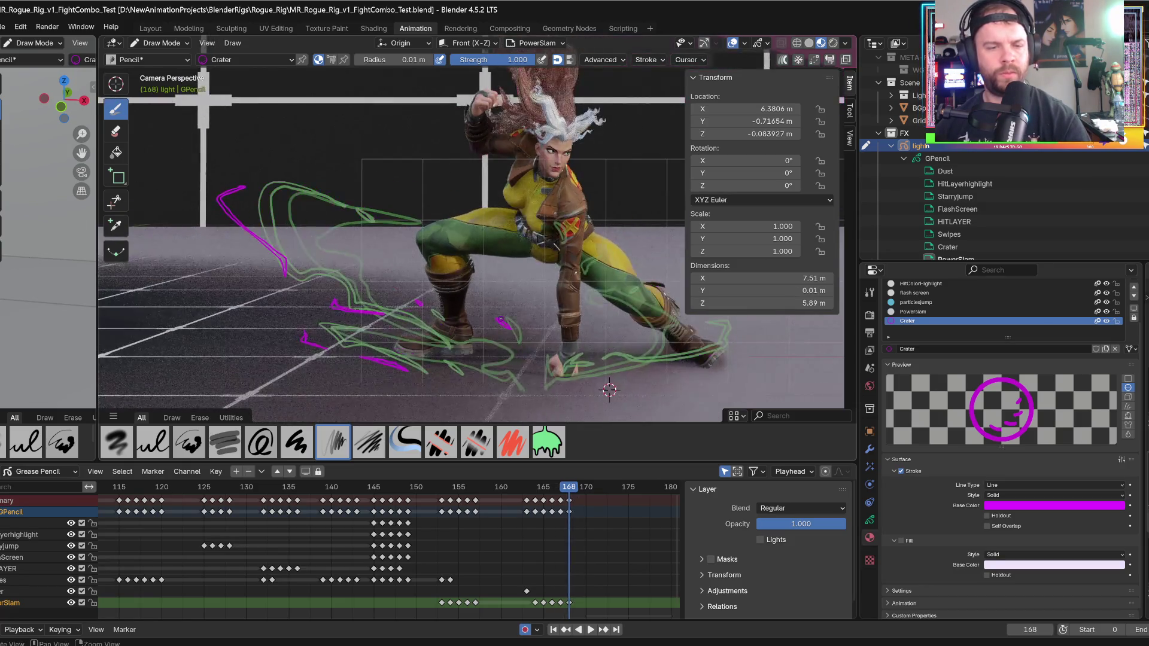
scroll(501, 319, "up", 1, "alt")
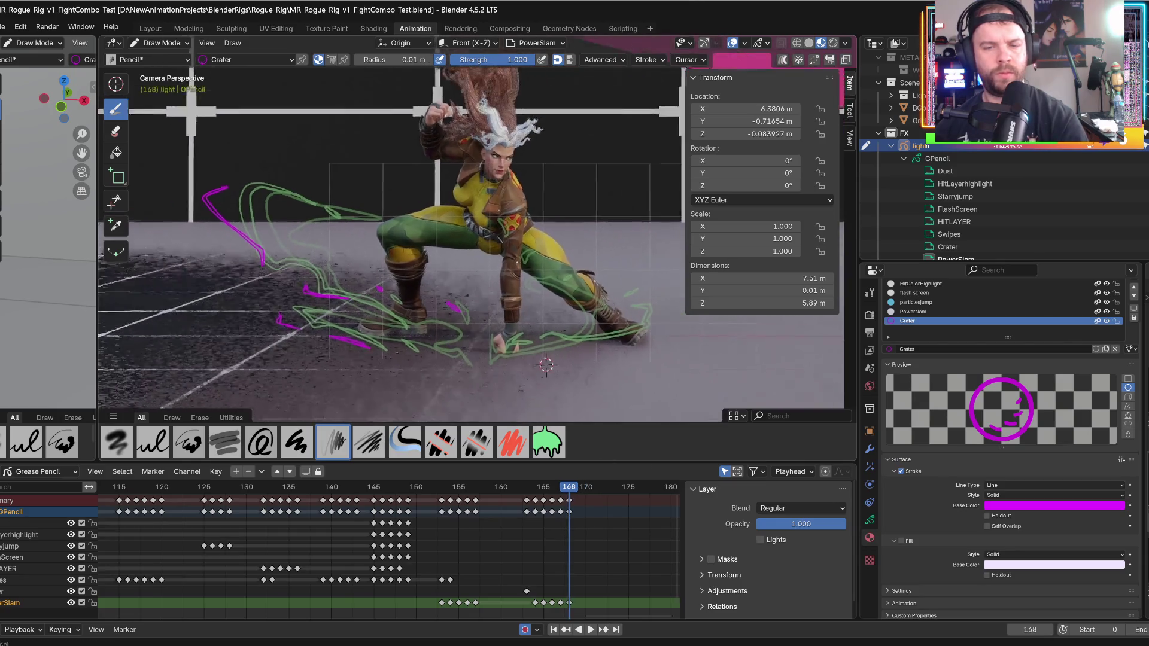
scroll(598, 335, "down", 1, "alt")
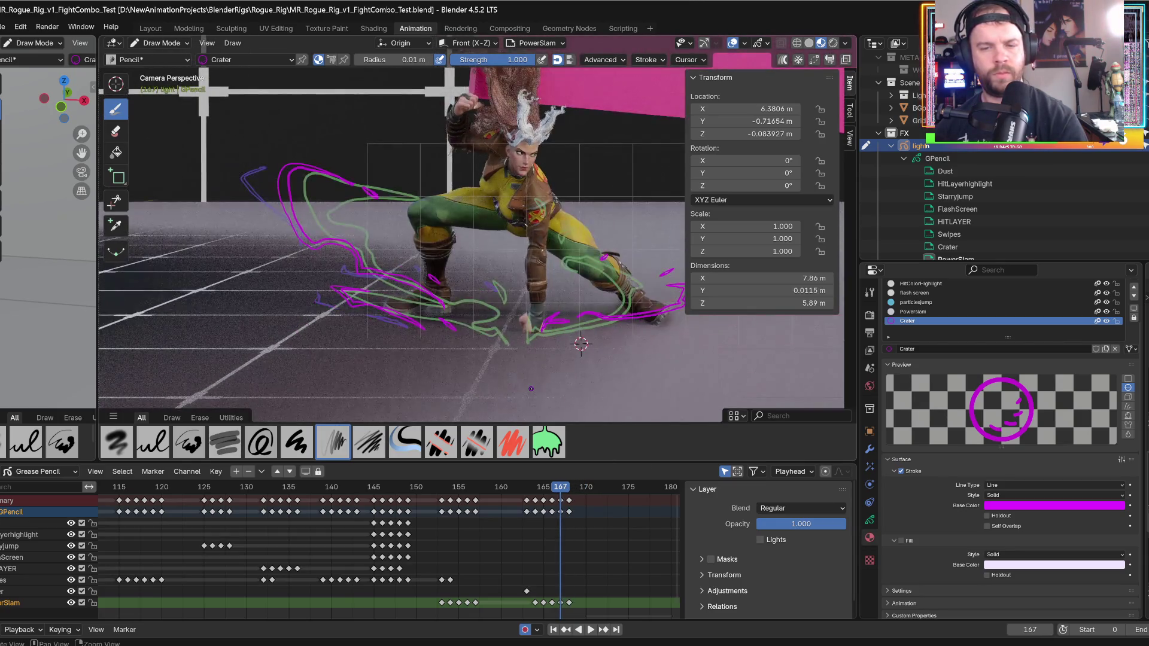
scroll(672, 288, "up", 1, "alt")
left_click_drag(659, 301, 663, 304)
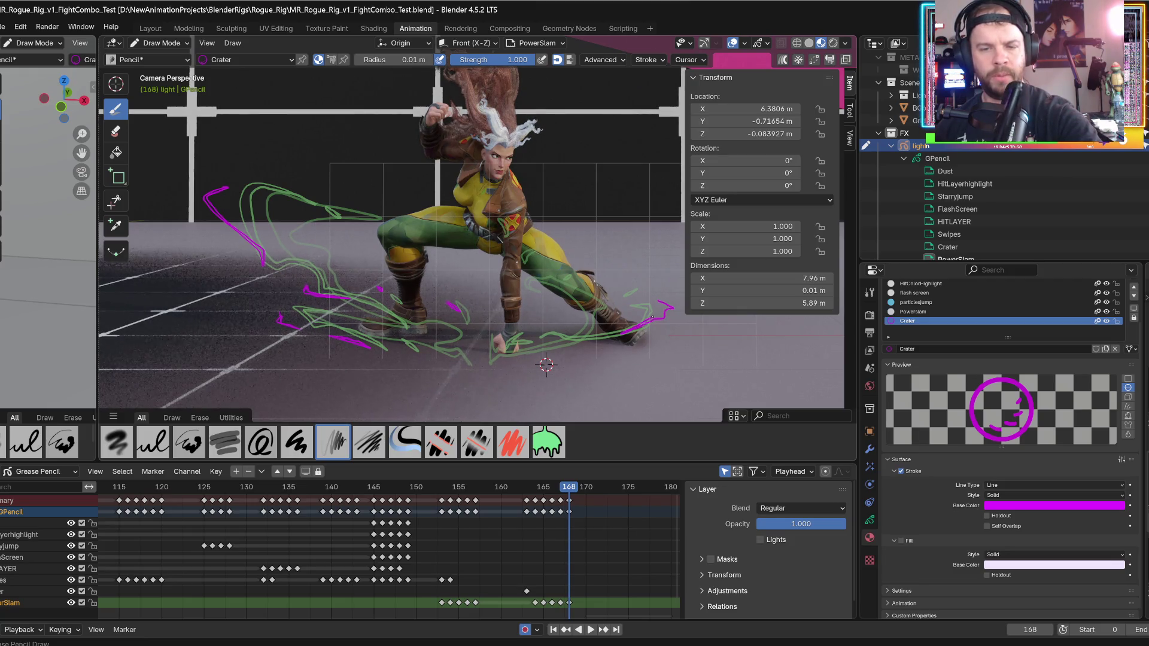
scroll(593, 327, "down", 1, "alt")
scroll(529, 356, "up", 1, "alt")
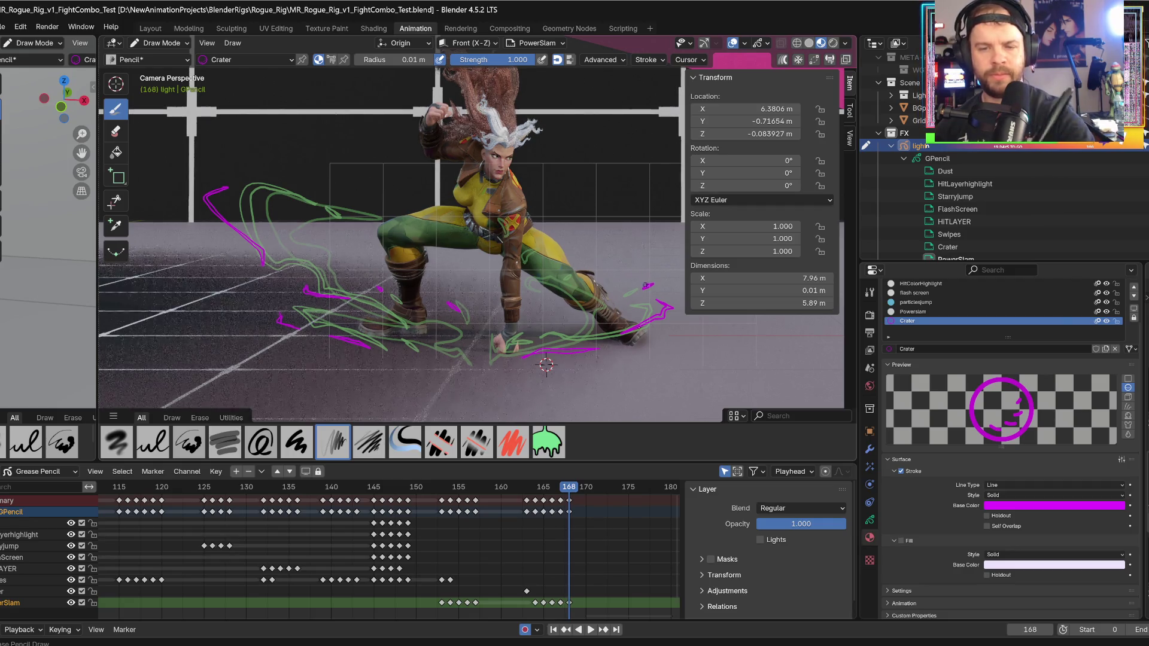
- On frame 169, draw four short purple Crater streaks left of Rogue, then enable the Crater material's fill
key("Right")
left_click_drag(231, 308, 243, 314)
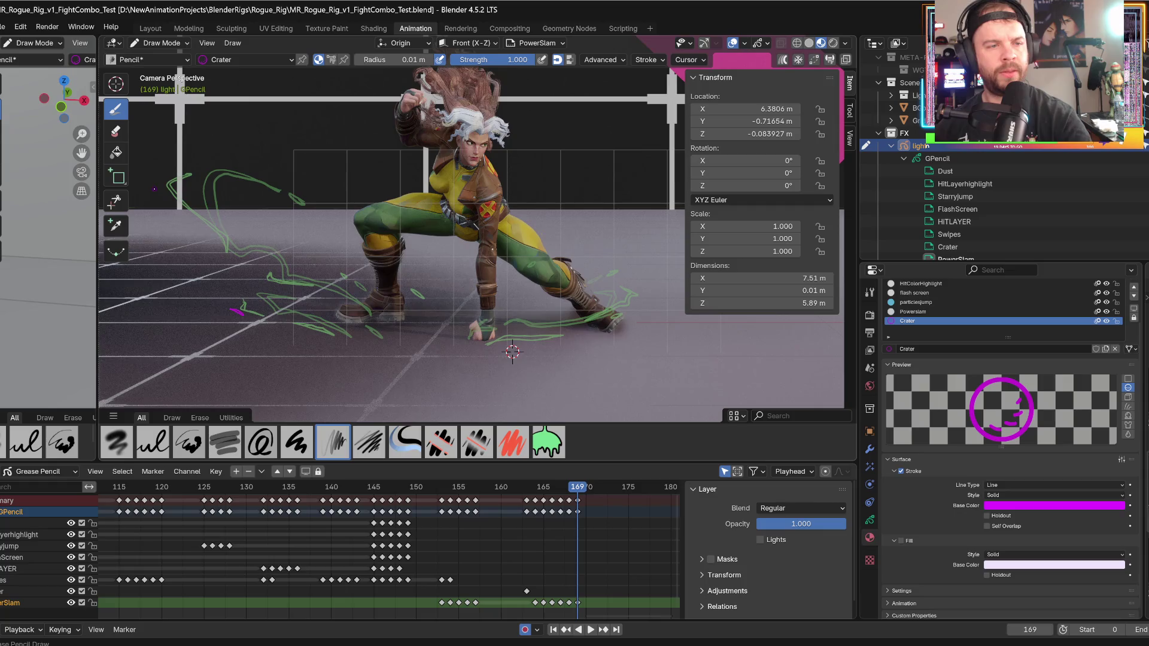
left_click_drag(158, 183, 215, 240)
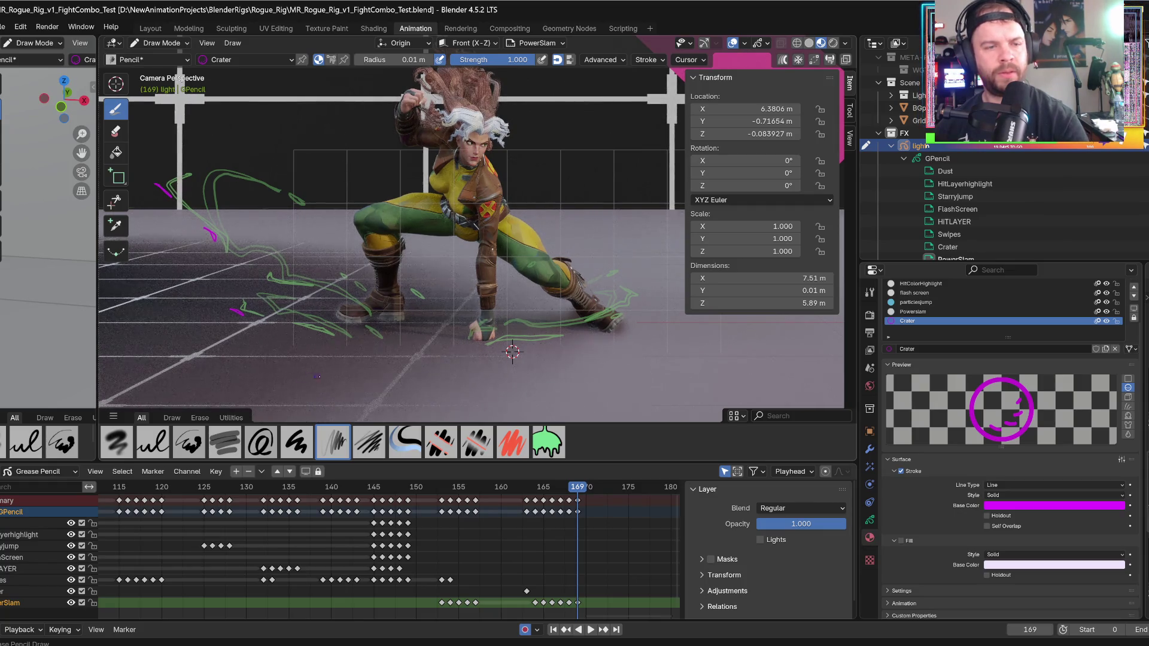
left_click_drag(400, 286, 404, 293)
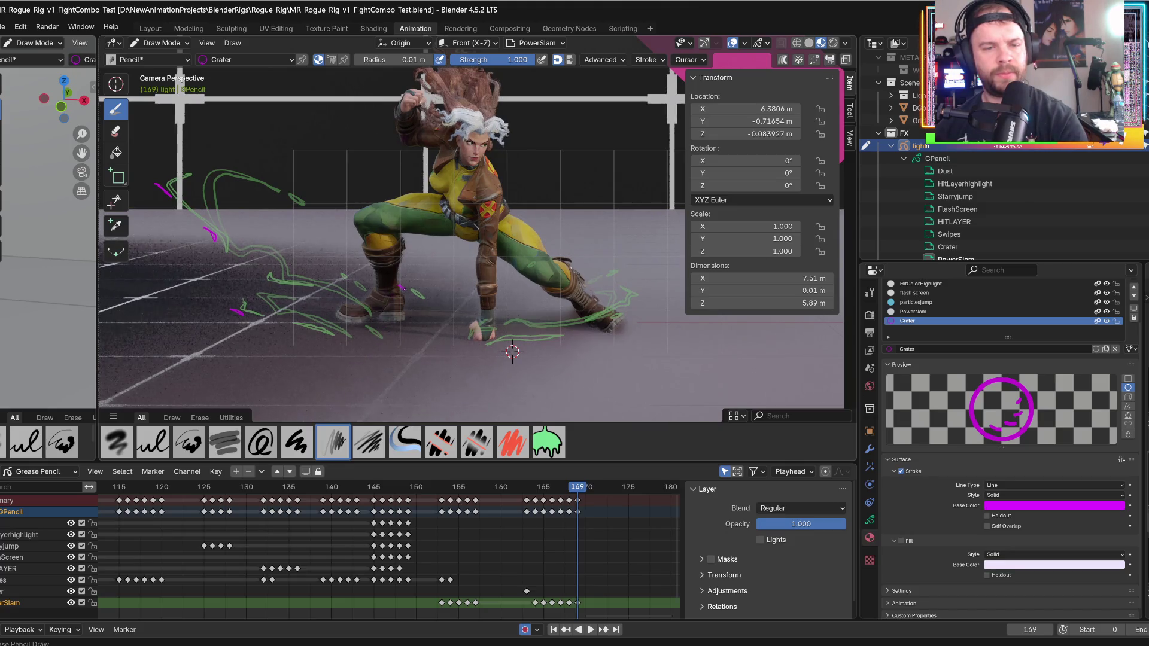
left_click(327, 271)
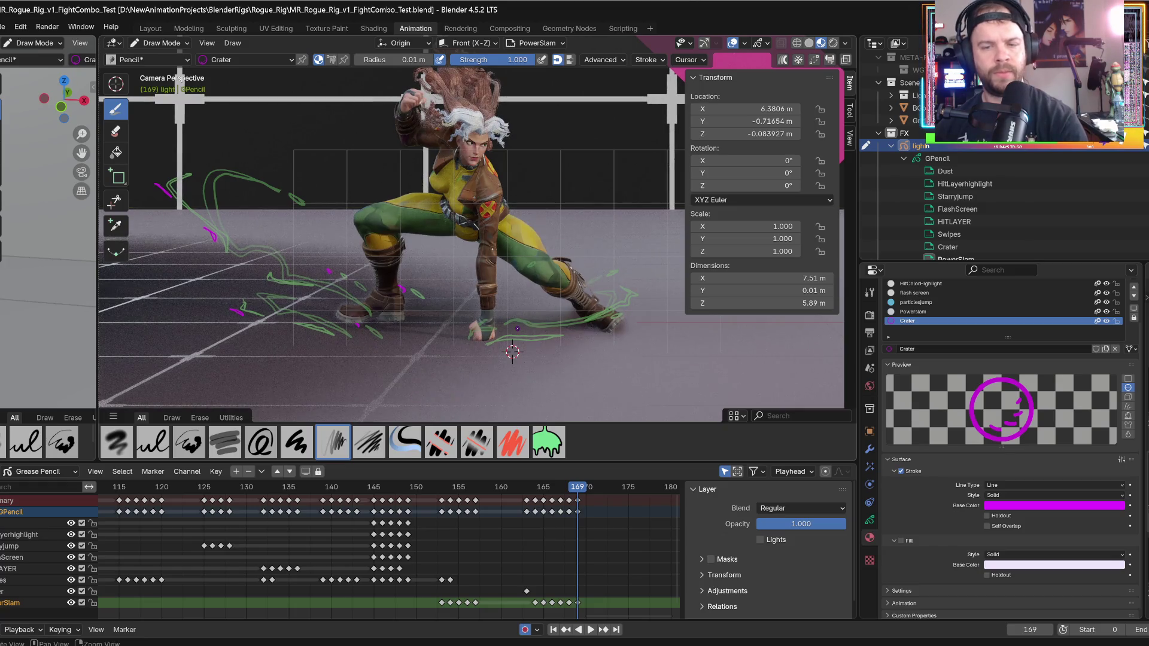
key("Left")
left_click(901, 540)
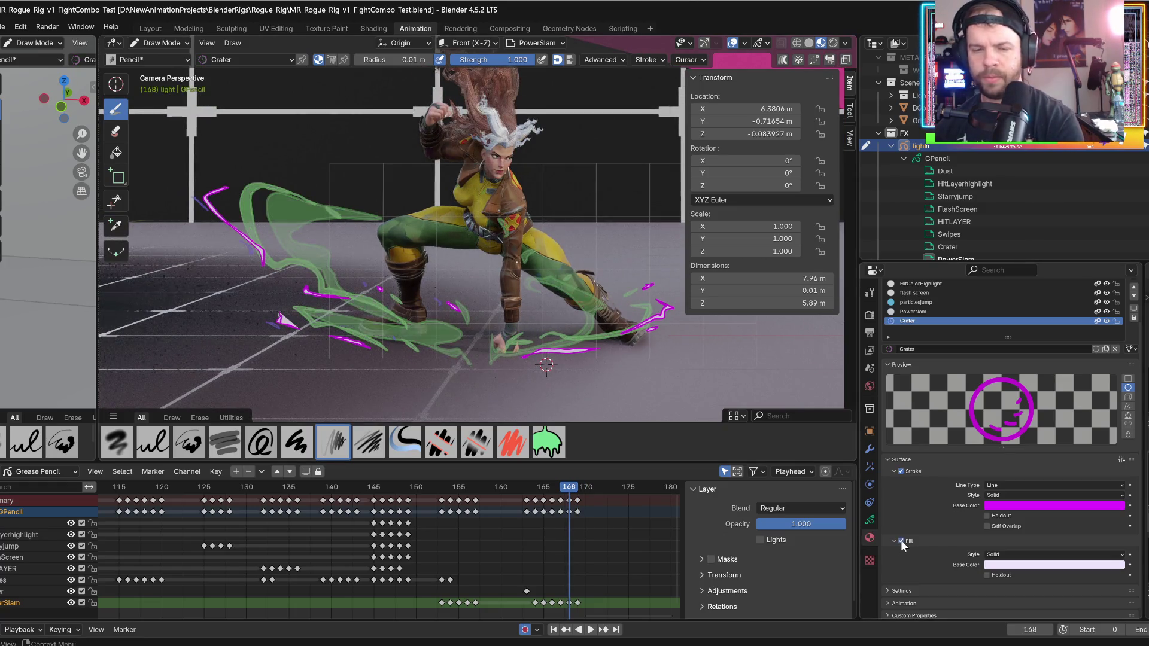
- Switch the viewport to Rendered shading and scrub through frames 166–169
left_click(833, 46)
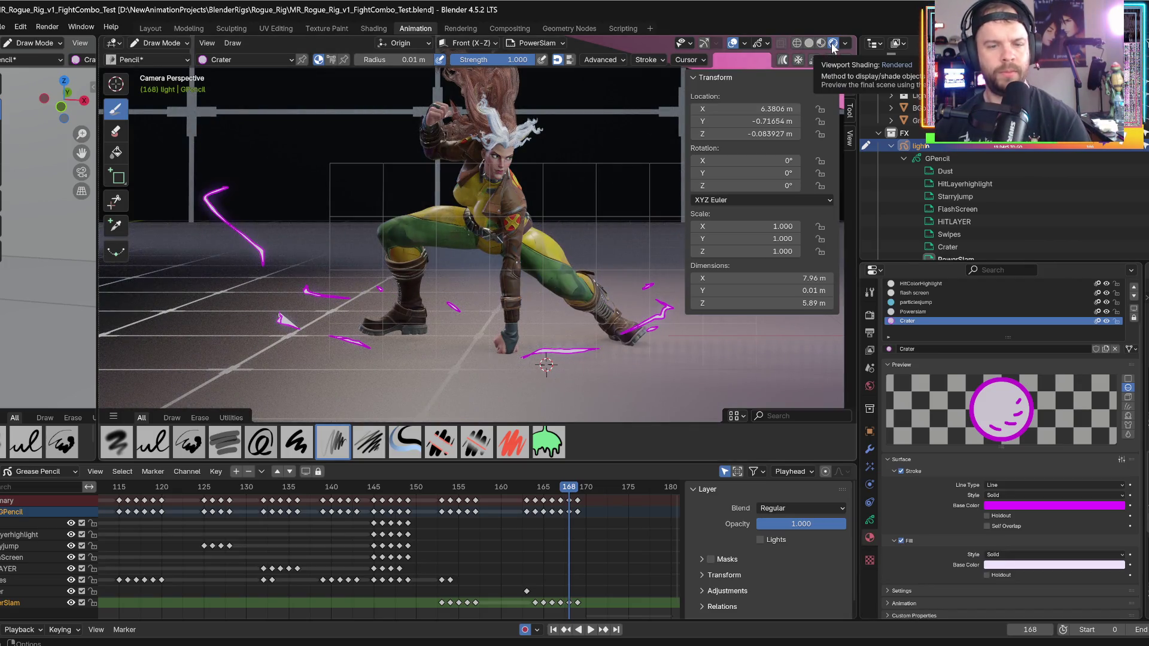
key("Left")
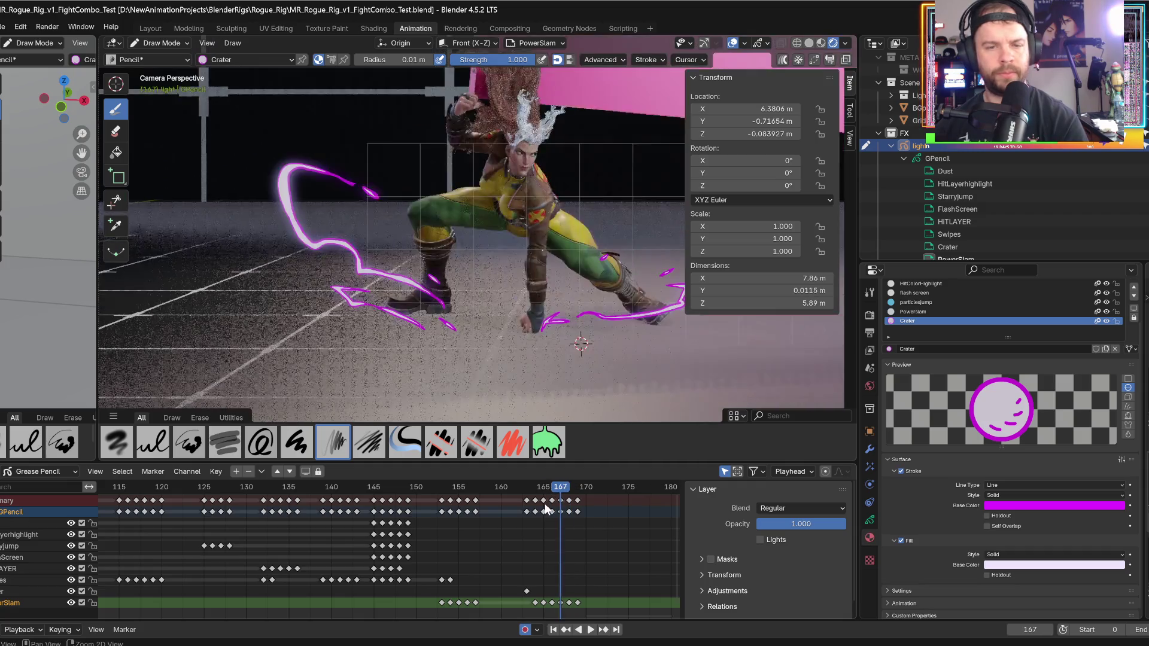
key("Left")
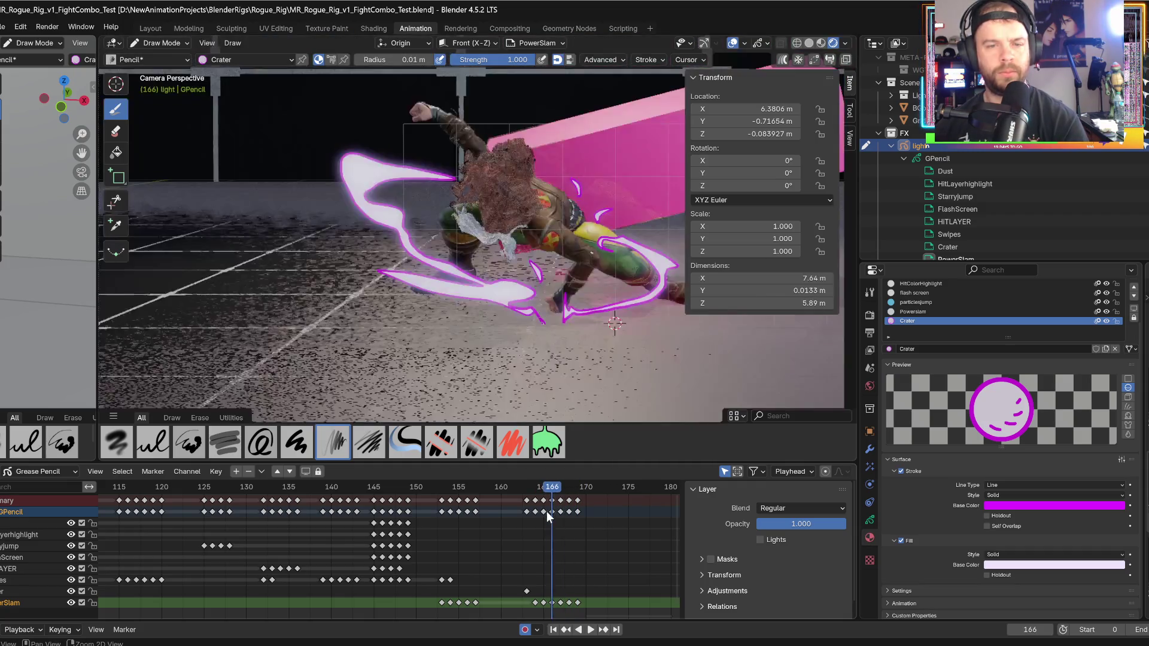
key("Right")
key("Right")
key("Right")
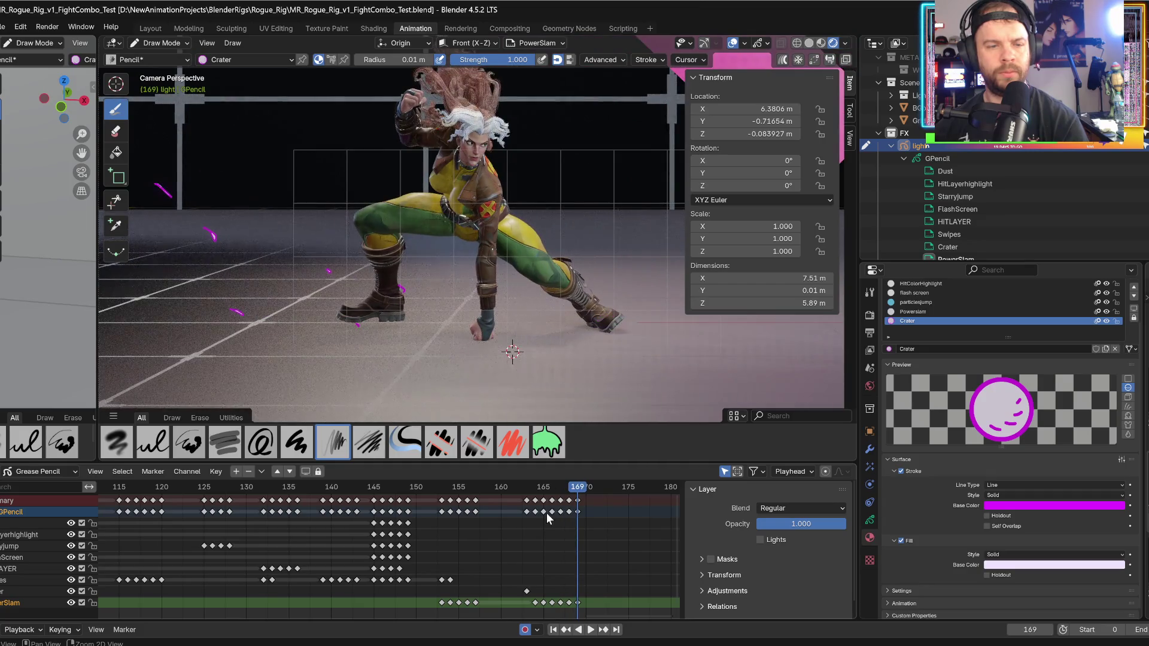
- Play back the effect, then add a Crater streak right of Rogue's foot on frame 169
key("space")
key("Escape")
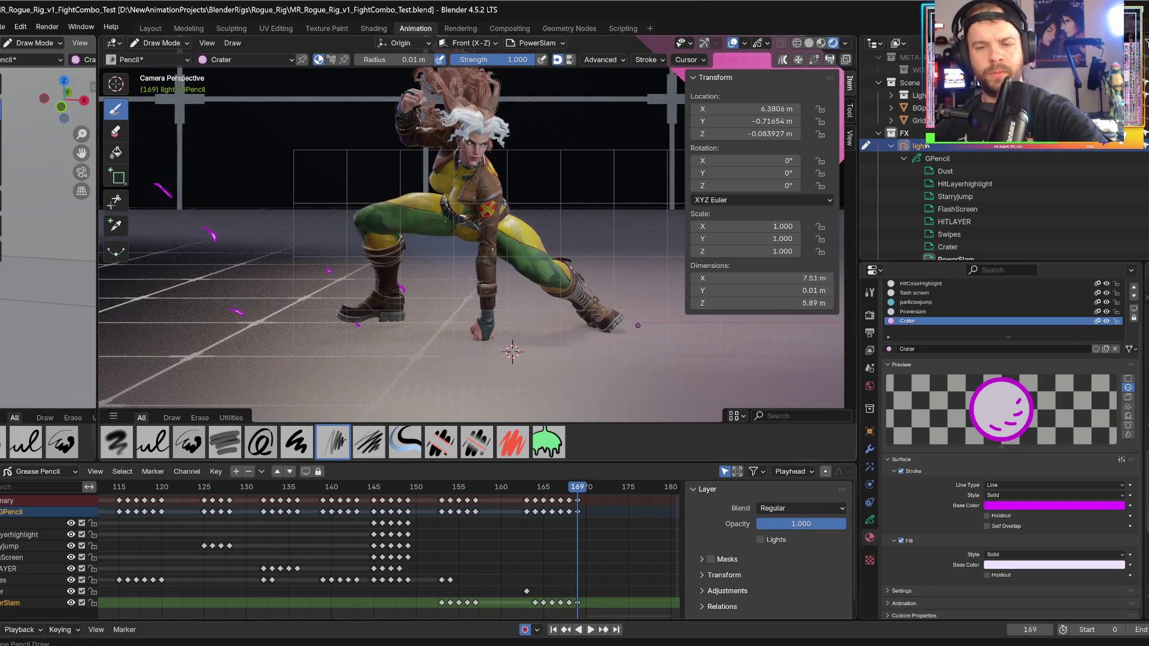
left_click_drag(638, 326, 677, 311)
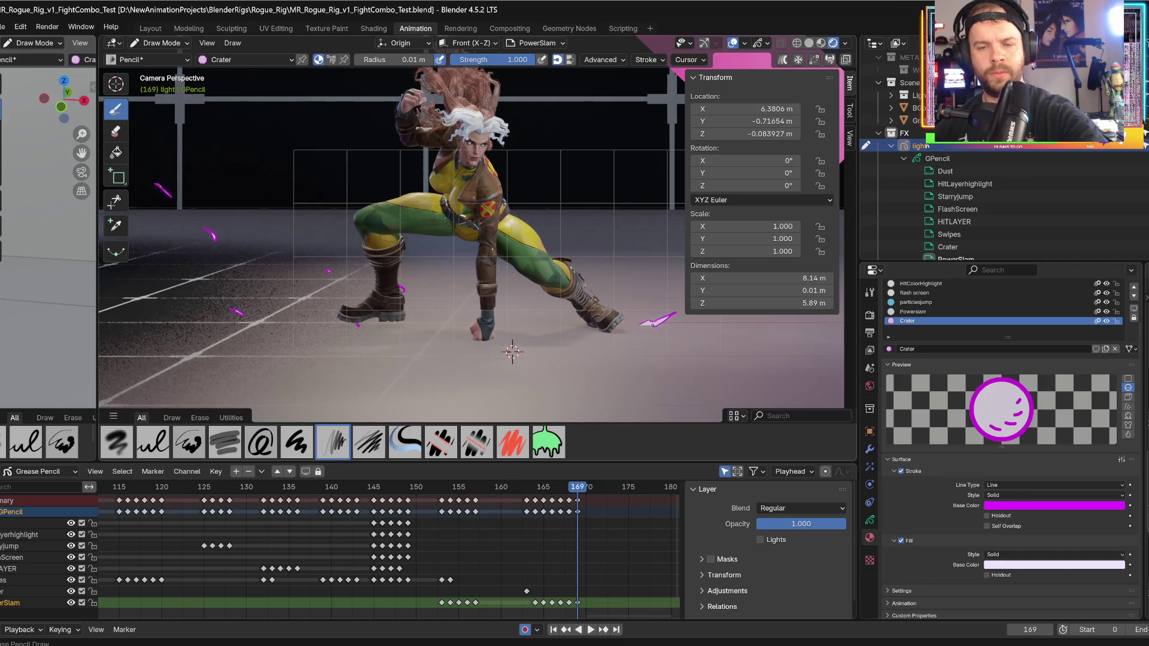
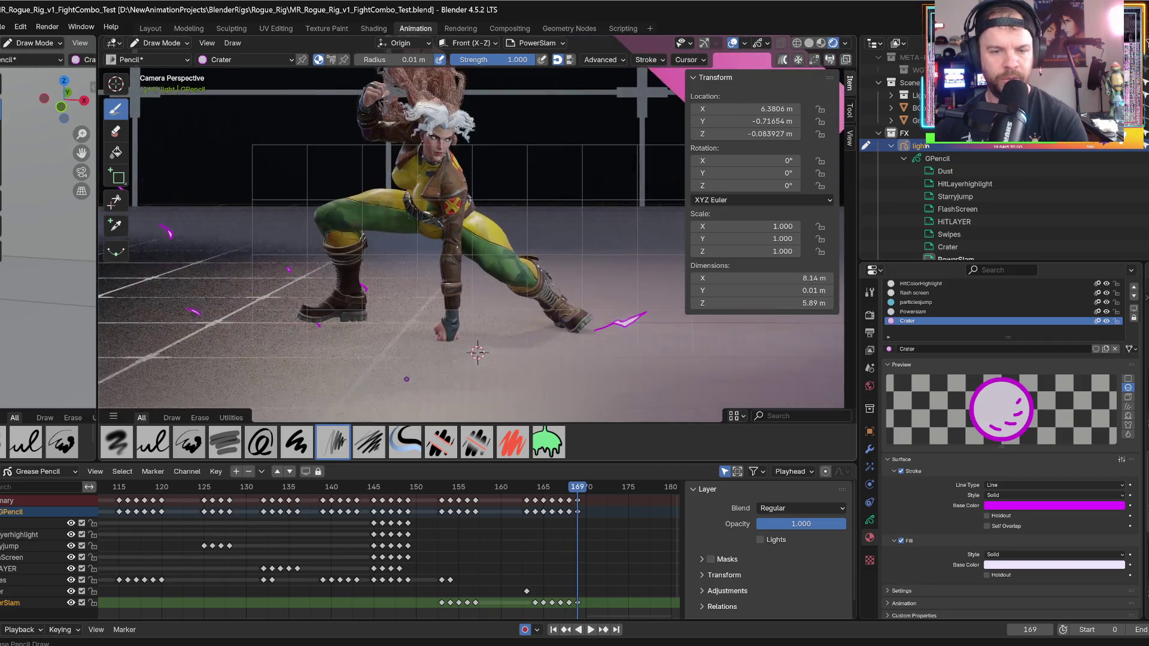
- Draw two magenta sparks on frame 169 and three more around the feet on frame 170
left_click_drag(506, 349, 566, 346)
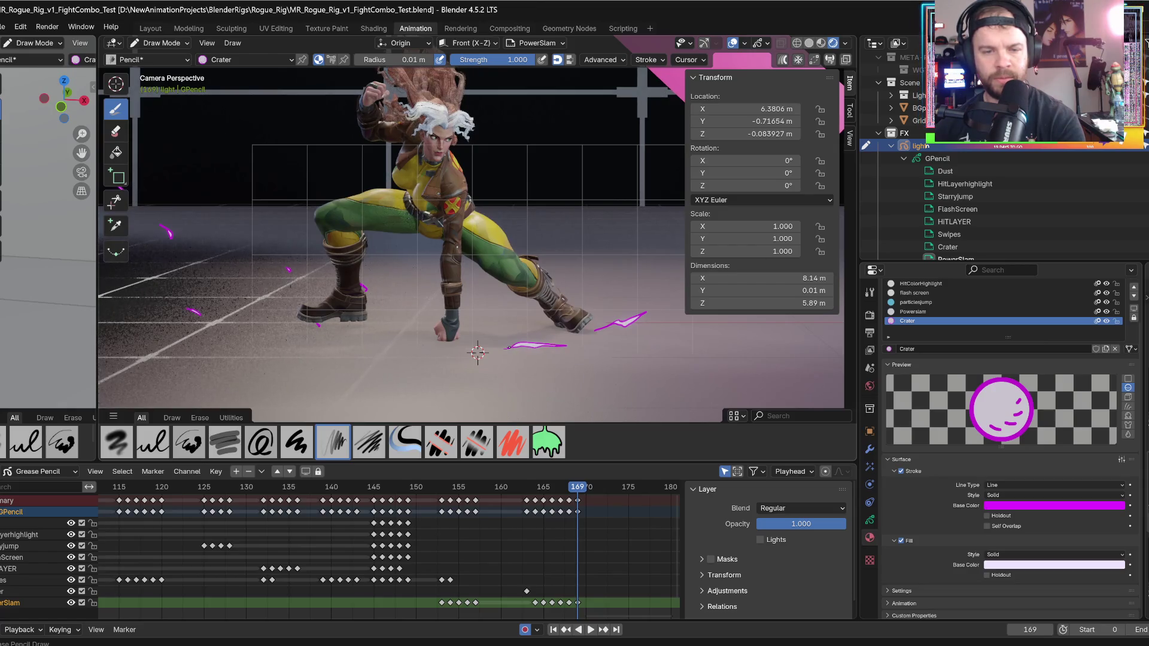
left_click_drag(662, 291, 667, 292)
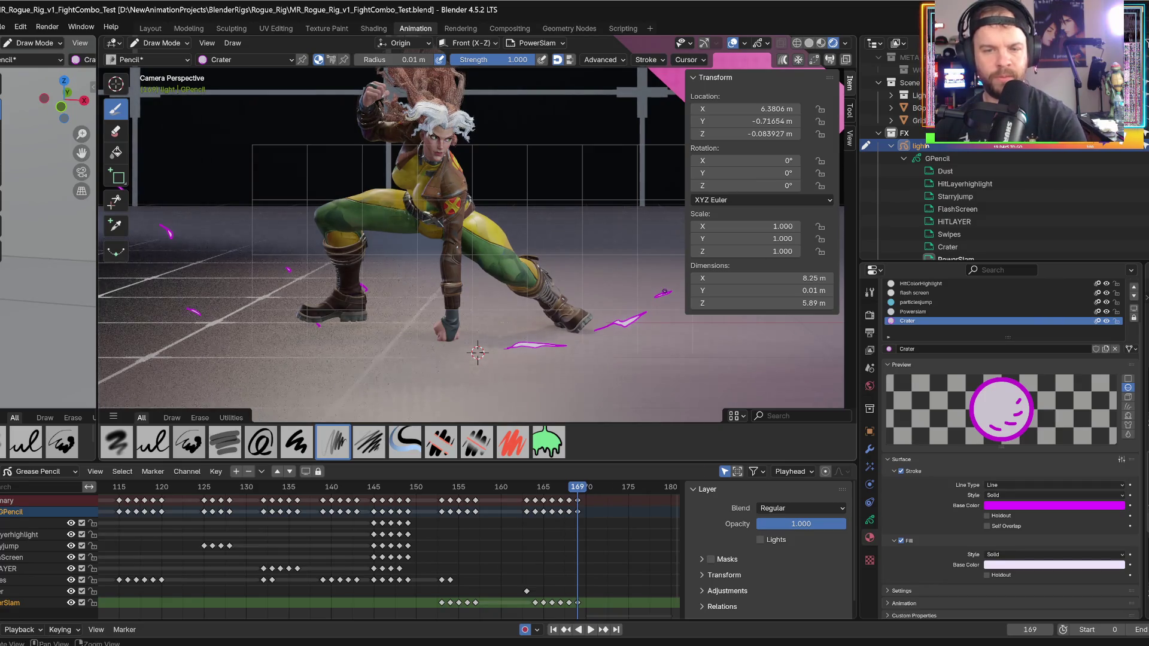
key("Right")
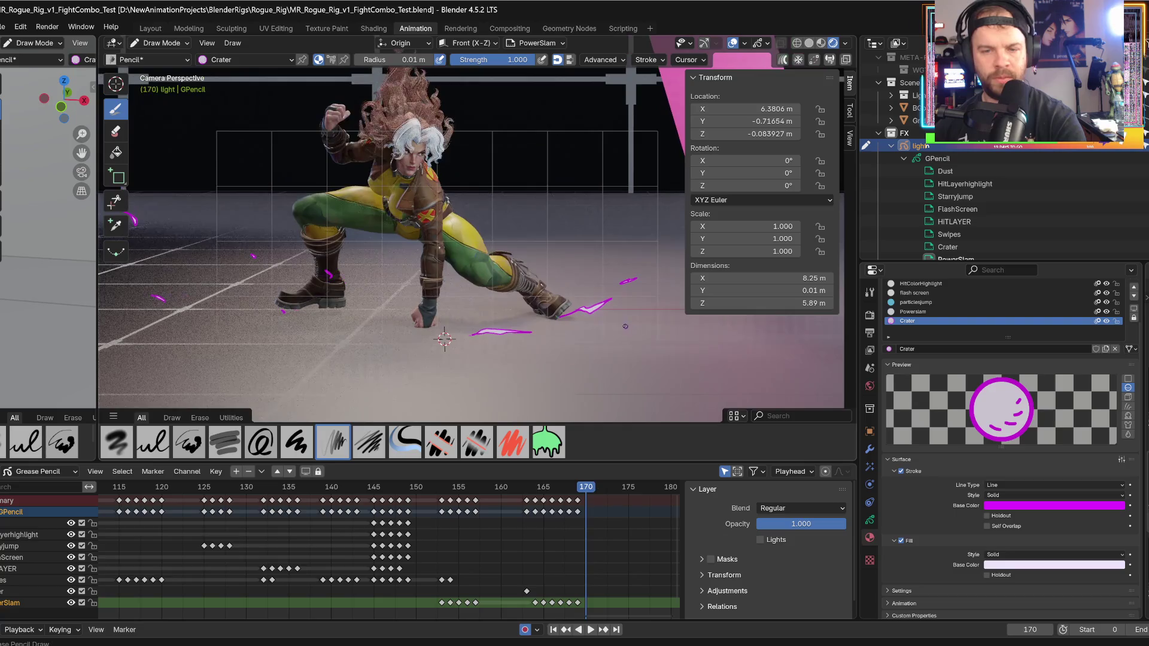
left_click_drag(611, 317, 616, 318)
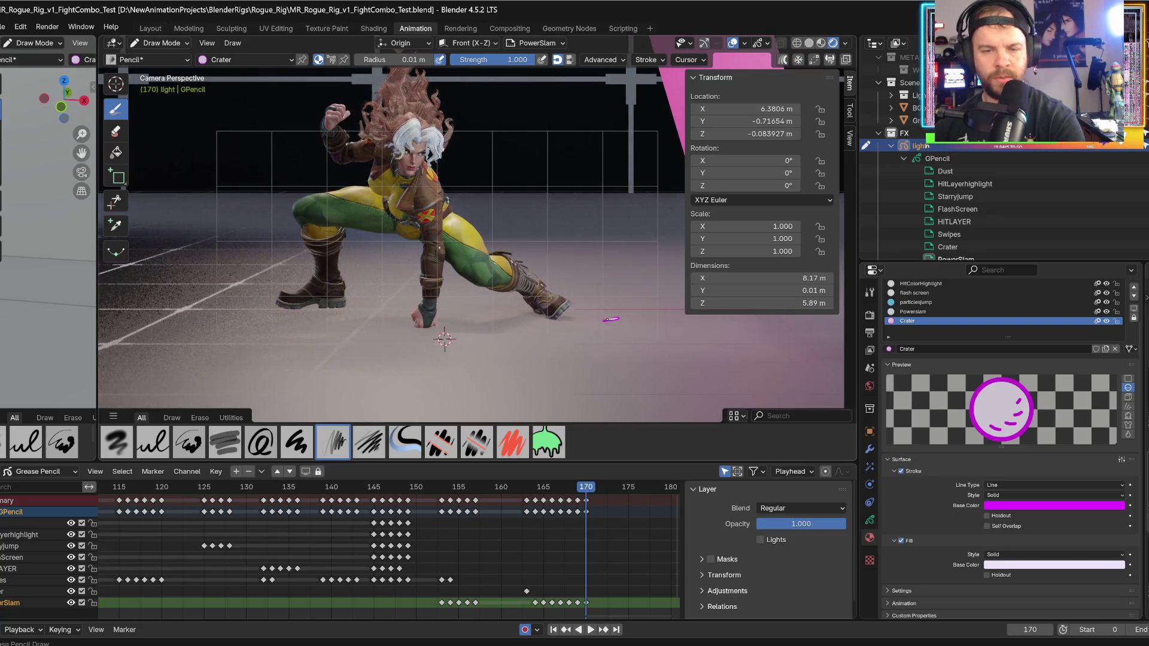
left_click_drag(156, 306, 148, 305)
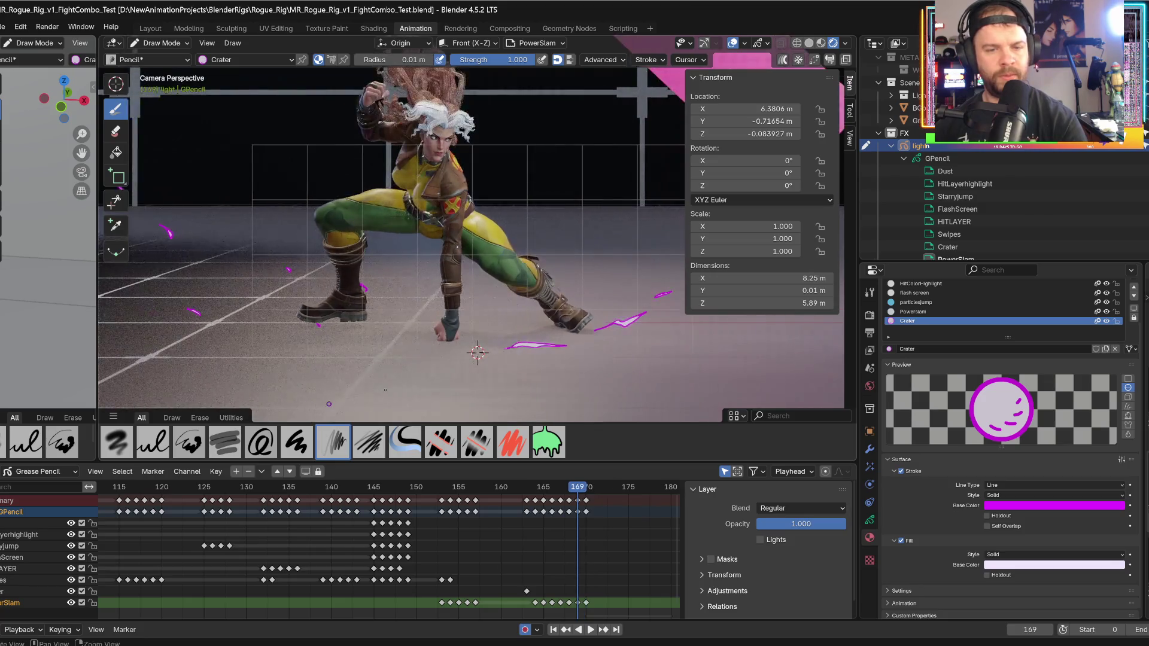
left_click_drag(506, 340, 522, 340)
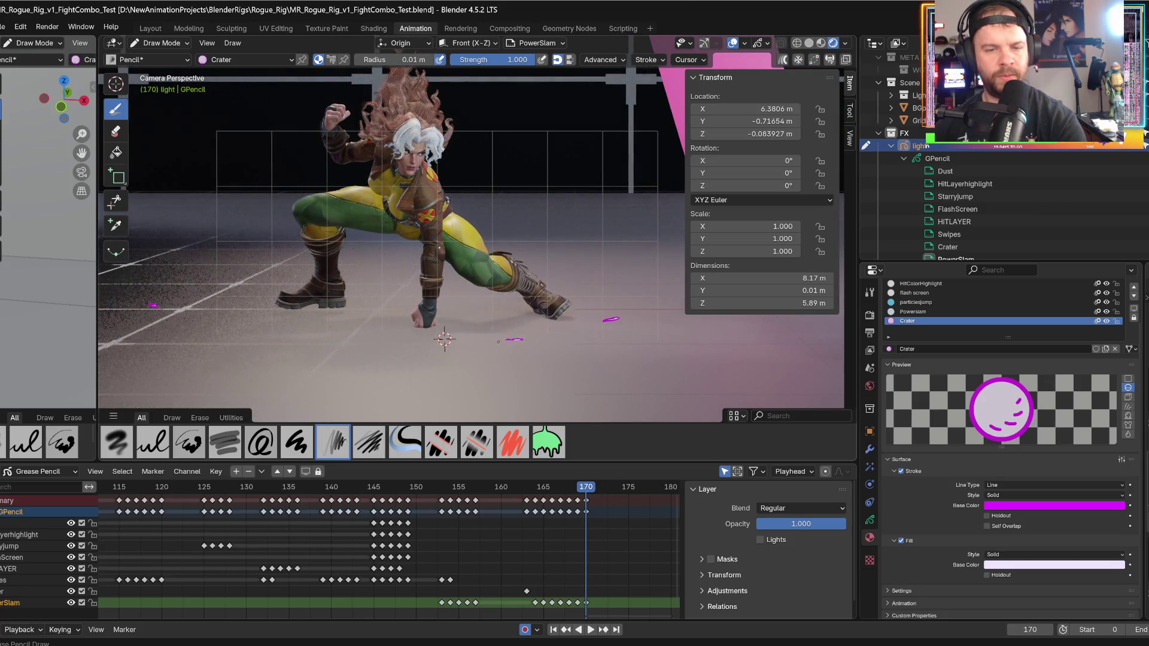
middle_click_drag(335, 352, 257, 301, "shift")
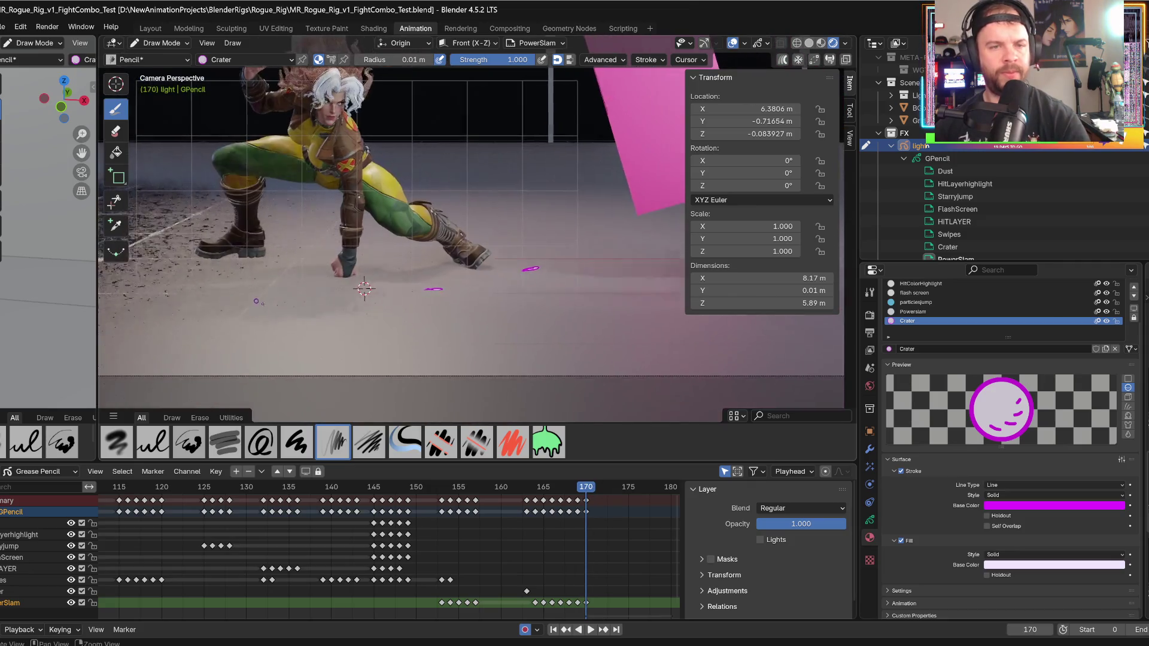
mouse_move(363, 289)
middle_mouse_down("shift")
mouse_move(373, 281)
mouse_move(507, 360)
mouse_move(483, 351)
middle_mouse_up("shift")
scroll(372, 282, "down", 4)
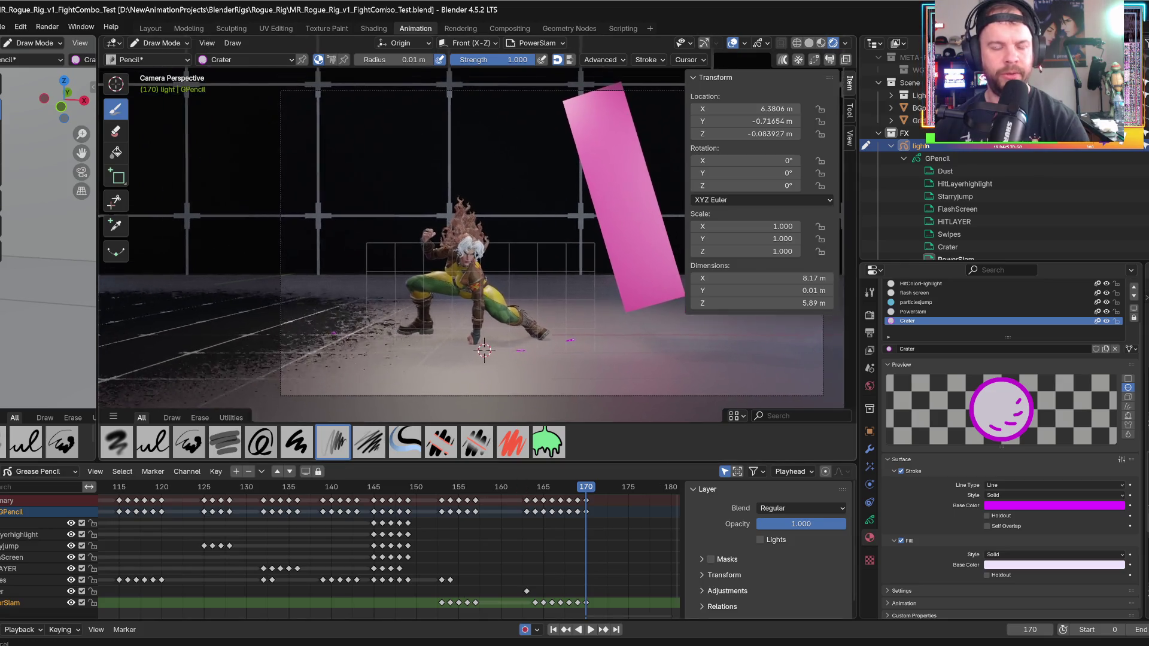
- Briefly browse the brush library, then reframe the view at frame 171
key("shift+space")
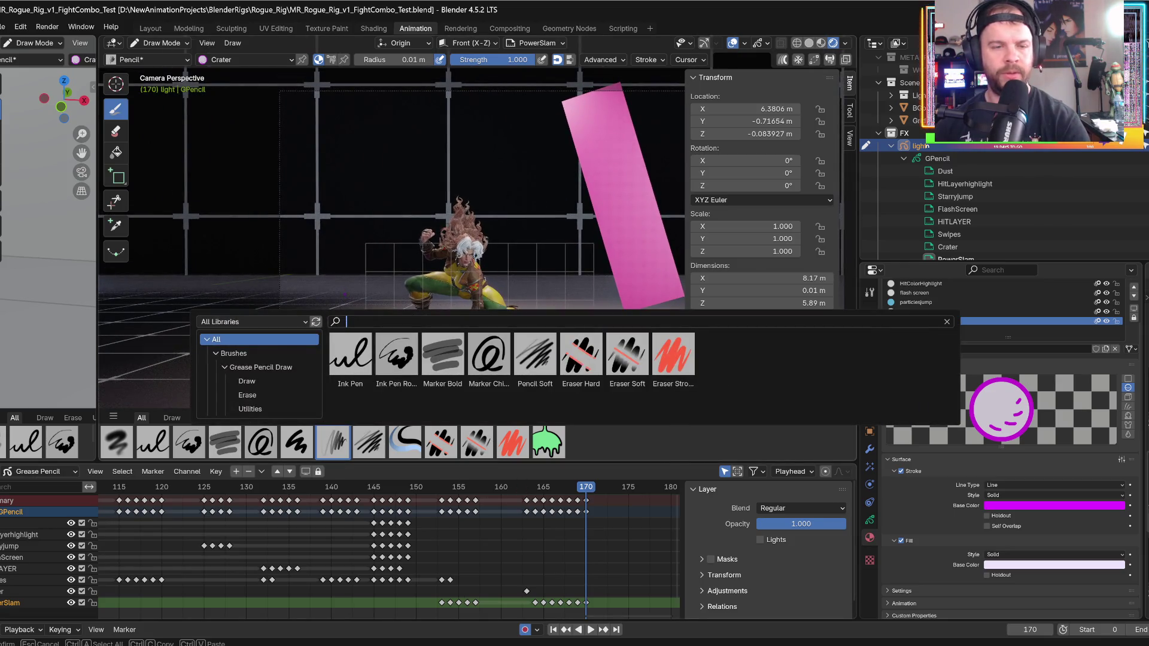
key("Escape")
mouse_move(297, 95)
middle_mouse_down("shift")
mouse_move(283, 91)
mouse_move(322, 120)
middle_mouse_up("shift")
scroll(257, 274, "up", 2)
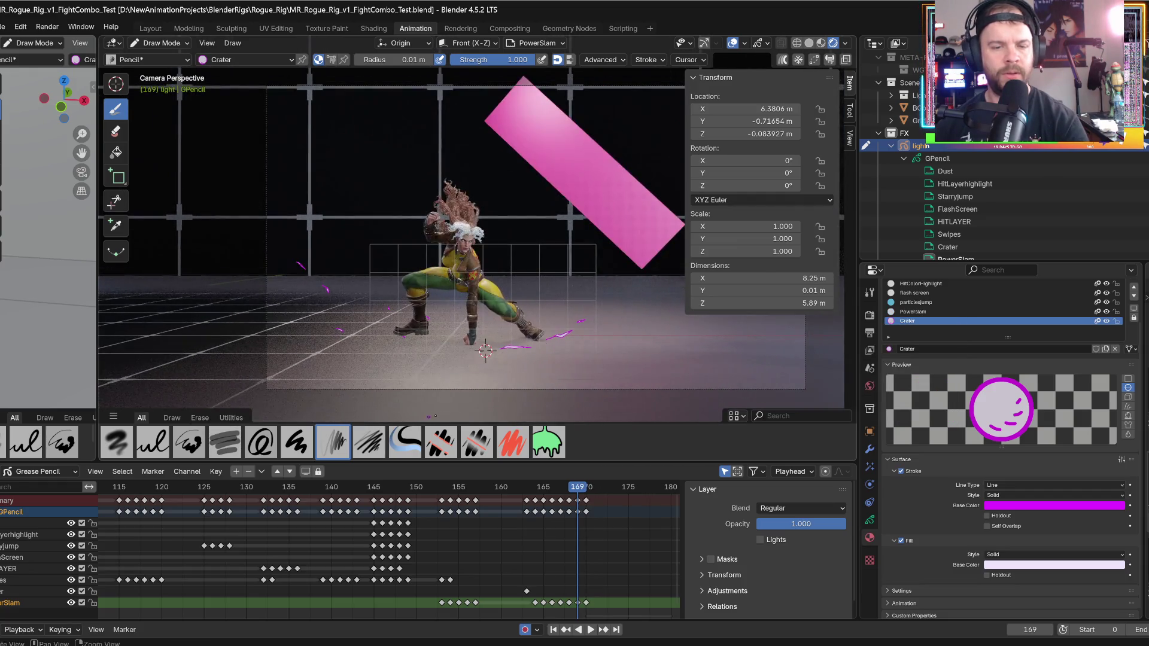
key("Right")
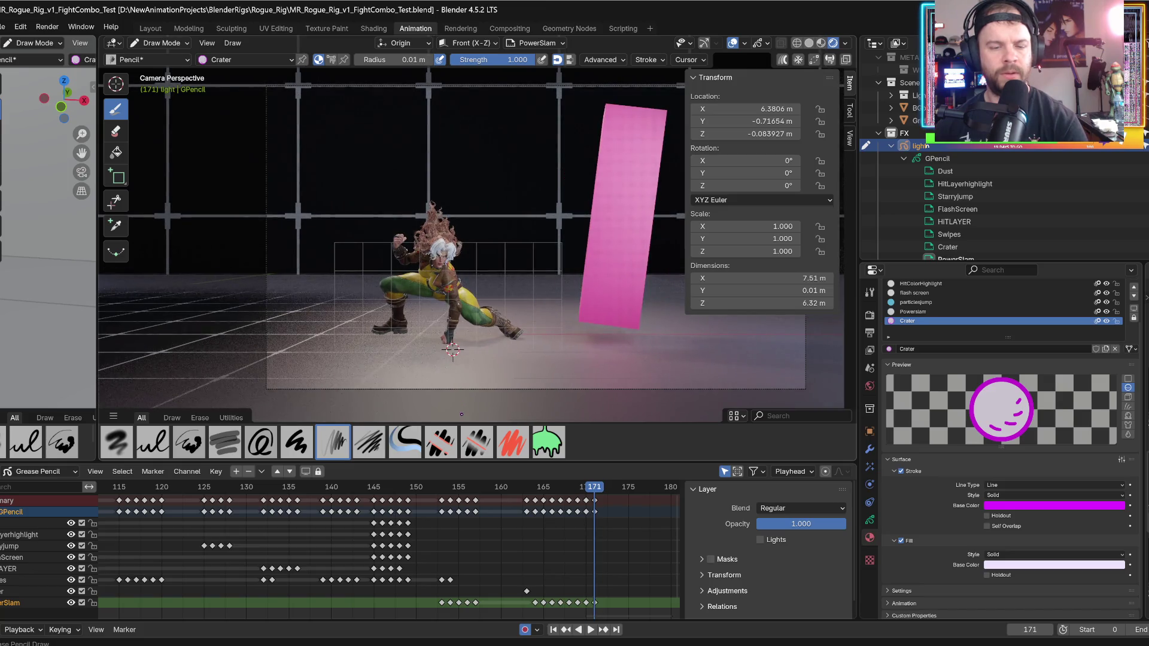
- Play back the slam from earlier in the timeline and zoom the view out
left_click(372, 488)
key("space")
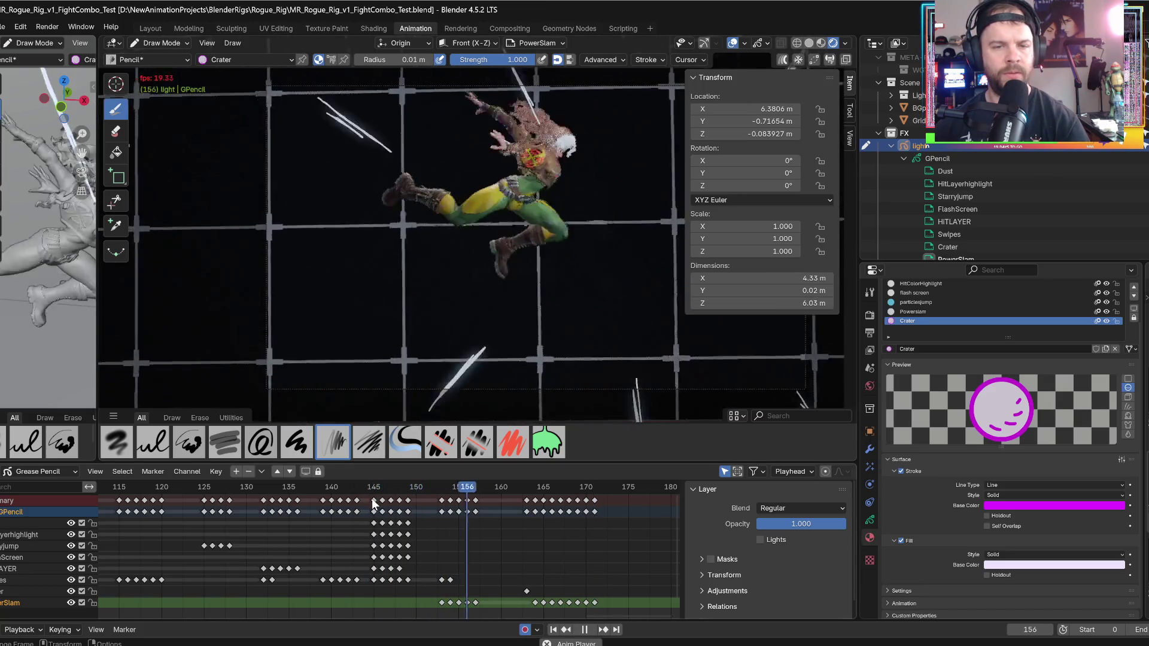
key("space")
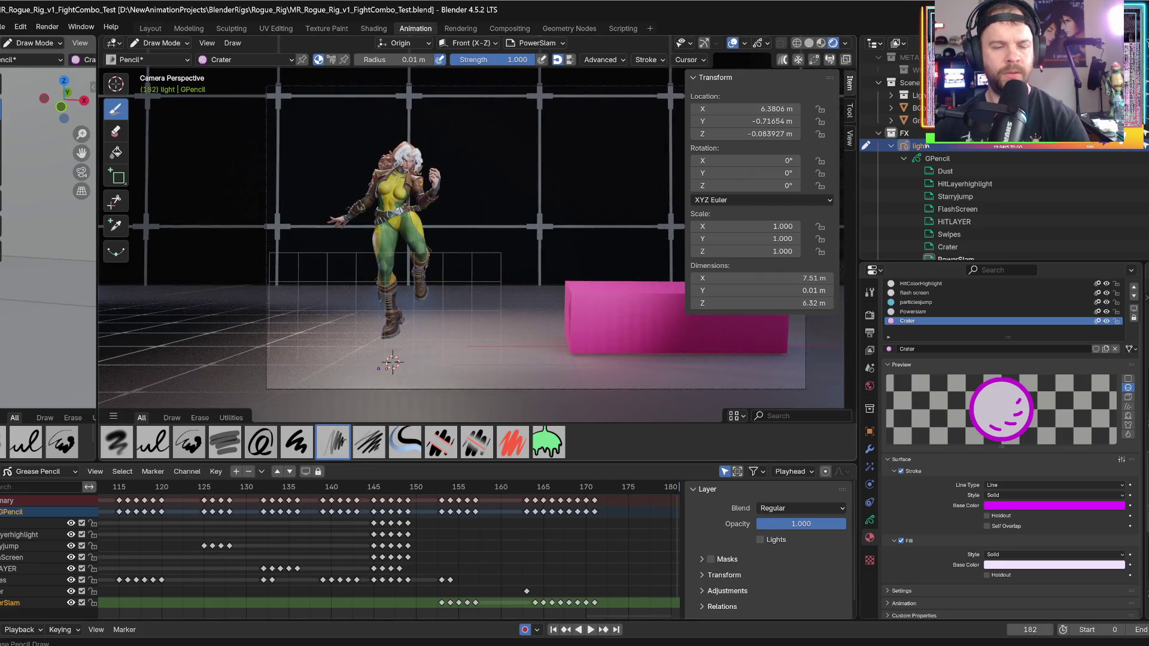
scroll(422, 356, "down", 3)
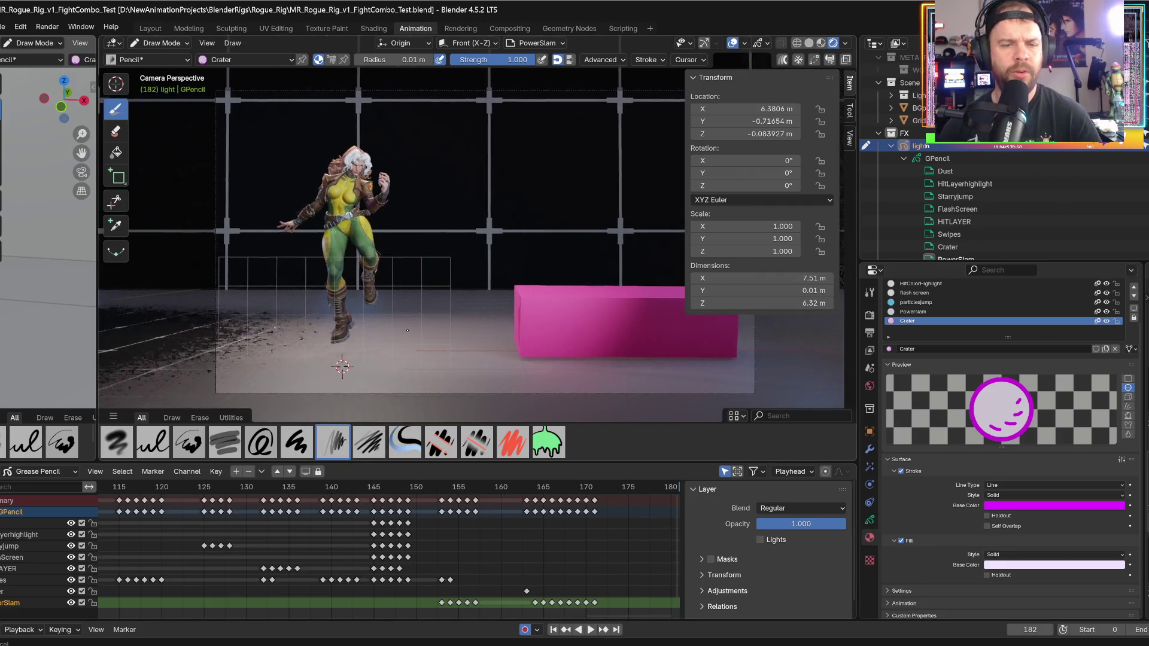
middle_click_drag(422, 356, 440, 347, "shift")
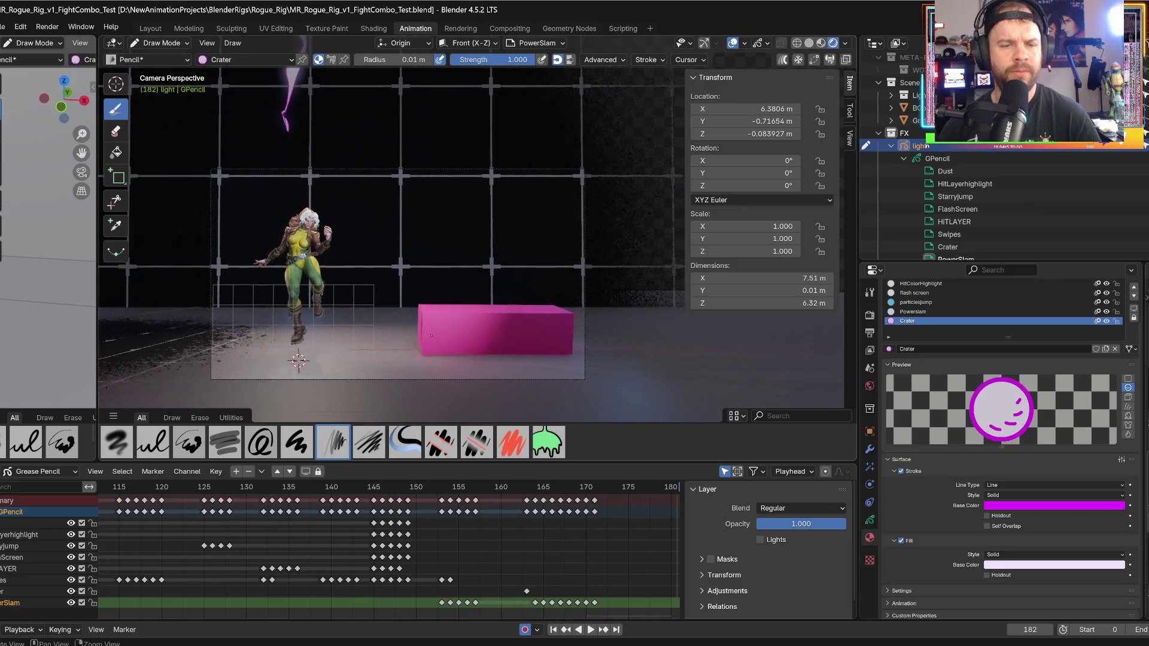
- Replay from frames 153 and 116, stop at frame 166, and make Crater the active layer
left_click(441, 488)
key("space")
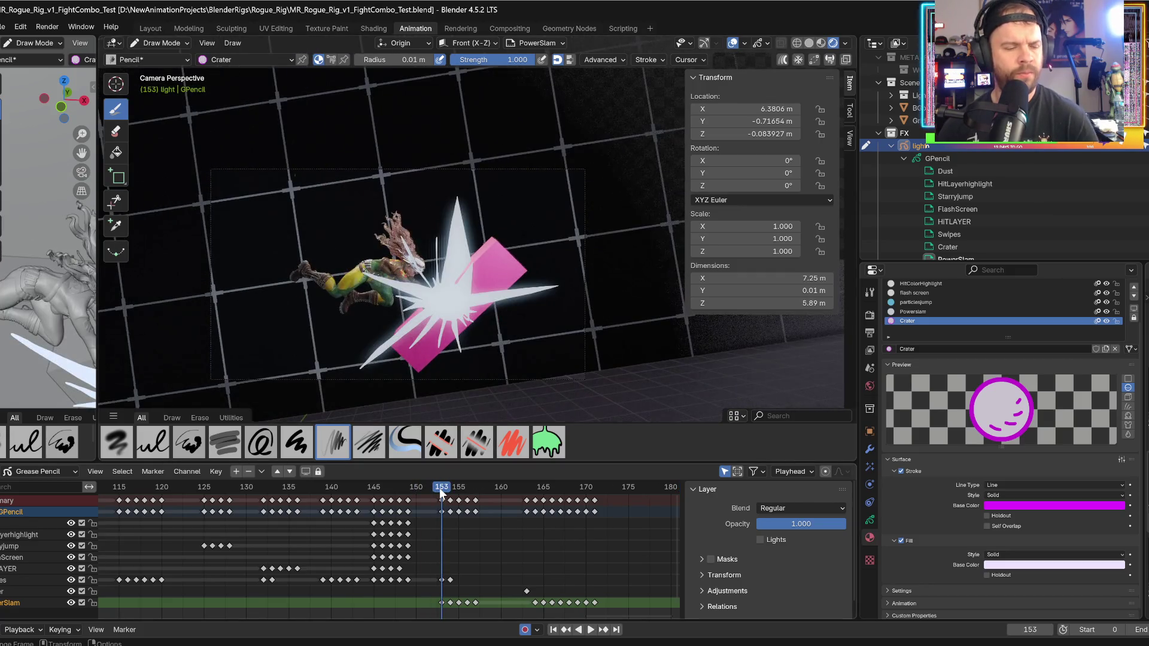
left_click(132, 488)
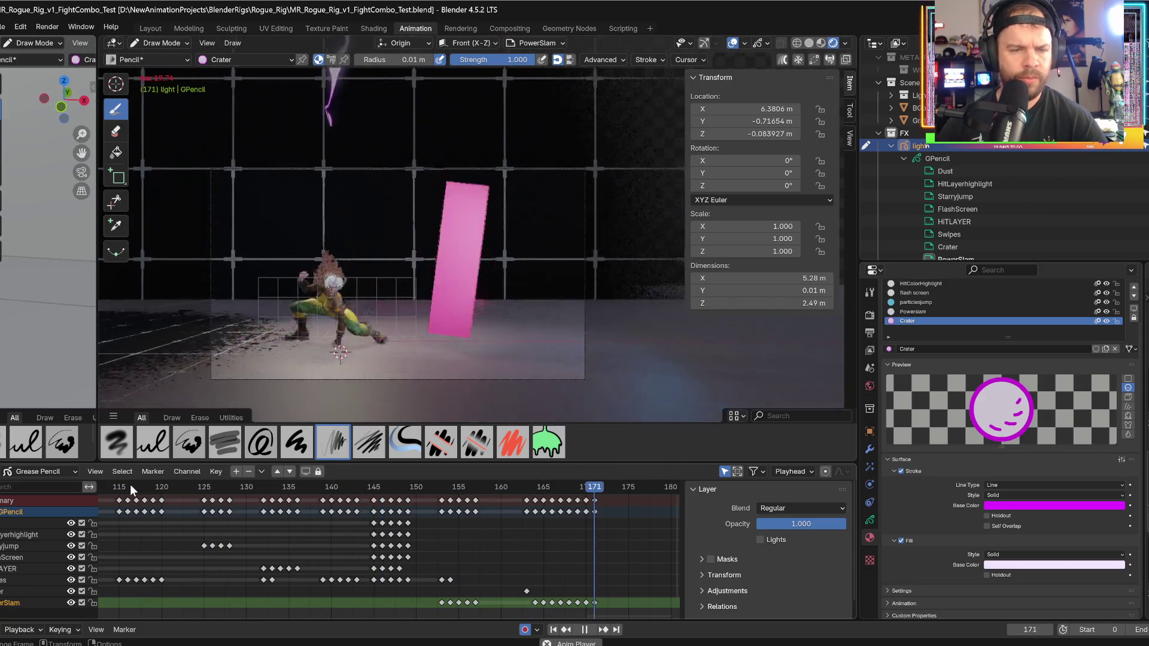
key("shift+ctrl+space")
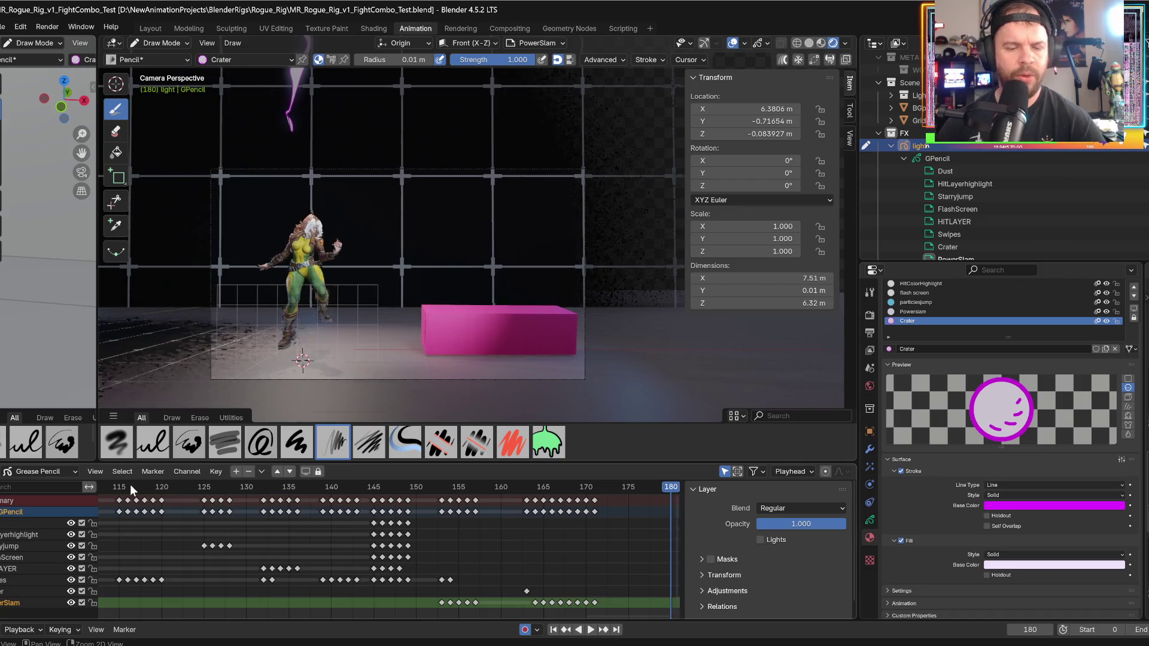
mouse_move(539, 488)
left_mouse_down()
mouse_move(561, 488)
mouse_move(535, 493)
mouse_move(546, 492)
left_mouse_up()
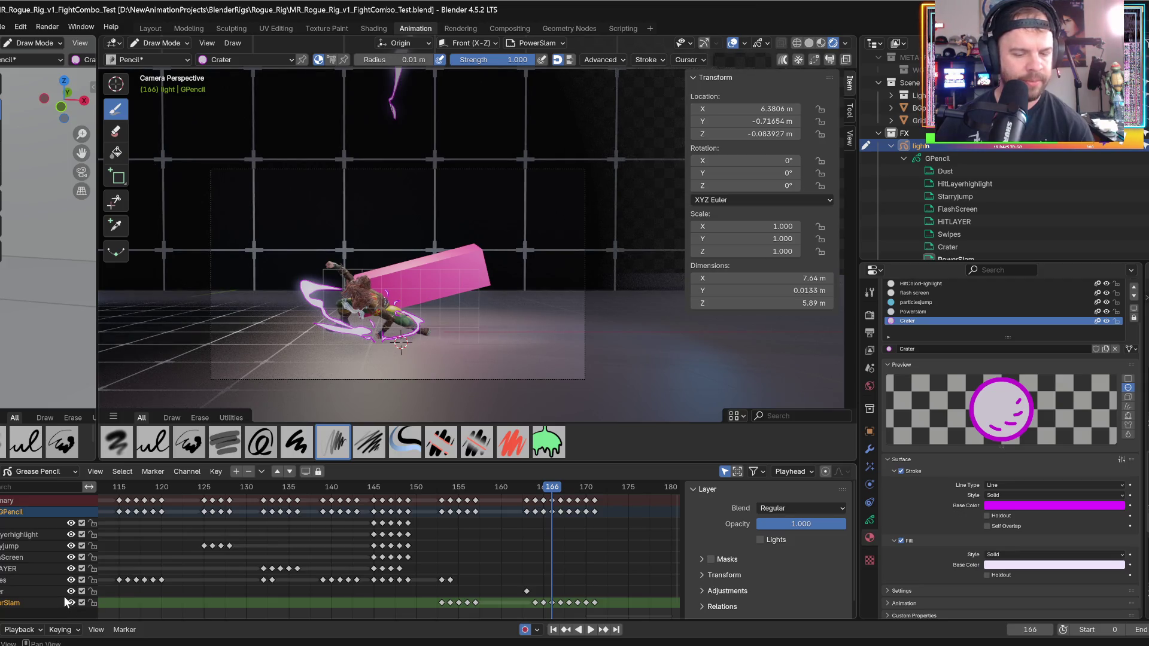
left_click(28, 592)
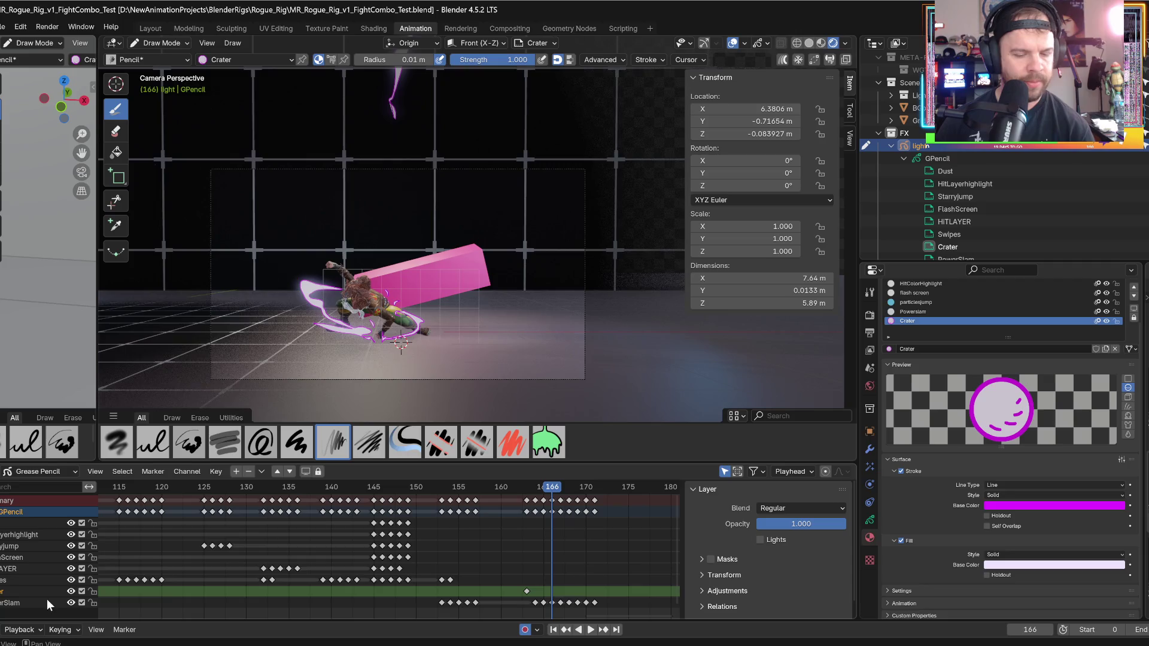
- Insert a keyframe on the Crater layer at frame 164
key("Left")
key("Left")
key("Left")
key("Right")
key("i")
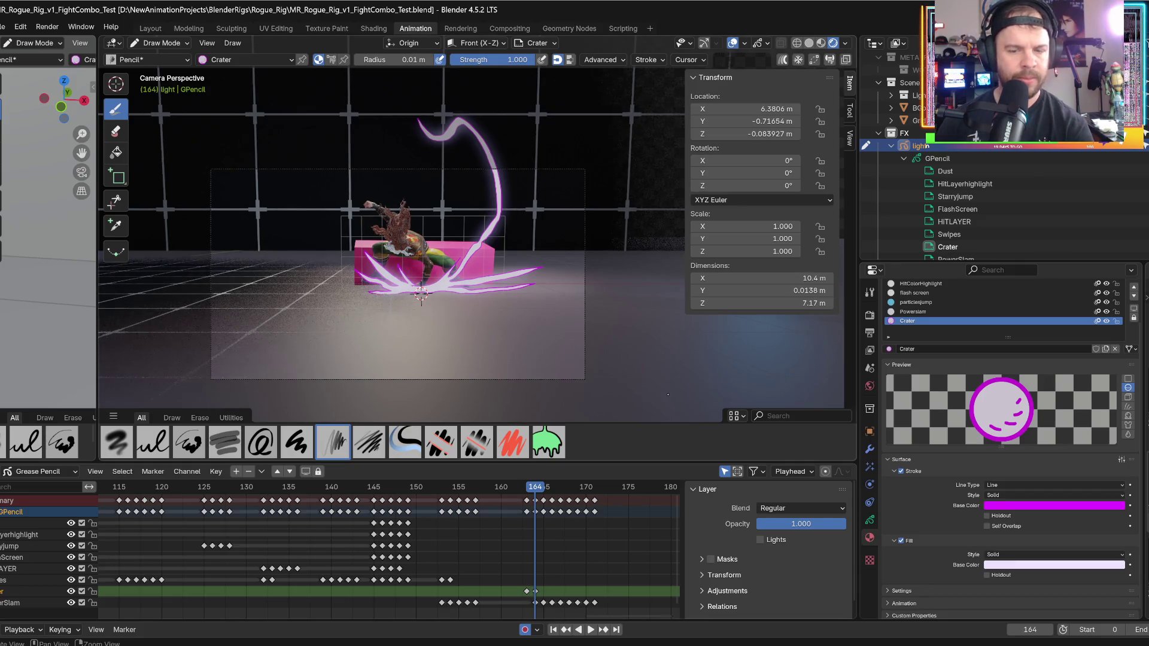
- Replay the jump from around frames 145 and 158 to review the slam
key("space")
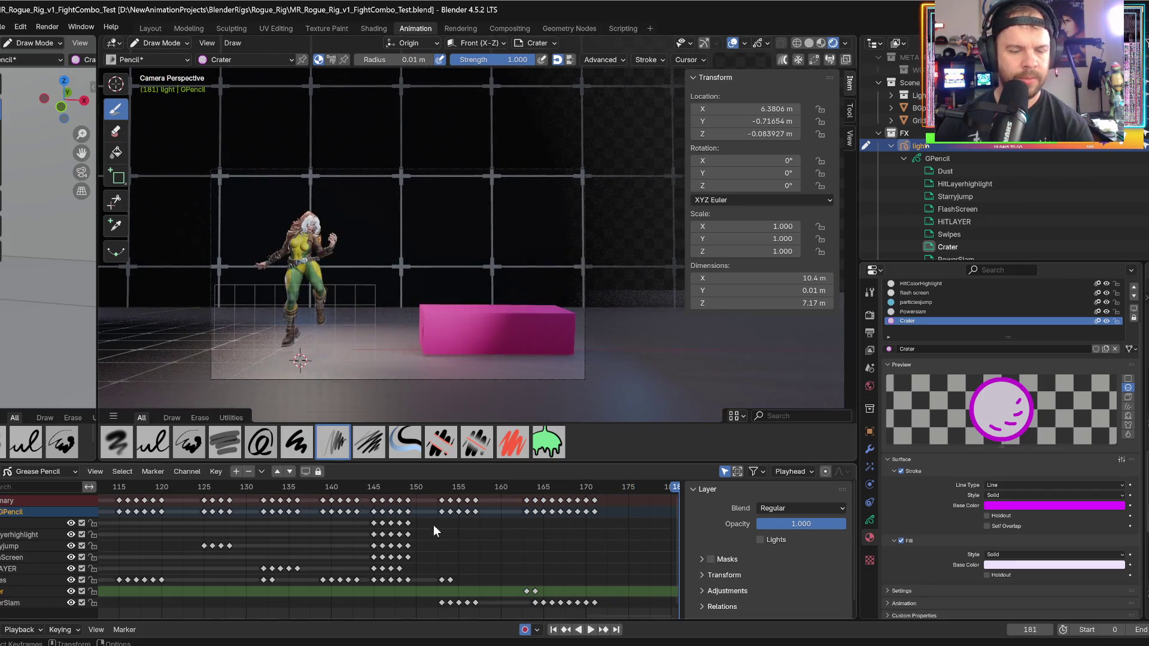
left_click(400, 487)
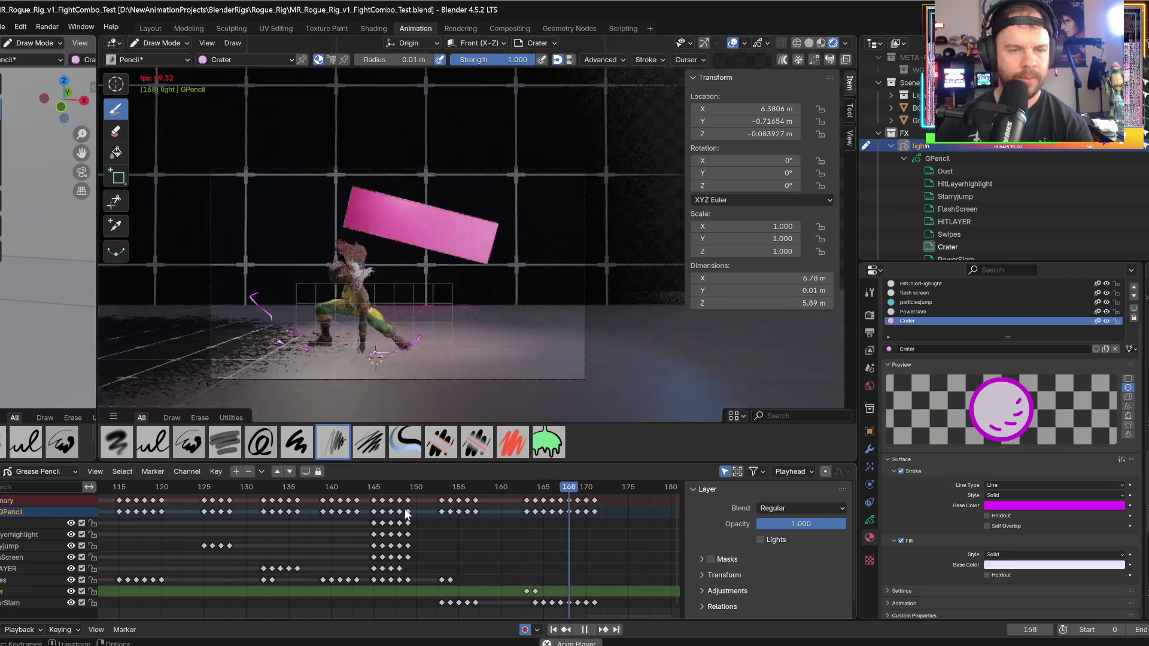
key("space")
left_click(372, 486)
key("space")
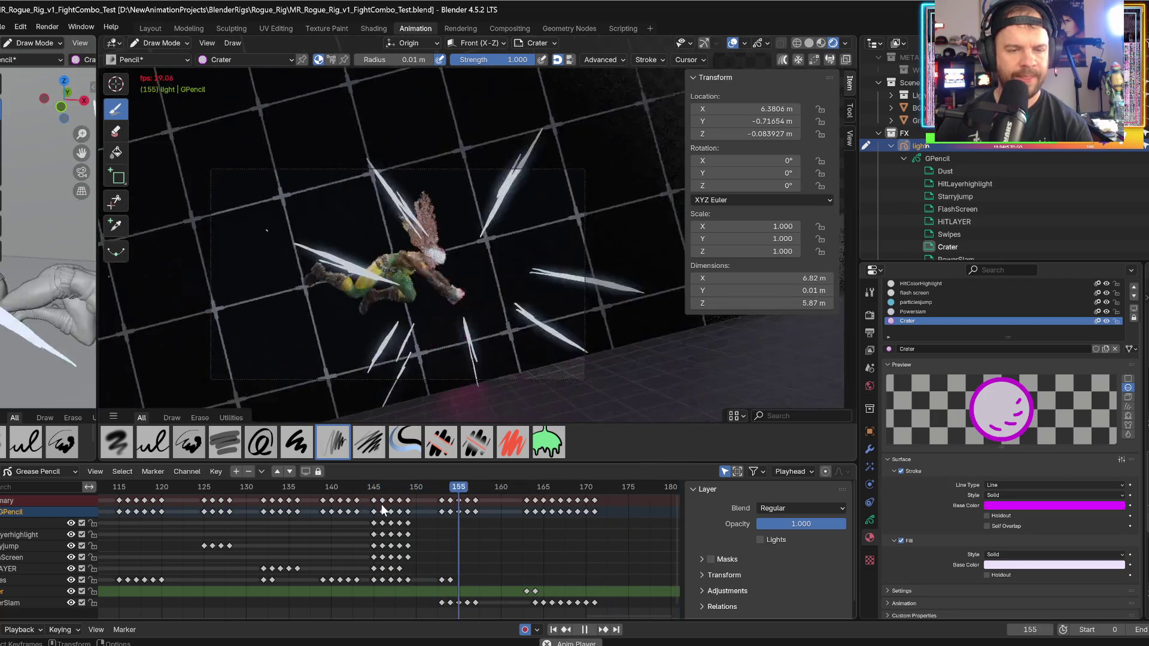
left_click(489, 487)
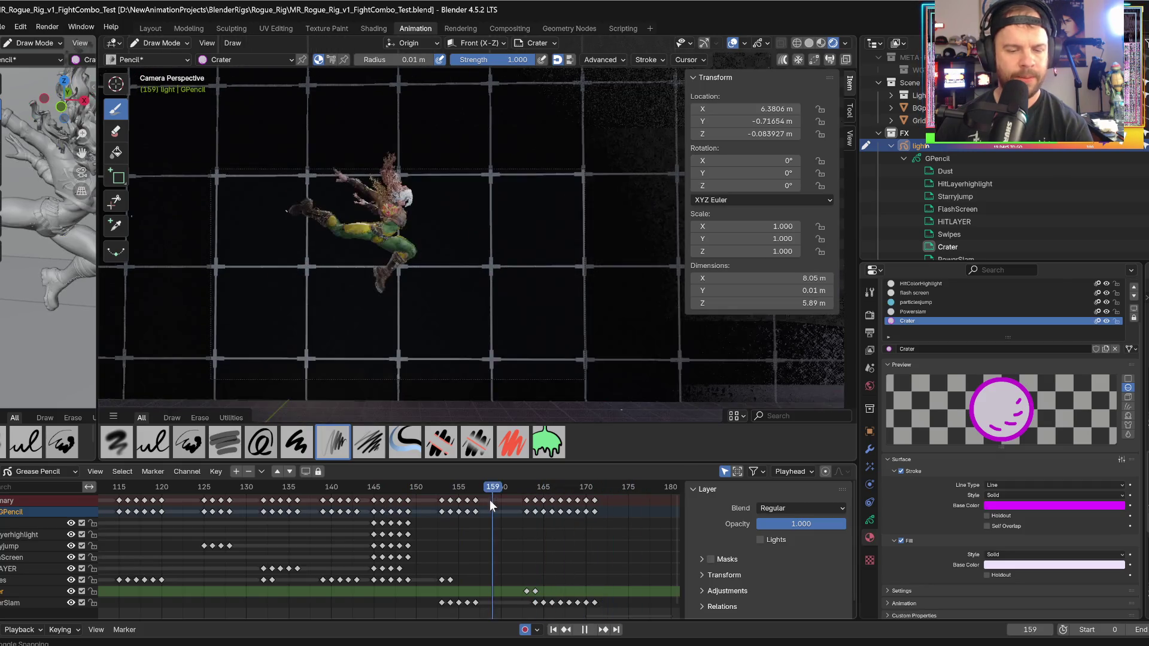
key("space")
- Move to frame 168 and select the Ink Pen brush
left_click(537, 489)
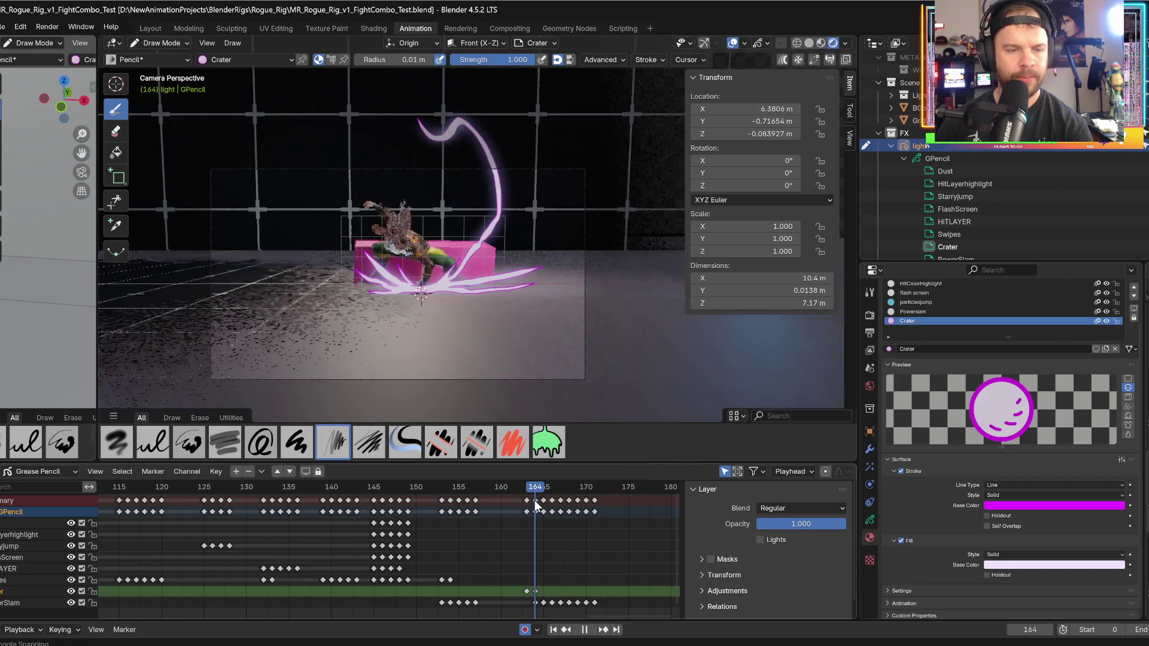
key("Right")
key("Right")
key("Right")
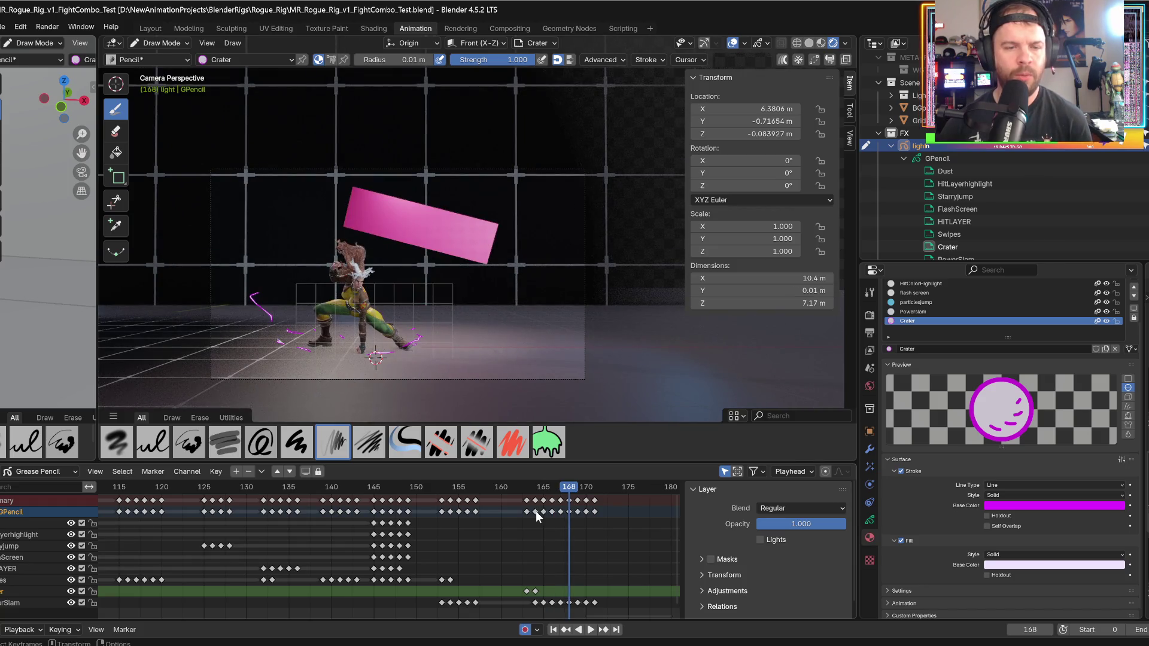
scroll(395, 317, "up", 3)
left_click(153, 441)
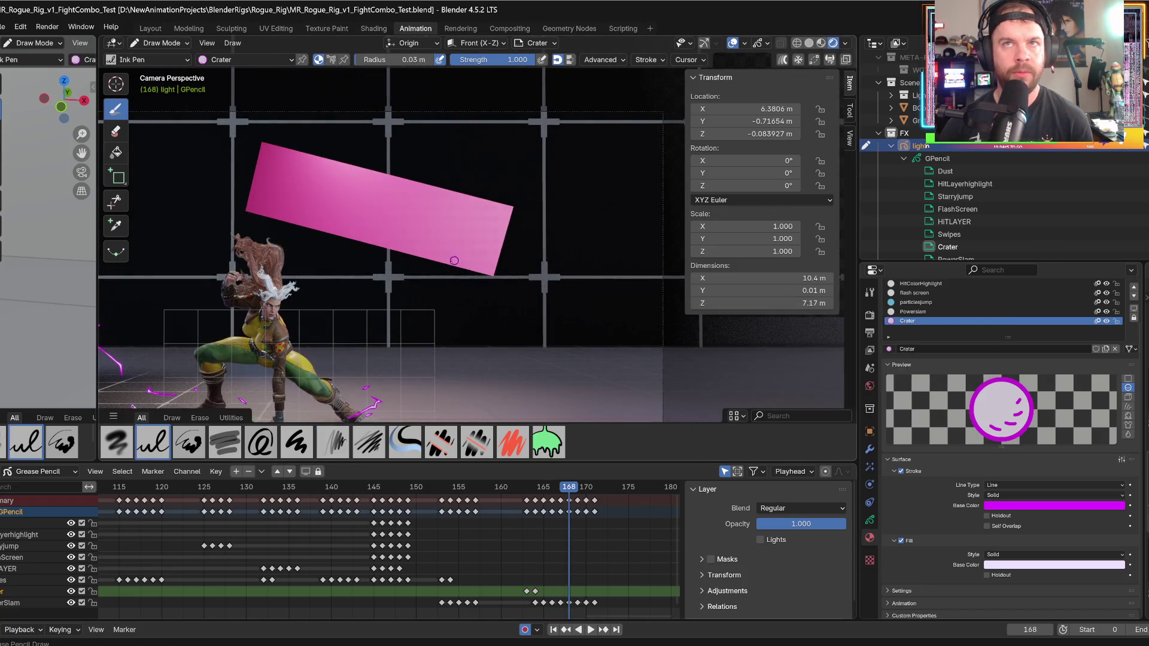
- Return to the camera view and settle on frame 166, just after the white flash
middle_click_drag(518, 370, 441, 351)
key("KP_0")
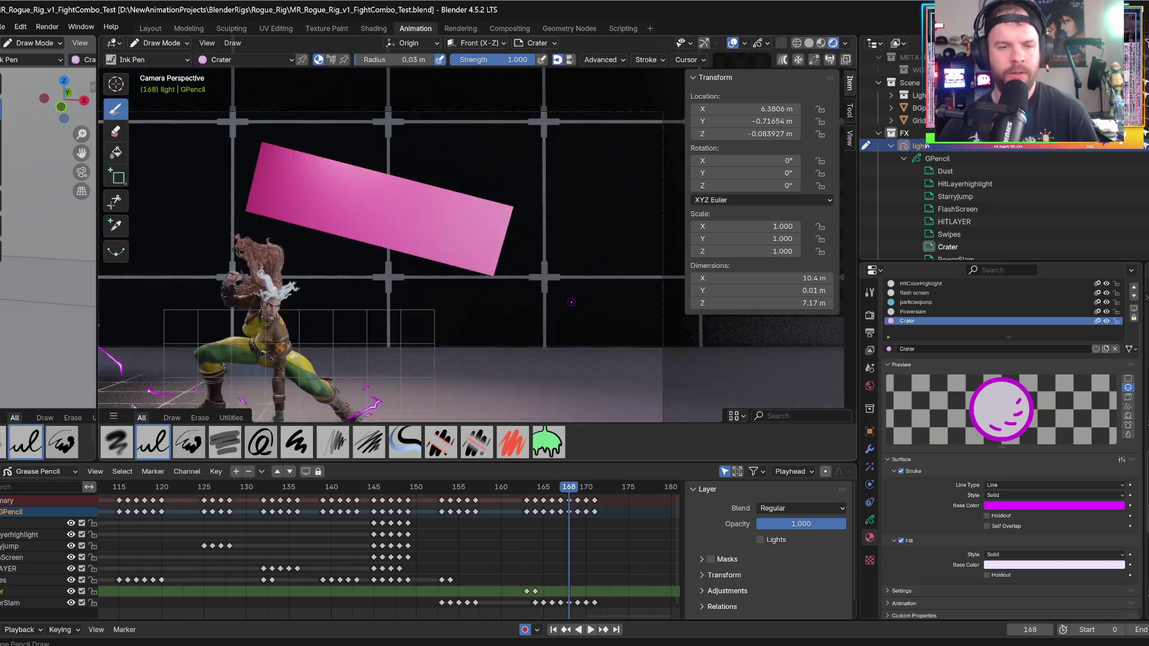
scroll(413, 339, "up", 2)
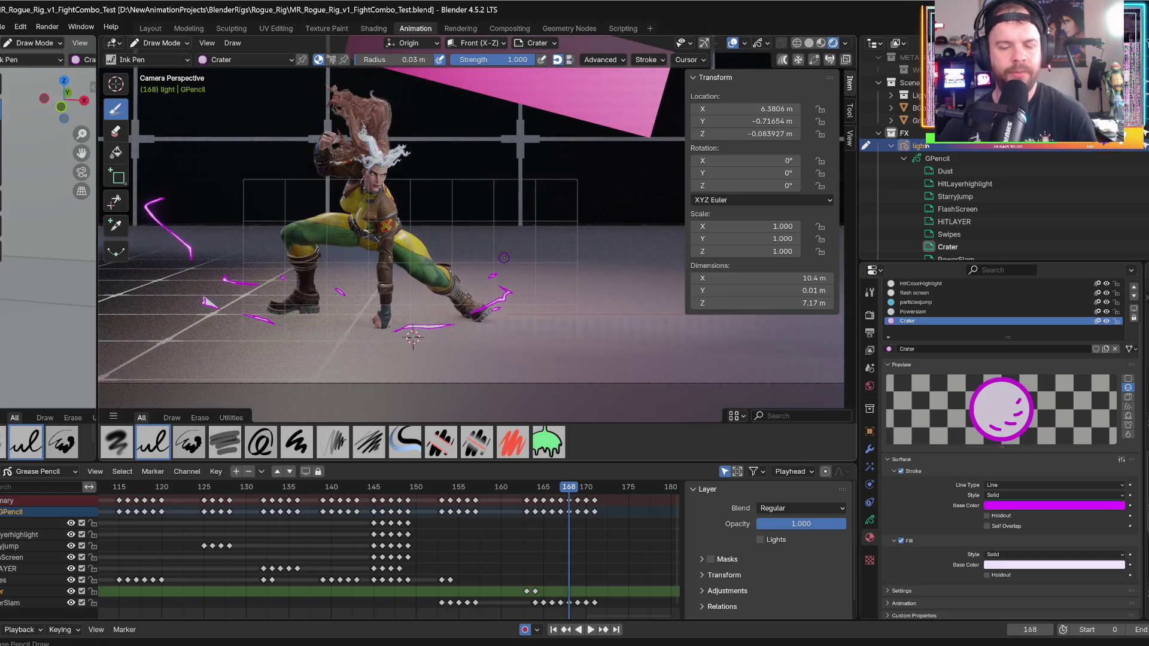
left_click_drag(539, 493, 542, 494)
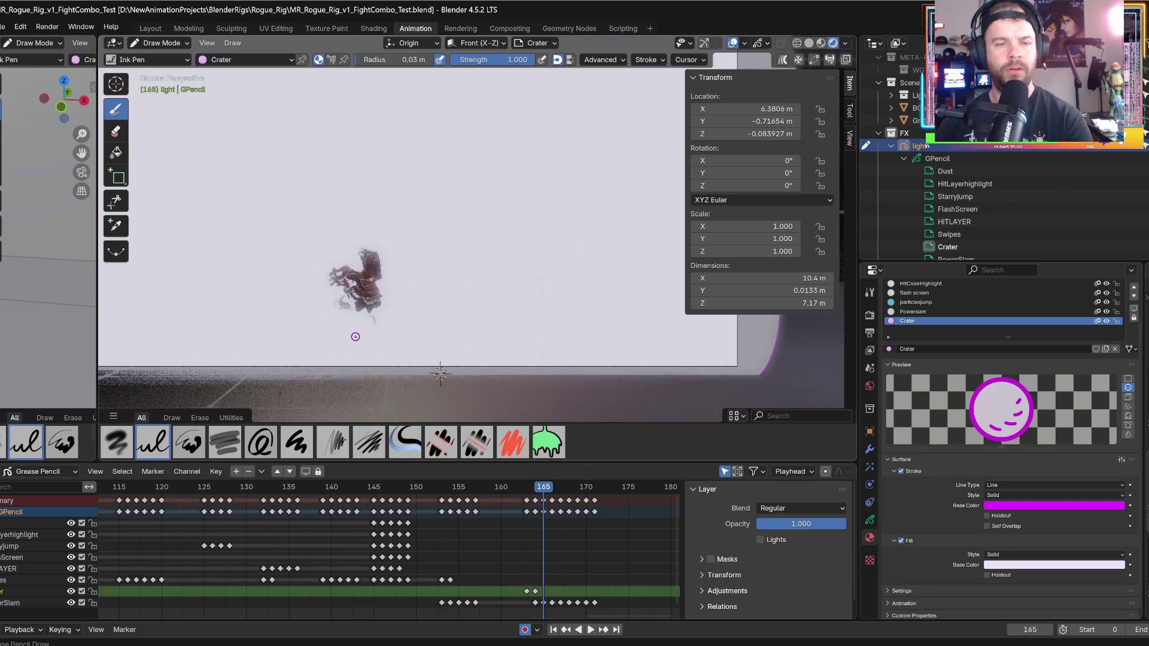
key("Right")
key("Right")
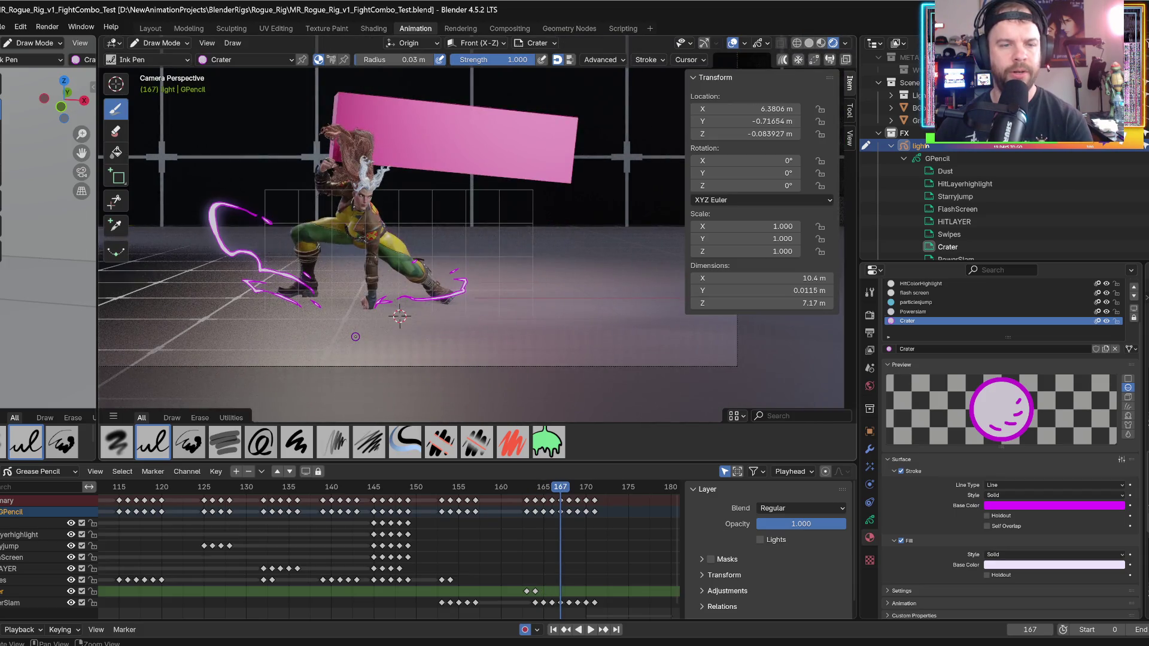
key("Left")
- Draw a trial swipe right of the character, undo it, and make PowerSlam the active layer
mouse_move(455, 217)
left_mouse_down()
mouse_move(536, 240)
mouse_move(488, 247)
mouse_move(538, 281)
mouse_move(479, 294)
mouse_move(526, 279)
mouse_move(492, 255)
mouse_move(517, 234)
left_mouse_up()
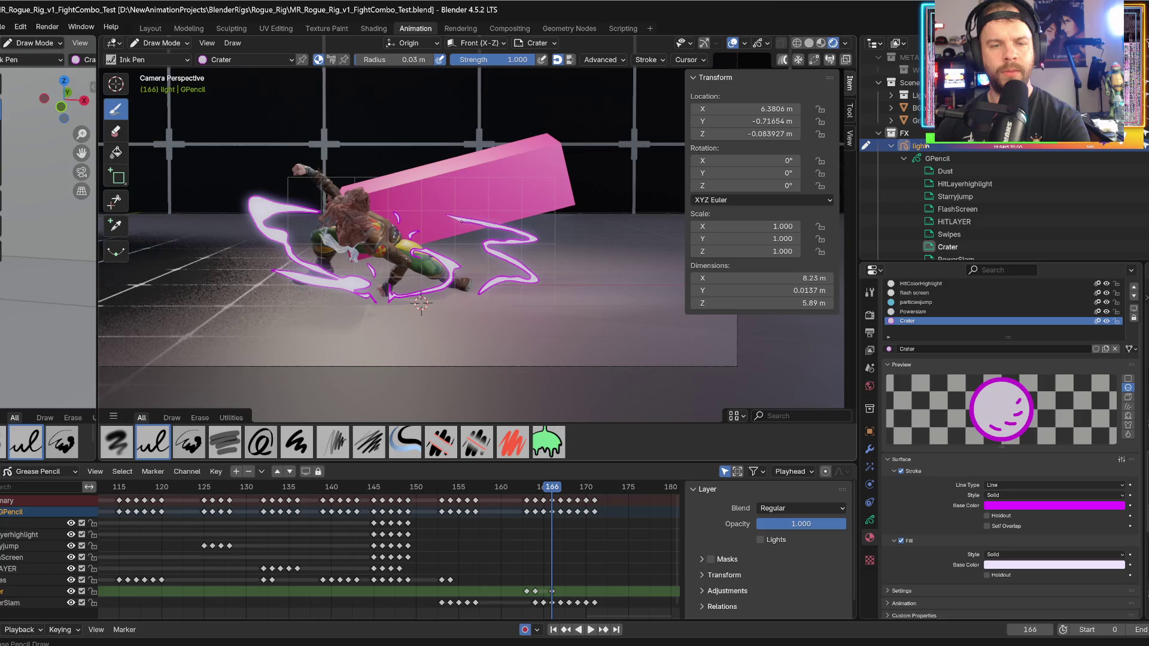
key("Right")
key("Left")
key("Left")
key("Right")
key("Right")
key("Left")
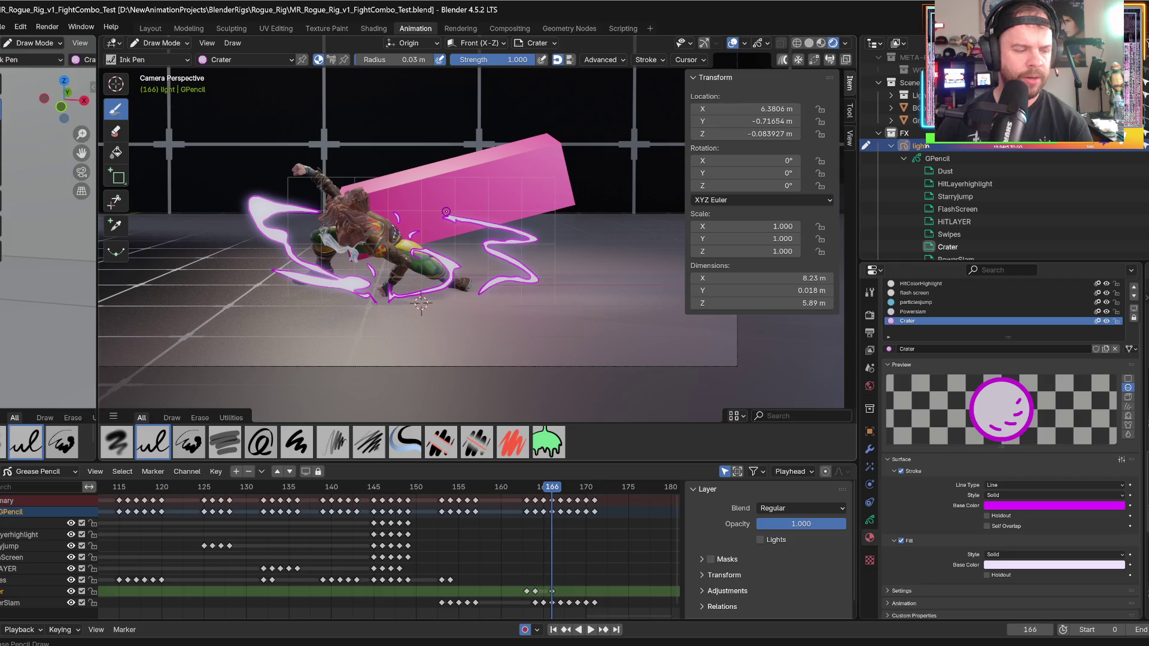
key("ctrl+z")
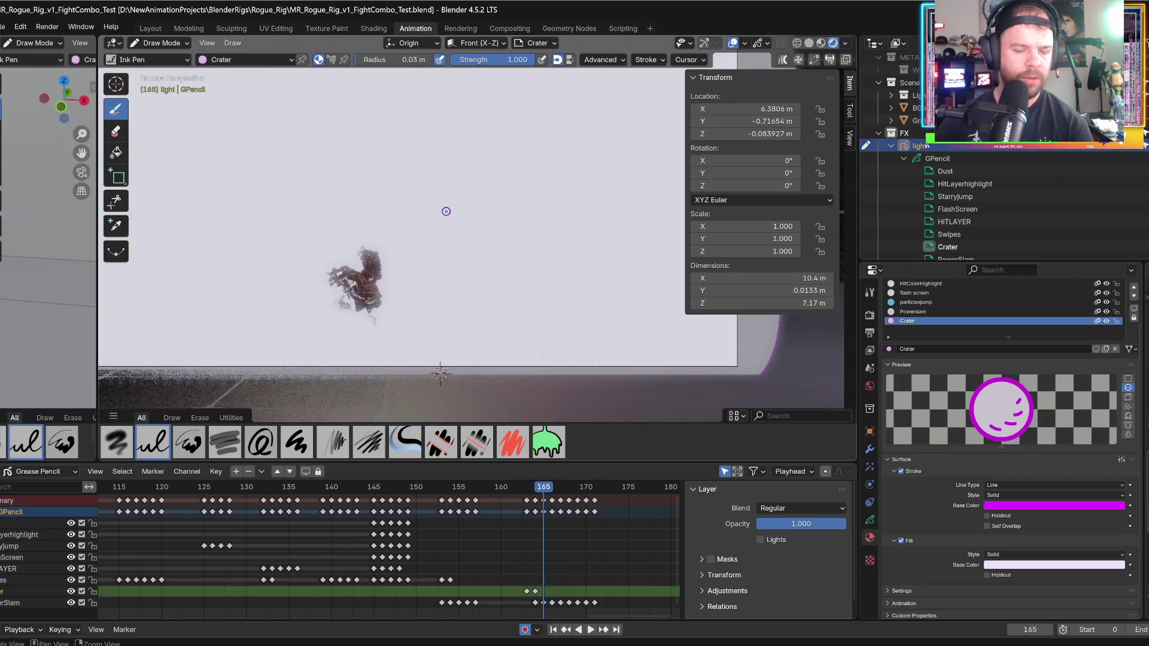
left_click(34, 603)
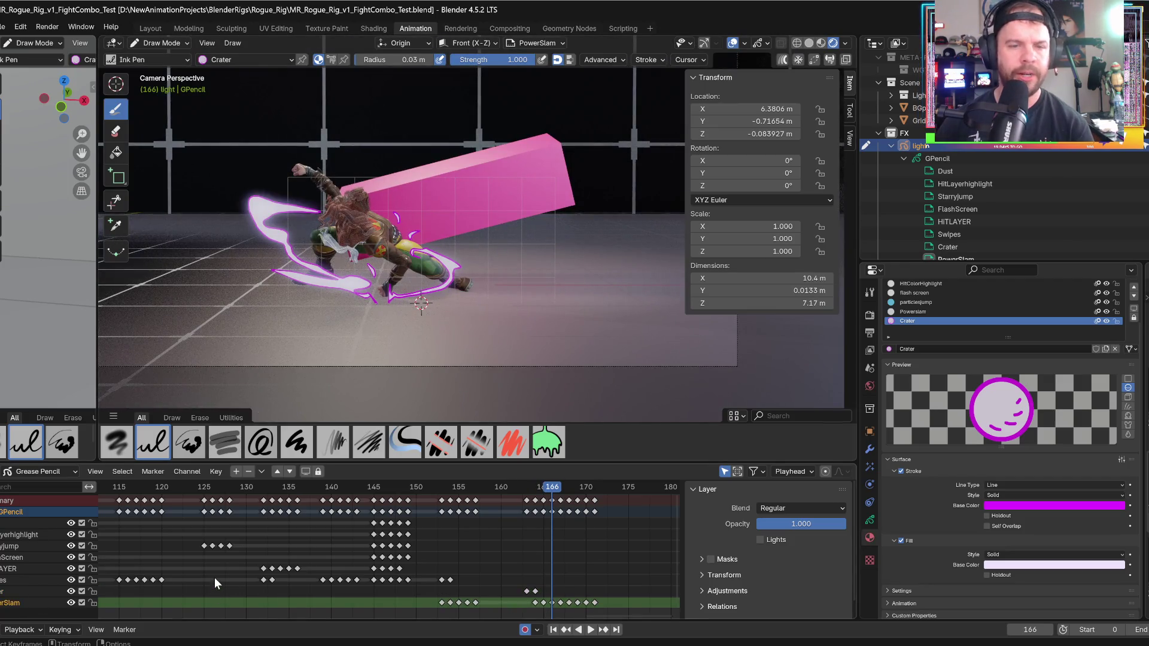
- Draw a white swipe stroke beside the pink block on frame 166
key("Right")
key("Left")
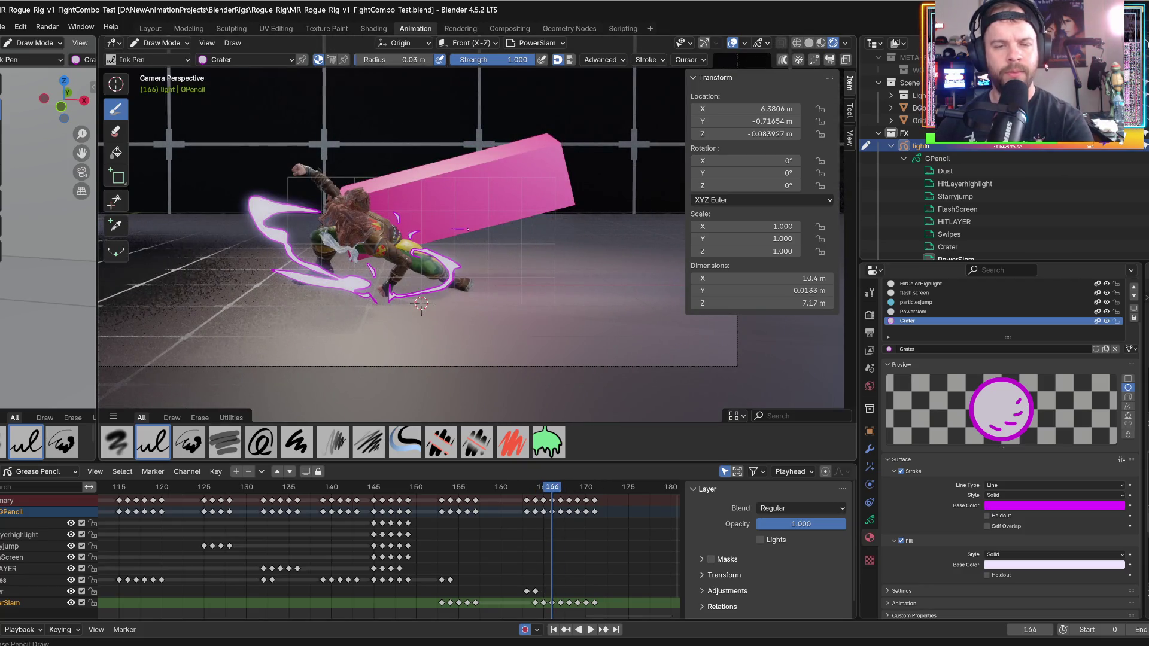
mouse_move(516, 234)
left_mouse_down()
mouse_move(496, 241)
mouse_move(521, 282)
mouse_move(482, 294)
left_mouse_up()
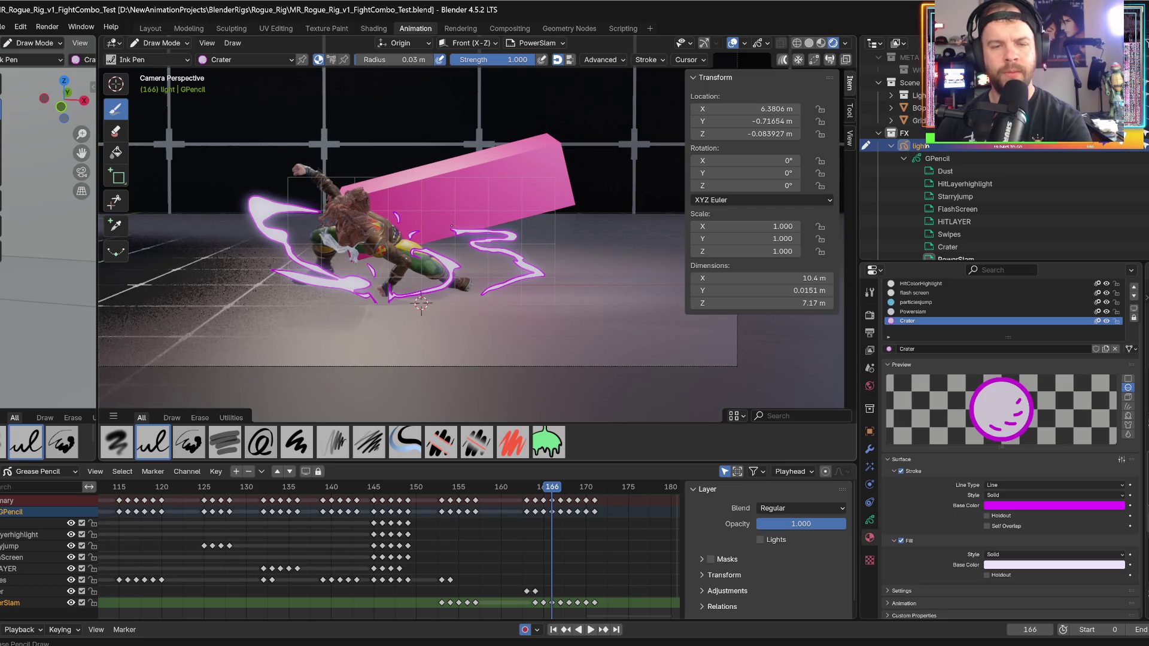
key("Right")
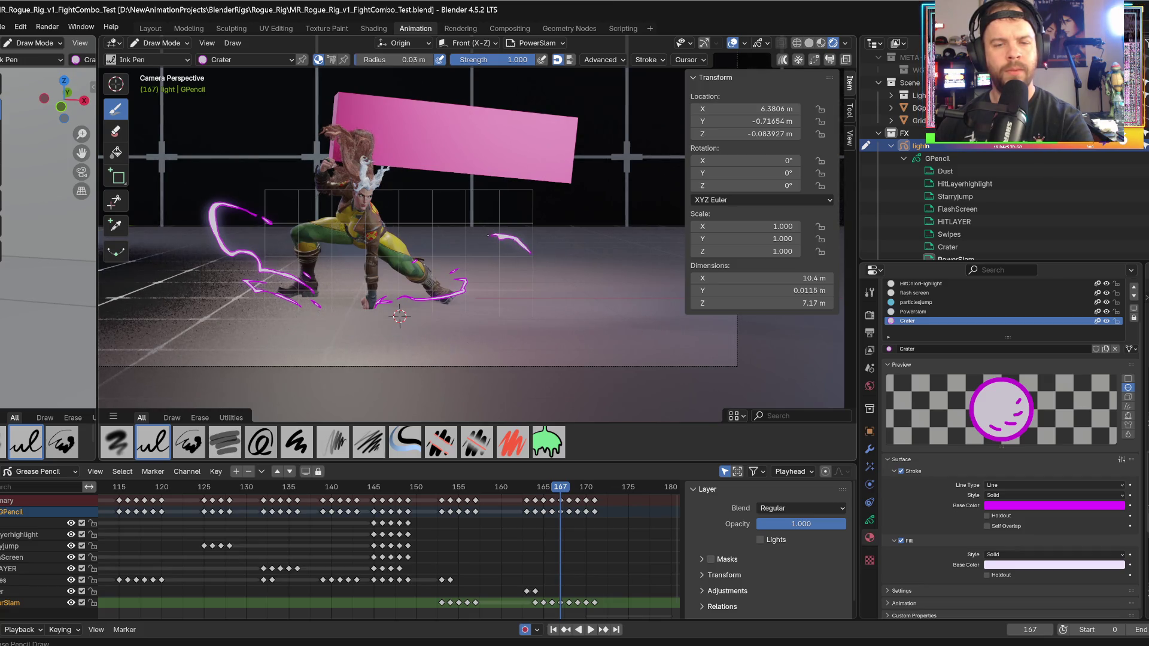
key("Left")
key("Right")
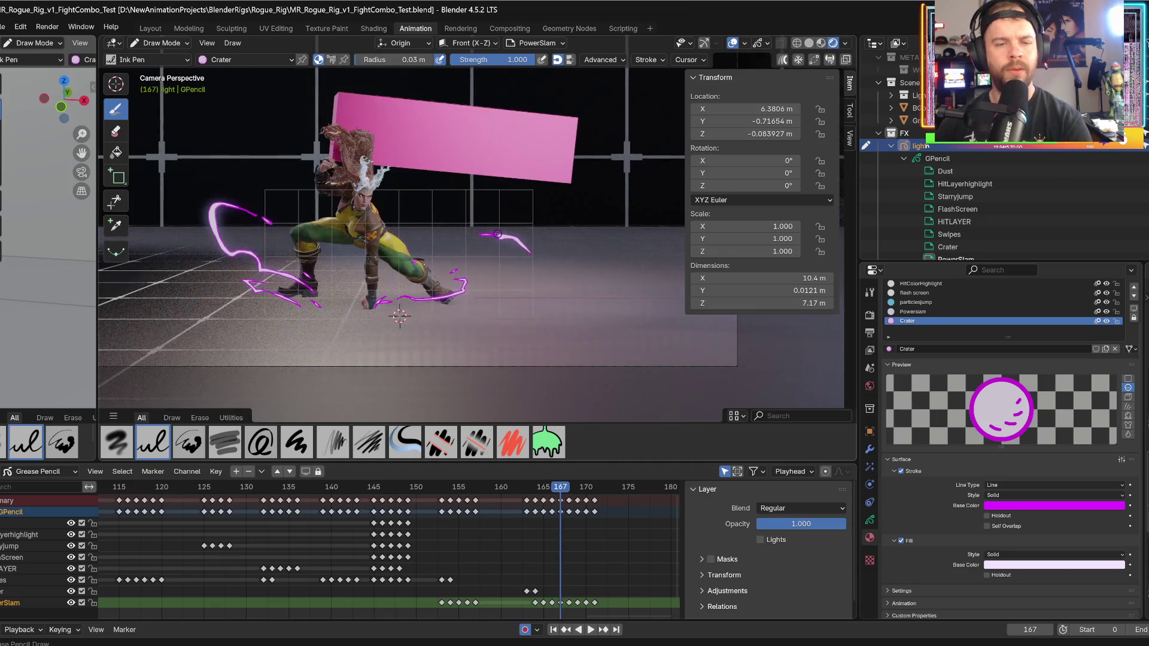
- Add a short magenta stroke right of the character on frame 167, then move to frame 168
left_click_drag(514, 268, 527, 269)
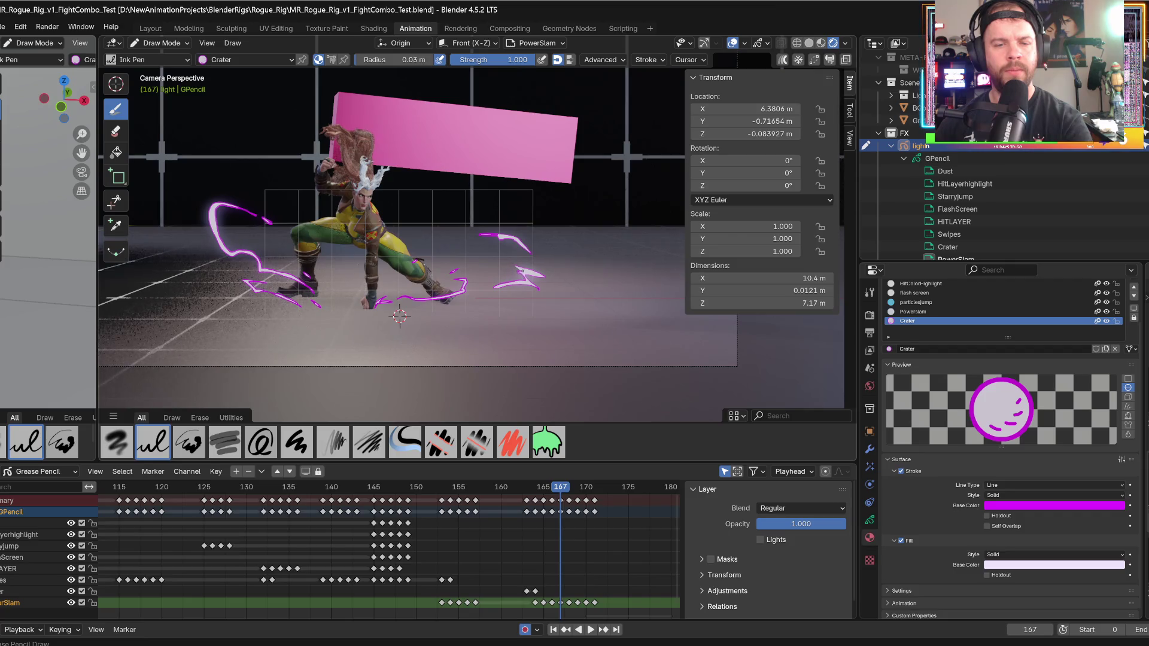
key("Left")
key("Right")
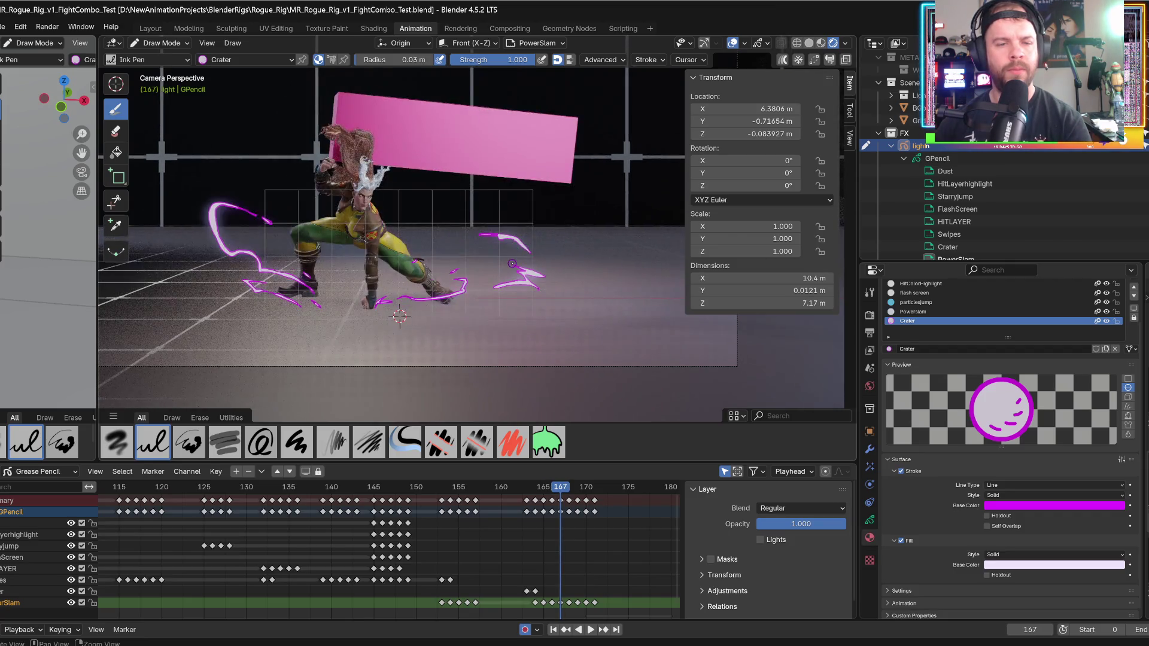
key("Right")
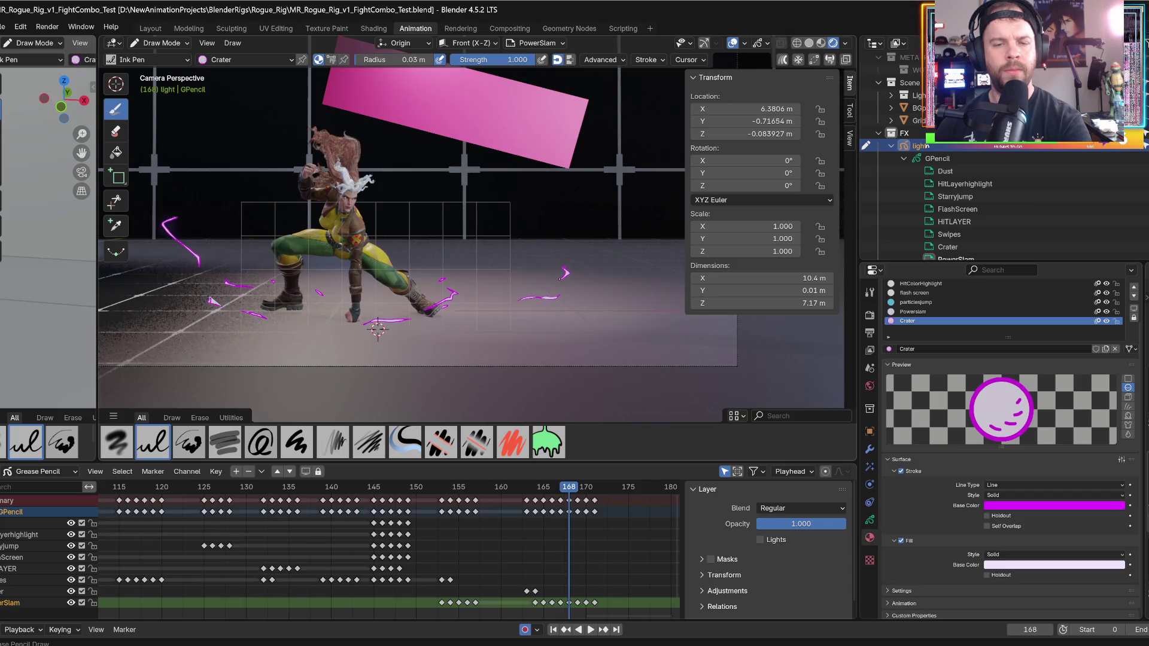
key("Right")
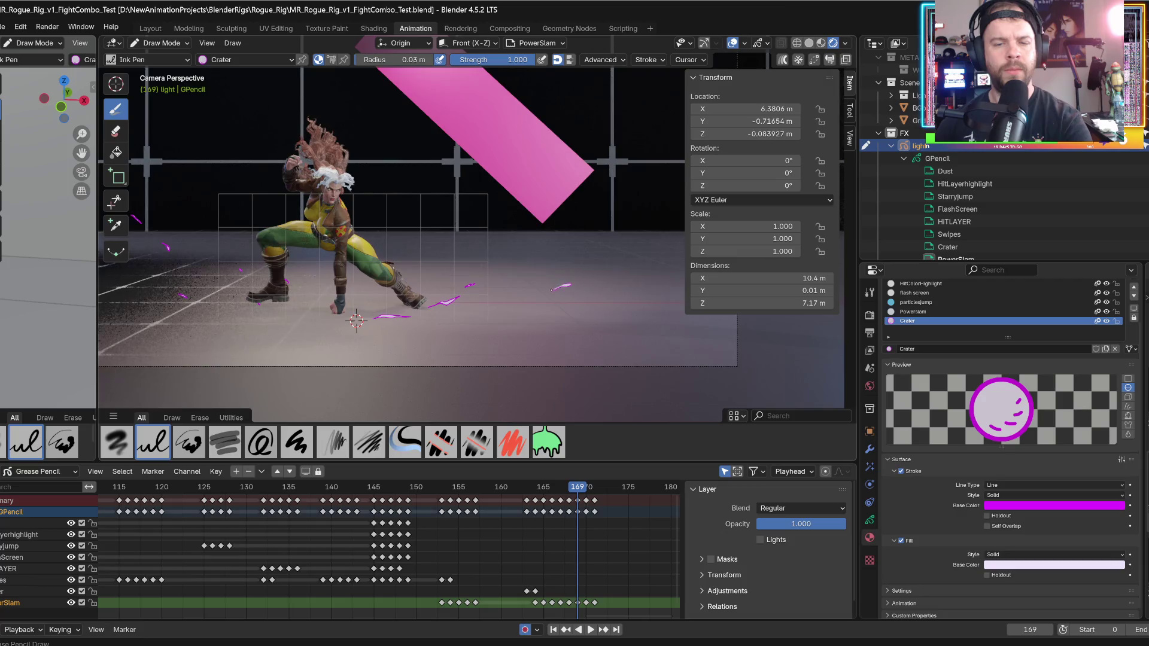
key("Left")
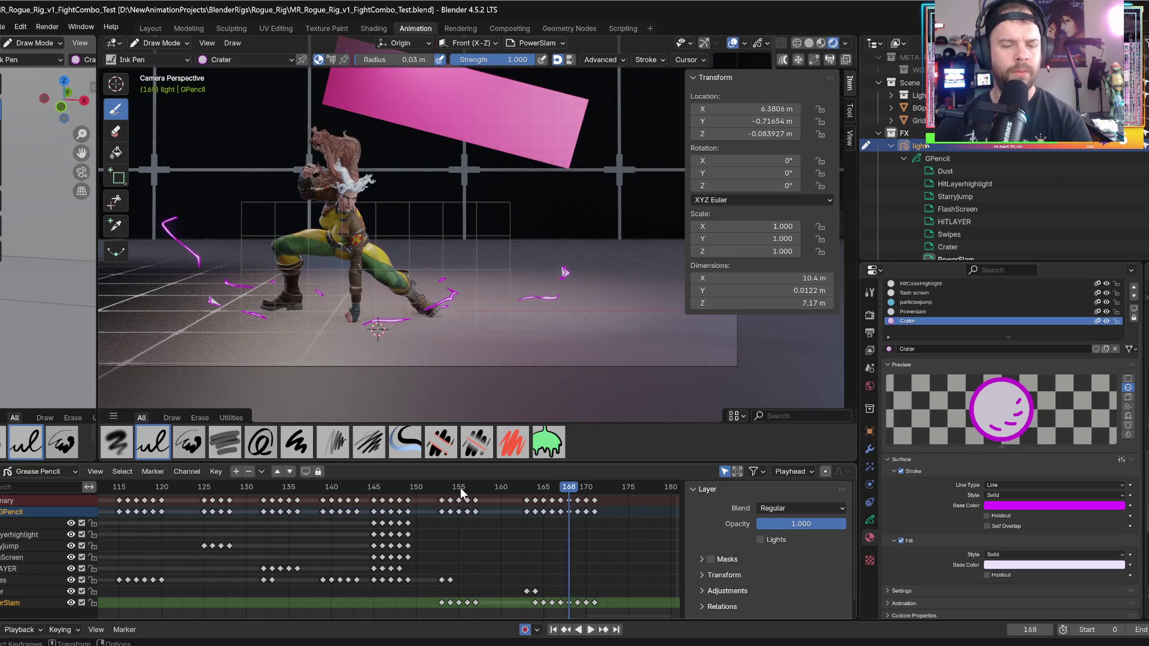
- Play the slam effects from frames 155, 162 and 154
left_click(460, 492)
key("space")
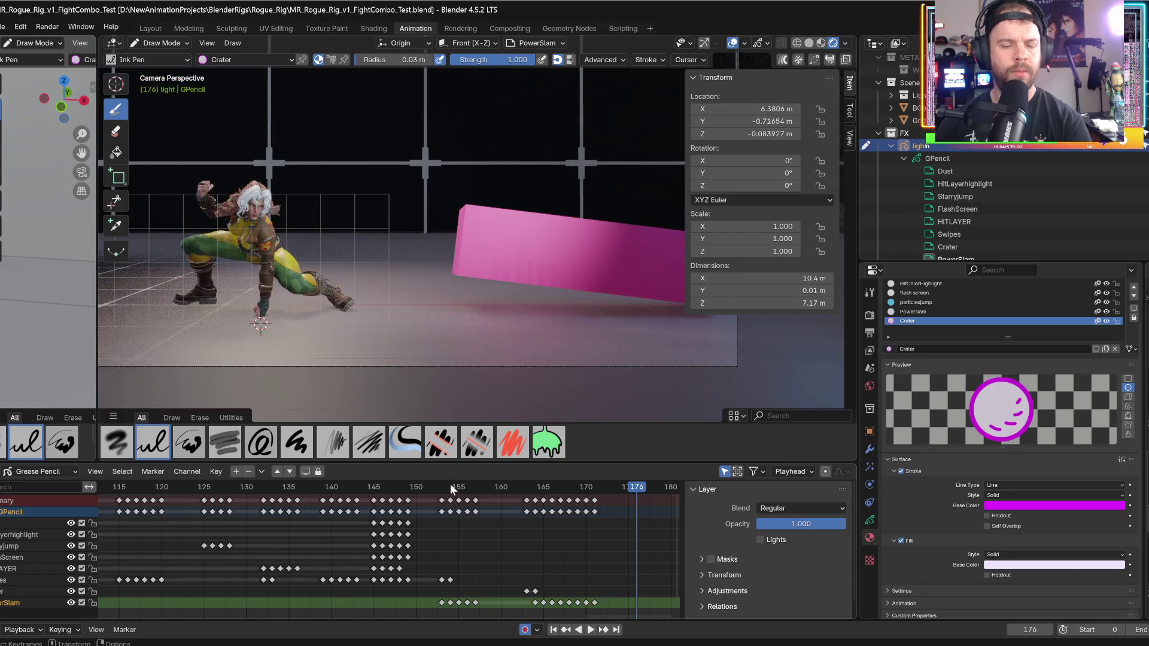
left_click(452, 489)
scroll(305, 343, "down", 3)
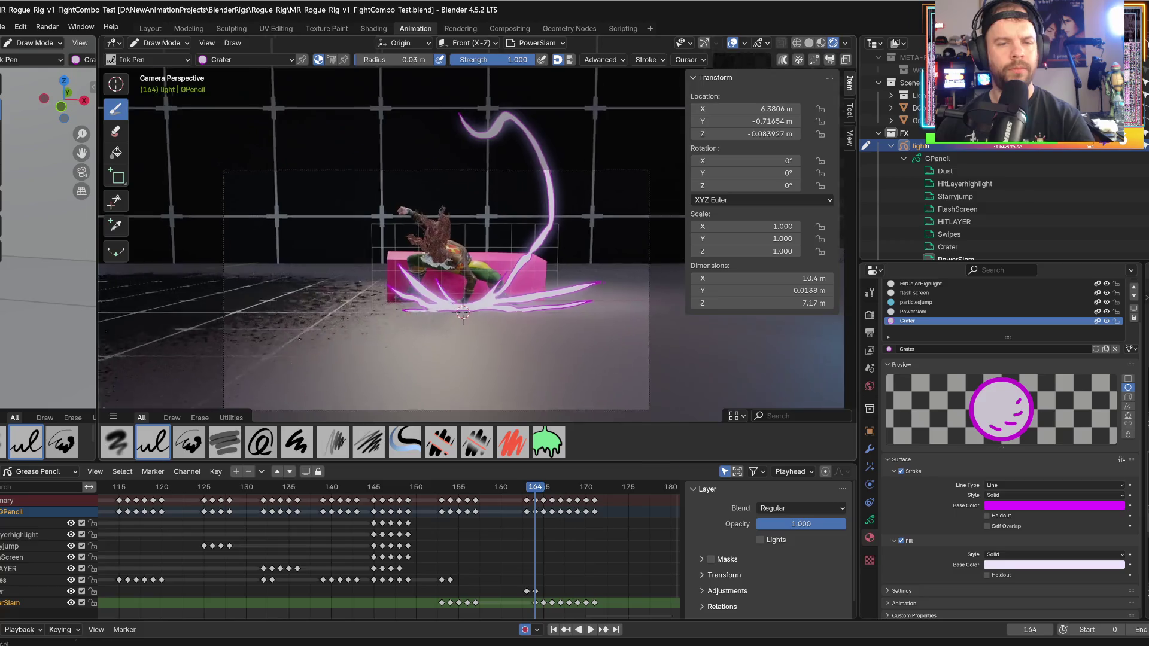
left_click(430, 501)
key("space")
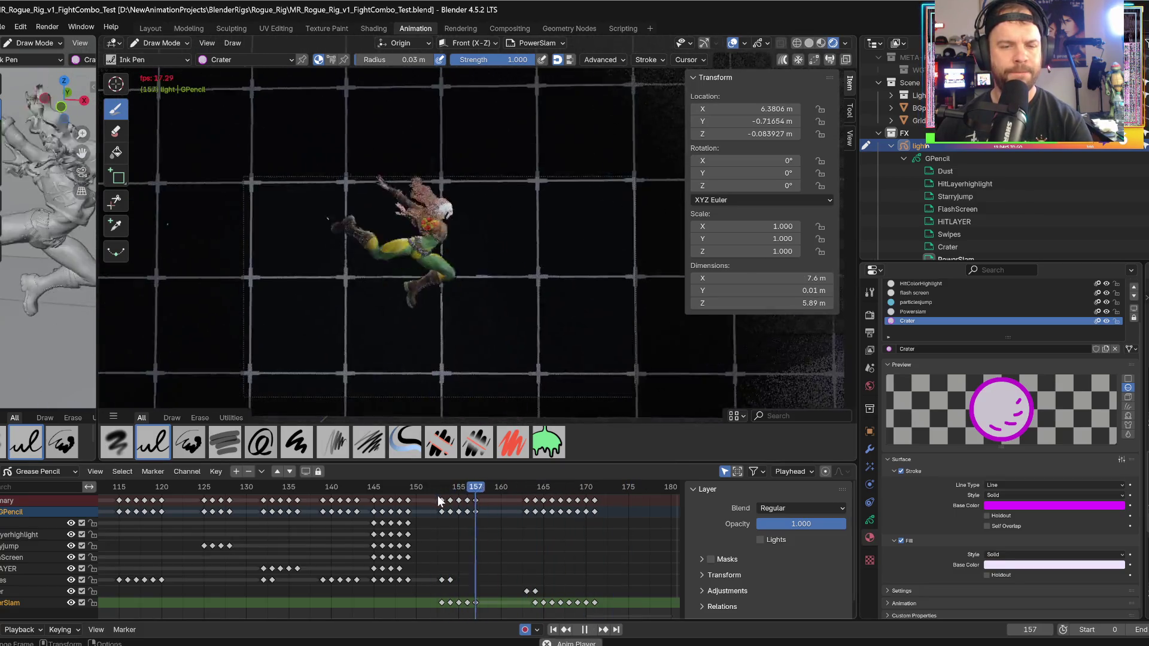
left_click(451, 489)
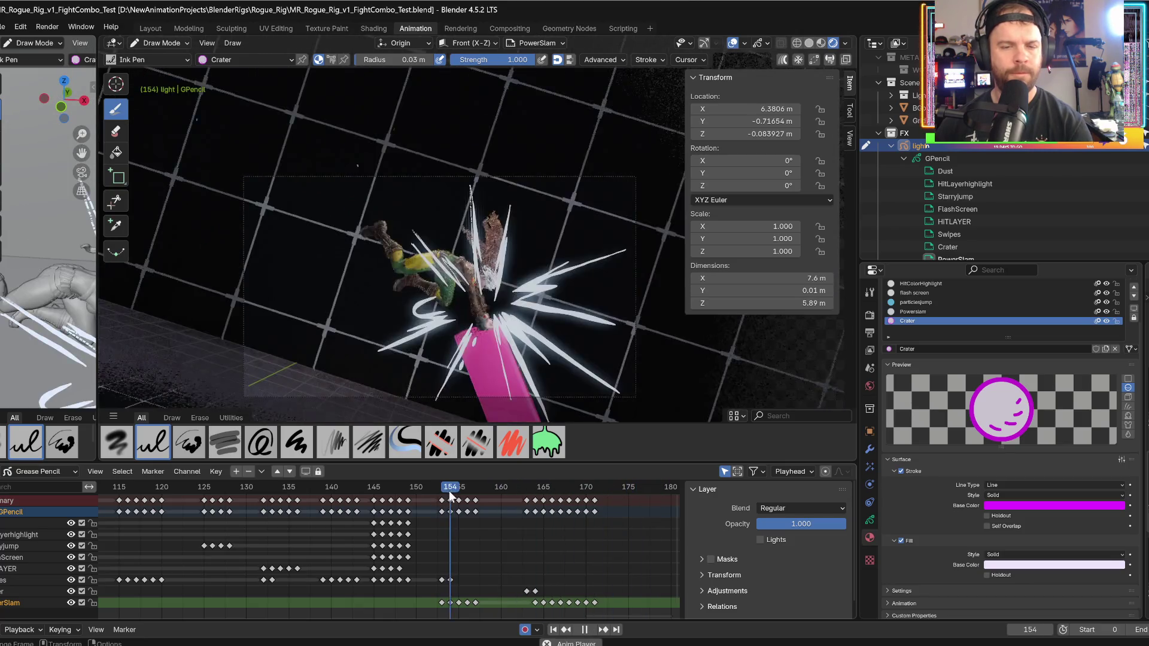
key("space")
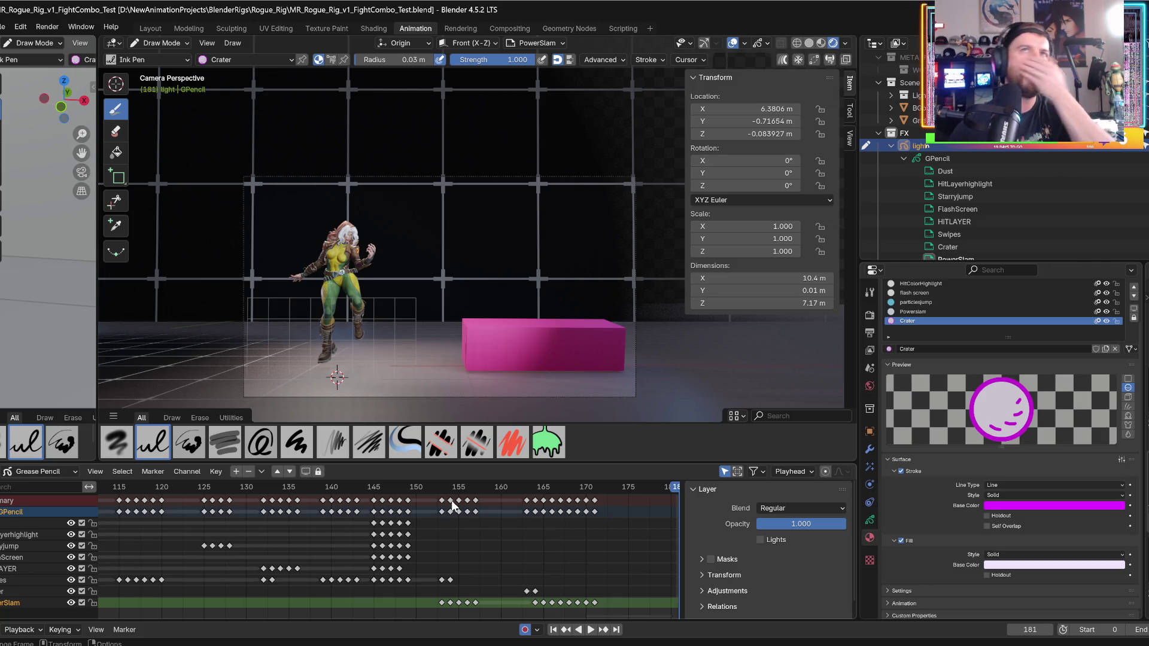
- Replay twice from frame 138, then scrub back to the kick at frame 146
left_click(315, 485)
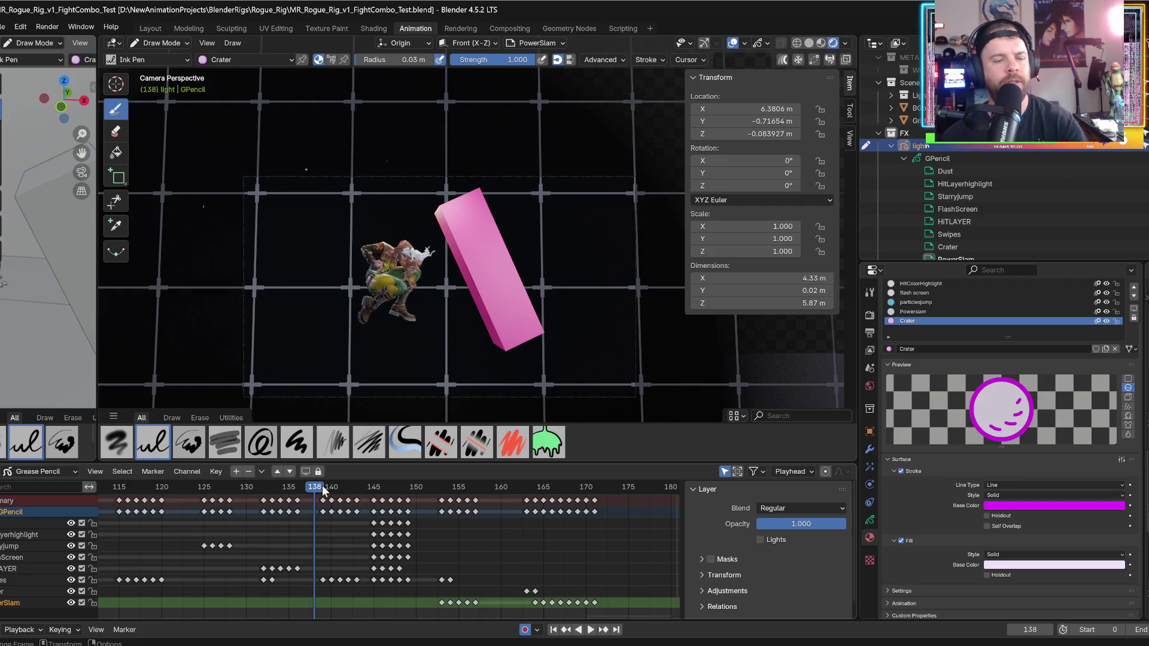
key("space")
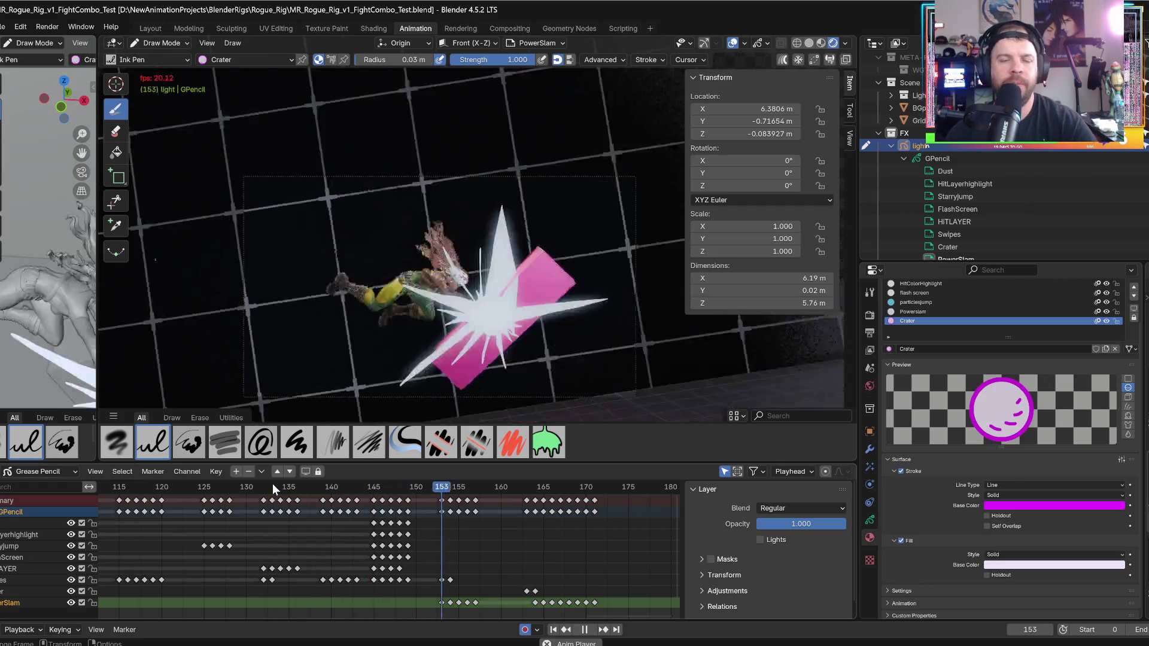
key("space")
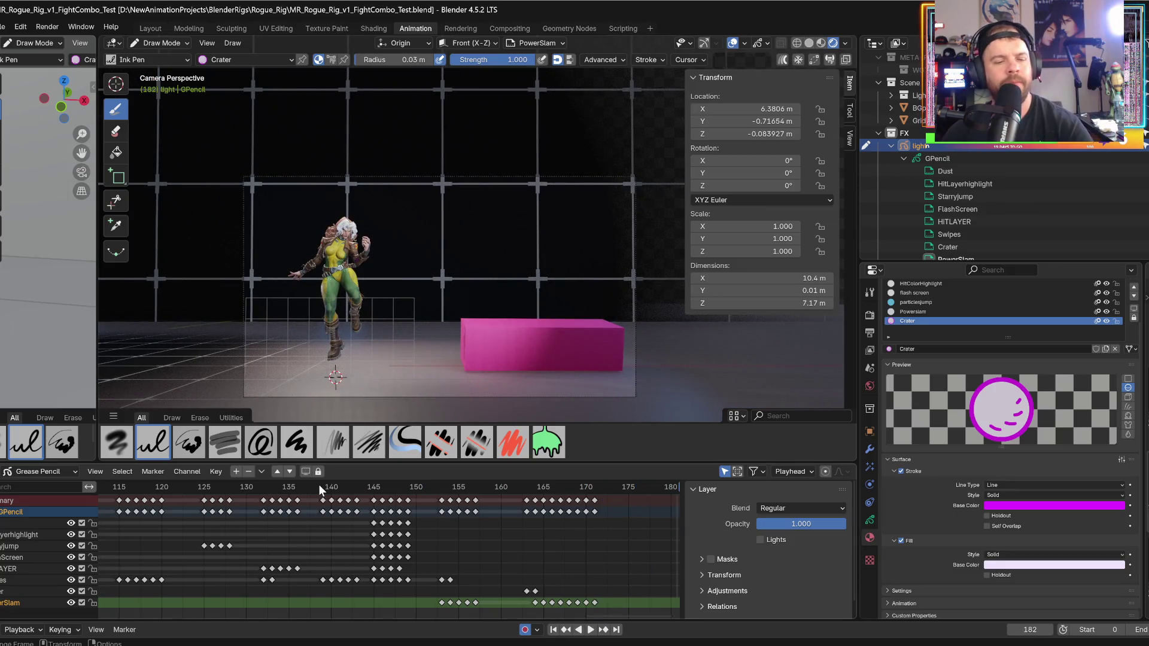
key("space")
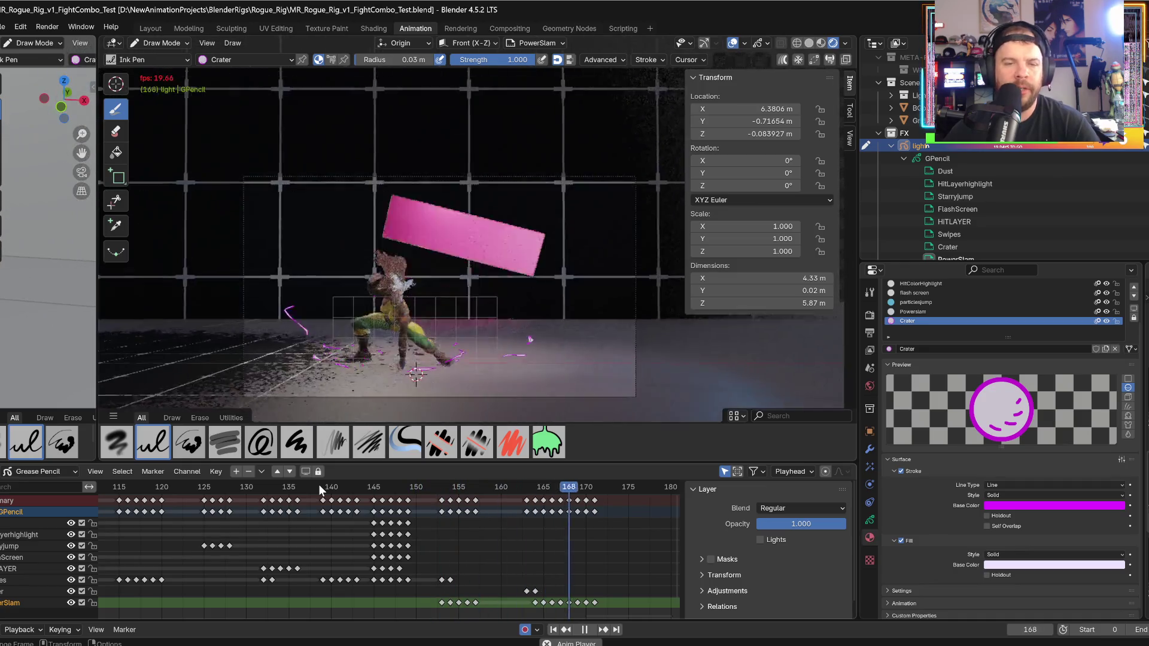
key("space")
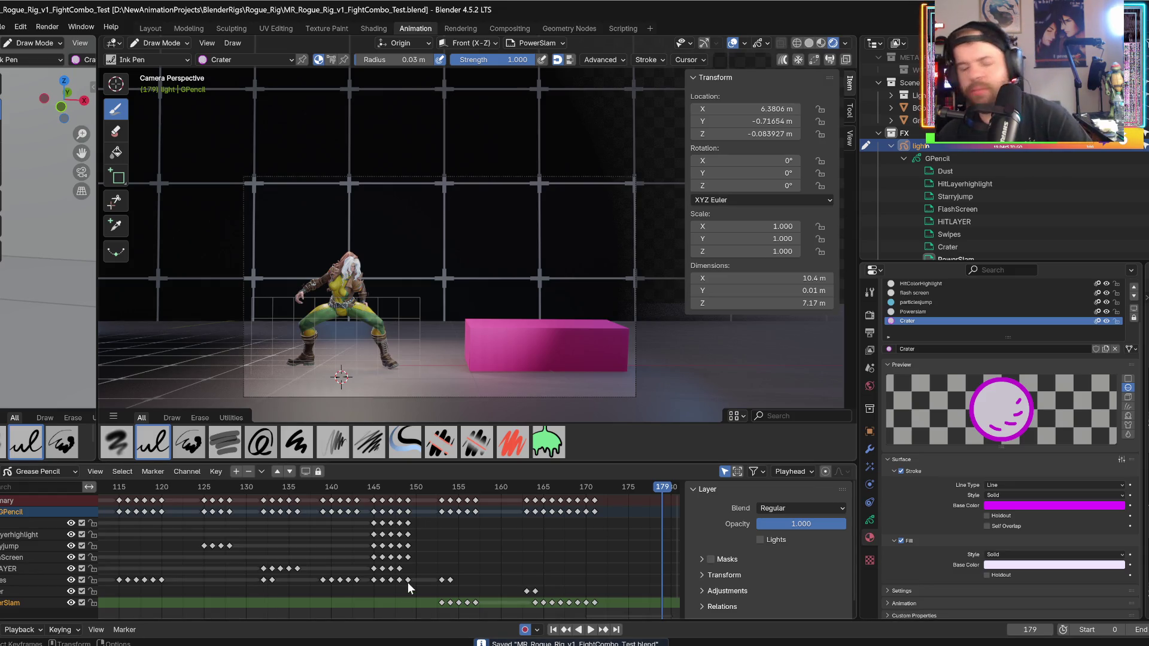
mouse_move(289, 490)
left_mouse_down()
mouse_move(257, 489)
mouse_move(382, 488)
left_mouse_up()
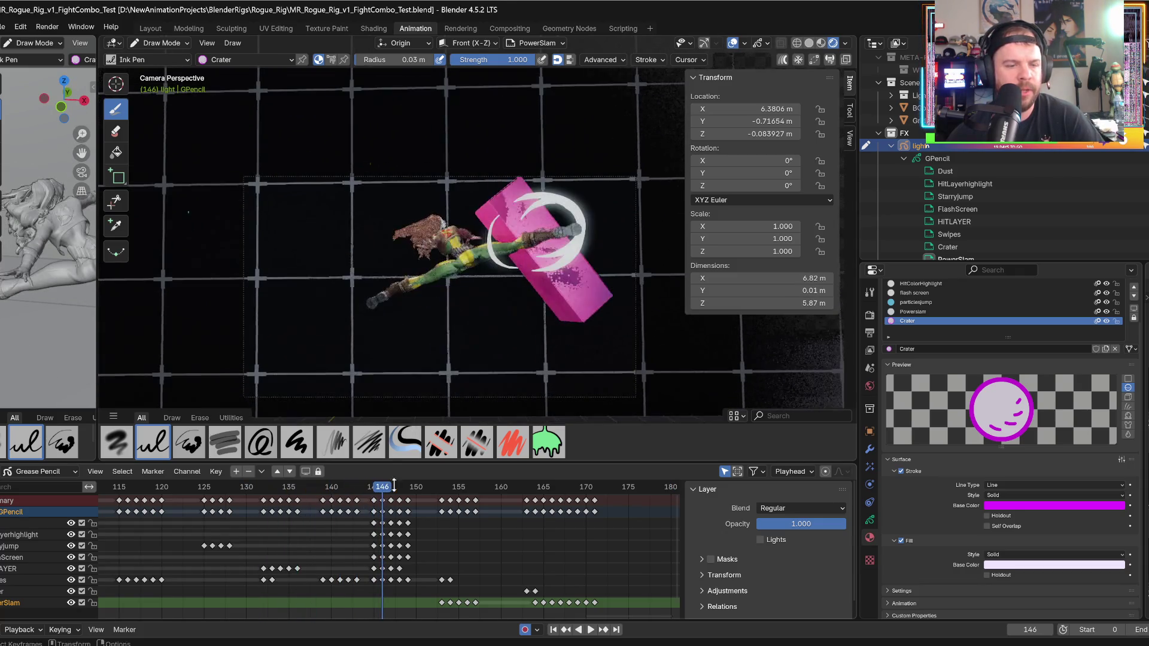
scroll(382, 547, "down", 8)
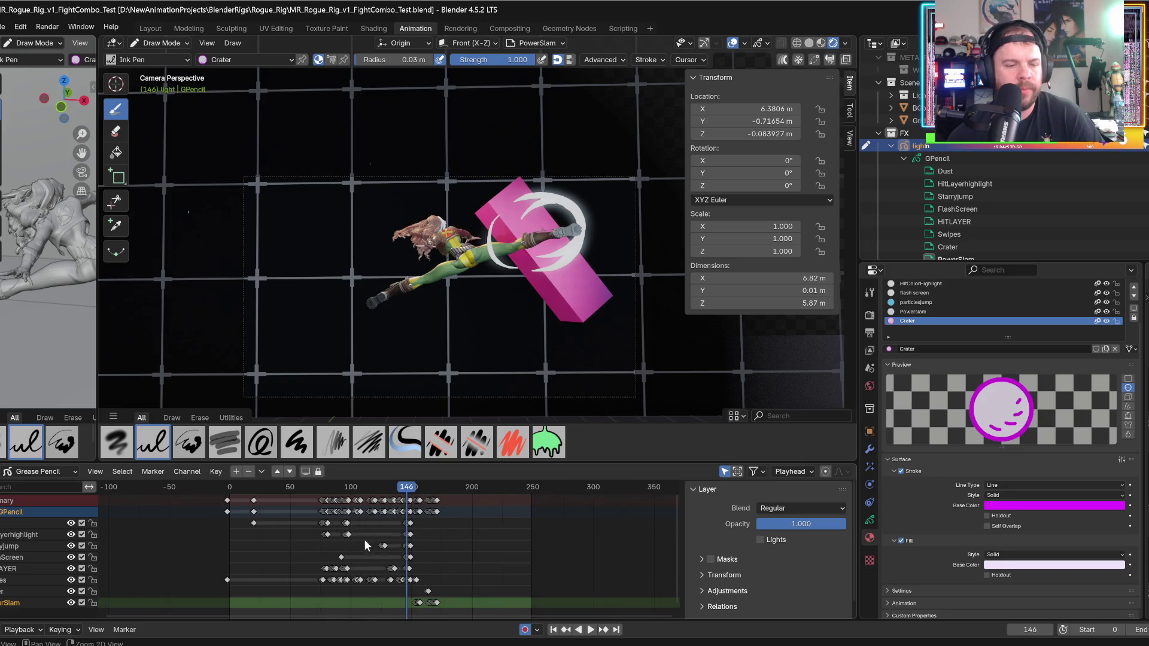
left_click(233, 488)
key("space")
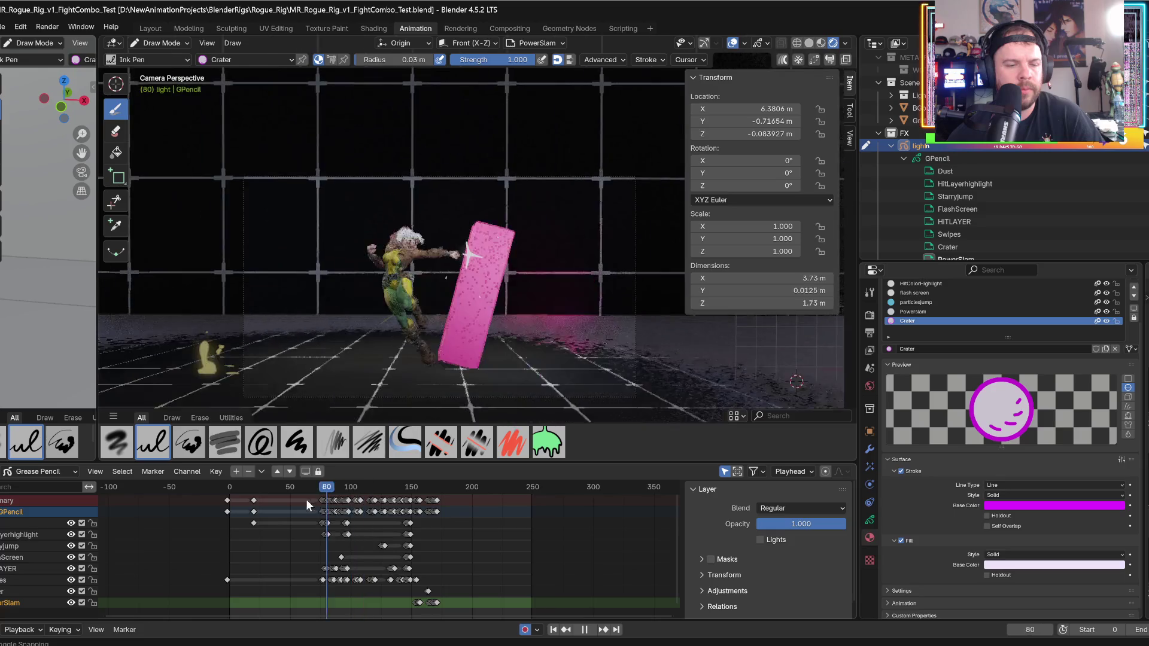
mouse_move(301, 499)
left_mouse_down()
mouse_move(329, 501)
mouse_move(315, 503)
left_mouse_up()
key("space")
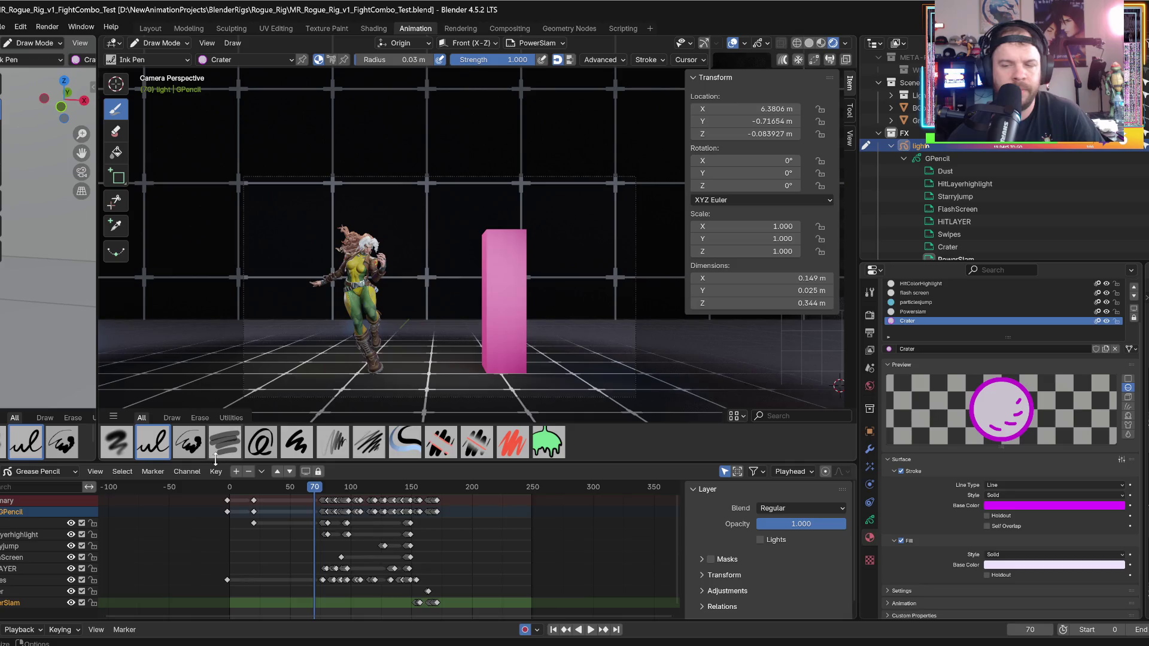
key("space")
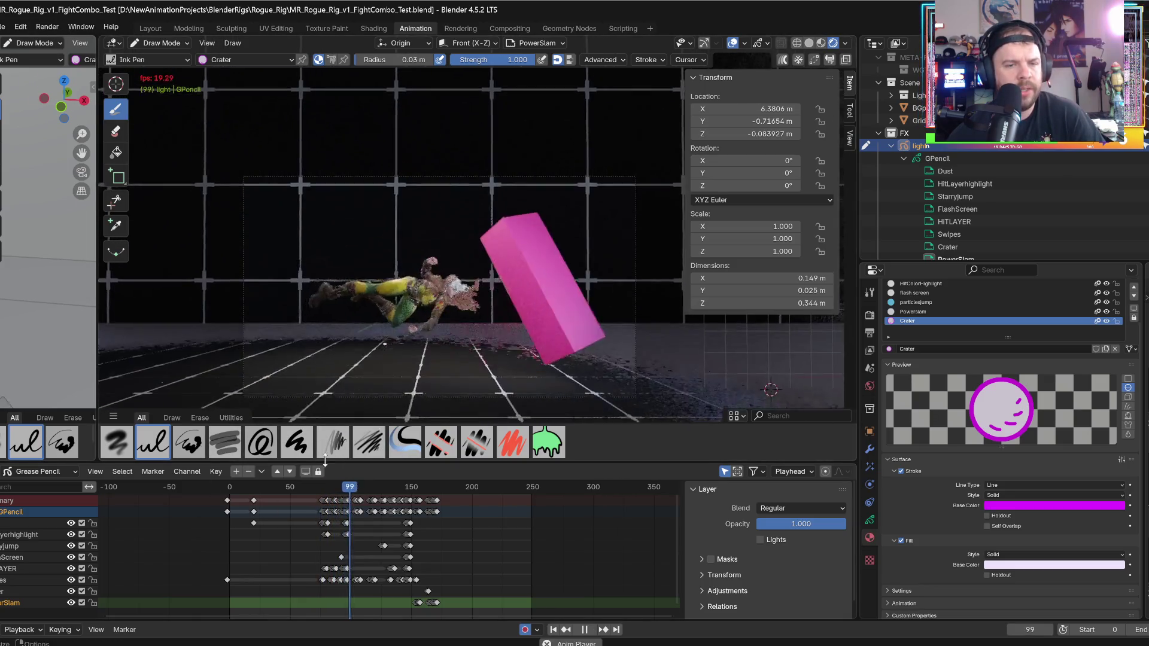
left_click(275, 484)
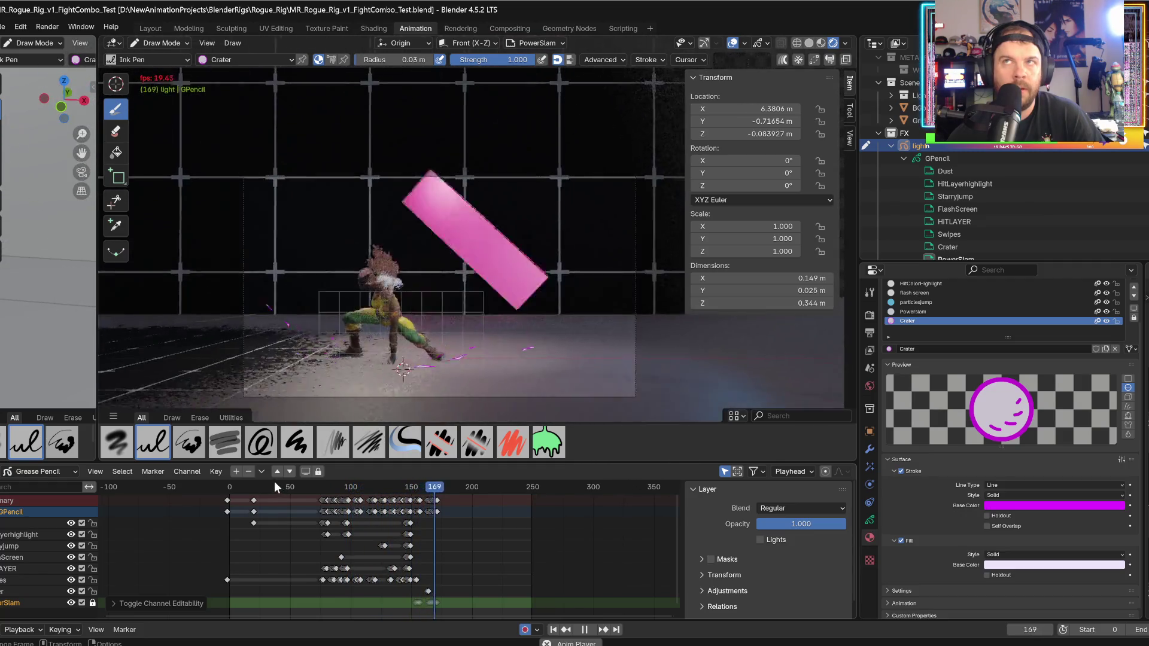
left_click(282, 490)
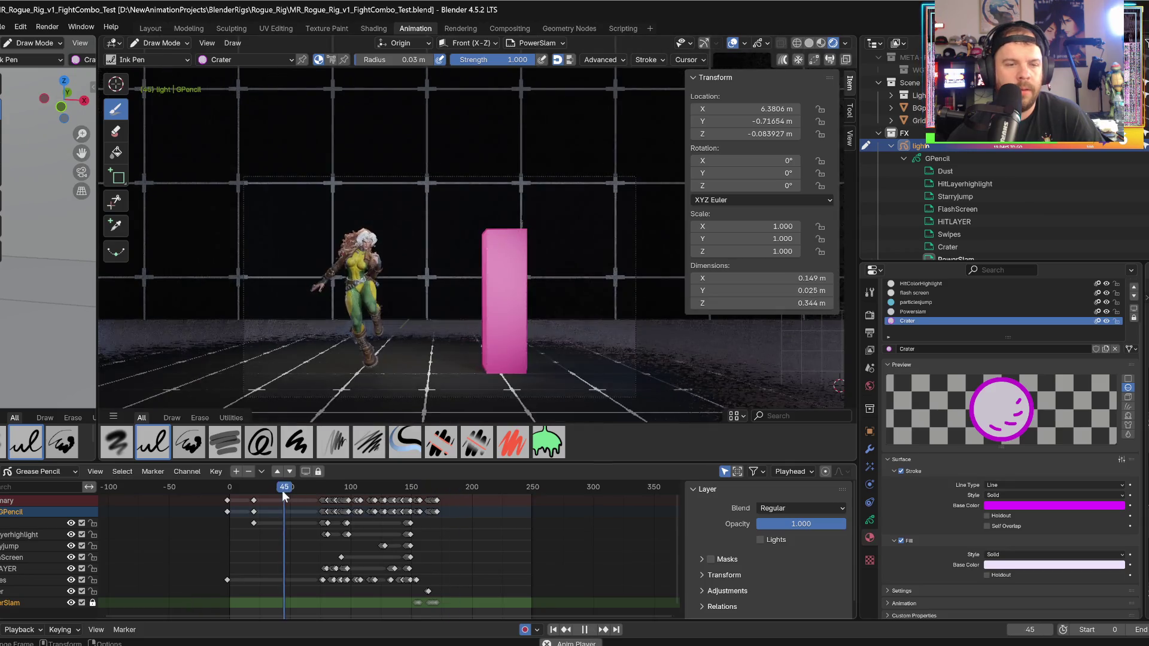
left_click(283, 491)
left_click_drag(307, 490, 322, 497)
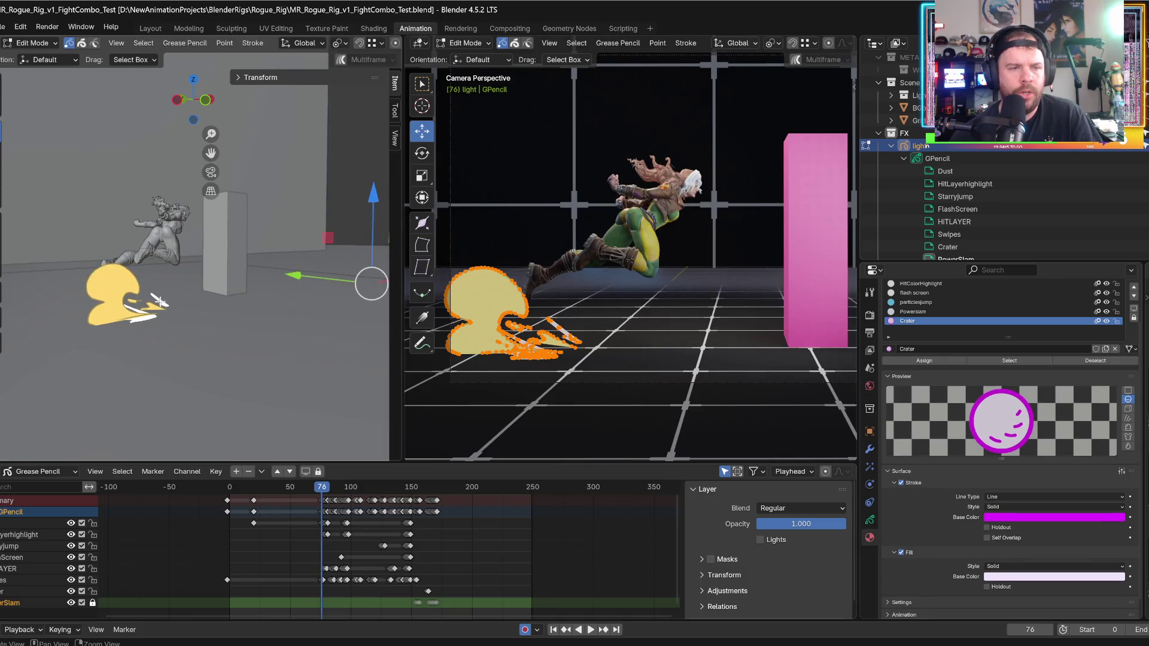
- Slide the selected dust strokes about 0.59 m right along X on frame 76
middle_click_drag(234, 314, 258, 317, "shift")
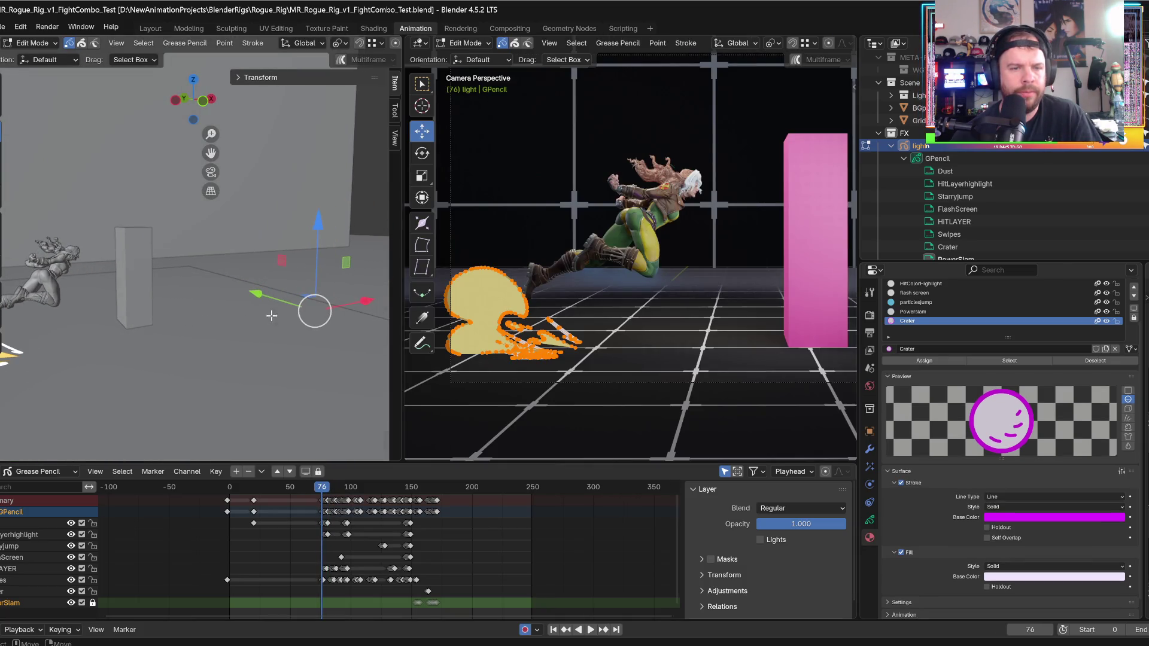
left_click_drag(359, 306, 383, 306)
middle_click_drag(335, 311, 227, 327)
- Zoom the dope sheet to frames 72–91 and widen the camera view area
scroll(323, 541, "up", 5)
mouse_move(347, 542)
middle_mouse_down()
mouse_move(360, 533)
mouse_move(333, 547)
mouse_move(405, 543)
middle_mouse_up()
scroll(360, 533, "up", 8)
scroll(361, 543, "down", 2)
mouse_move(168, 353)
middle_mouse_down()
mouse_move(218, 355)
mouse_move(186, 360)
middle_mouse_up()
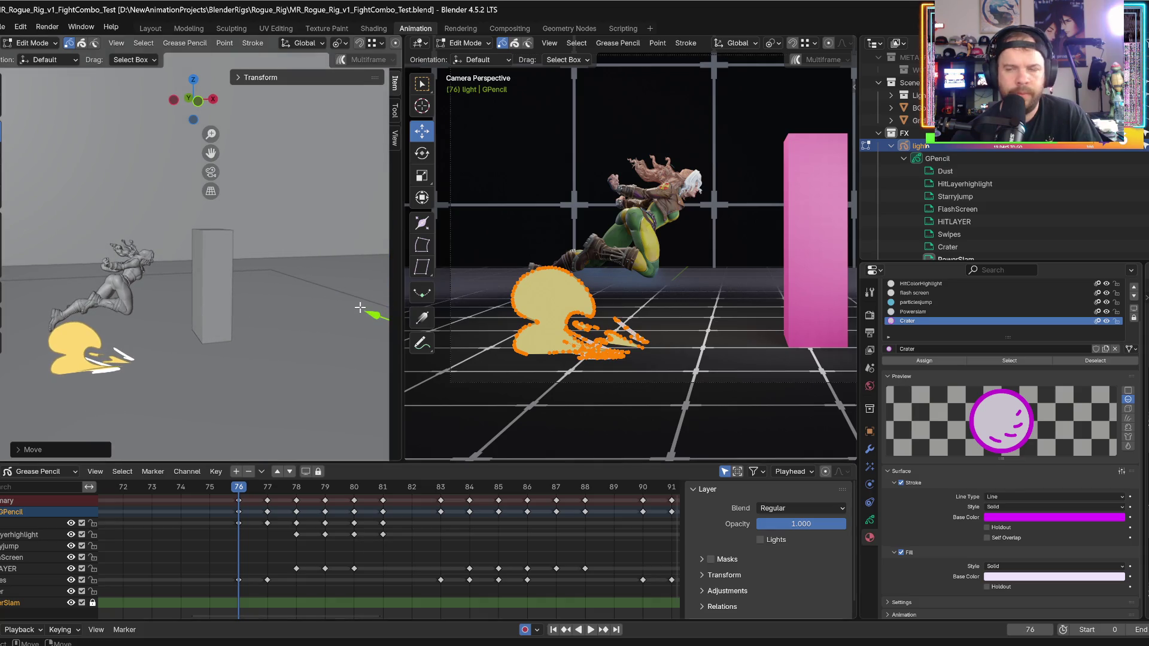
left_click_drag(858, 81, 1071, 81)
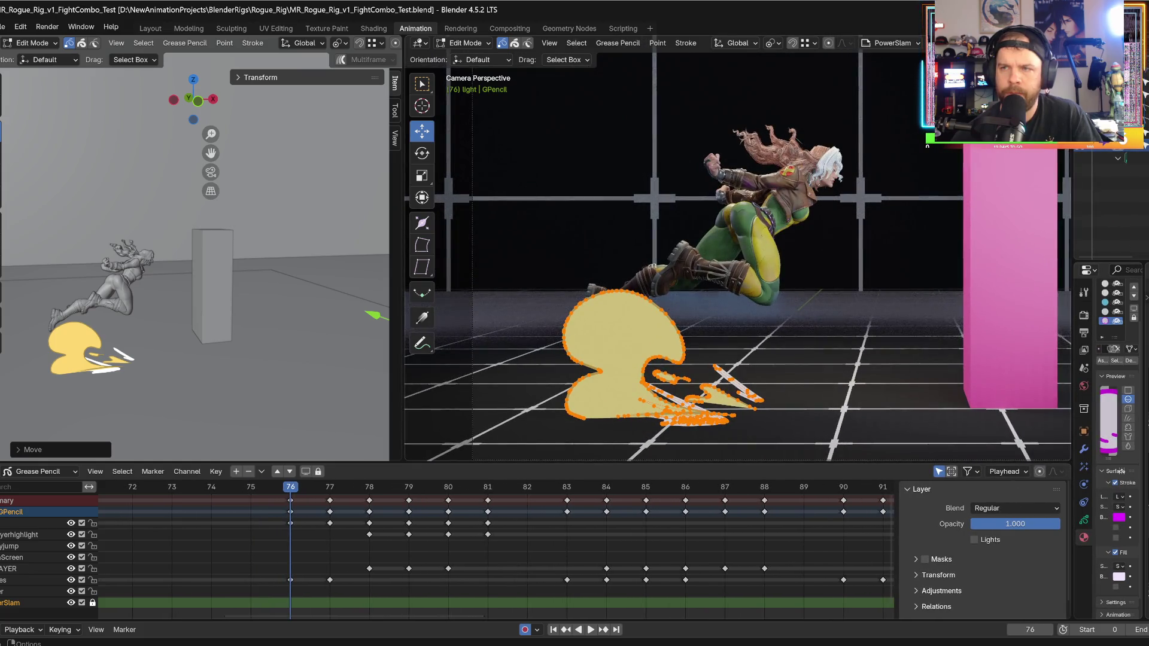
- Switch to solid shading and slide the yellow dust stroke right on frame 77
key("z")
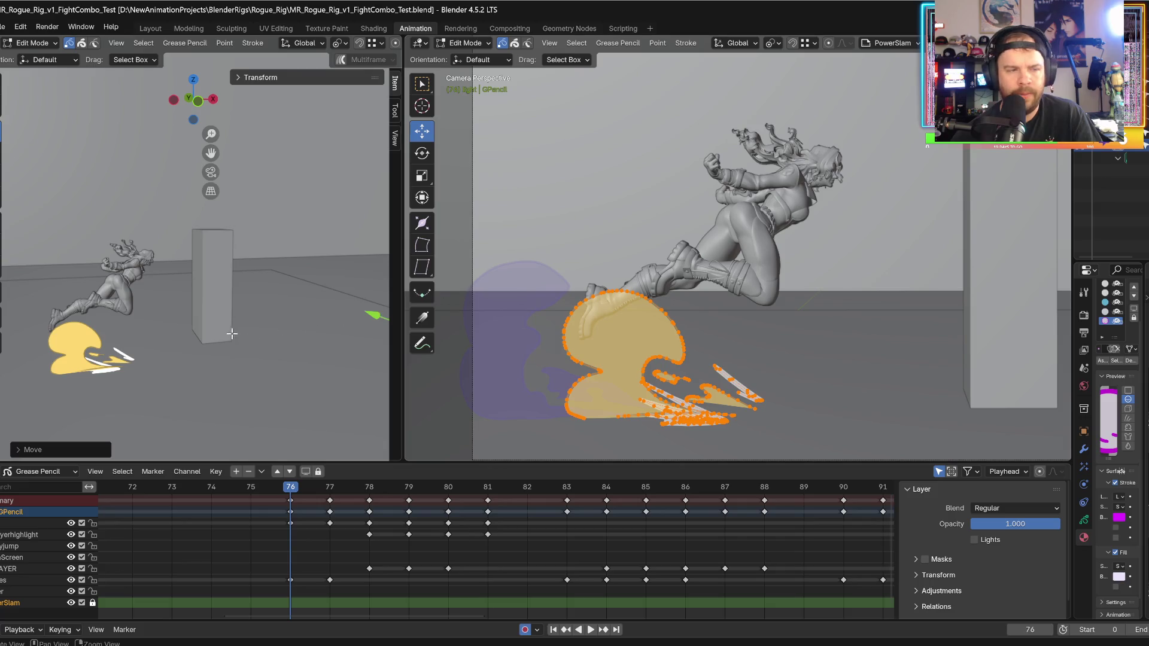
key("Right")
middle_click_drag(277, 318, 327, 340)
left_click_drag(77, 273, 222, 398)
mouse_move(221, 398)
middle_mouse_down()
mouse_move(180, 353)
mouse_move(333, 291)
mouse_move(336, 308)
middle_mouse_up()
left_click_drag(376, 291, 395, 289)
- On frame 78, box-select the yellow blob's strokes and slide them about 0.45 m right
key("Left")
key("Right")
key("Right")
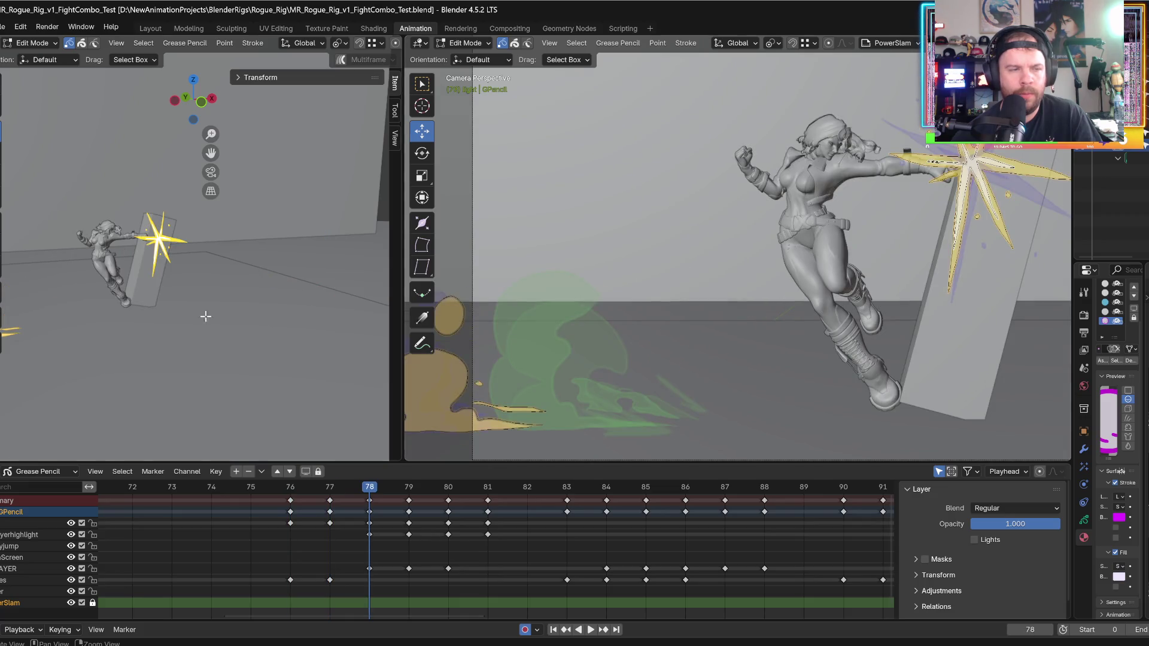
middle_click_drag(114, 353, 248, 344, "shift")
mouse_move(90, 285)
left_mouse_down()
mouse_move(206, 359)
mouse_move(249, 346)
left_mouse_up()
middle_click_drag(262, 313, 346, 288)
mouse_move(374, 289)
left_mouse_down()
mouse_move(398, 289)
mouse_move(386, 291)
left_mouse_up()
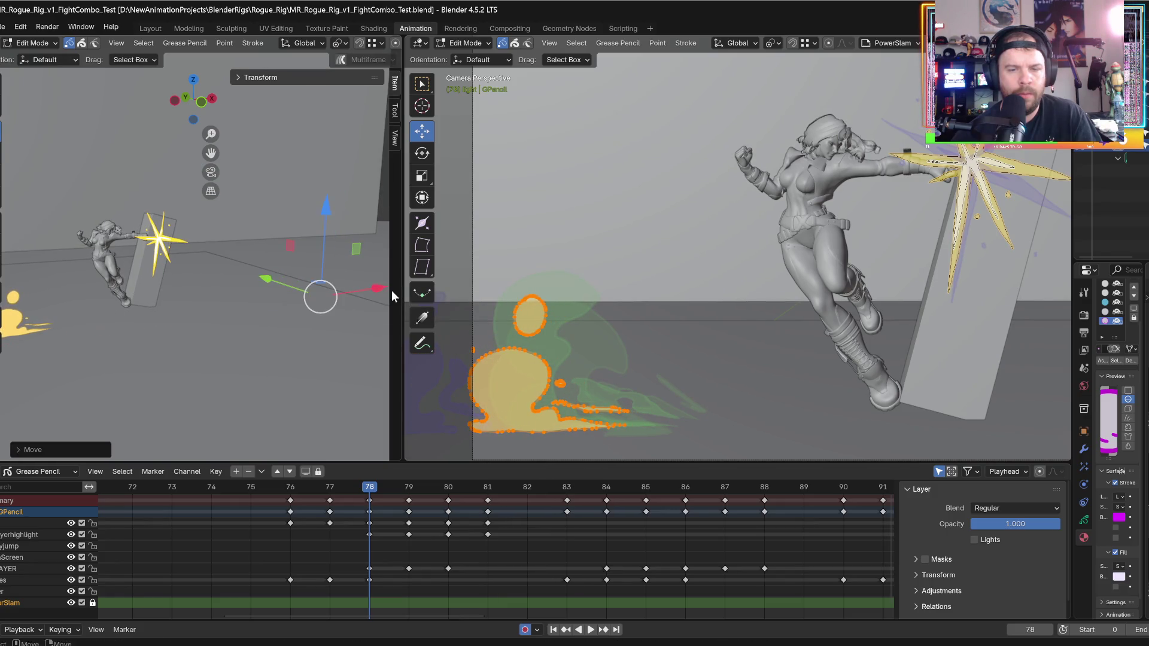
- Select the splash strokes on frame 79 and try sliding them right, then cancel the move
key("Left")
key("Right")
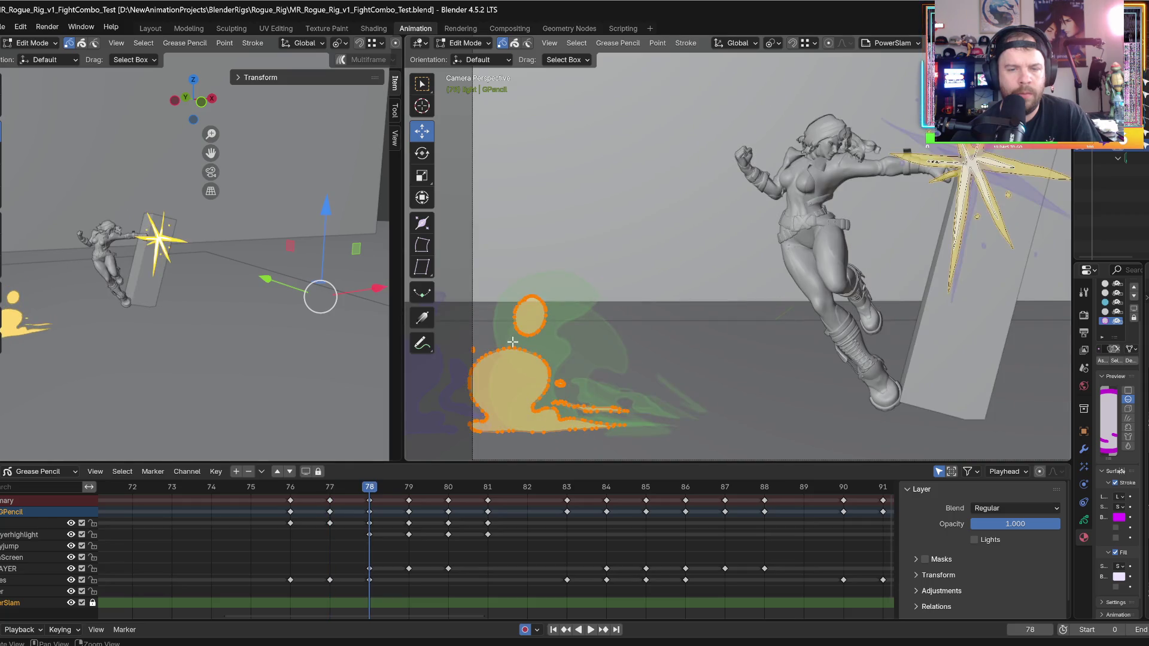
key("Right")
left_click_drag(70, 282, 166, 370)
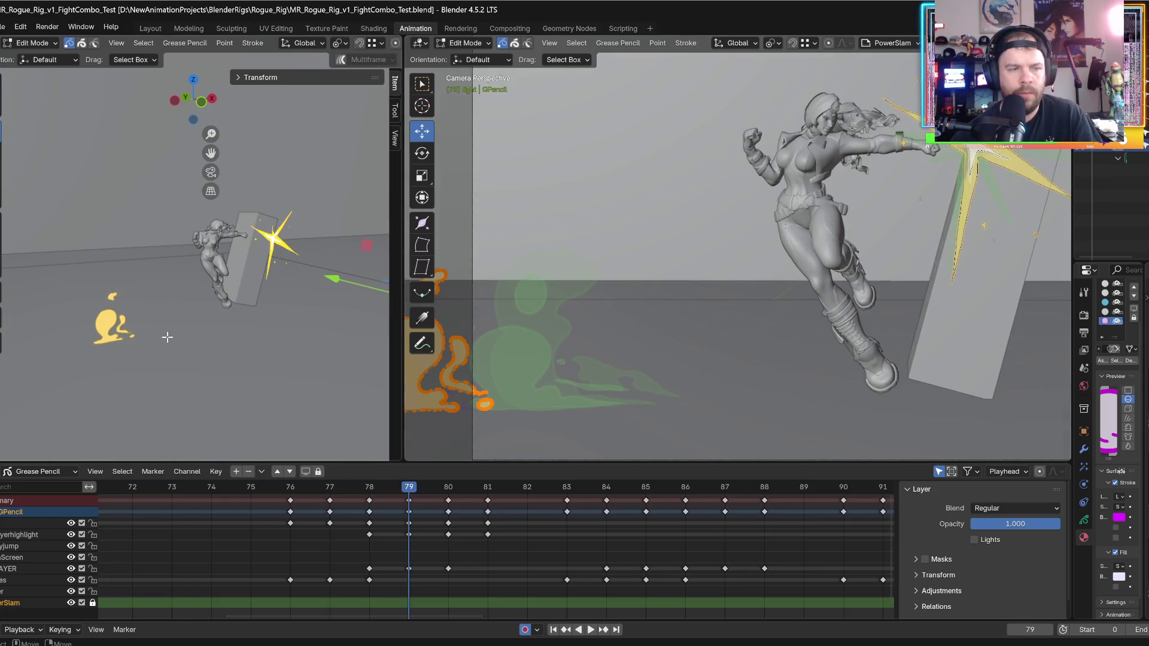
middle_click_drag(269, 316, 176, 316, "shift")
left_click_drag(382, 294, 398, 295)
right_click(399, 295)
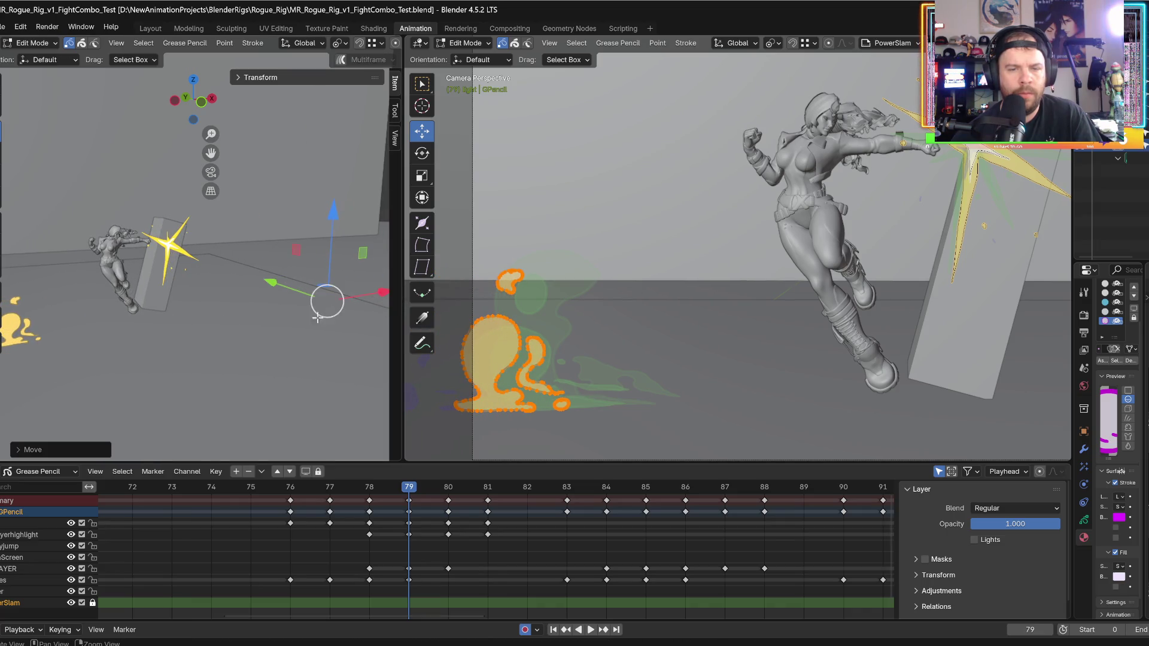
- Box-select the yellow splash strokes again and slide them right along X
key("Left")
key("Left")
key("Right")
key("Right")
key("Right")
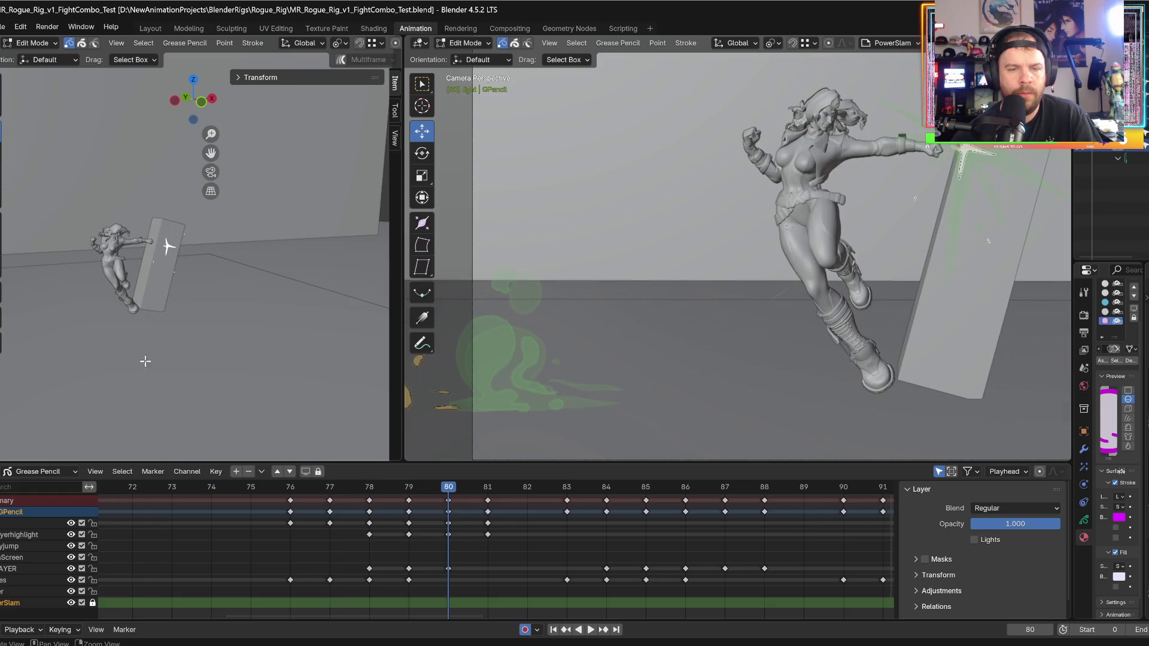
middle_click_drag(162, 361, 318, 346)
left_click_drag(126, 309, 206, 359)
mouse_move(206, 359)
middle_mouse_down()
mouse_move(236, 249)
mouse_move(323, 299)
middle_mouse_up()
left_click_drag(362, 300, 378, 301)
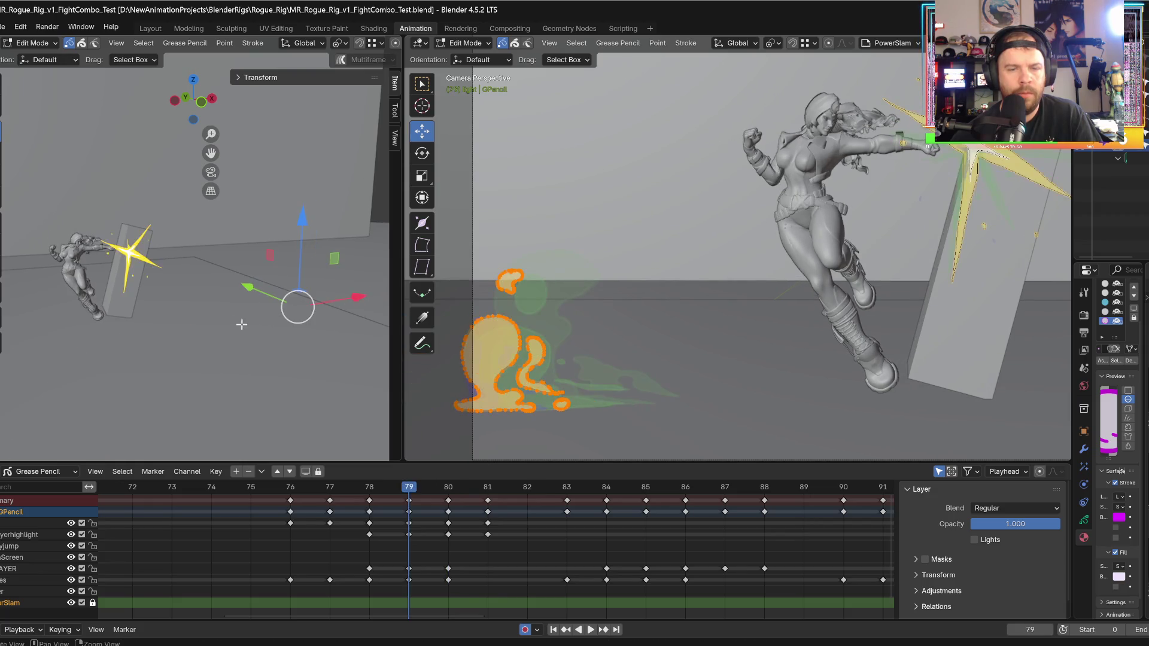
- Preview playback from frame 81 to 84 and widen the camera view
key("Right")
mouse_move(204, 340)
middle_mouse_down()
mouse_move(282, 343)
mouse_move(206, 337)
middle_mouse_up()
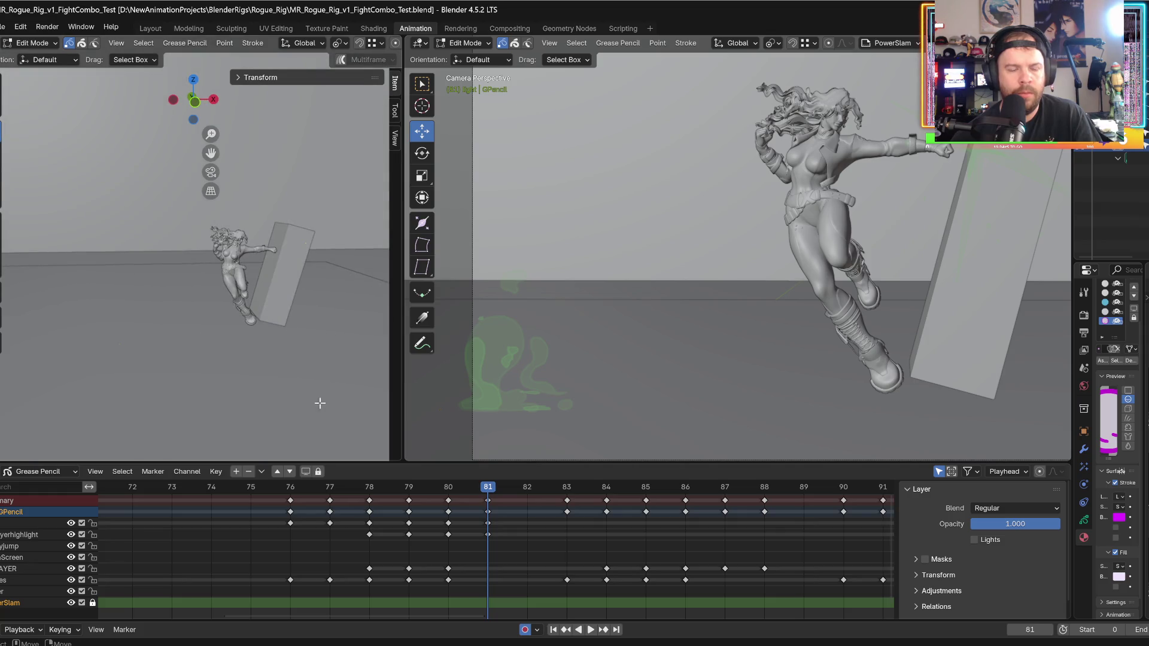
key("space")
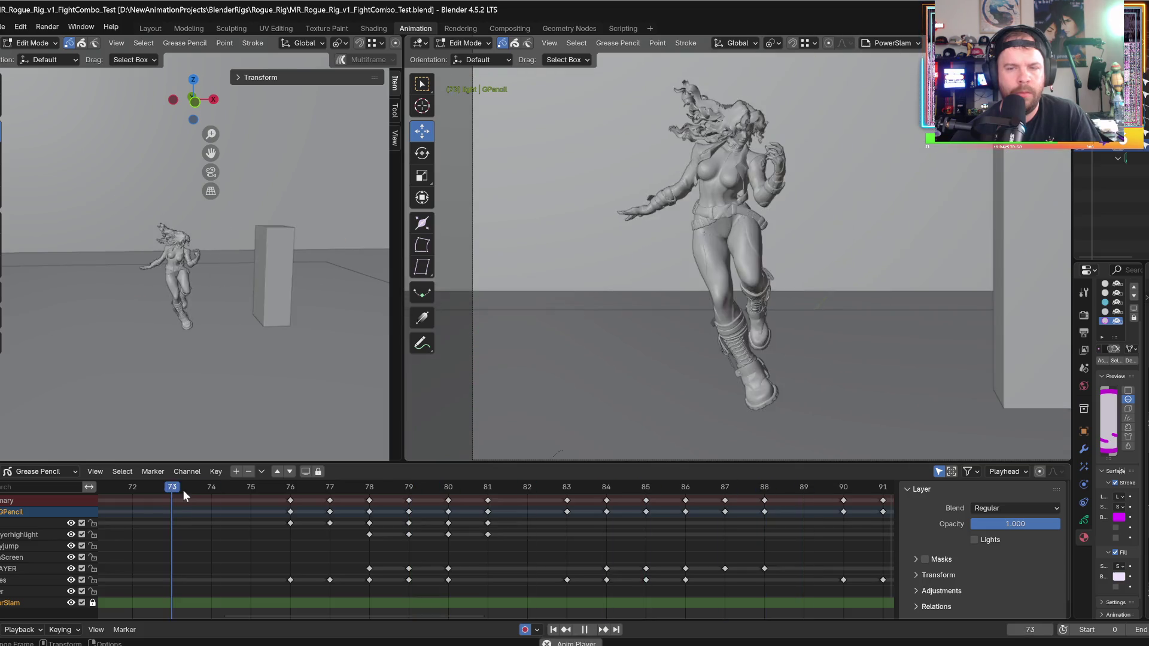
key("space")
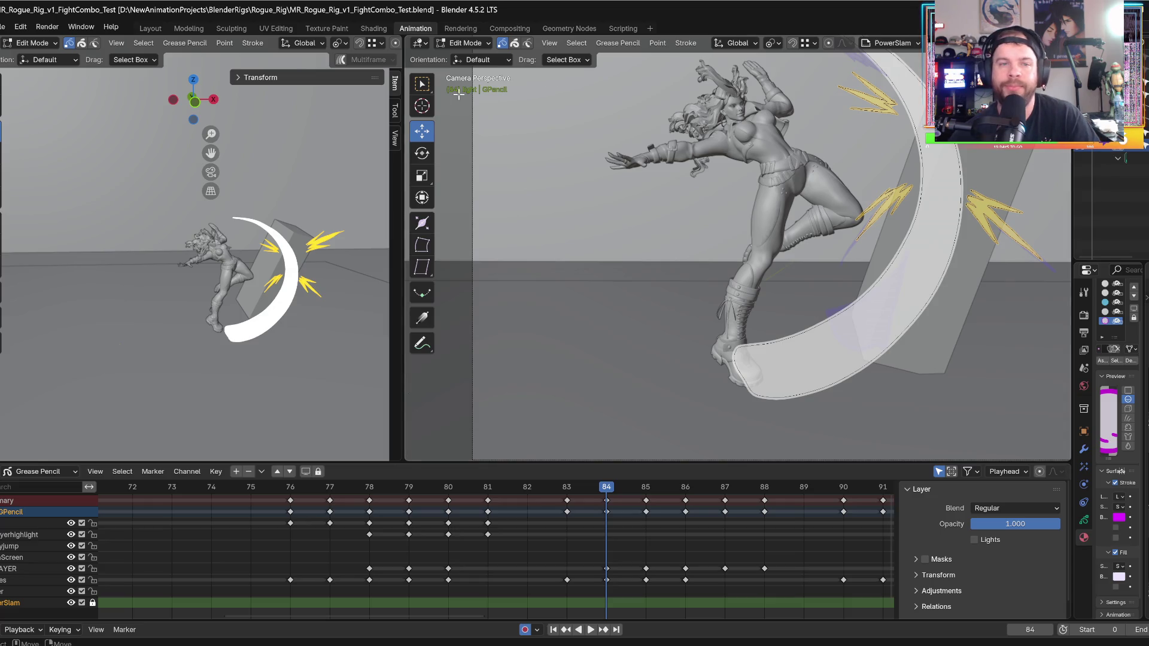
left_click_drag(403, 240, 297, 240)
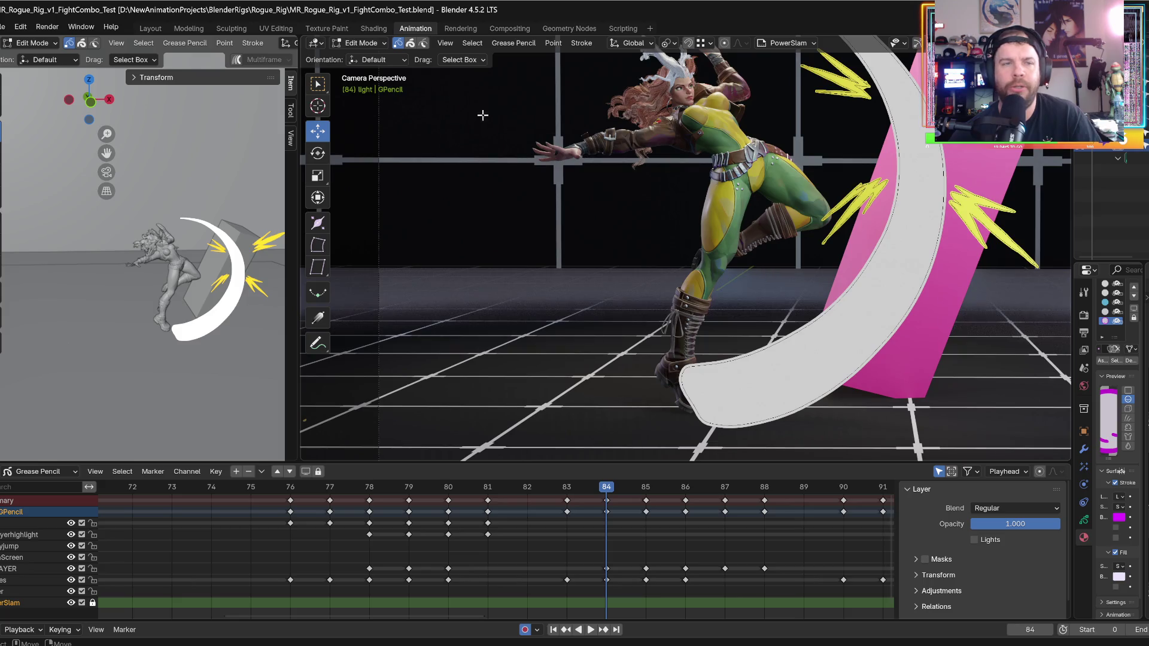
left_click(374, 45)
- Return to Draw Mode and toggle the Dust layer's Lights option repeatedly, leaving it off
left_click(361, 98)
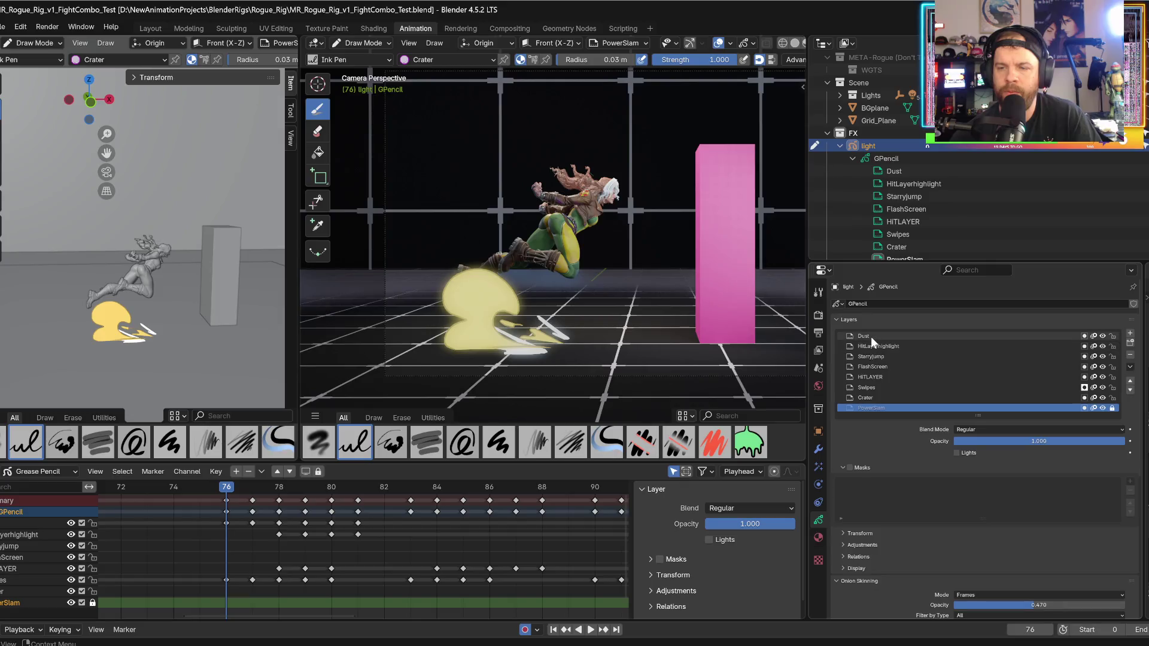
left_click(957, 453)
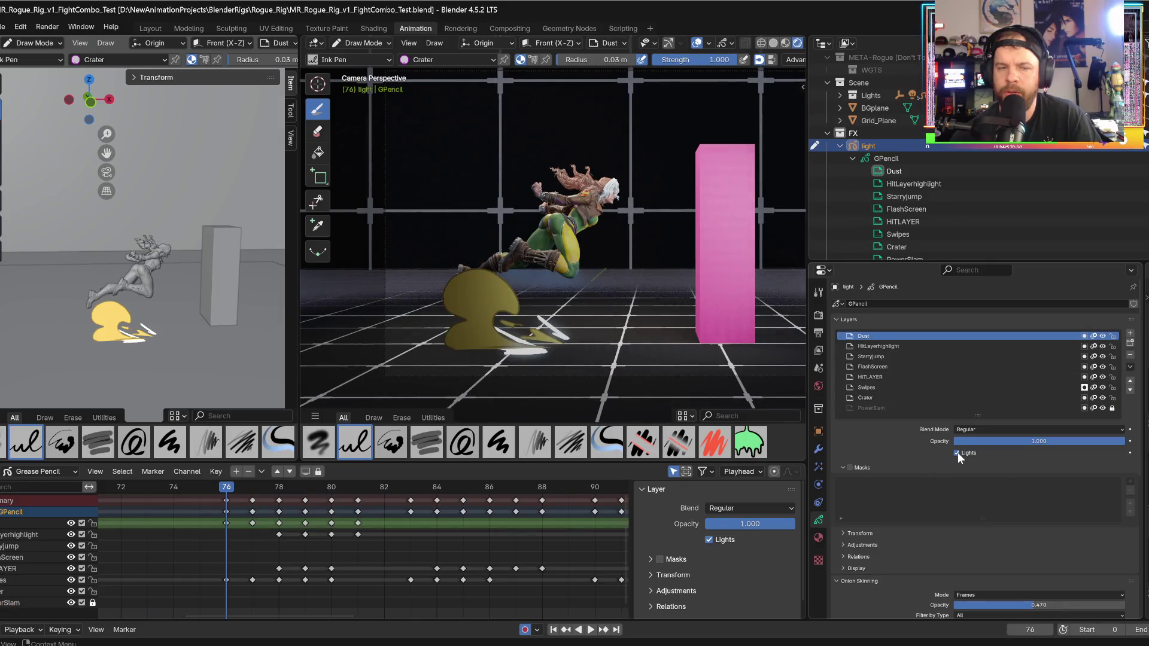
left_click(958, 453)
left_click(957, 453)
left_click(958, 452)
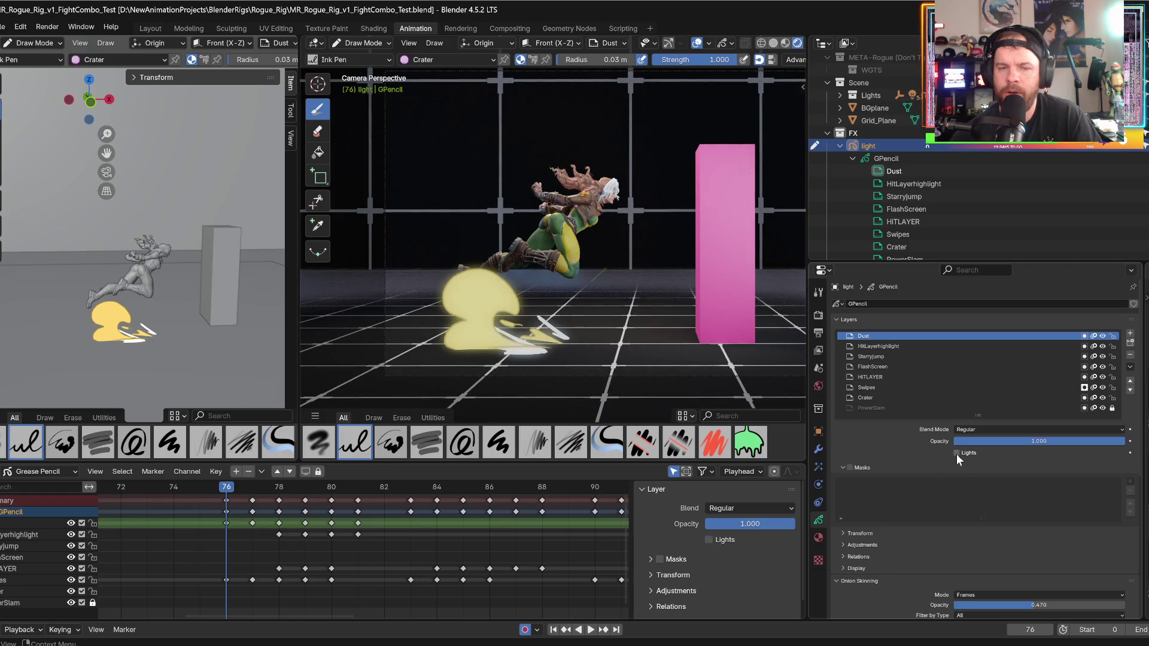
left_click(956, 454)
left_click(956, 454)
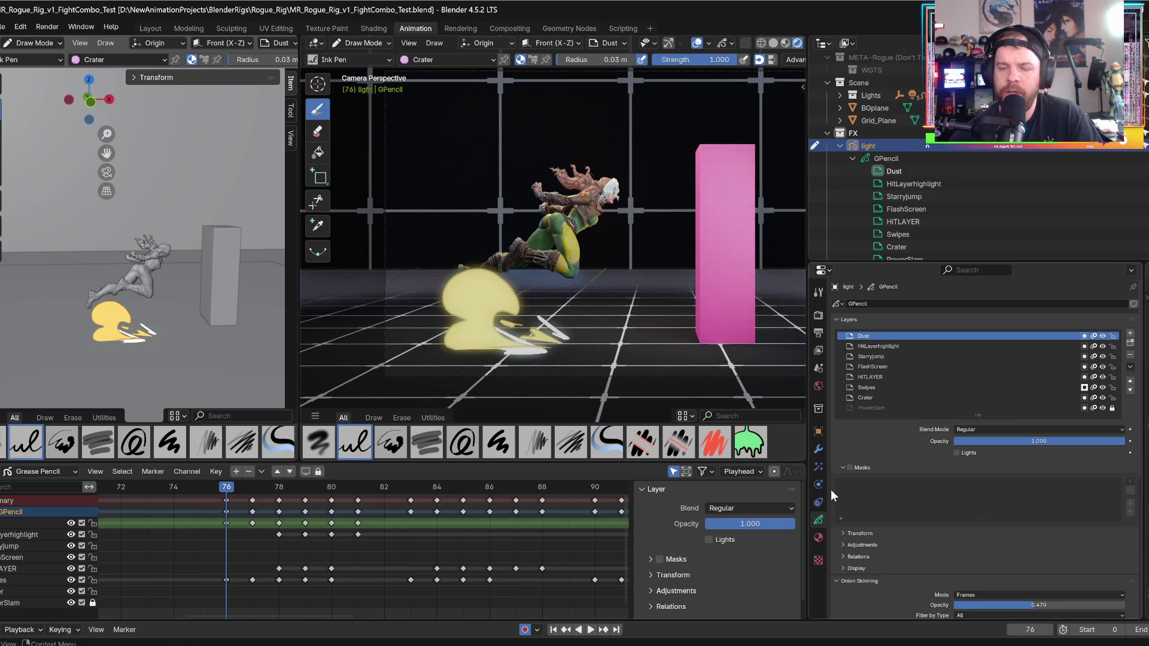
- Show the material settings and make the Dust material active
left_click(818, 537)
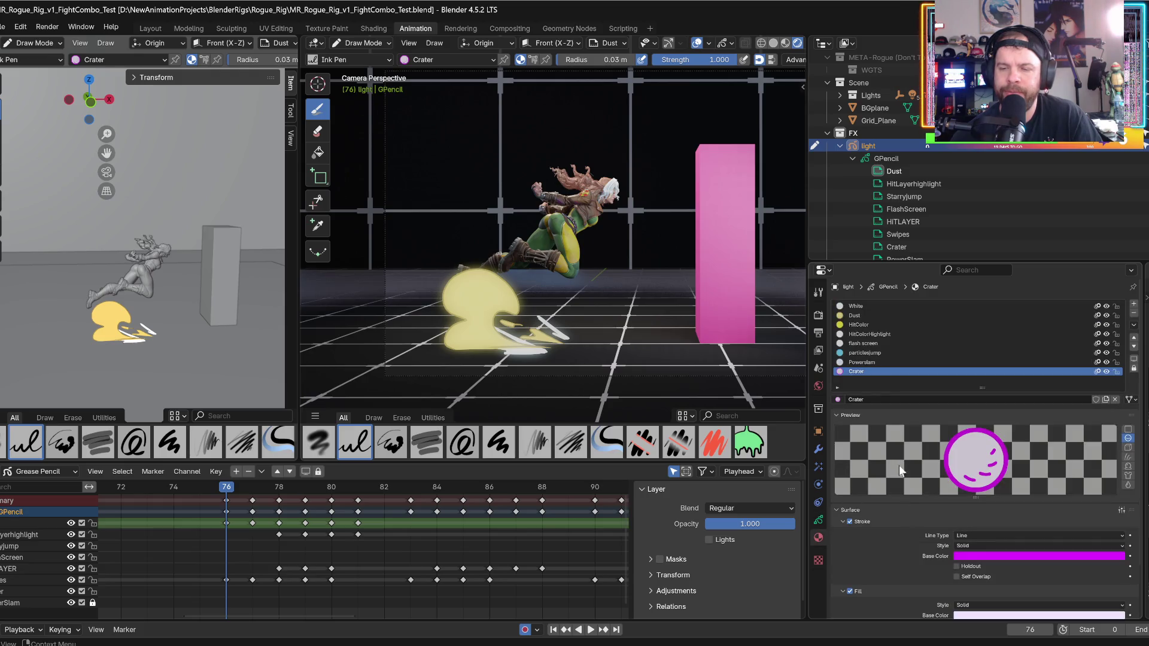
left_click(859, 314)
scroll(933, 532, "down", 1)
scroll(932, 532, "down", 1)
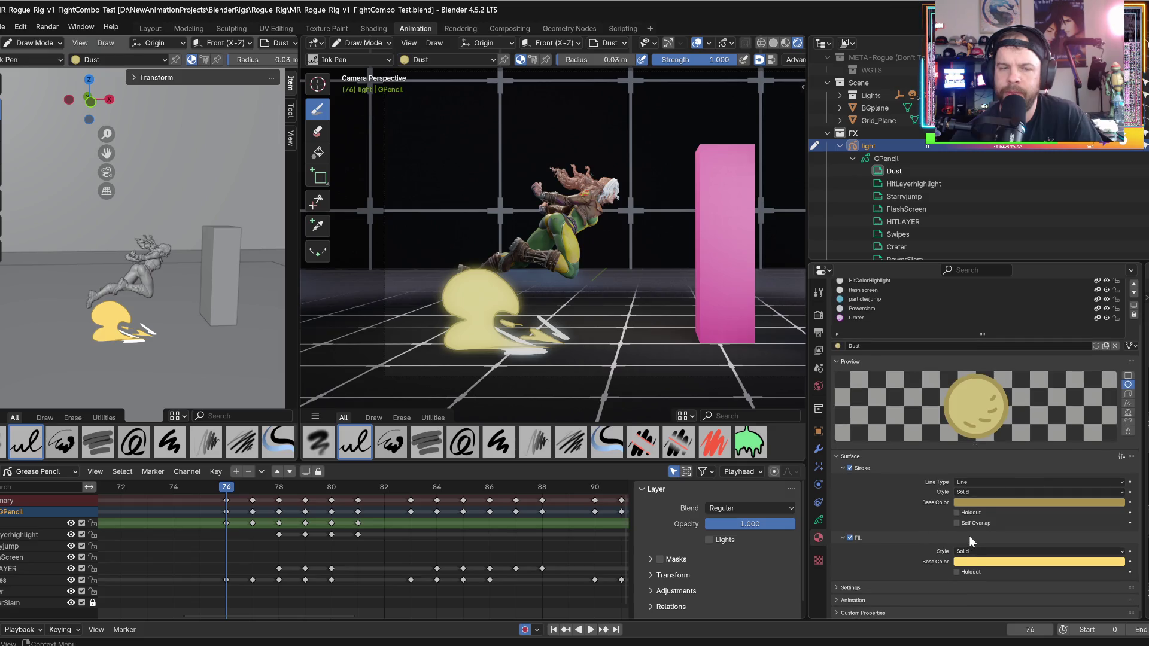
- Shift the dust fill colour toward a darker orange and copy it to the outline
left_click(979, 505)
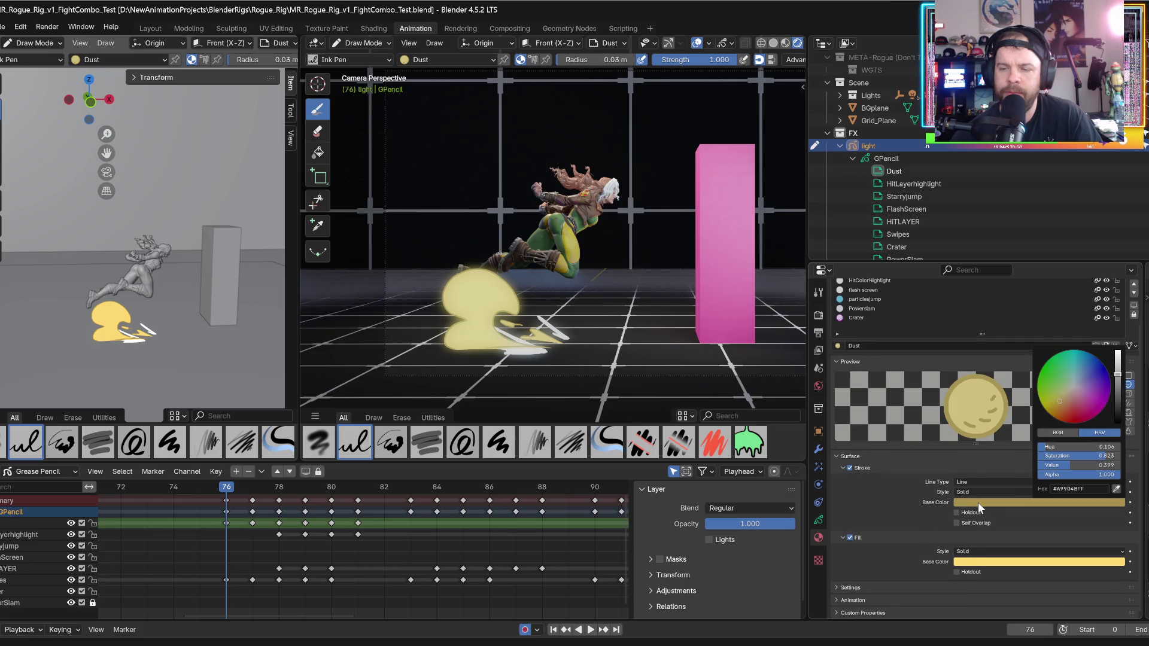
left_click(989, 562)
left_click_drag(1062, 465, 1068, 465)
left_click_drag(1119, 417, 1117, 432)
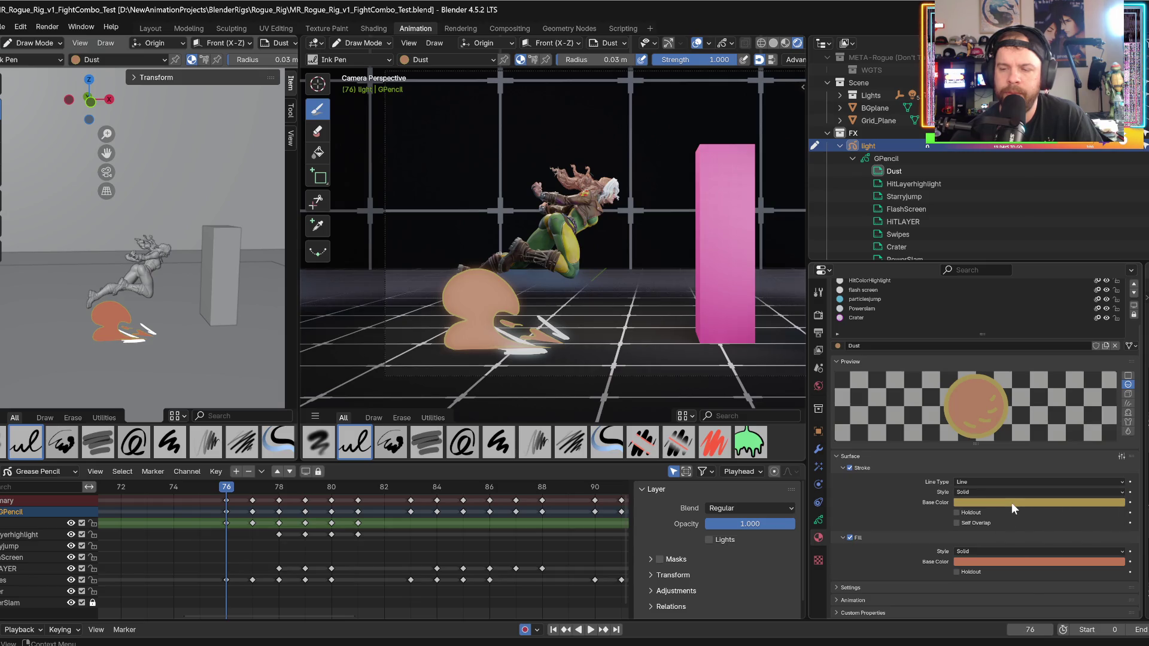
left_click_drag(997, 560, 1011, 504)
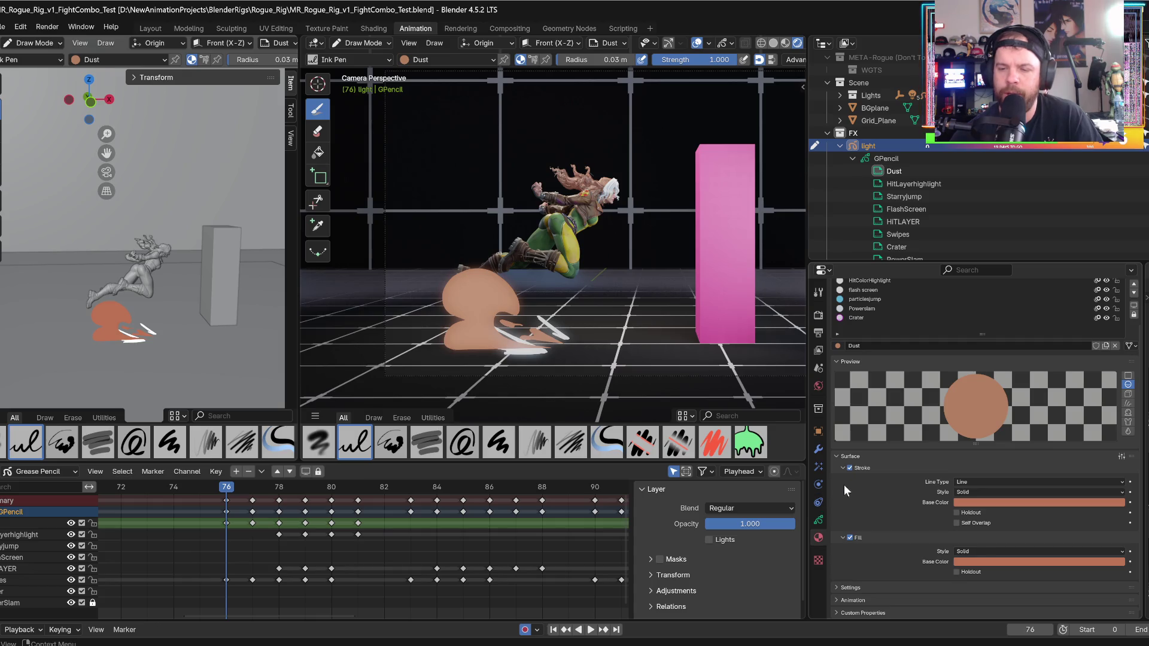
- Show the light object's Glow effect: Luminance mode, 0.158 threshold, 0.726 opacity
left_click(836, 586)
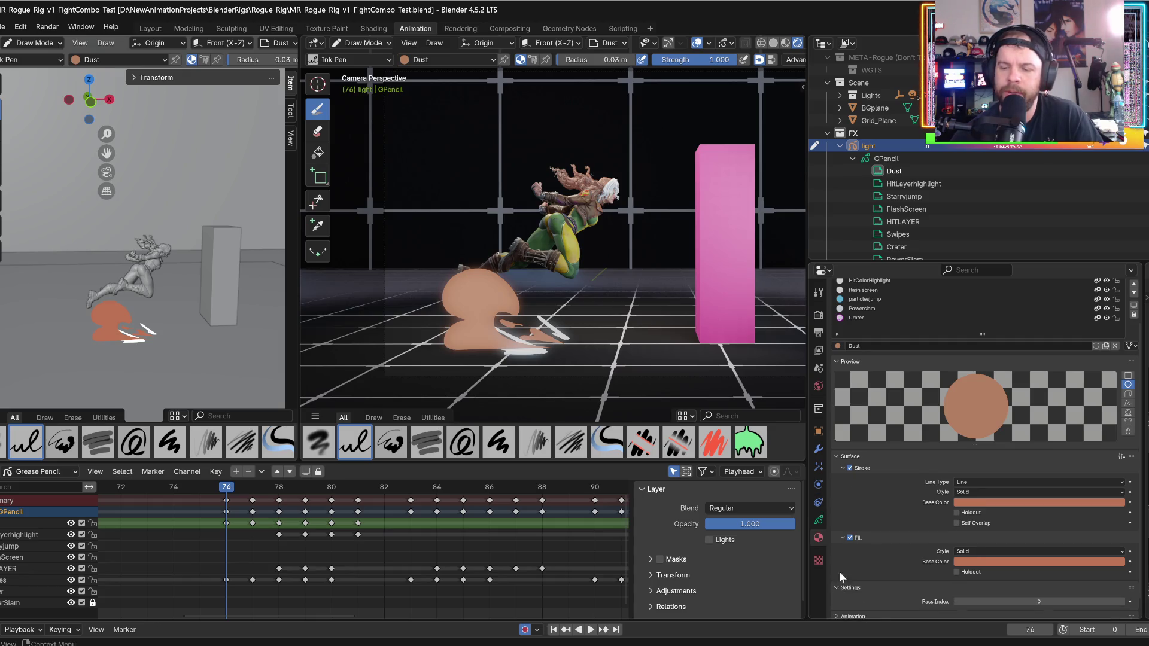
left_click(836, 601)
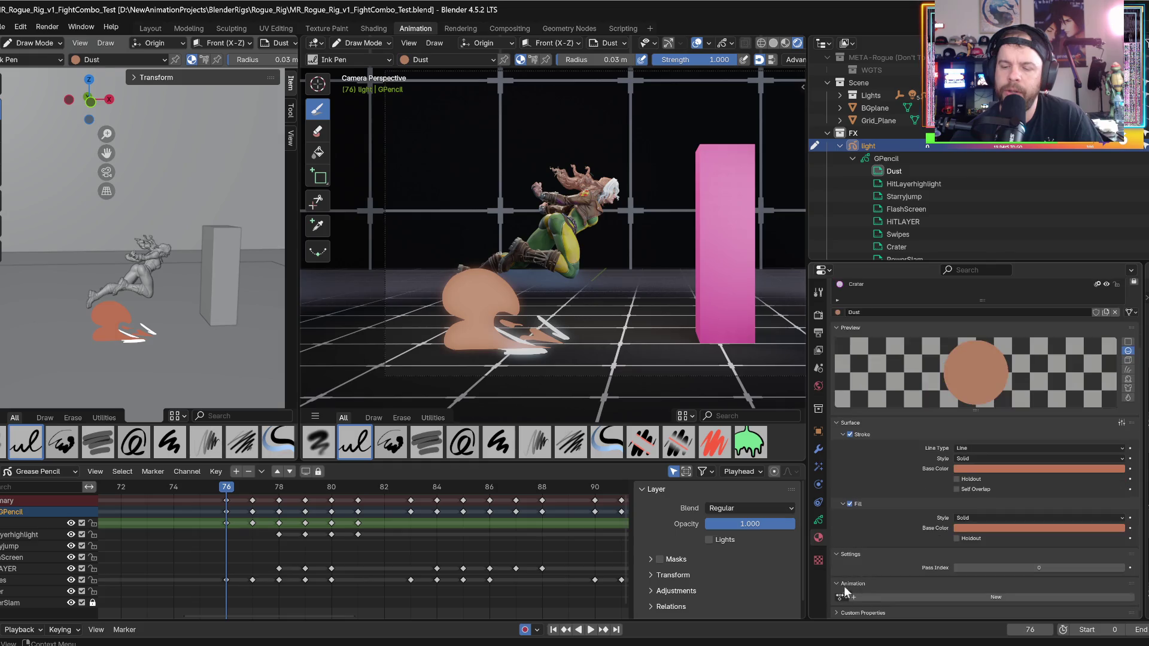
left_click(836, 614)
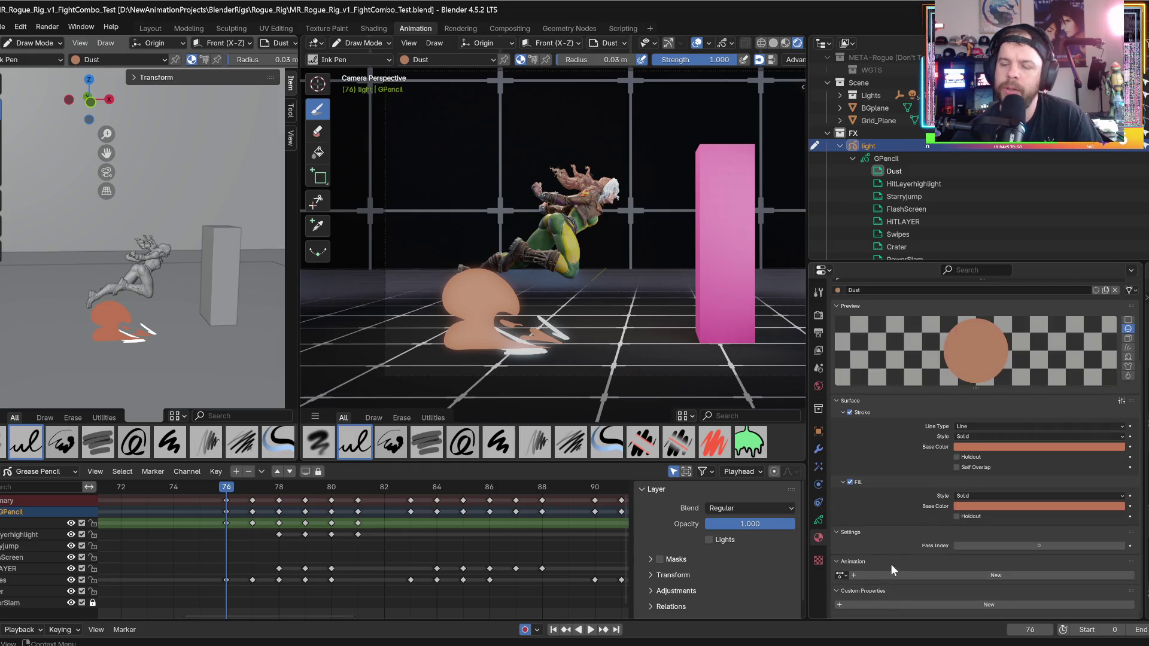
scroll(840, 524, "up", 1)
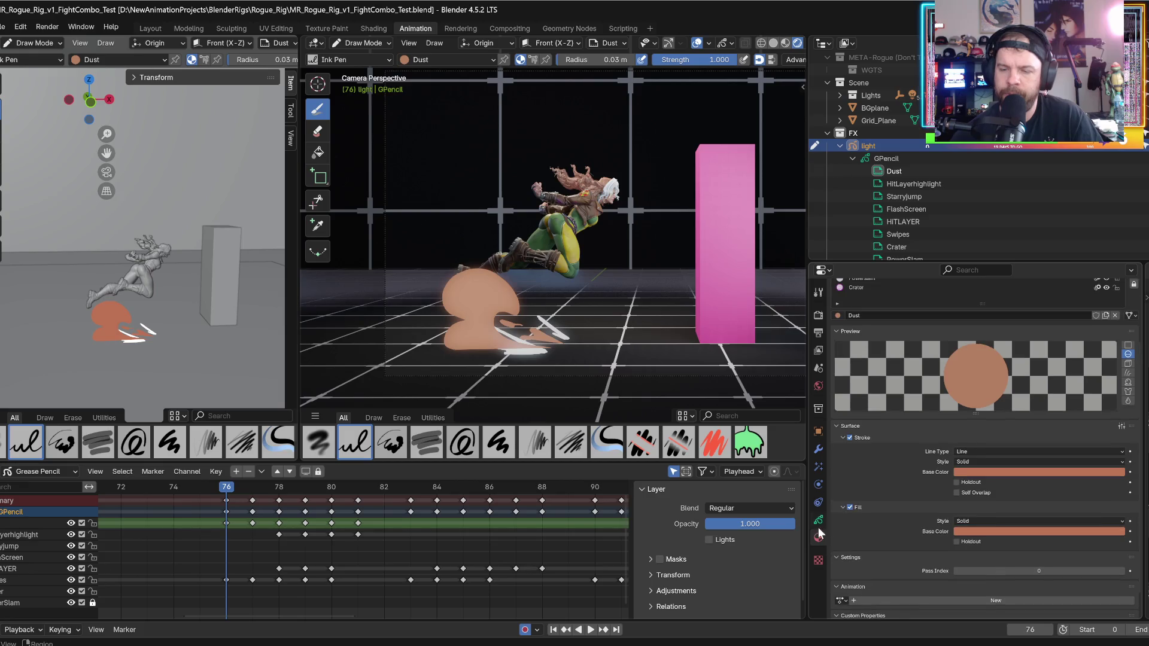
left_click(819, 520)
left_click(819, 466)
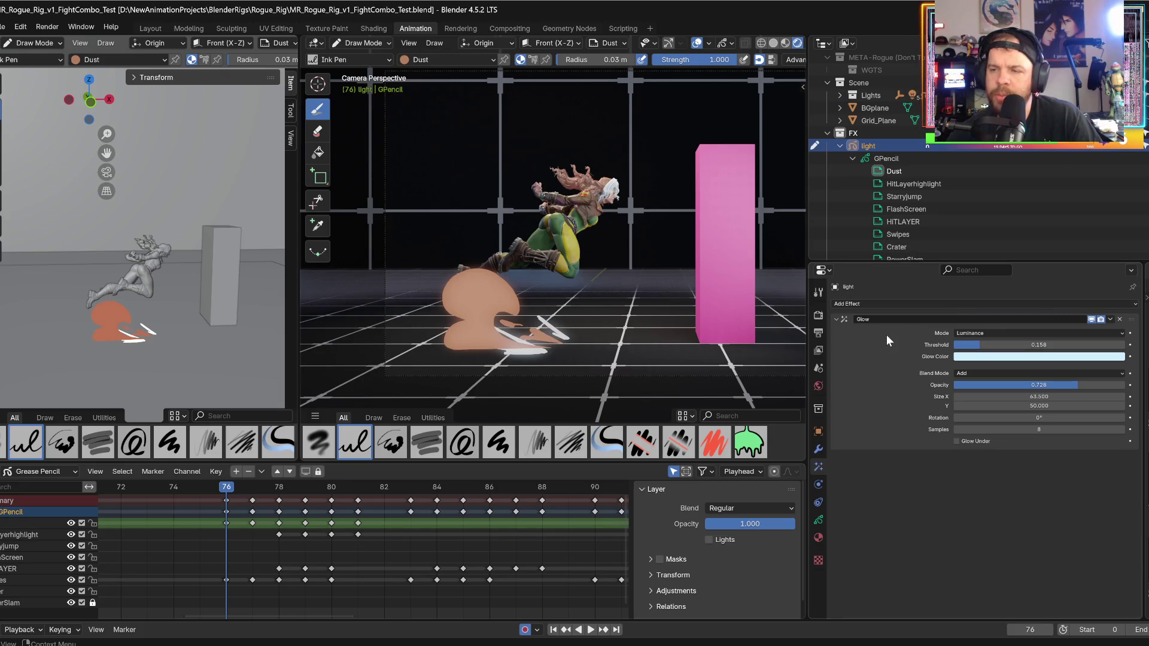
left_click(1092, 320)
left_click(1093, 320)
left_click(1092, 320)
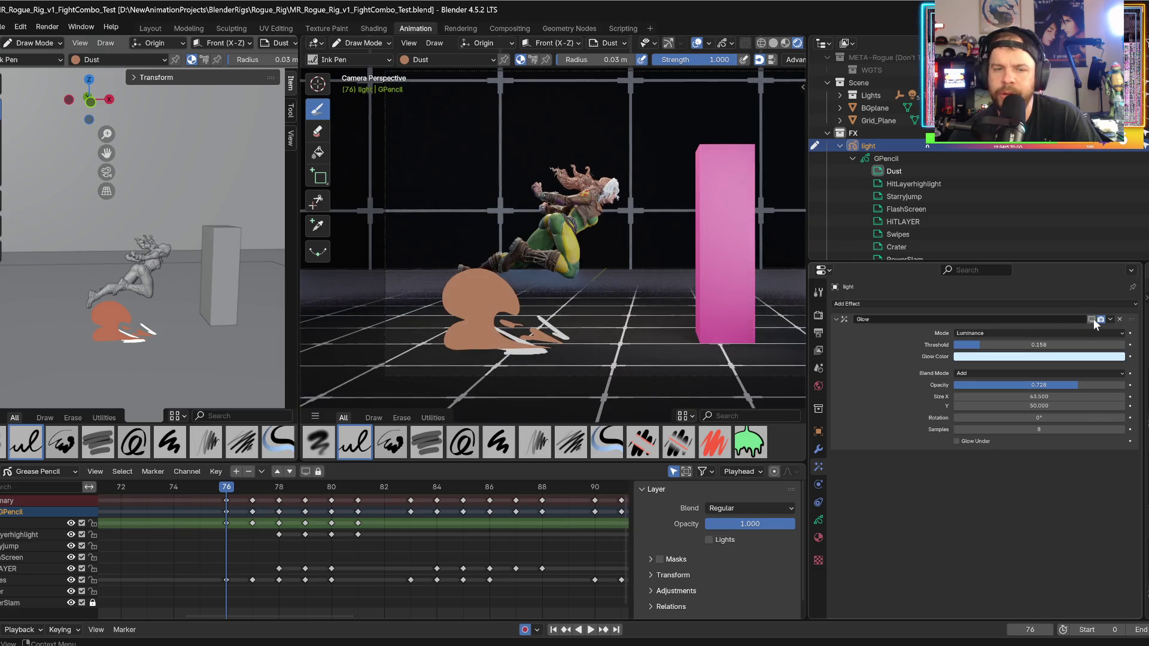
left_click(1092, 321)
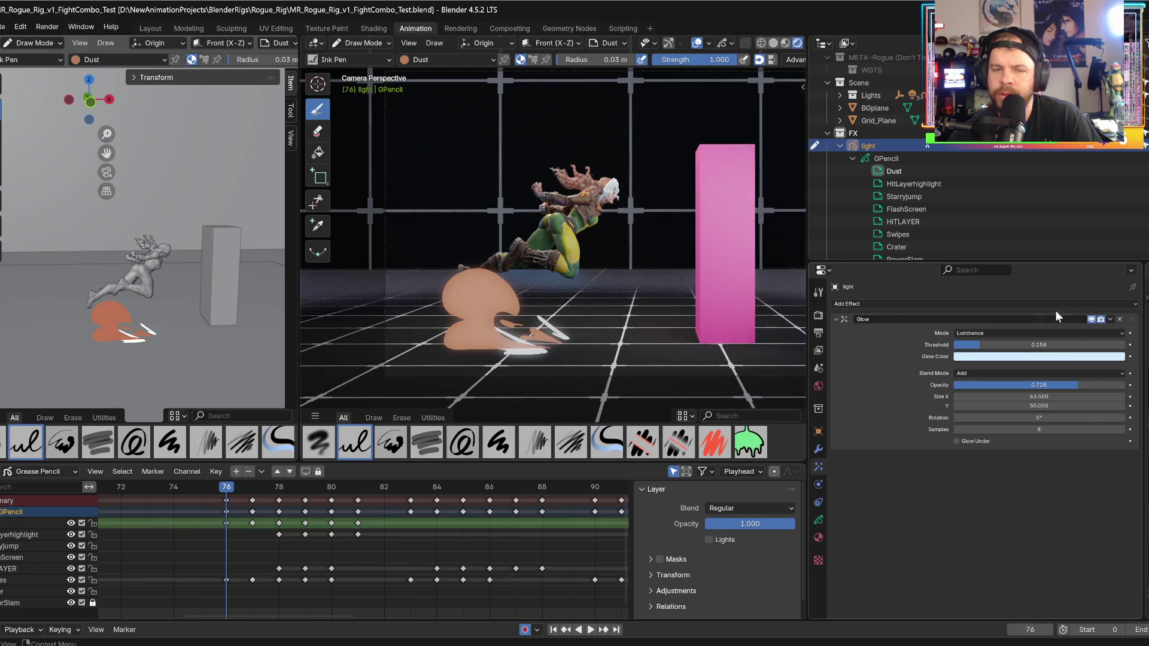
mouse_move(237, 488)
left_mouse_down()
mouse_move(467, 502)
mouse_move(437, 498)
left_mouse_up()
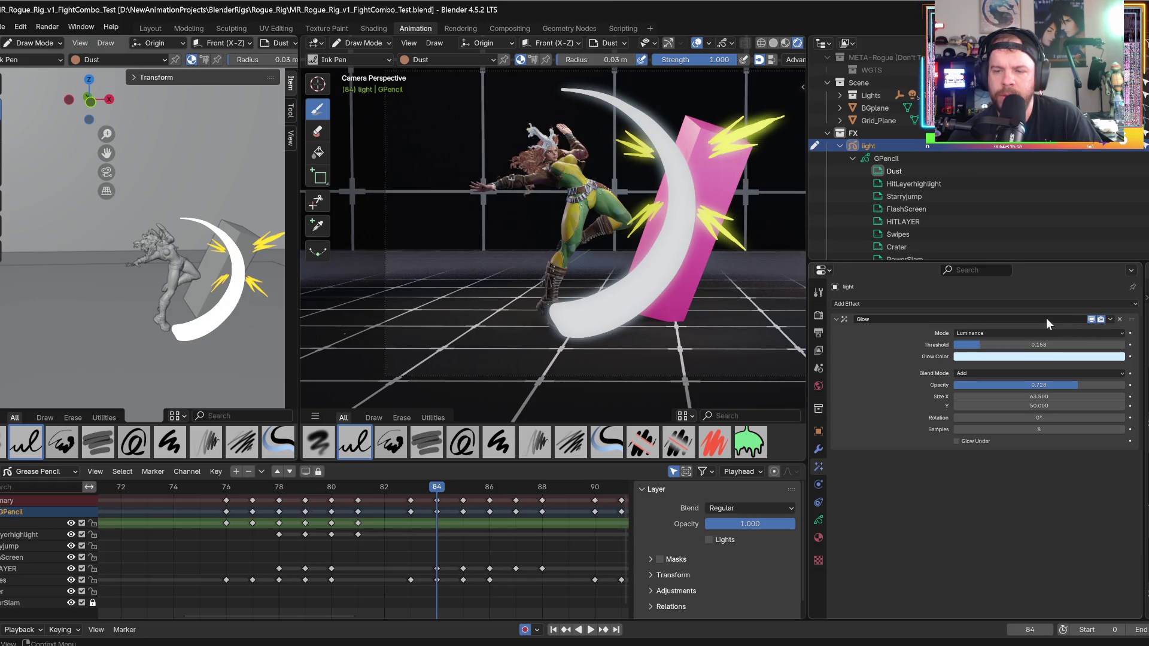
left_click(1091, 320)
left_click(1092, 319)
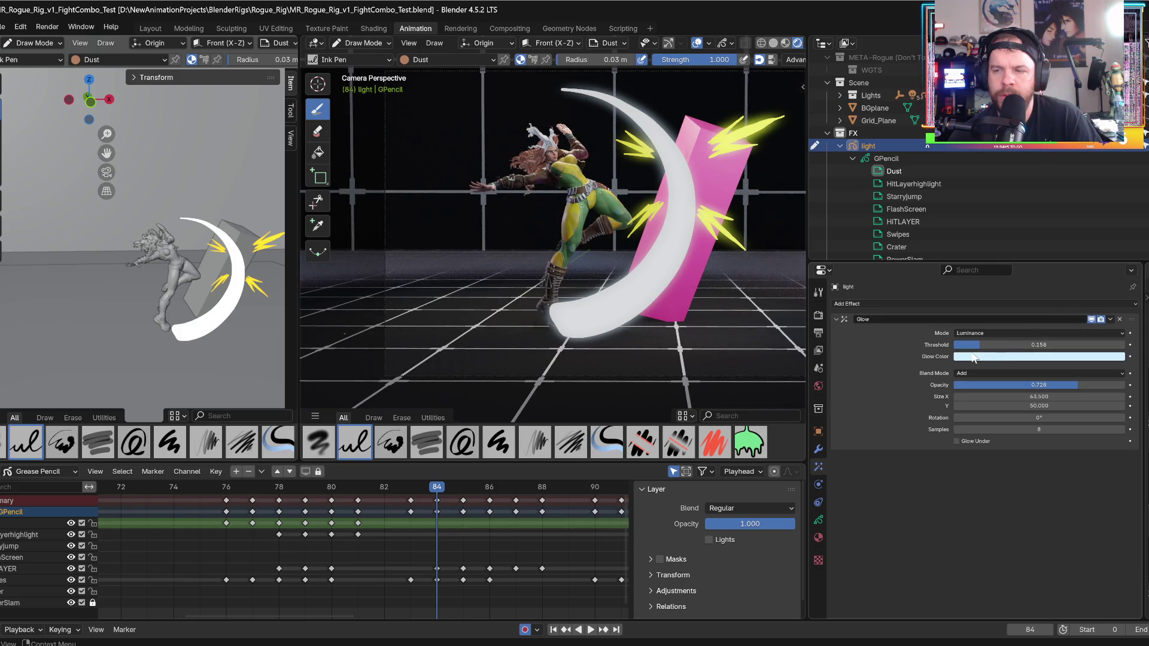
mouse_move(412, 482)
left_mouse_down()
mouse_move(338, 478)
mouse_move(437, 483)
mouse_move(267, 471)
mouse_move(276, 471)
left_mouse_up()
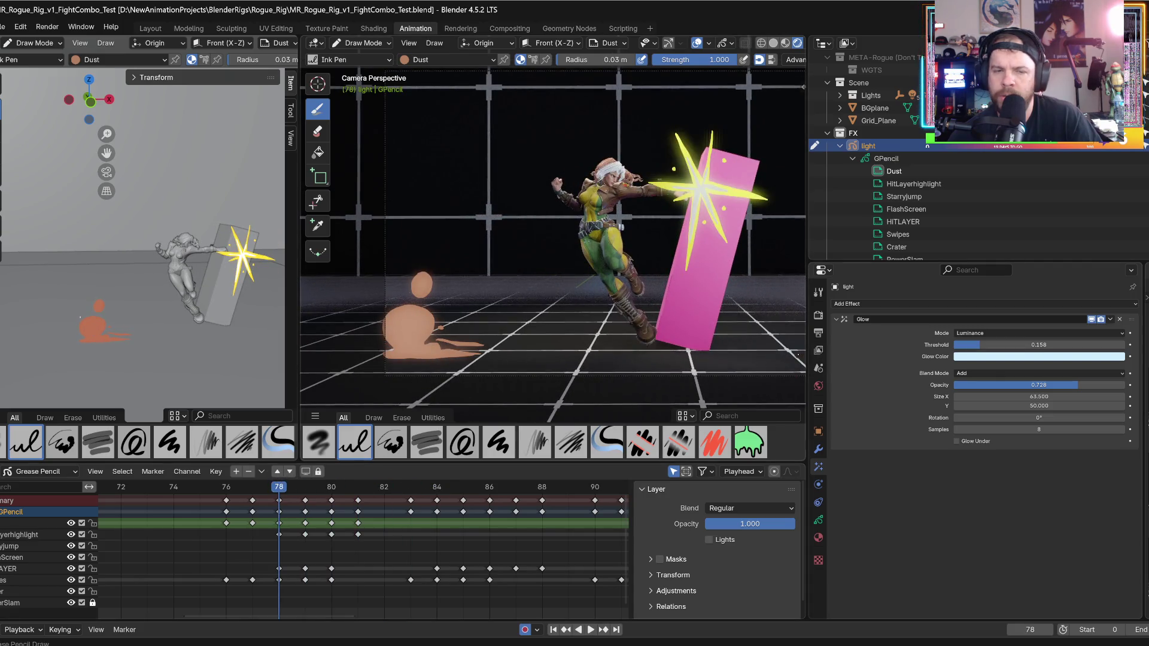
- Enable Lights on the HitLayerhighlight grease pencil layer
left_click(818, 502)
left_click(818, 519)
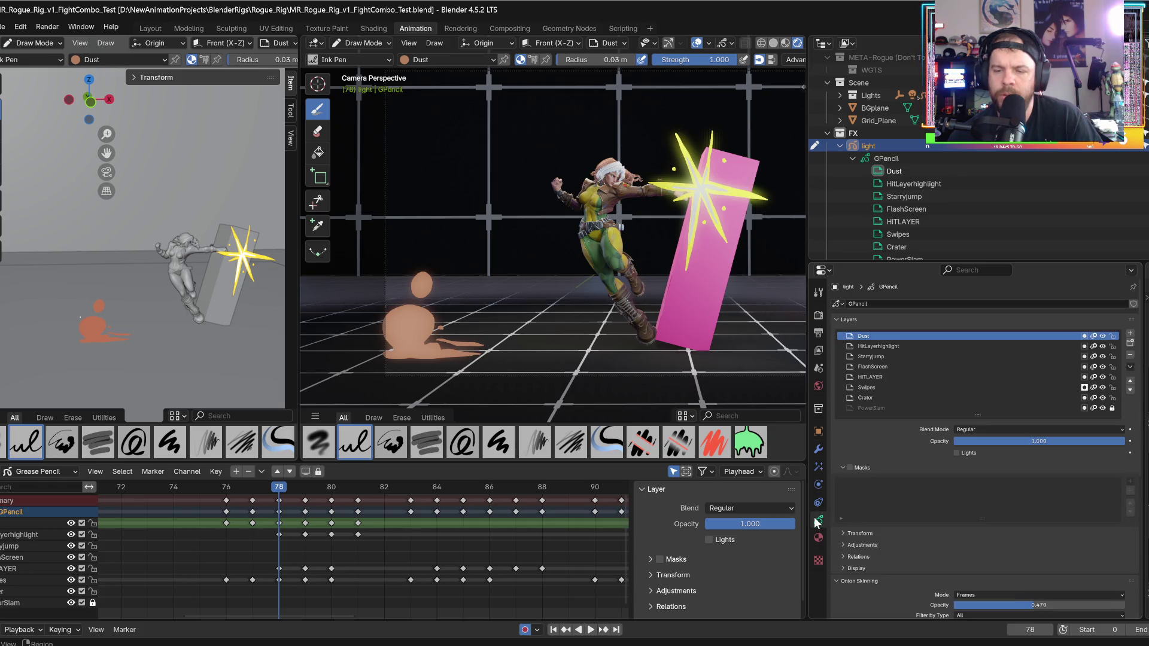
left_click(957, 346)
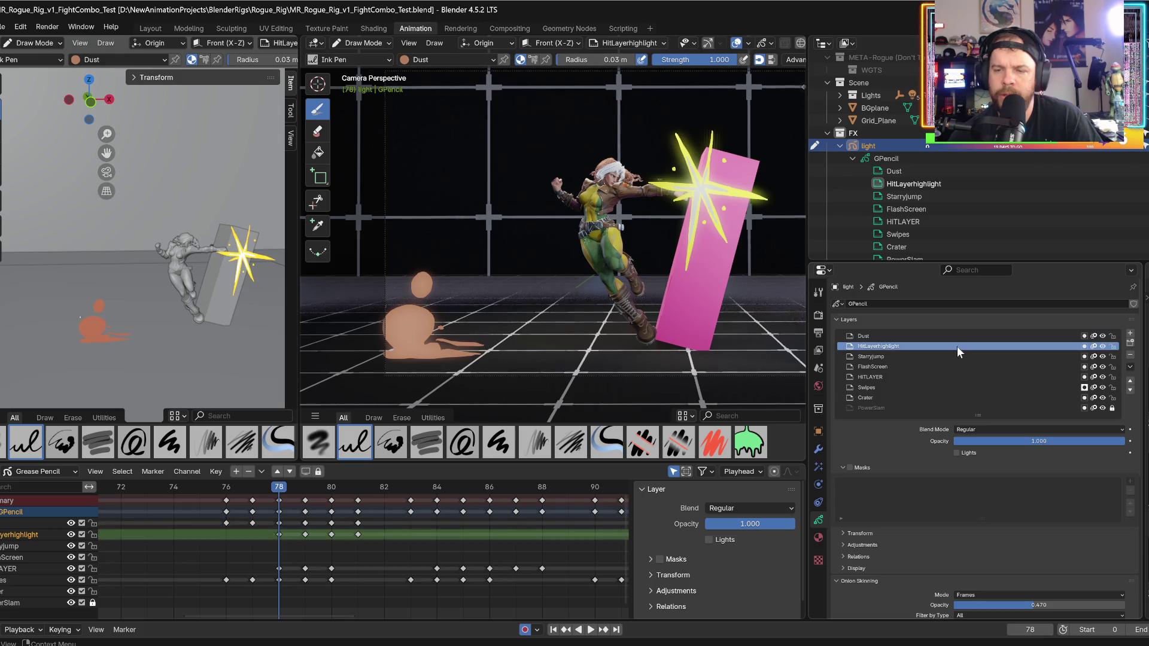
left_click(957, 453)
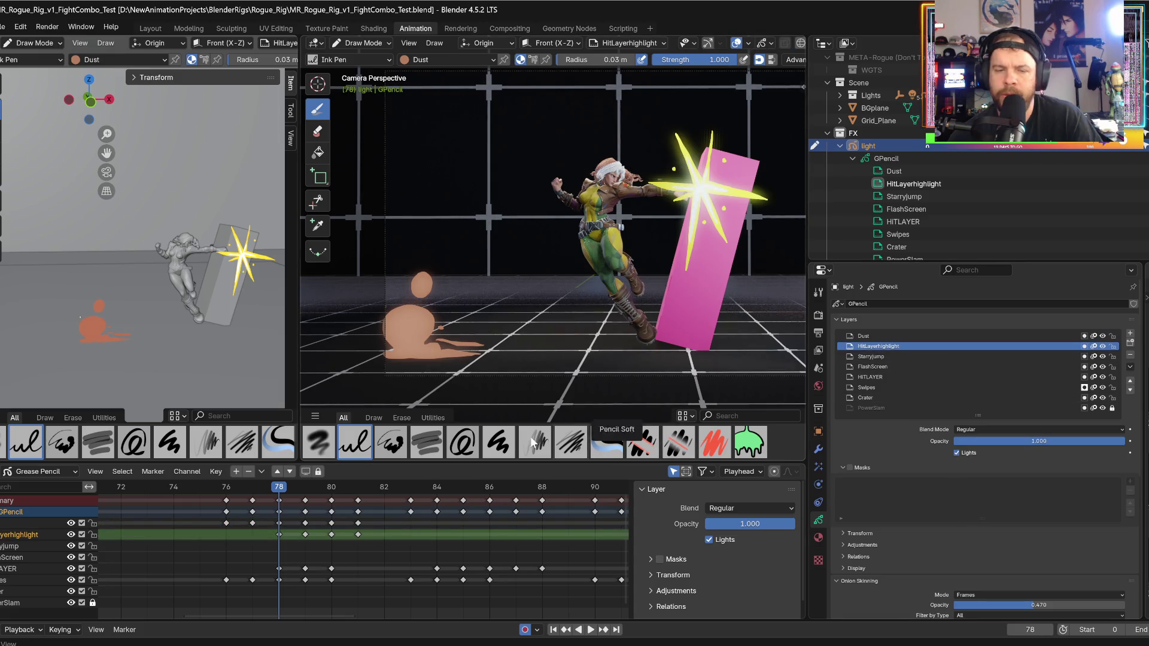
- Play the animation to check the layer lighting, return to the start frame, and save
key("space")
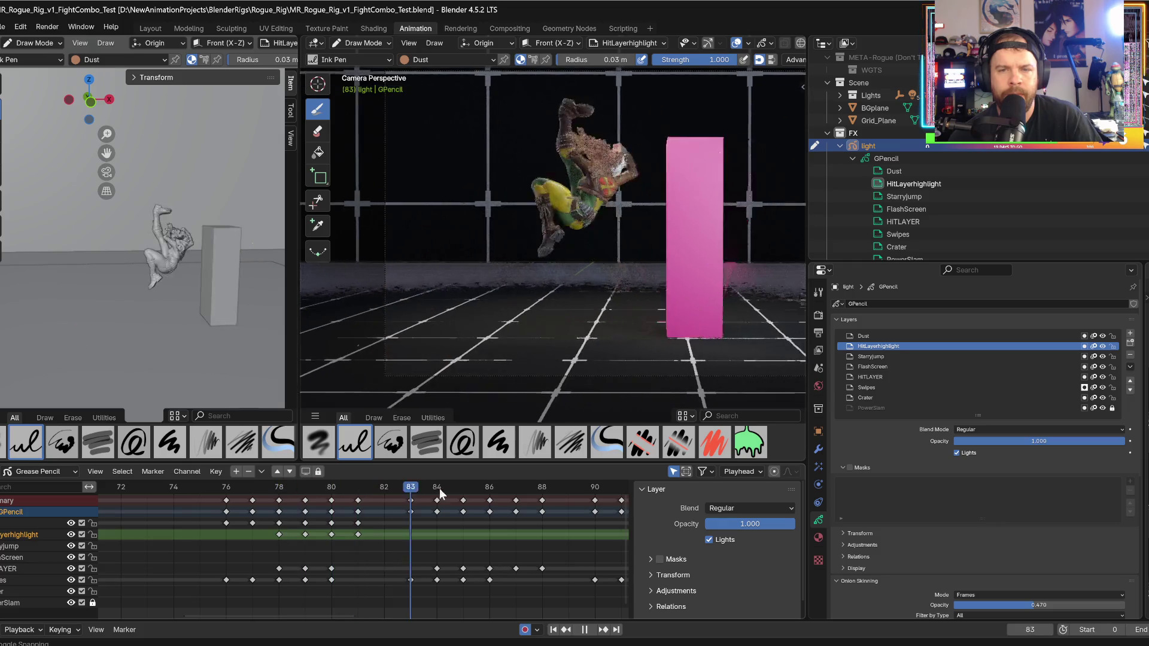
left_click(504, 520)
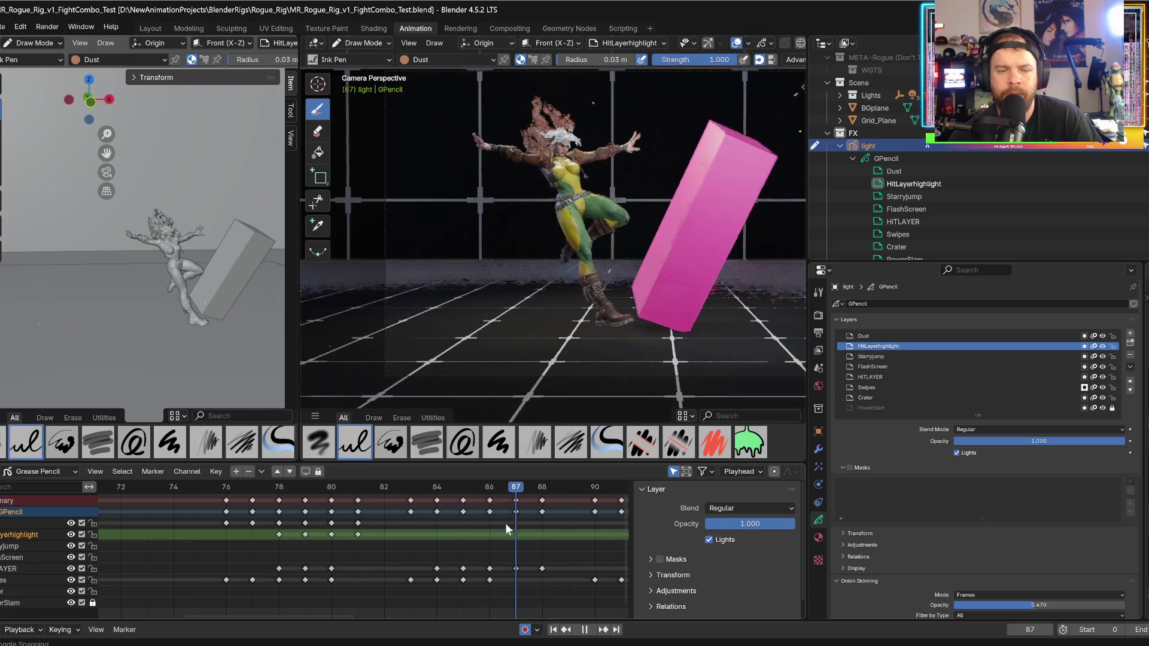
mouse_move(372, 537)
middle_mouse_down("ctrl")
mouse_move(469, 550)
mouse_move(467, 526)
middle_mouse_up("ctrl")
key("Home")
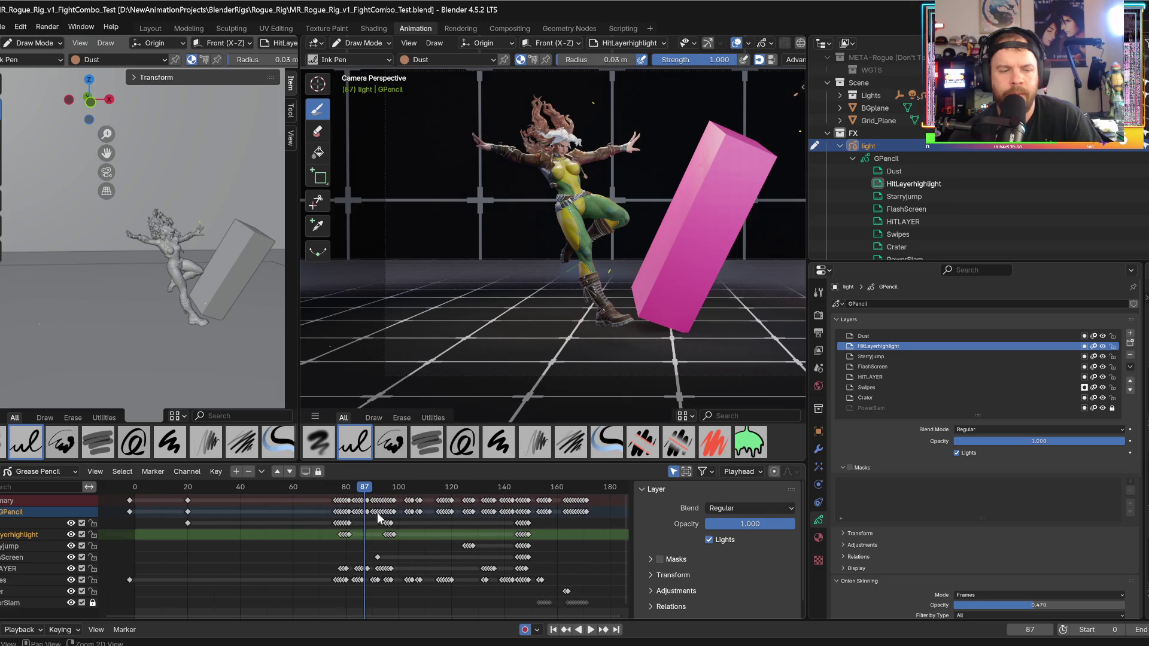
left_click_drag(303, 490, 135, 489)
key("space")
left_click(132, 489)
key("space")
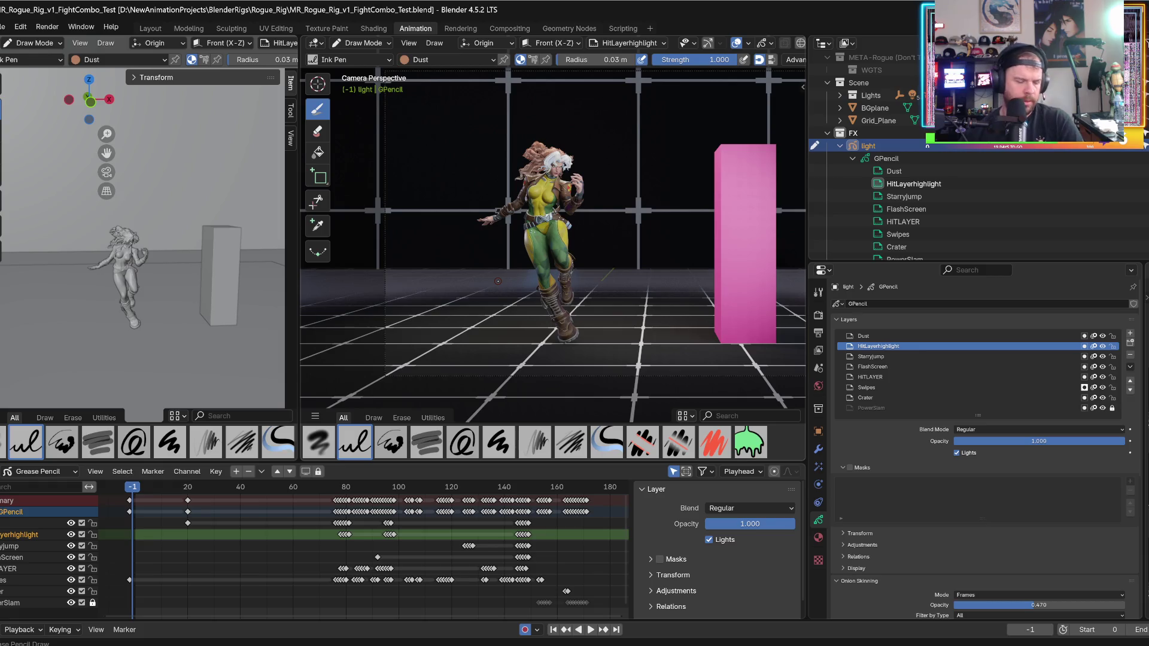
key("ctrl+s")
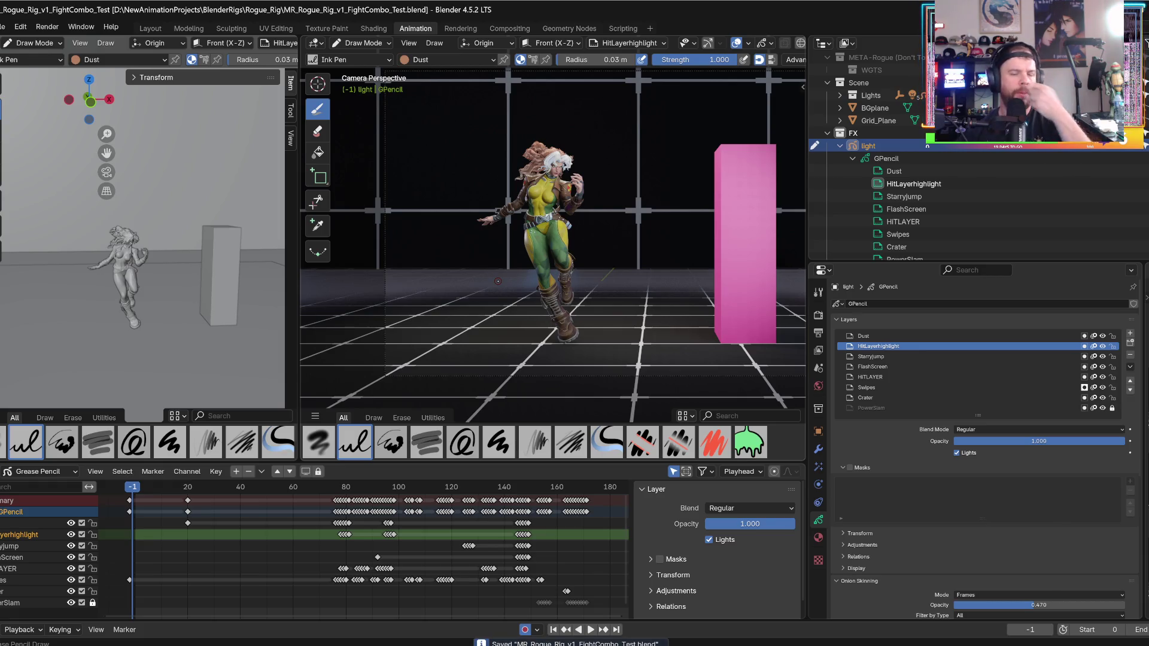
- Widen the camera viewport, render the full animation, and close the render window around frame 25
left_click_drag(808, 193, 970, 213)
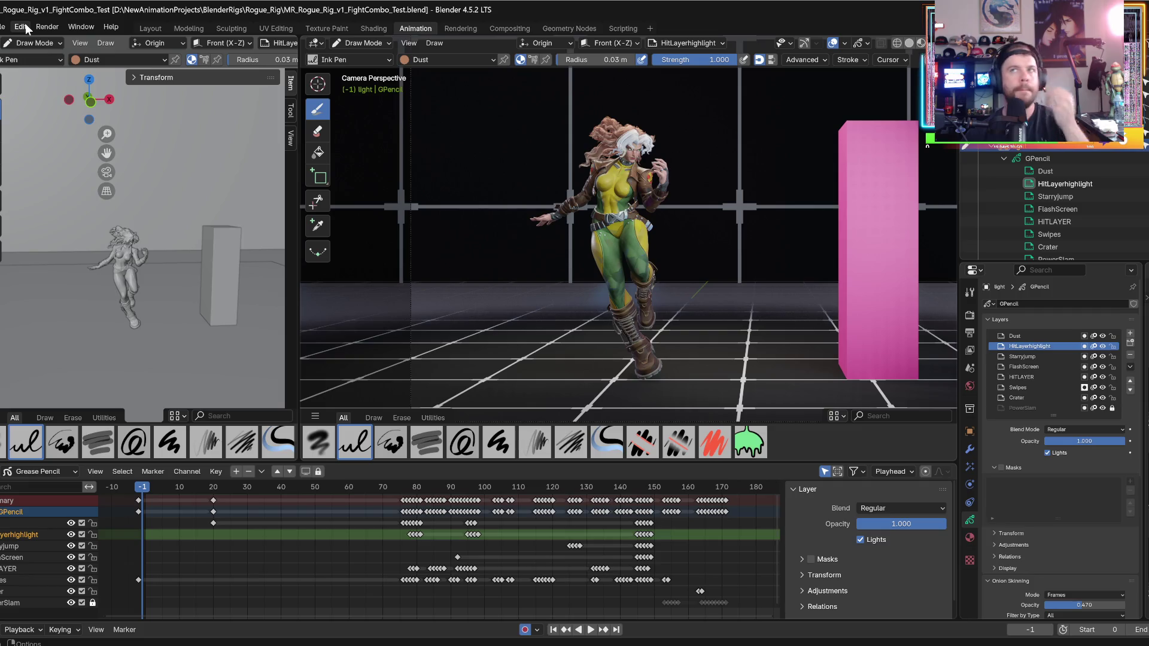
left_click(41, 27)
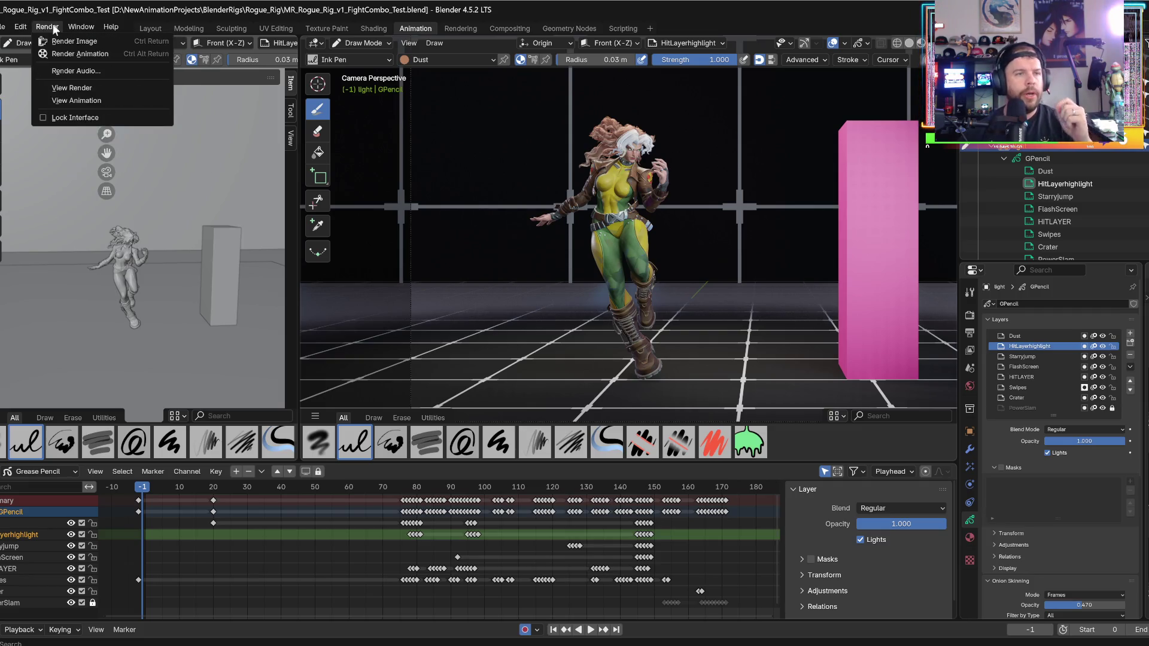
left_click(99, 56)
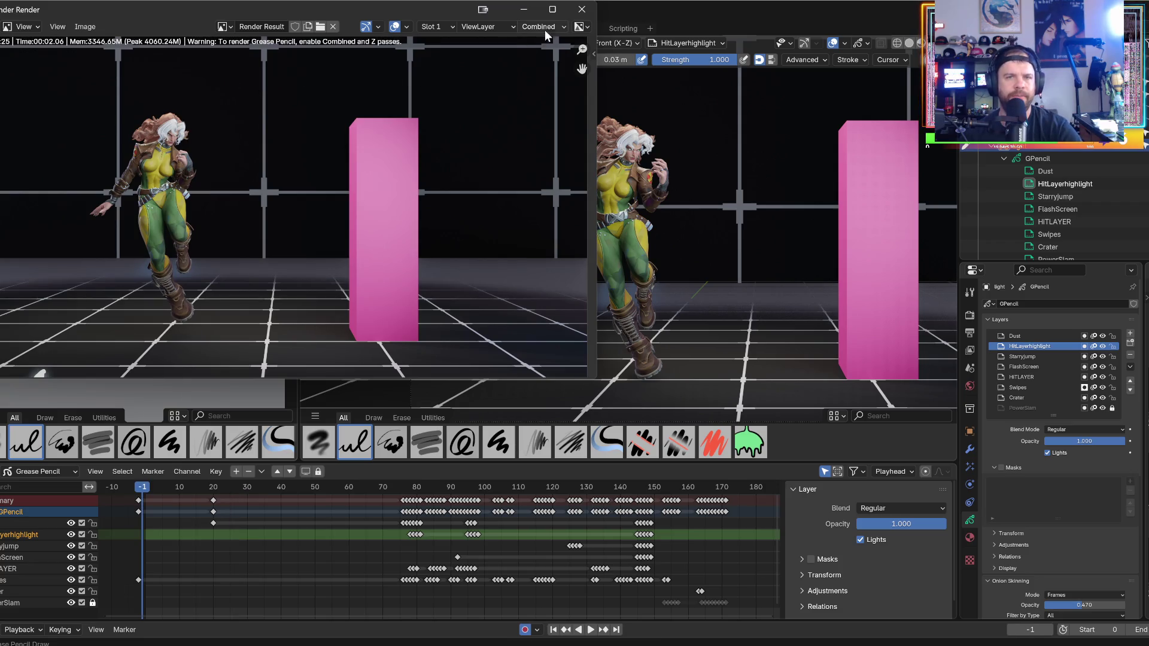
left_click(583, 10)
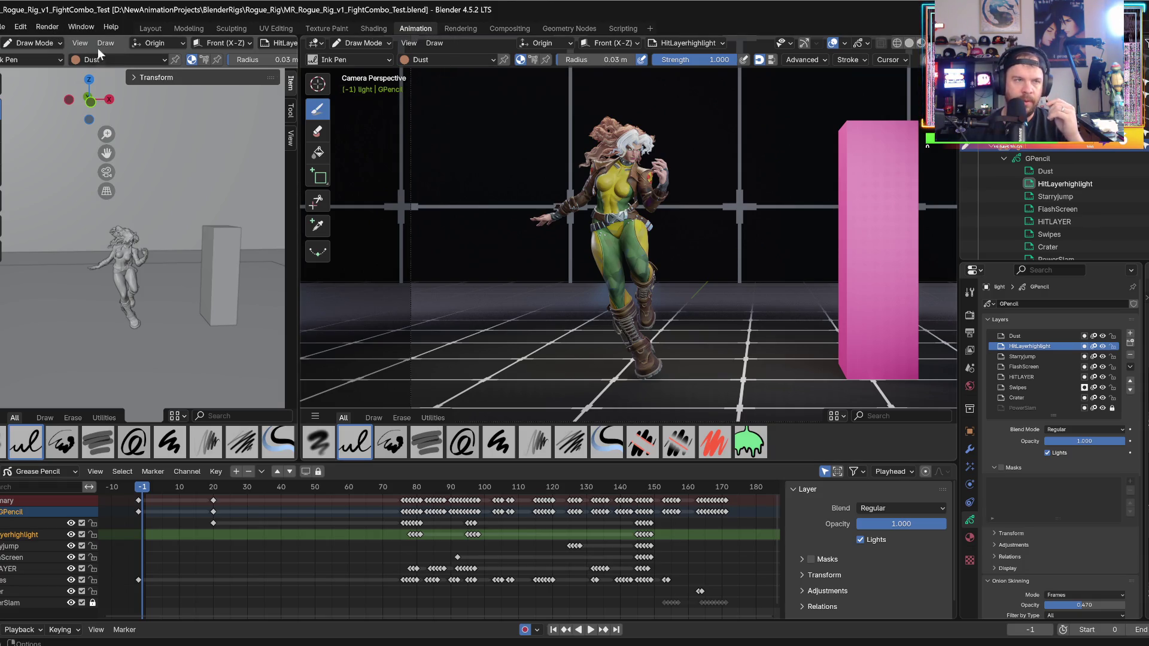
- Start and cancel a viewport animation render, nudge the viewport divider, and reopen View
left_click(78, 42)
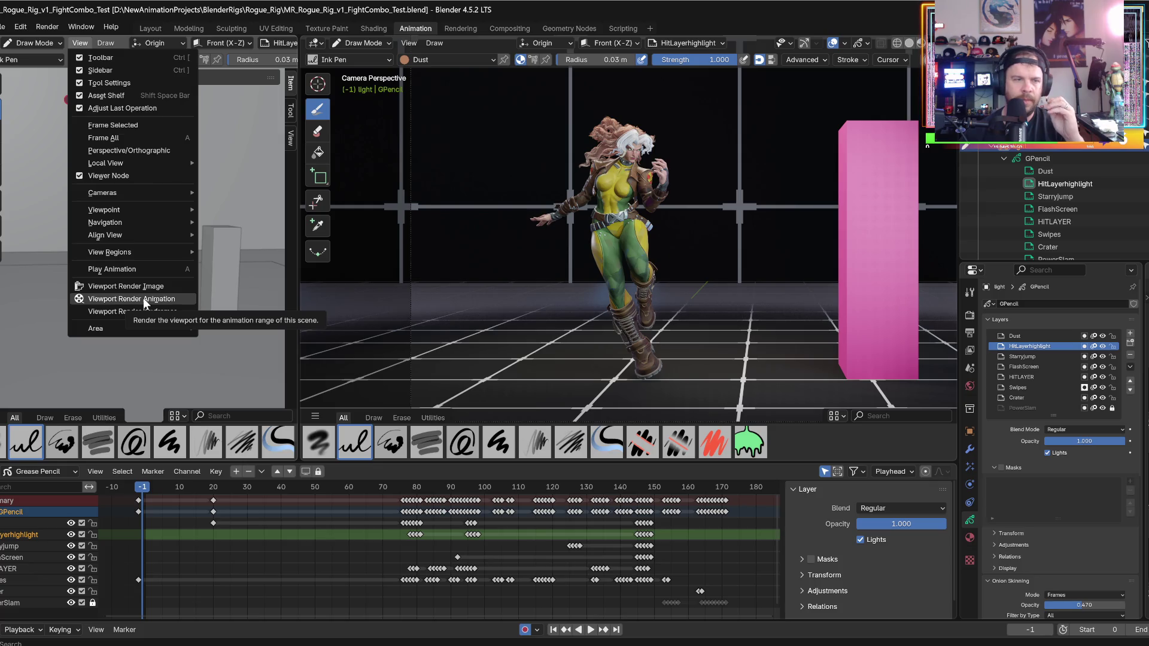
left_click(143, 299)
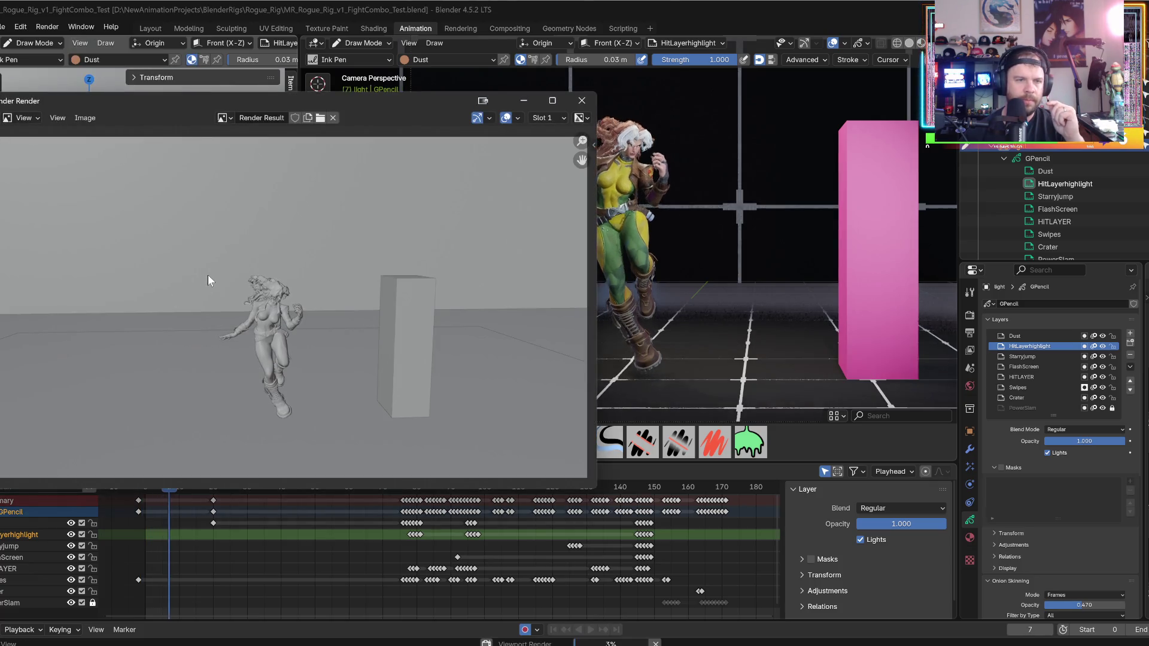
key("Escape")
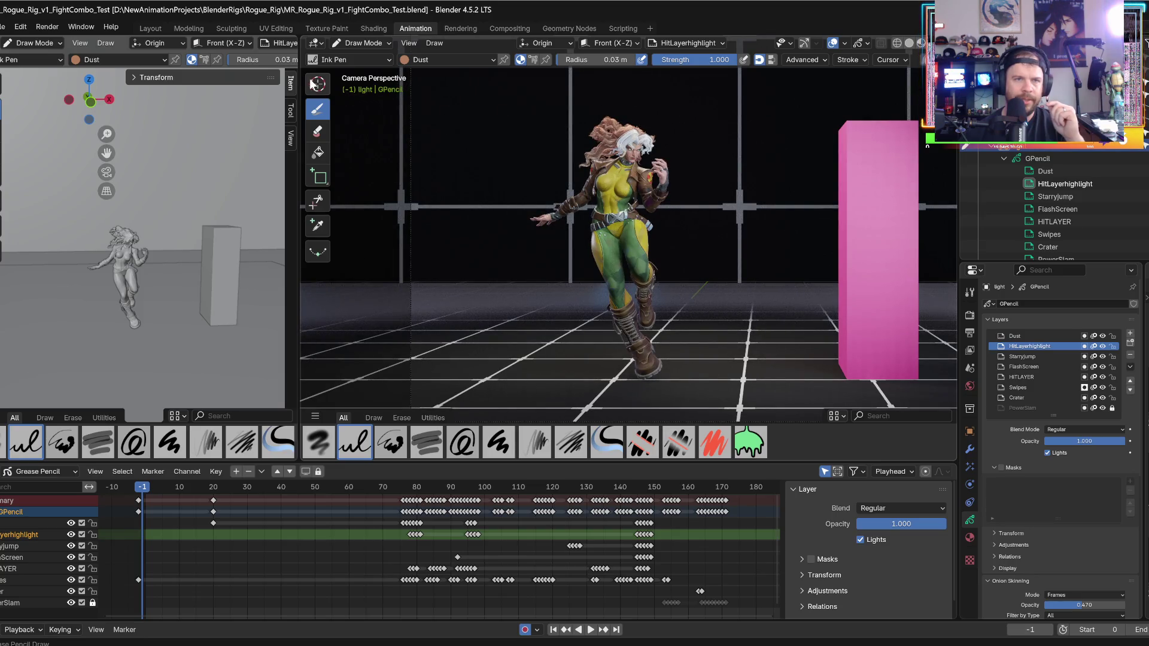
left_click_drag(299, 82, 291, 82)
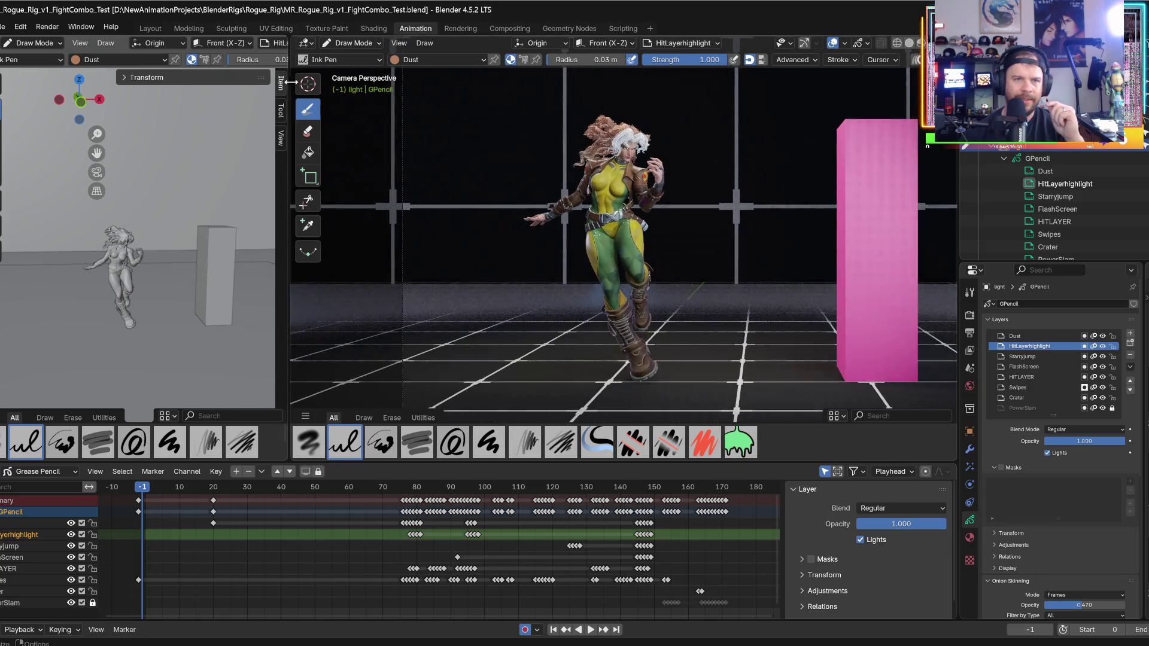
left_click(399, 43)
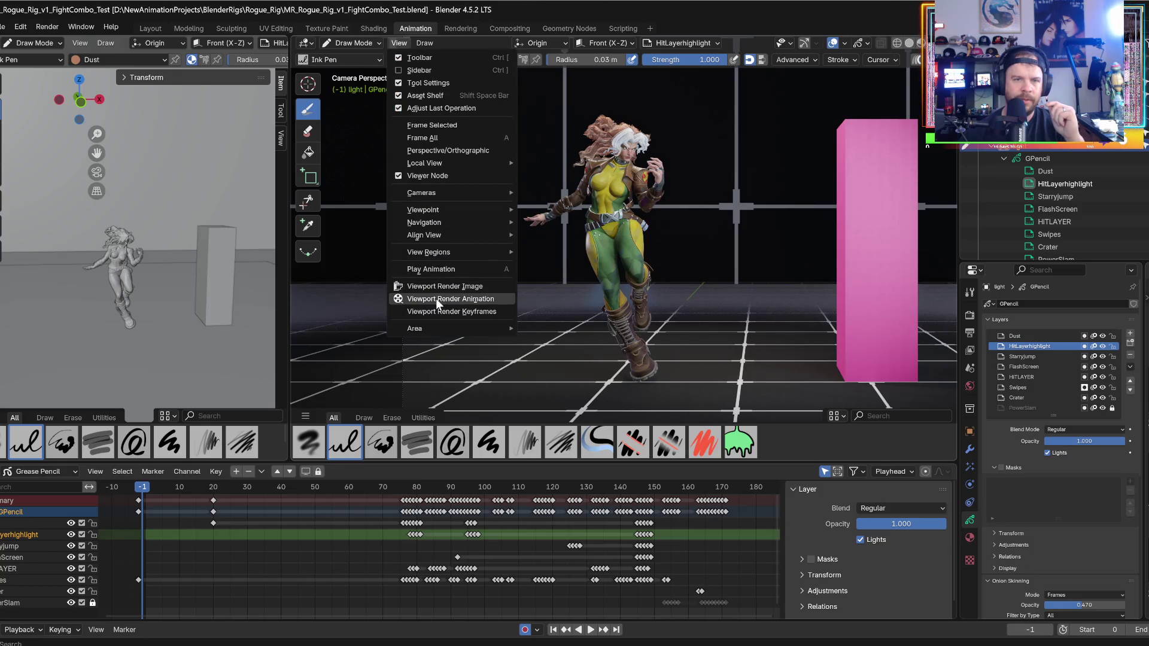
- Run the textured viewport animation render to frame 196, stop it, and move its window aside
left_click(435, 298)
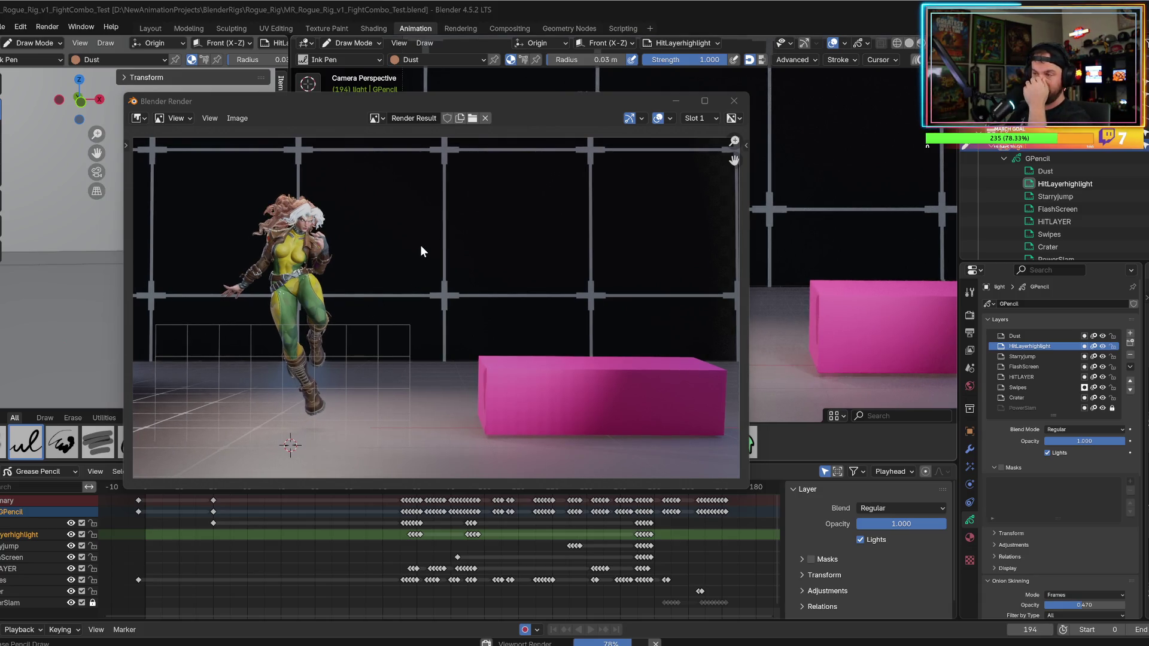
key("Escape")
left_click_drag(420, 246, 664, 107)
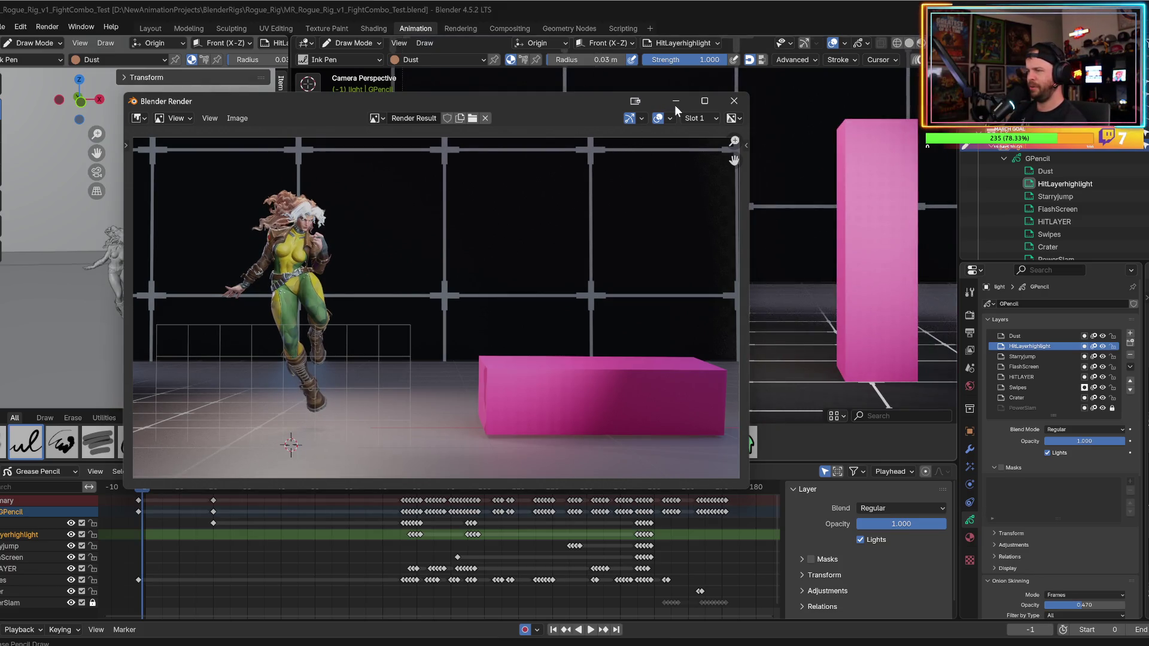
mouse_move(581, 108)
left_mouse_down()
mouse_move(549, 107)
mouse_move(479, 163)
left_mouse_up()
- Hide the render window, scrub to frame 112, and bring up RogueComboWIP0000-0249.mp4 in the player
left_click(574, 155)
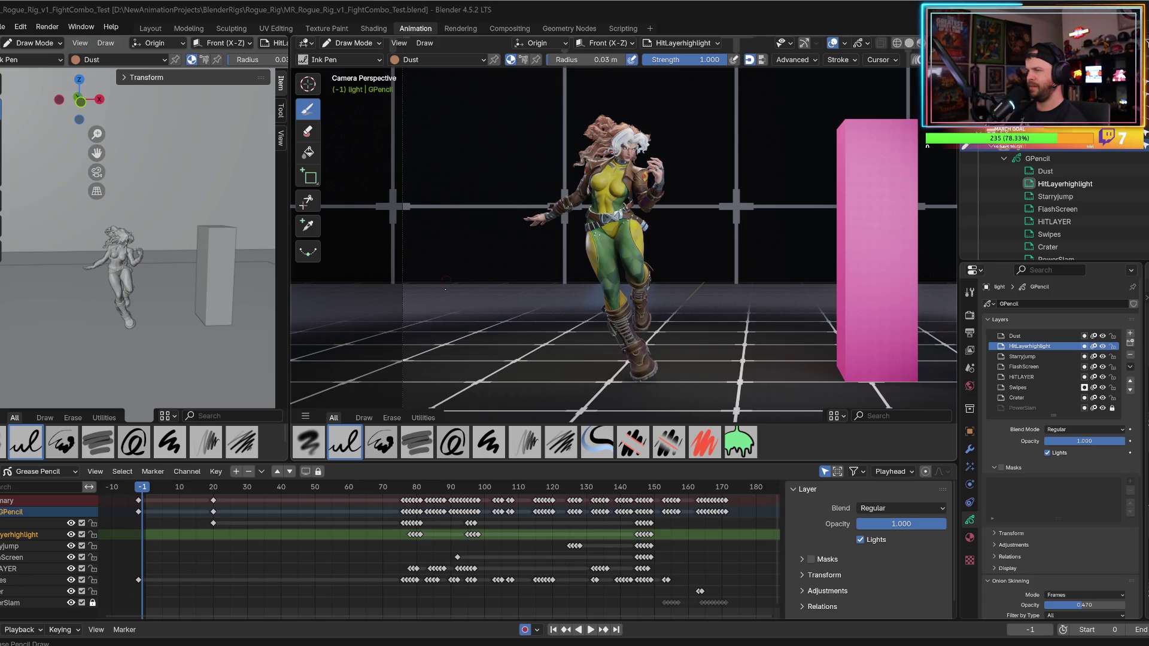
left_click_drag(485, 487, 526, 487)
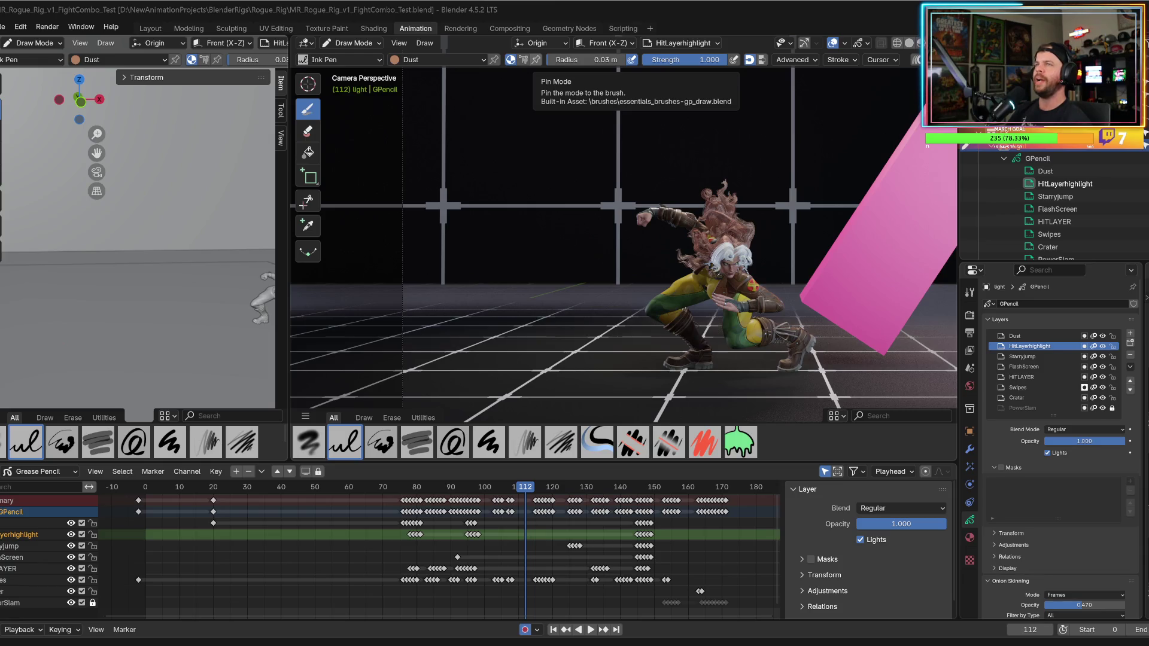
key("alt+Tab")
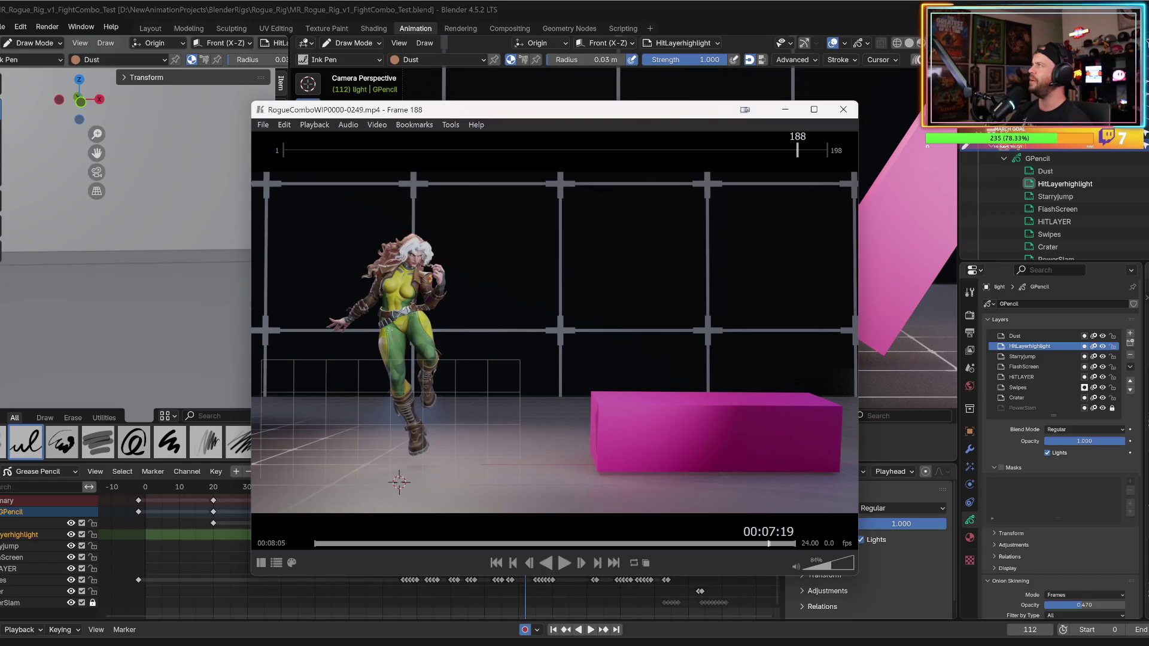
- Move the video player to the lower left and stop the Blender playback at frame 171
mouse_move(599, 114)
left_mouse_down()
mouse_move(876, 333)
mouse_move(808, 429)
left_mouse_up()
left_click_drag(754, 428, 156, 261)
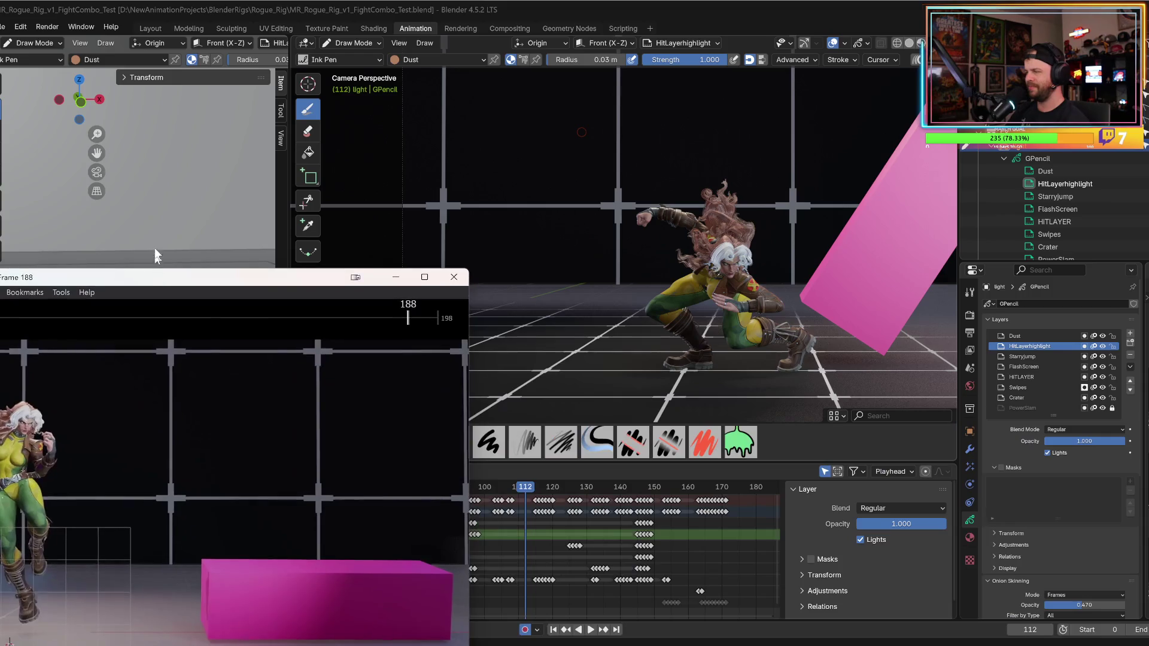
left_click(539, 477)
key("space")
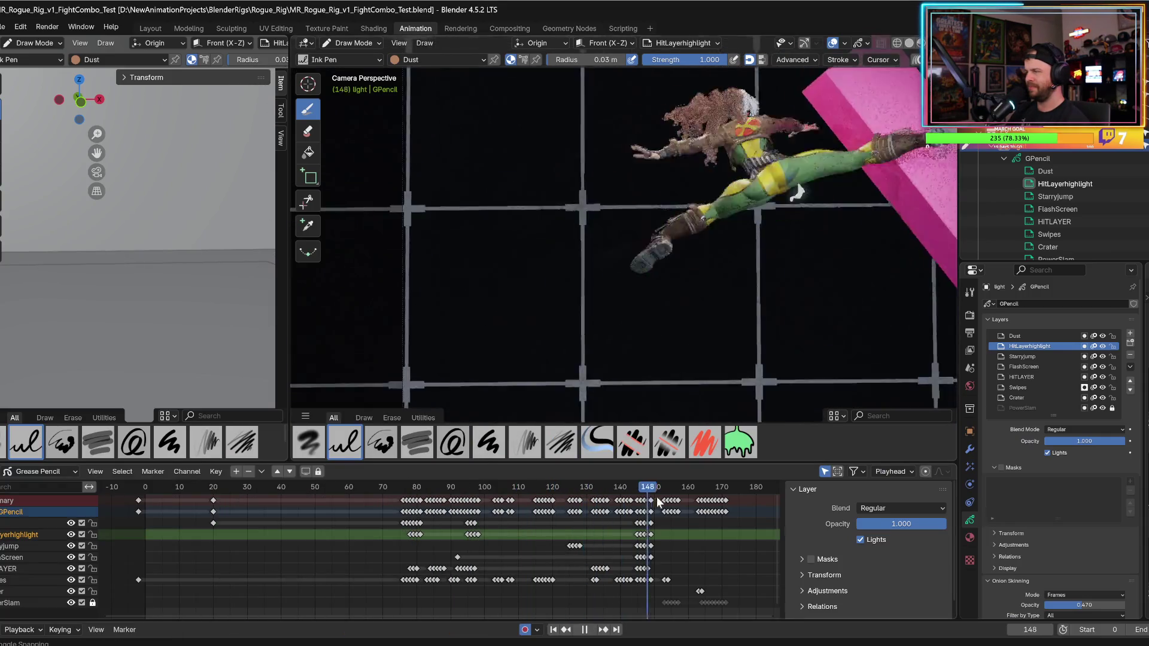
left_click_drag(706, 504, 726, 506)
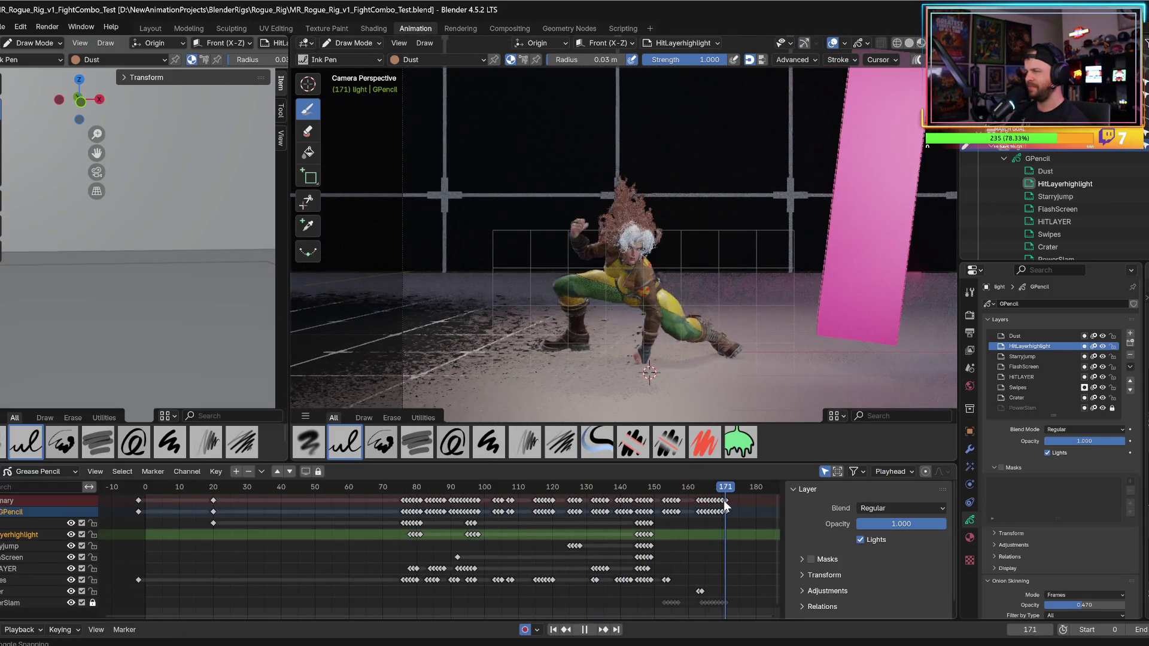
key("space")
- Render a still image of frame 171 and close the render result
left_click(50, 25)
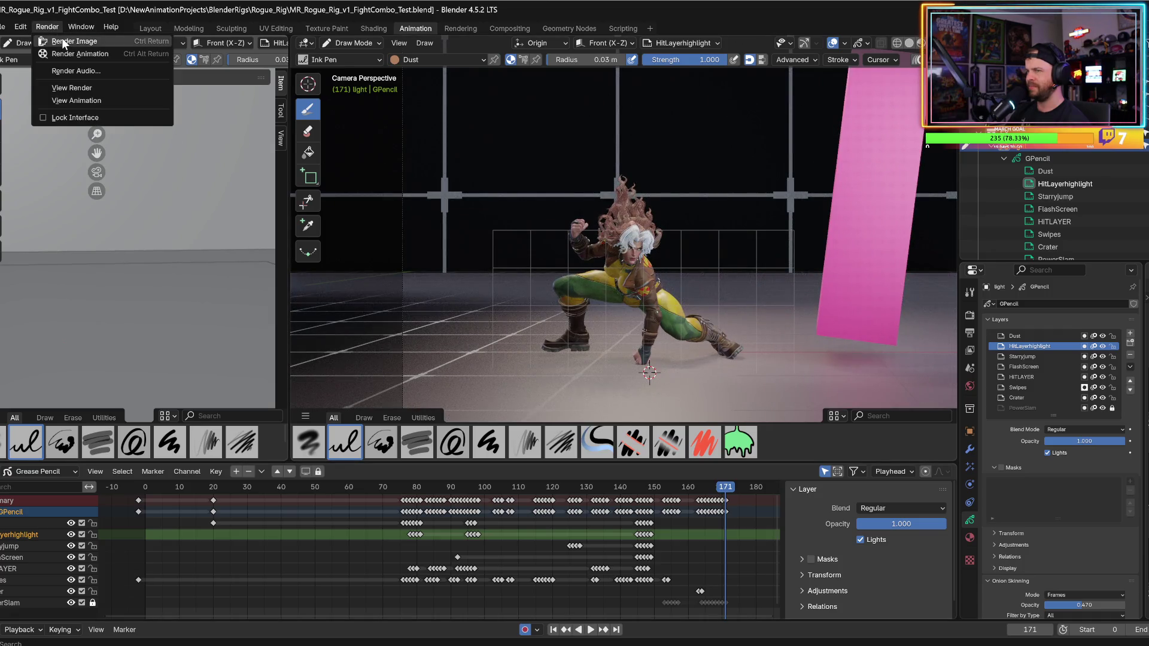
left_click(63, 38)
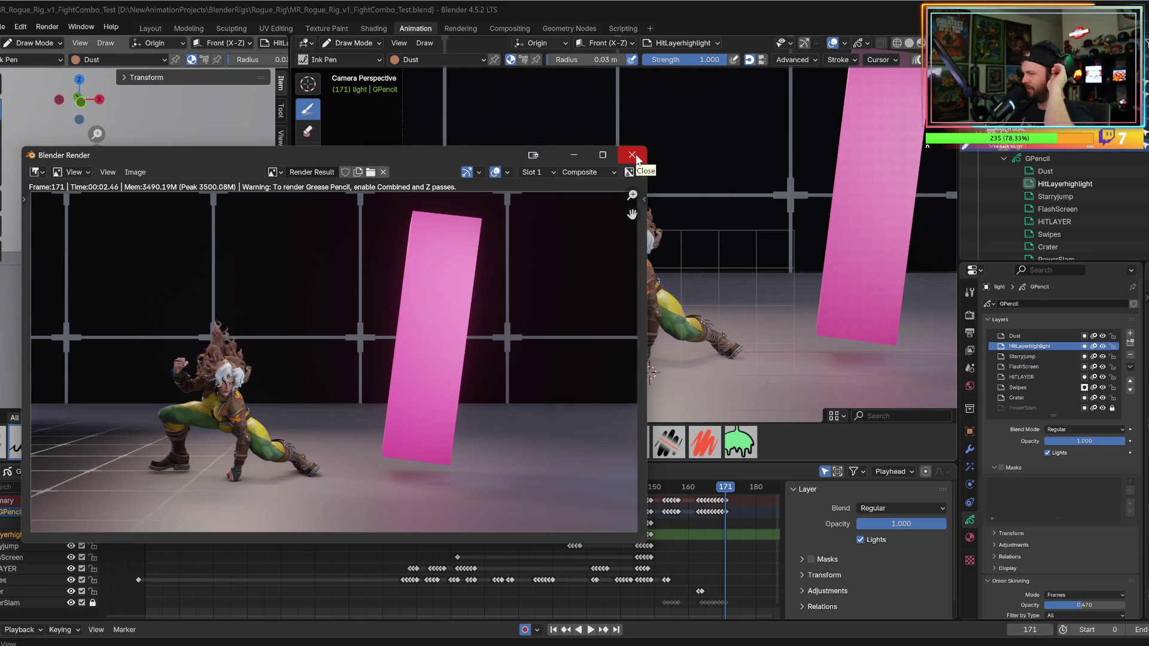
left_click(636, 156)
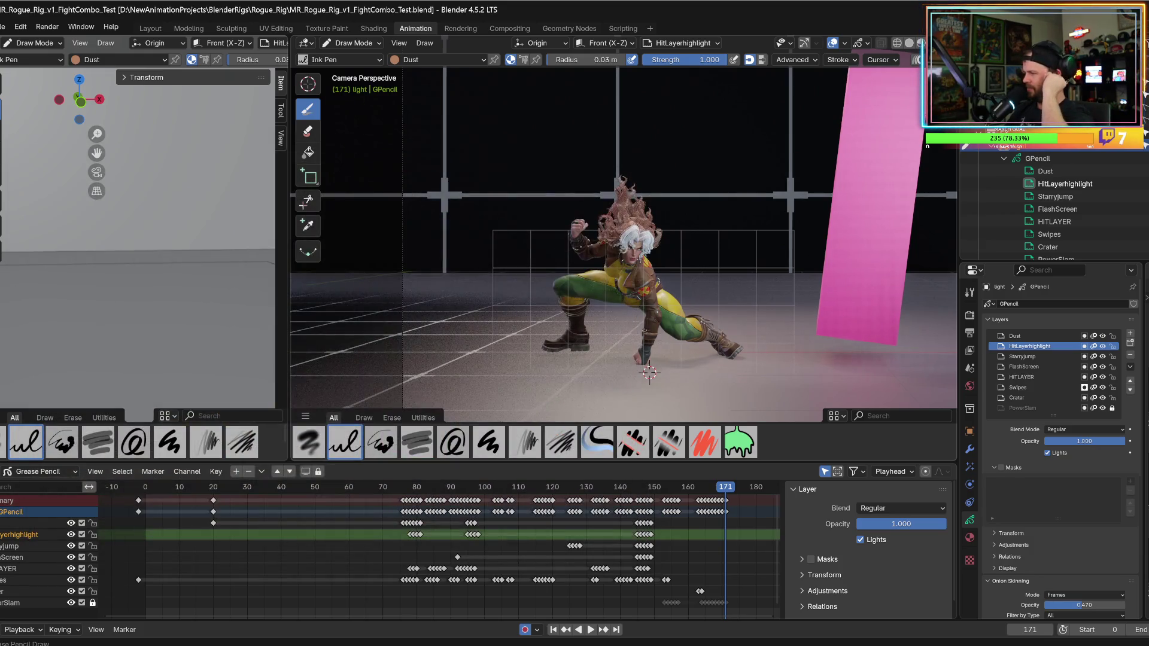
- Widen and zoom the left view, orbit the right view, and hide the pink cube
left_click_drag(286, 271, 430, 270)
scroll(223, 288, "up", 5)
middle_click_drag(223, 288, 356, 113)
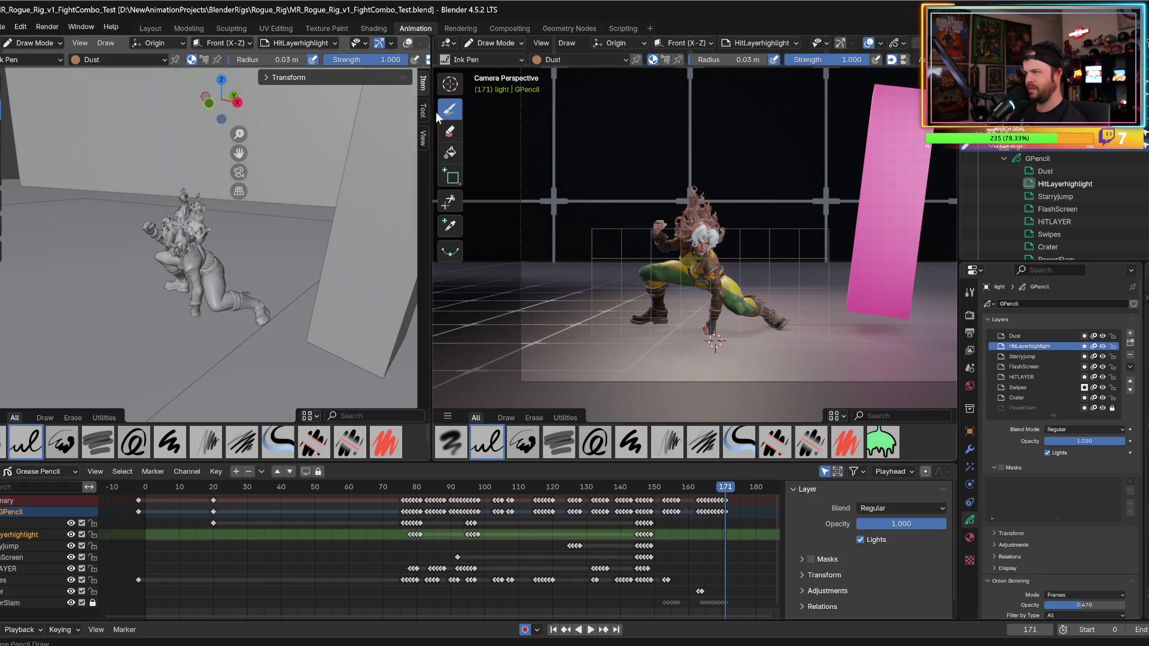
middle_click_drag(443, 122, 509, 179)
scroll(670, 270, "up", 5)
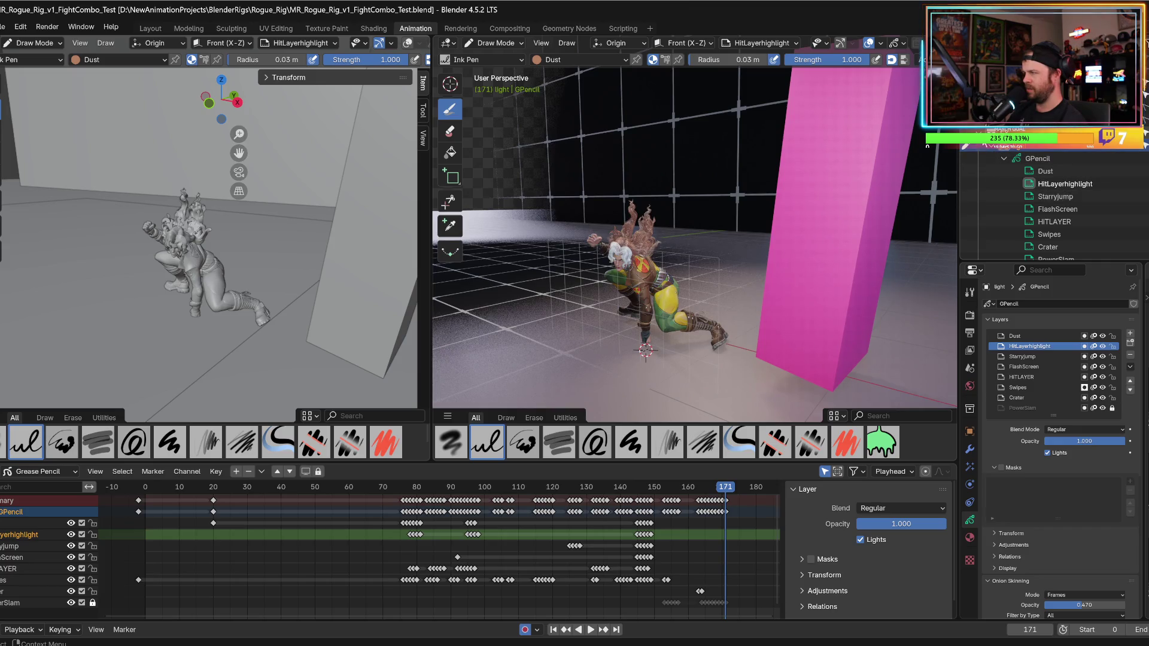
scroll(1054, 203, "up", 5)
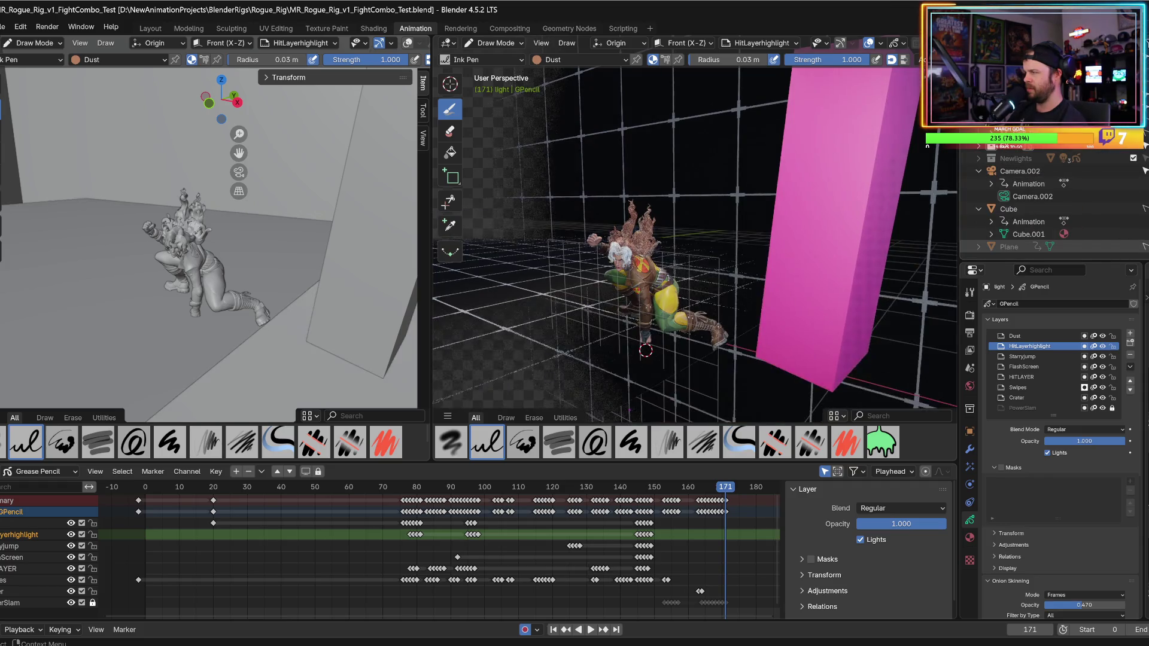
left_click(1146, 209)
left_click(1146, 209)
left_click(1146, 209)
scroll(1101, 216, "up", 5)
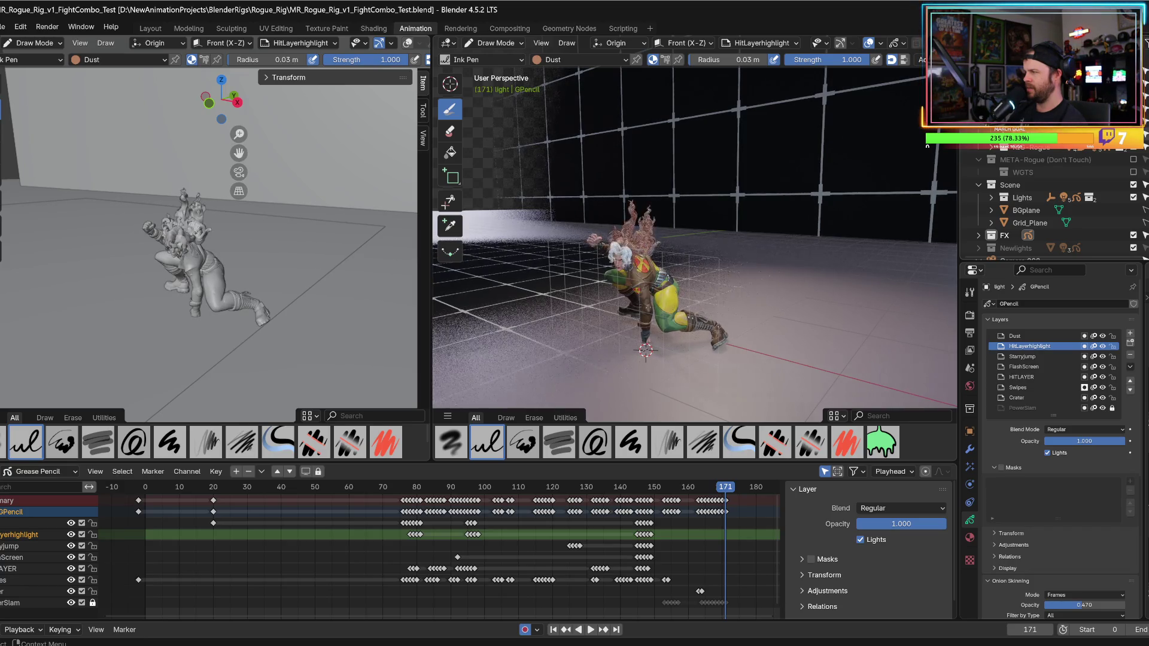
- Draw an extra Dust stroke at frame 171 and return to Object Mode
middle_click_drag(646, 288, 688, 317)
left_click_drag(689, 317, 693, 319)
middle_click_drag(693, 319, 658, 316)
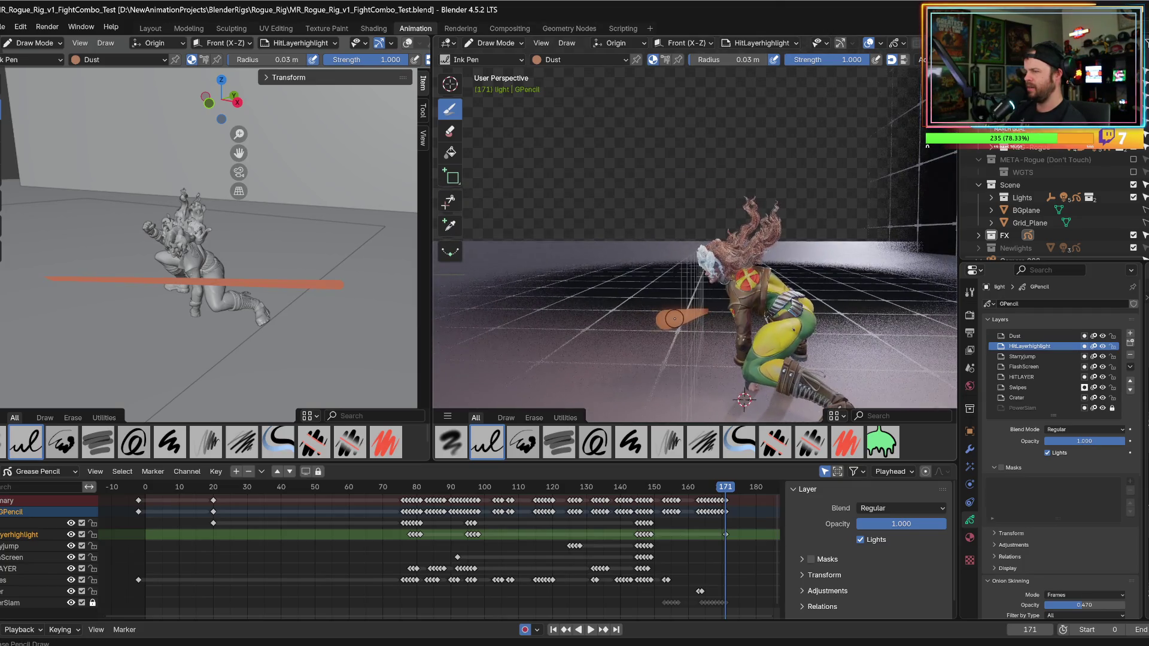
left_click(485, 47)
left_click(503, 58)
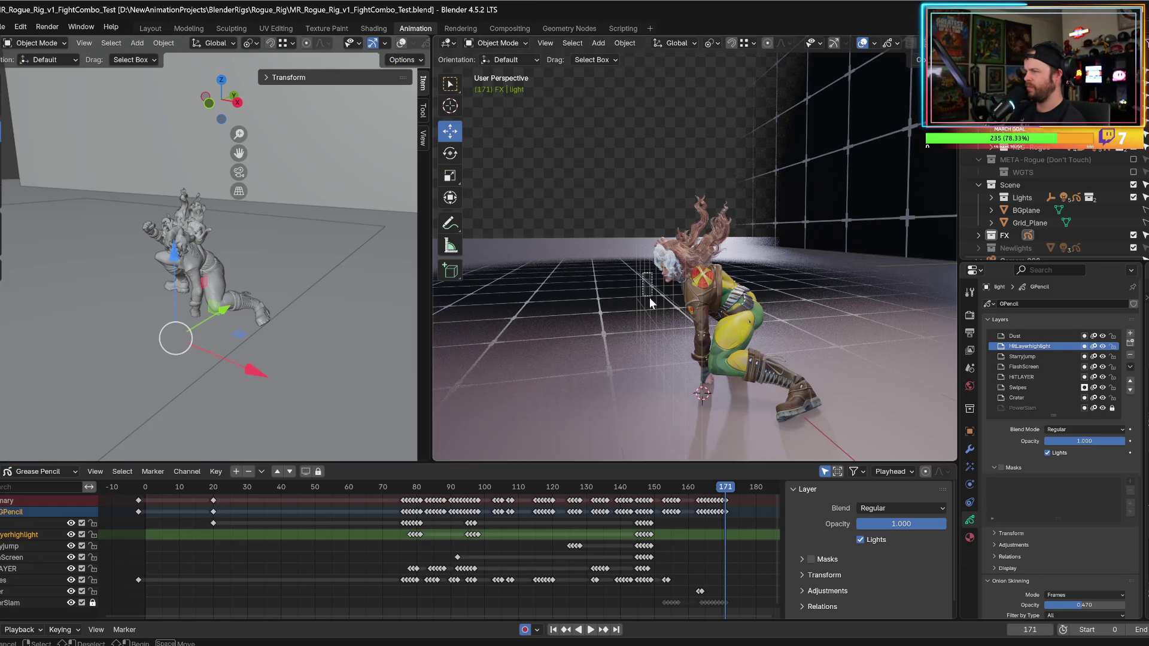
- Deselect, orbit to face Rogue, and drag the 3D cursor onto the floor in front of him
left_click(651, 301)
scroll(1053, 204, "down", 3)
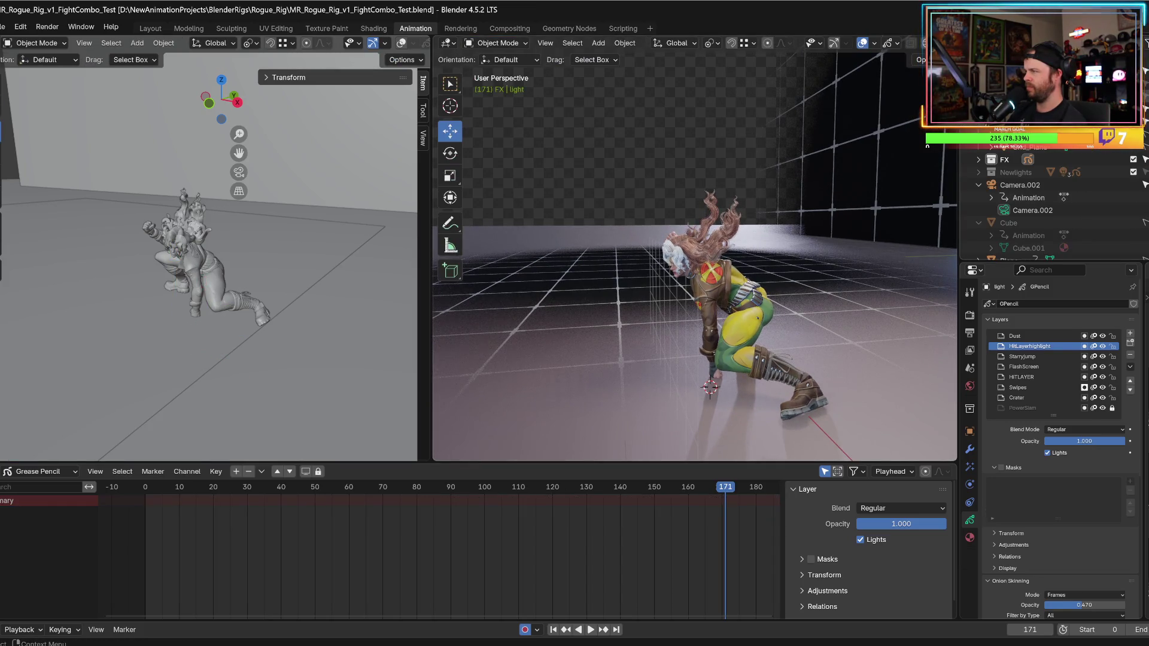
scroll(1054, 204, "down", 2)
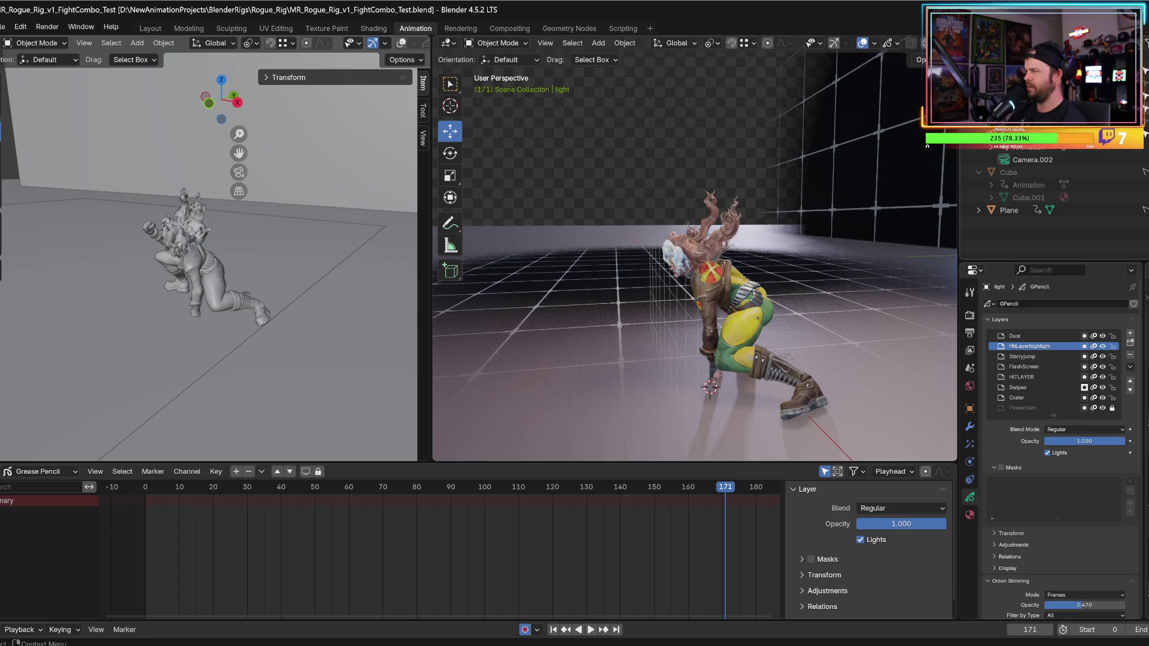
scroll(1053, 197, "down", 5)
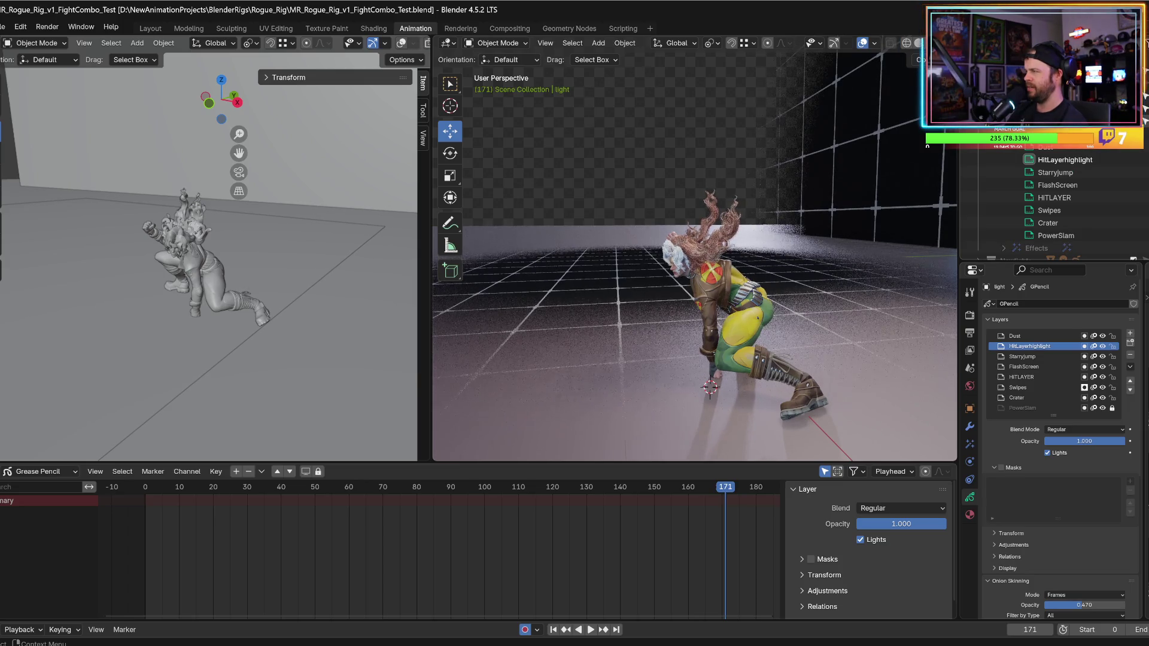
mouse_move(758, 226)
middle_mouse_down()
mouse_move(736, 228)
mouse_move(748, 227)
middle_mouse_up()
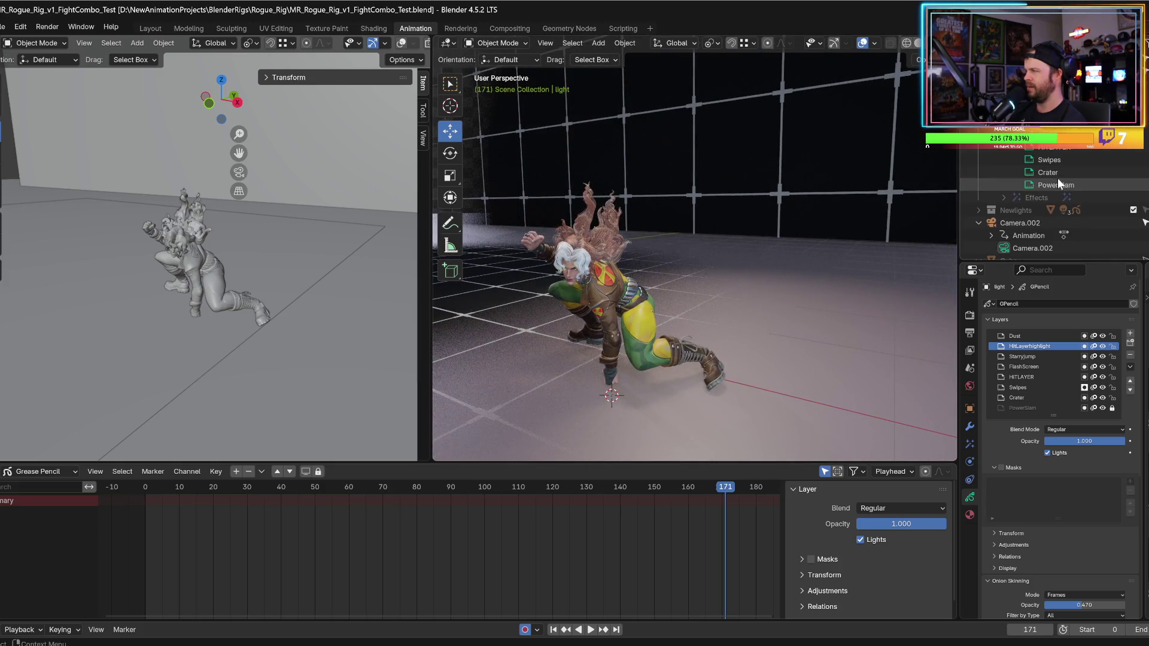
middle_click_drag(664, 366, 634, 342)
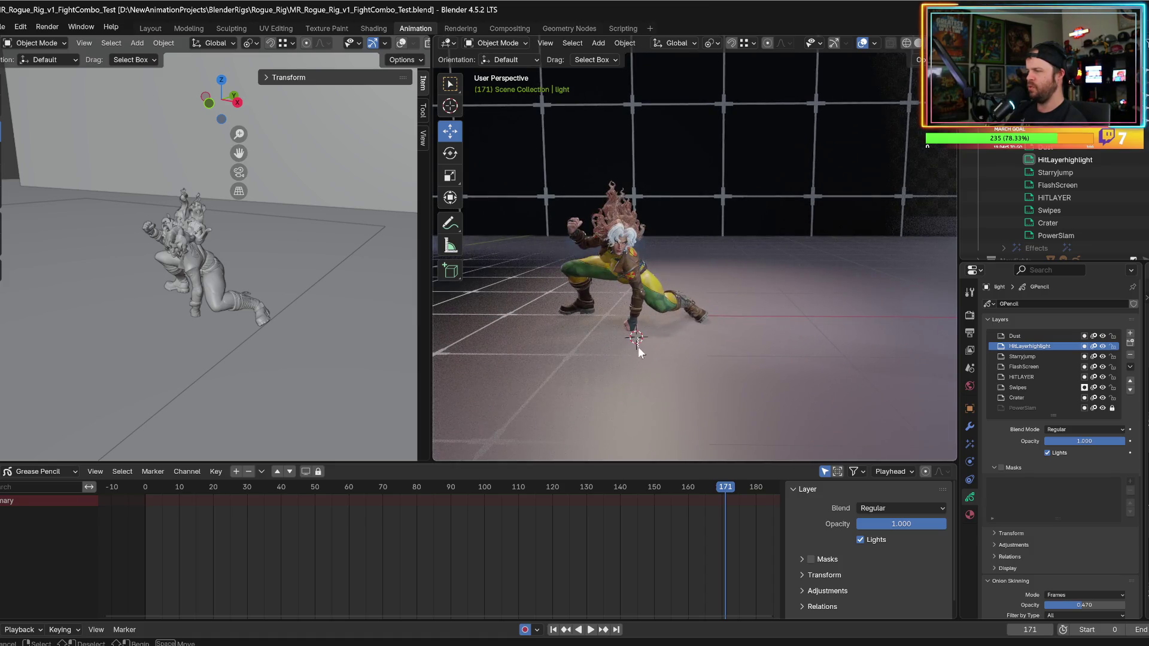
left_click(451, 108)
mouse_move(637, 342)
left_mouse_down()
mouse_move(635, 359)
mouse_move(598, 380)
mouse_move(605, 392)
mouse_move(688, 48)
left_mouse_up()
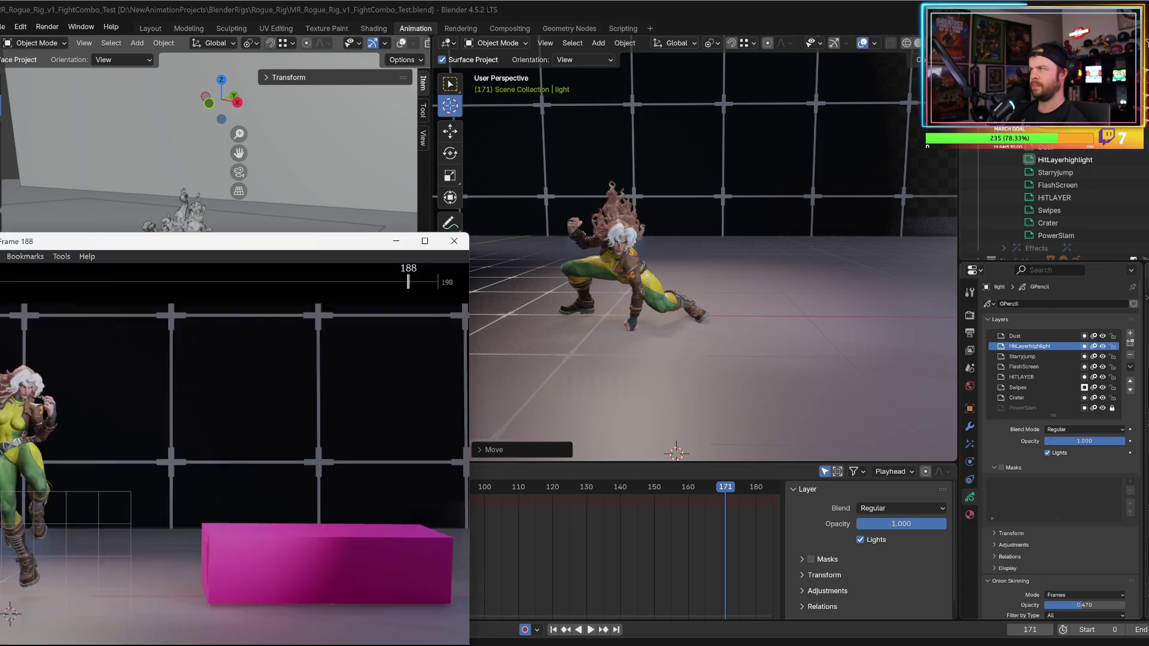
- Centre the video player and scrub the preview clip around frames 66, 102, 125 and 137
left_click_drag(235, 250, 591, 151)
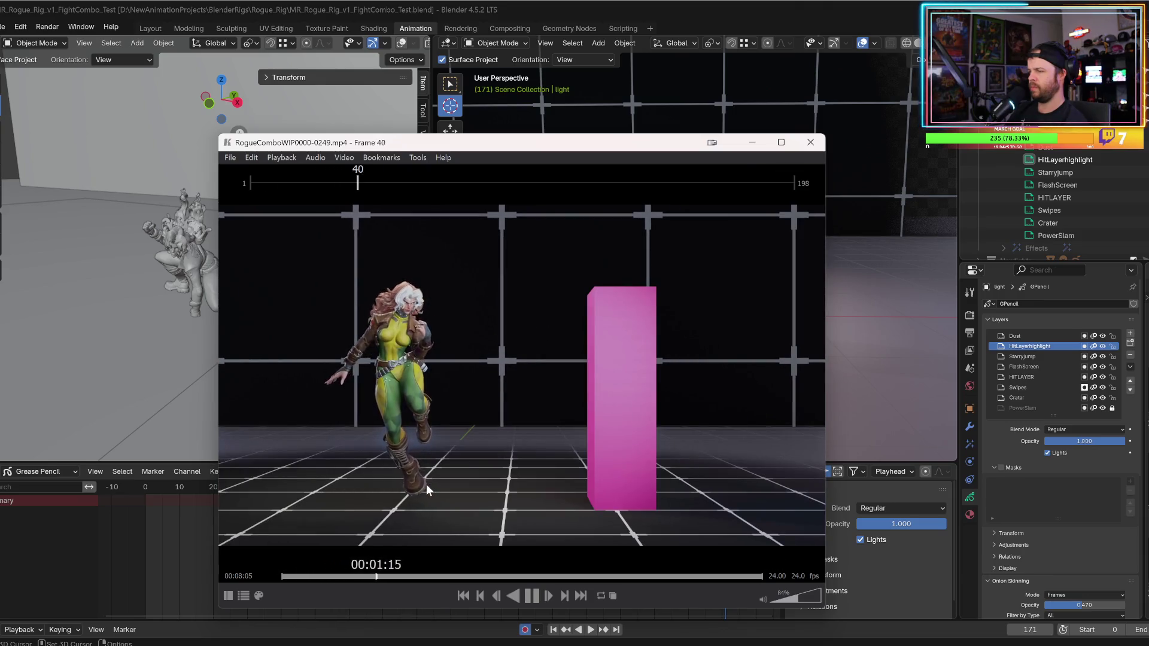
left_click(275, 580)
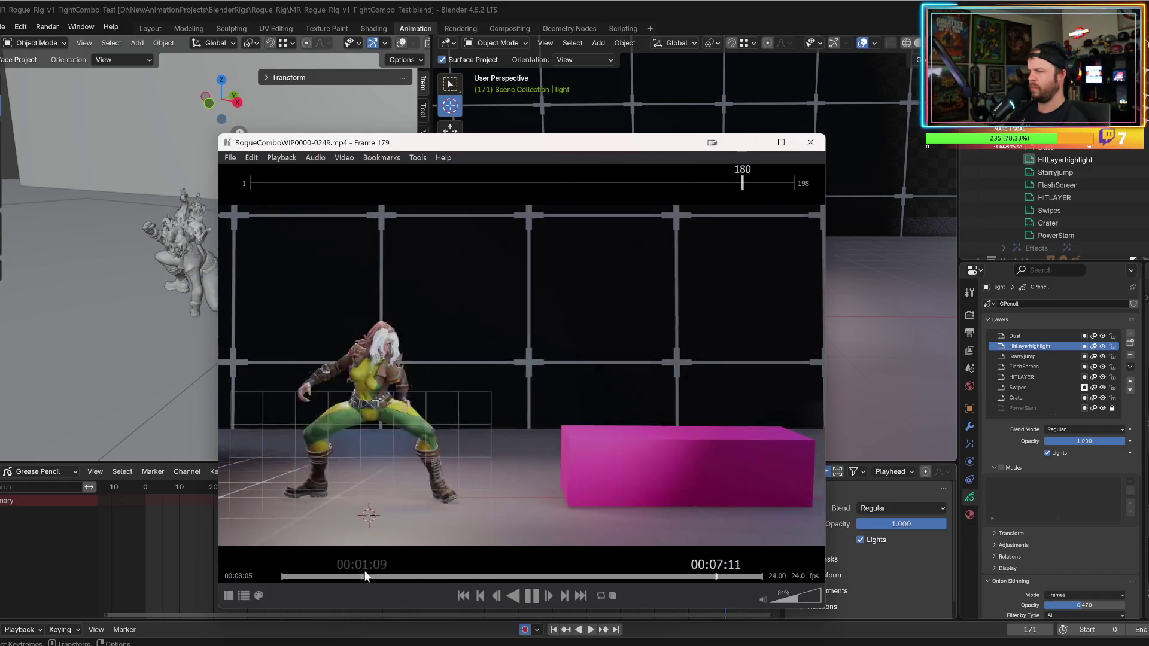
left_click(440, 577)
left_click(533, 576)
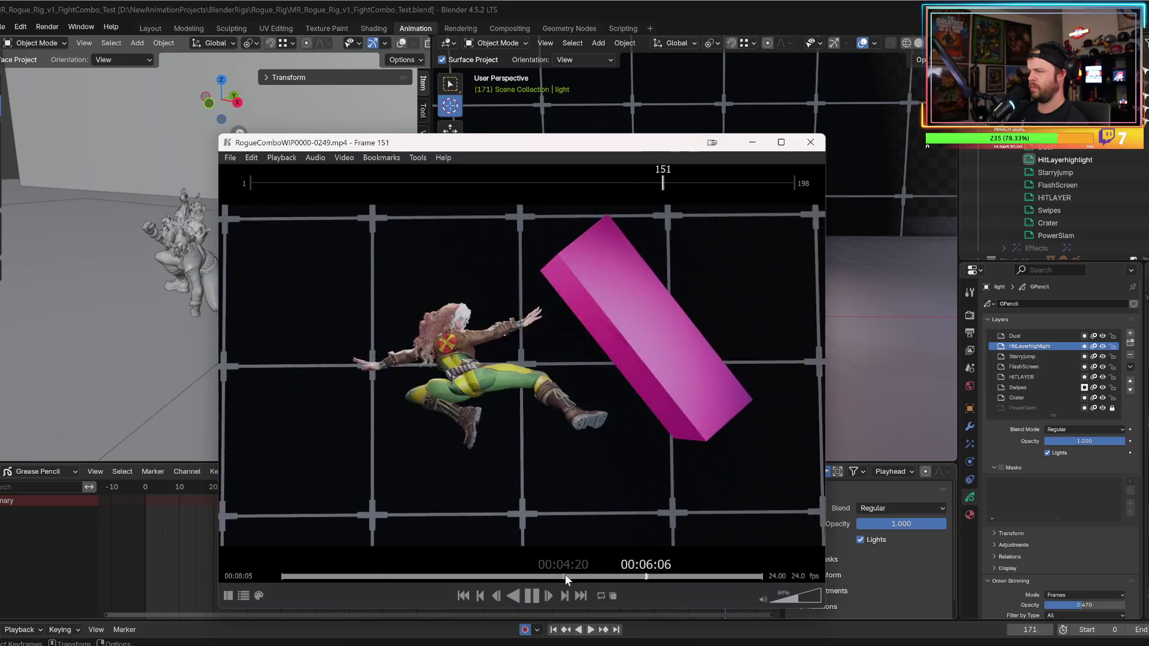
left_click(570, 576)
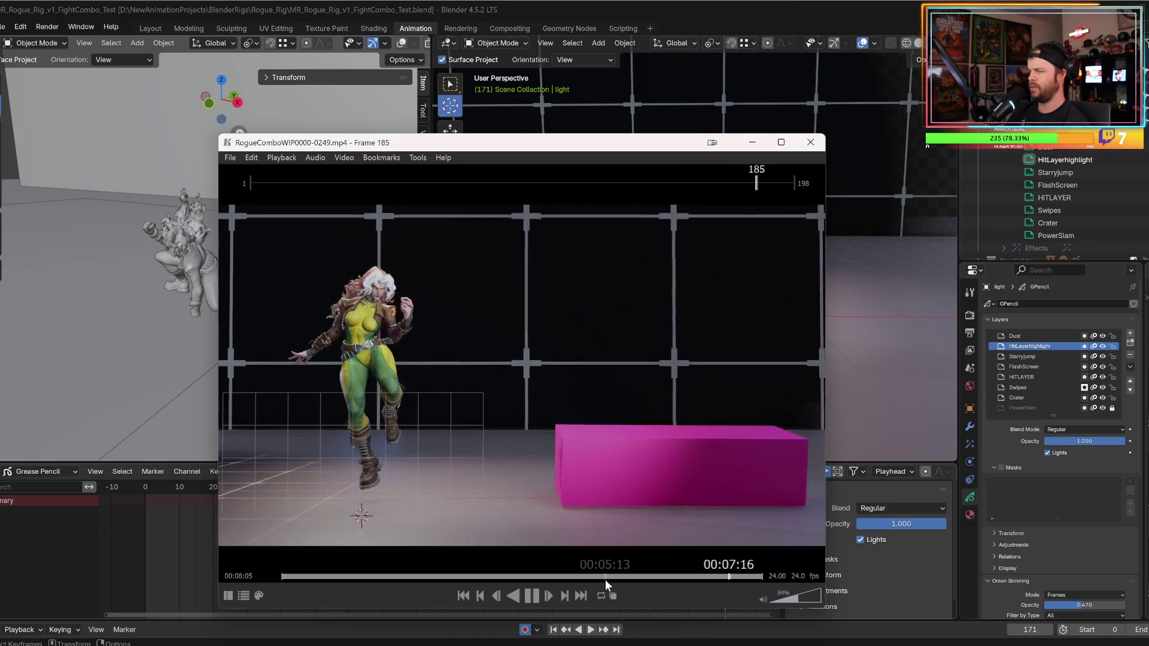
left_click(605, 580)
left_click(612, 580)
left_click(613, 580)
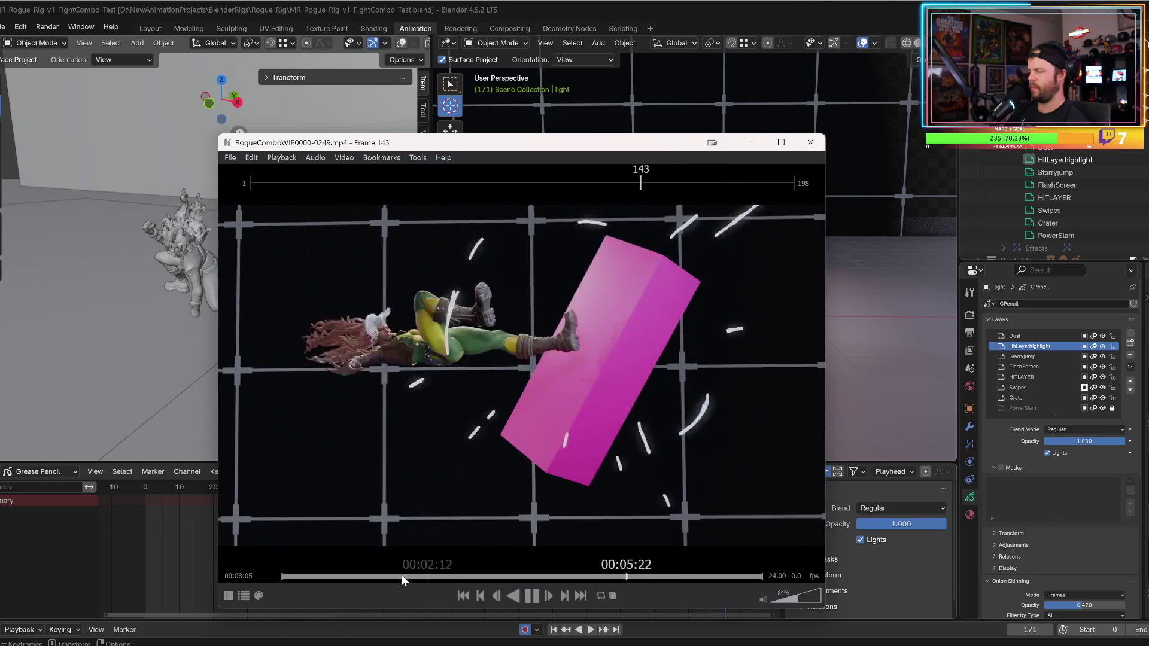
- Replay the clip from near its start, pause it at about frame 5, and close the player
left_click(321, 580)
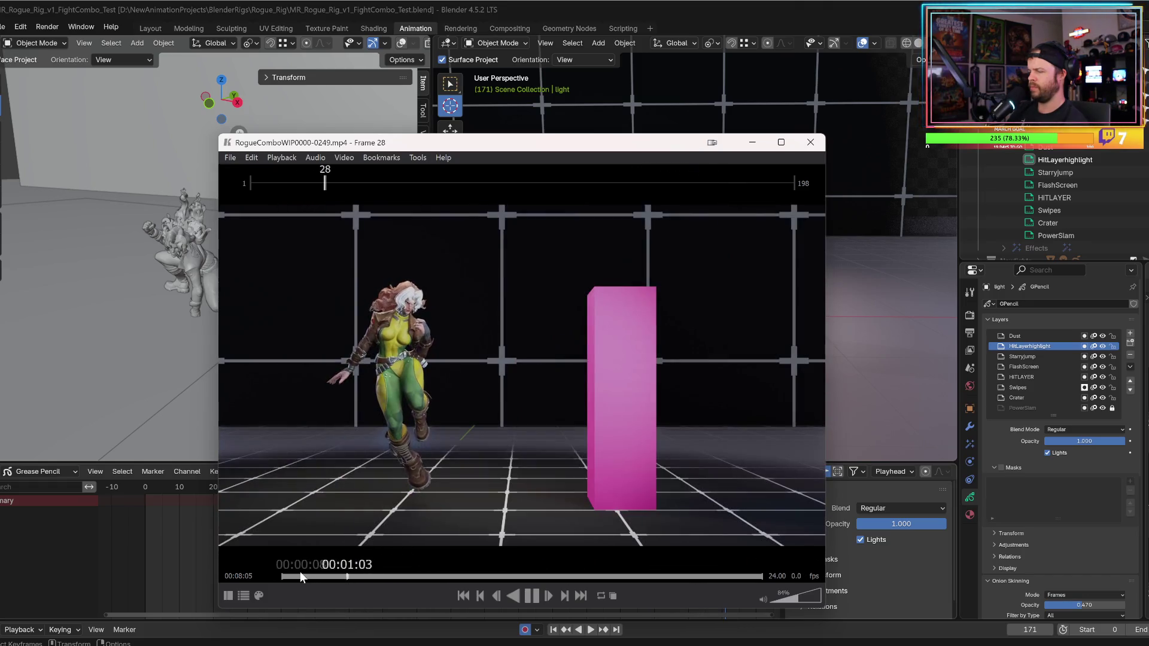
left_click(300, 572)
left_click(286, 574)
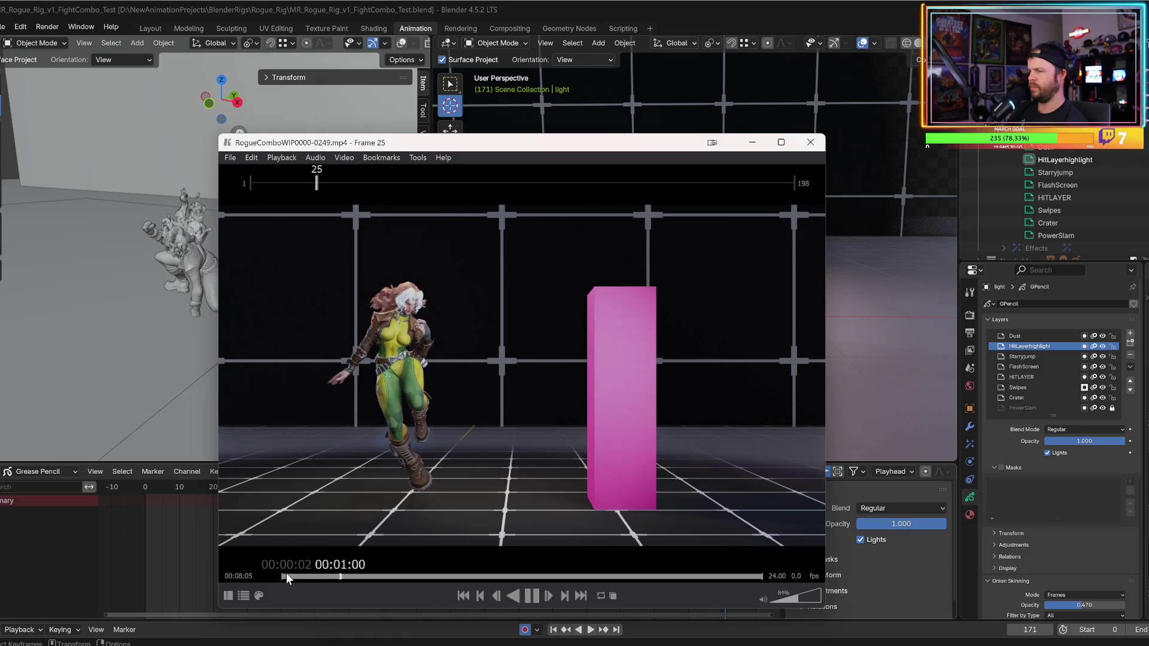
left_click(286, 574)
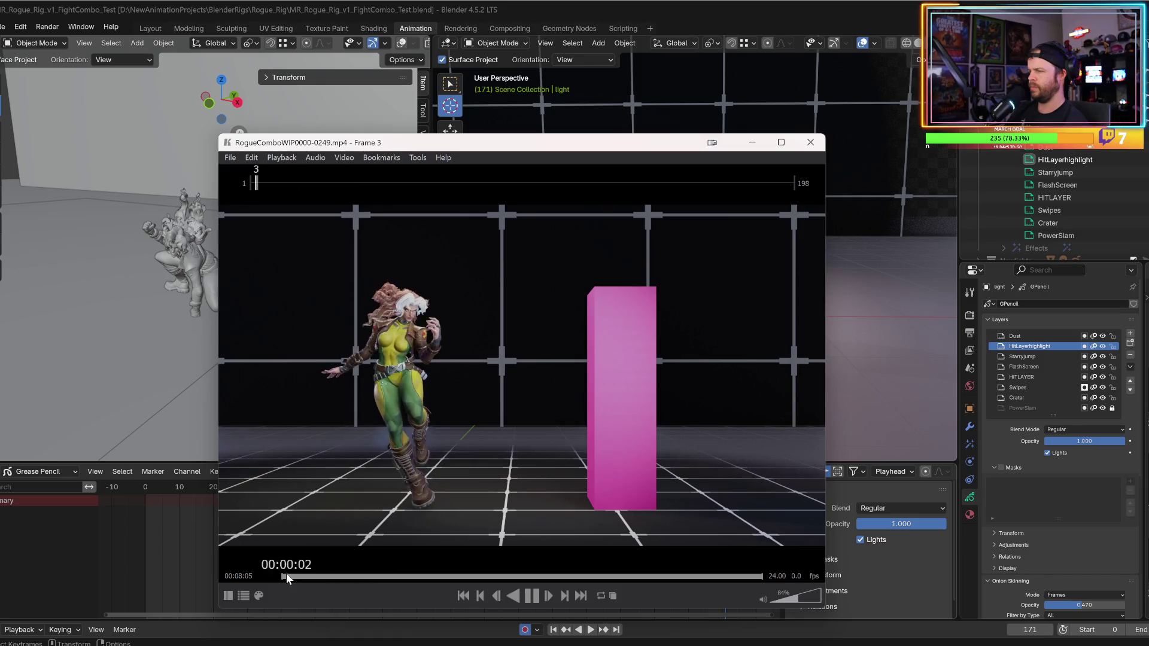
left_click(286, 573)
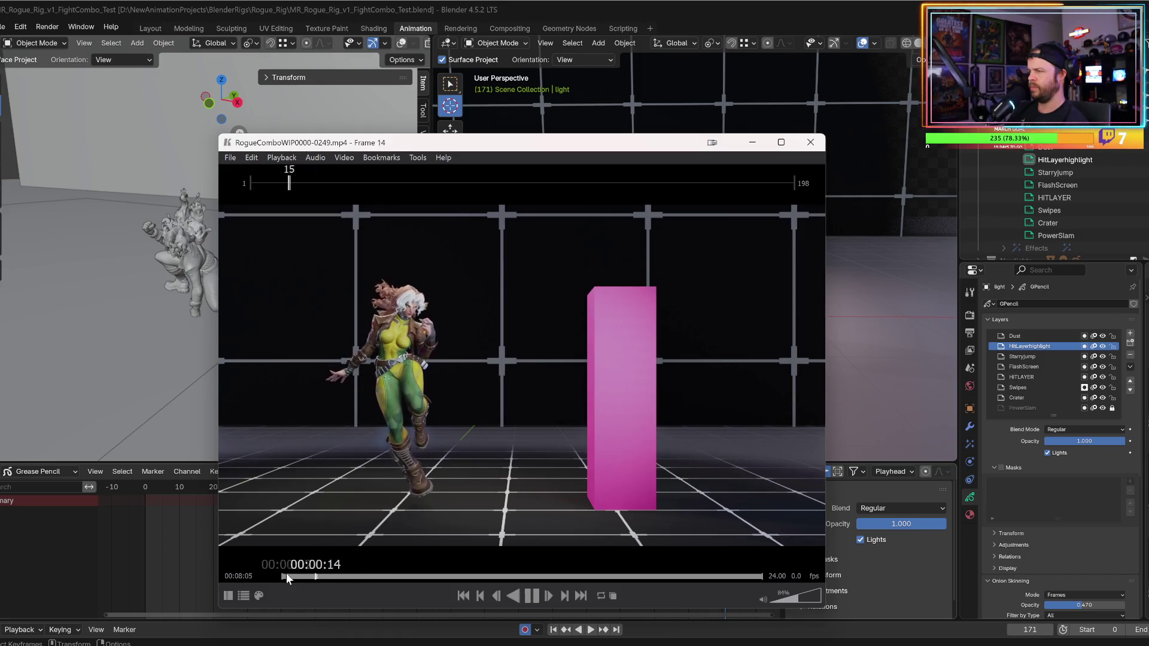
left_click(286, 573)
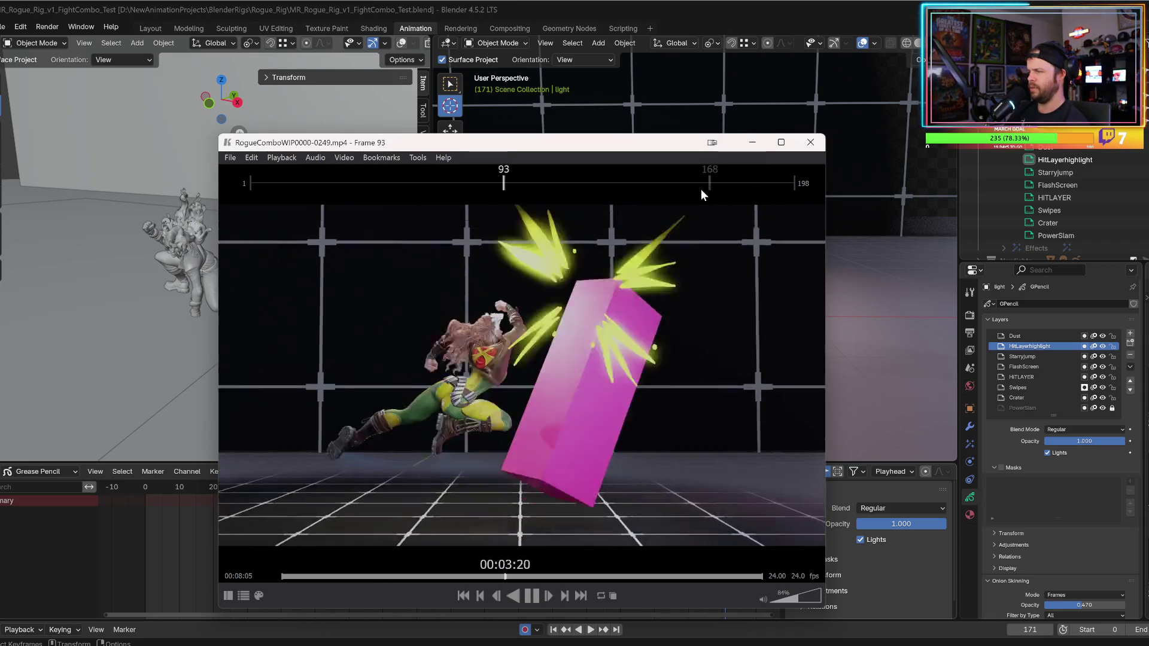
key("space")
left_click(820, 146)
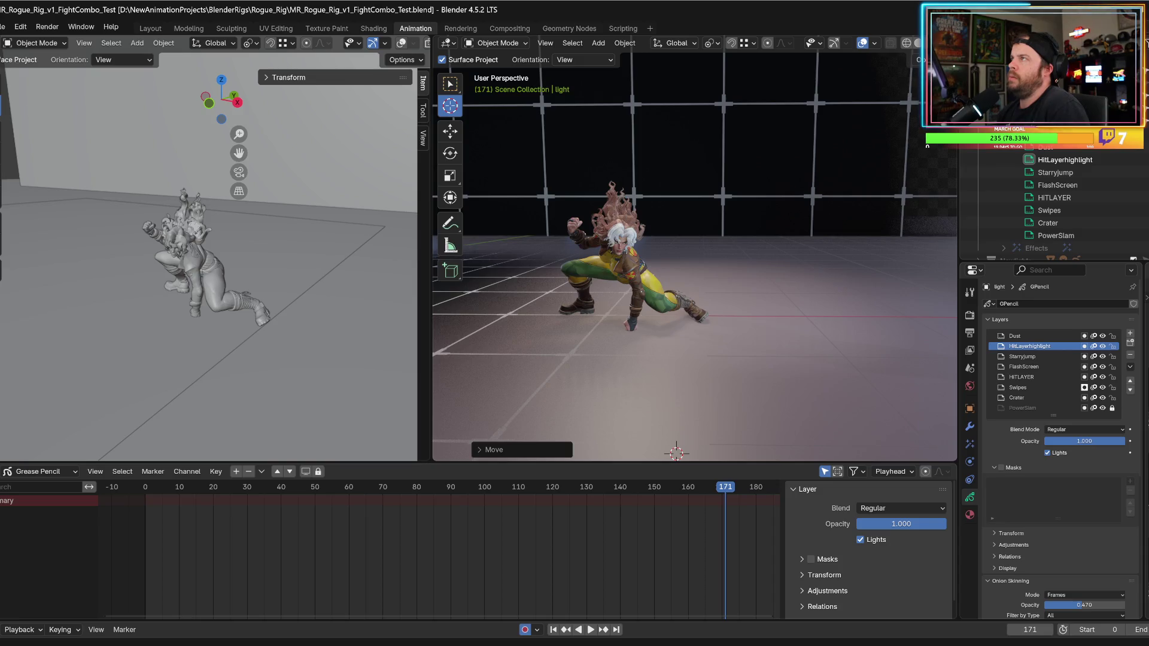
- Browse the sidebar's Item, Tool and View tabs, ending back on the Item transforms
scroll(299, 246, "down", 3)
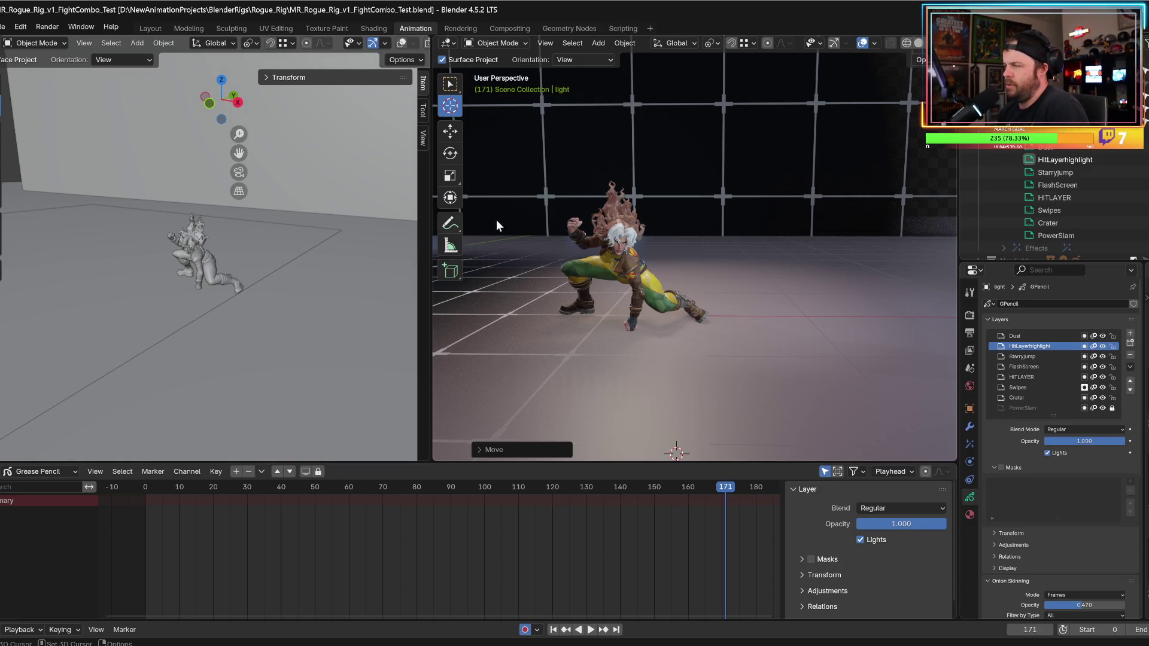
middle_click_drag(359, 249, 288, 258)
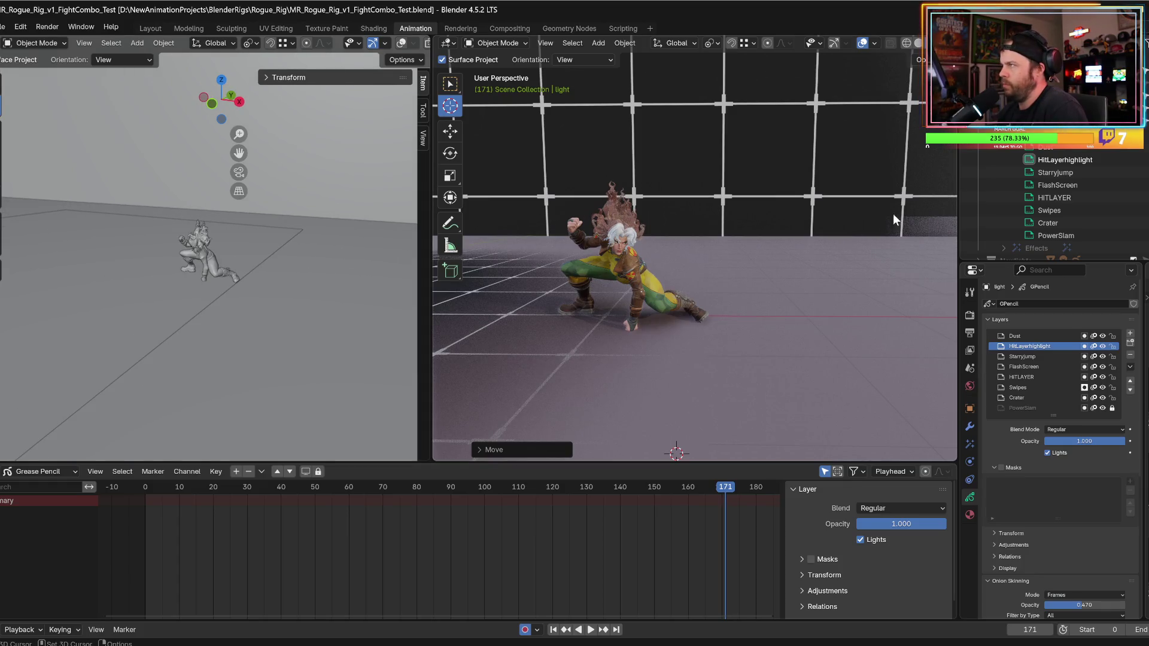
left_click(925, 65)
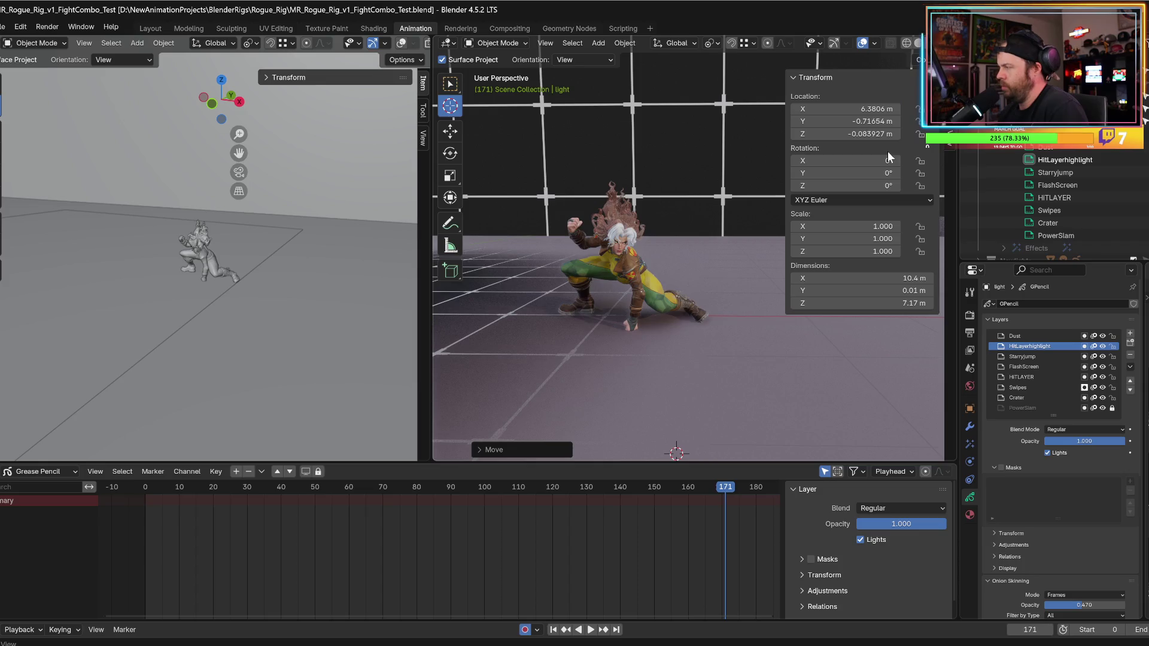
left_click(946, 113)
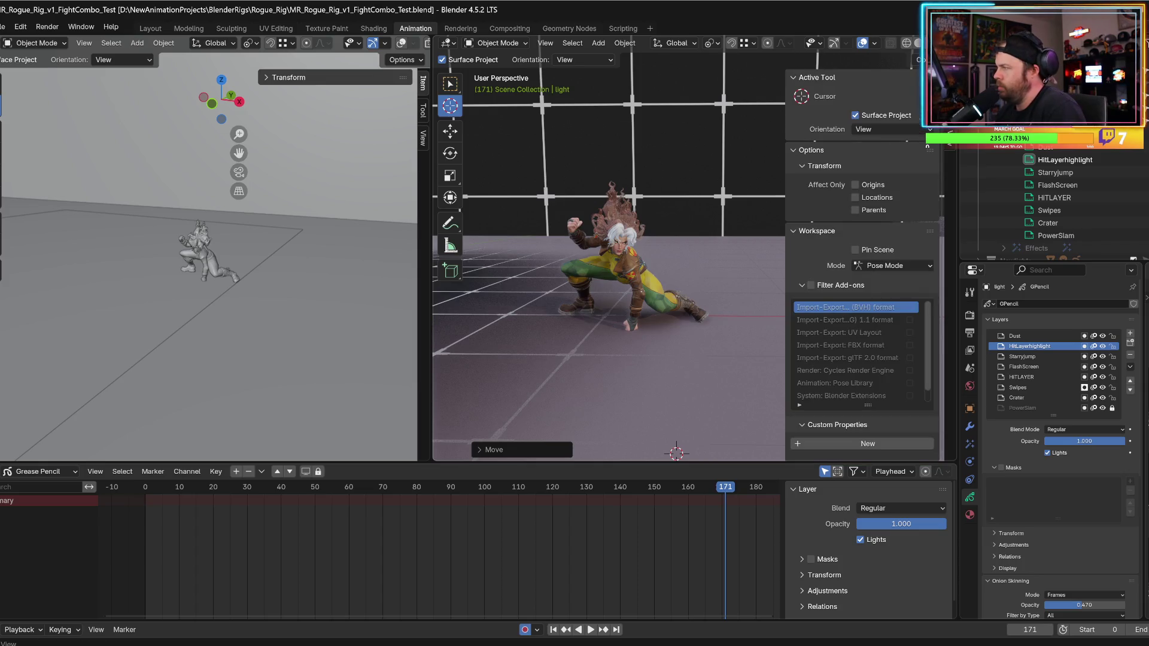
left_click(955, 148)
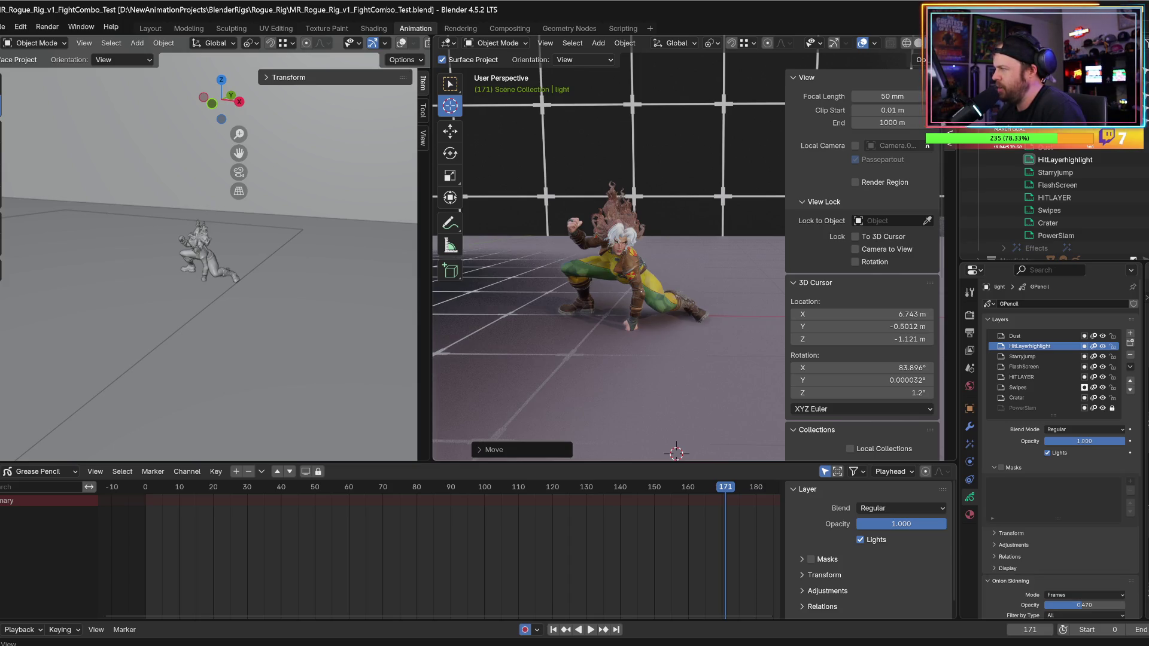
scroll(886, 159, "down", 10)
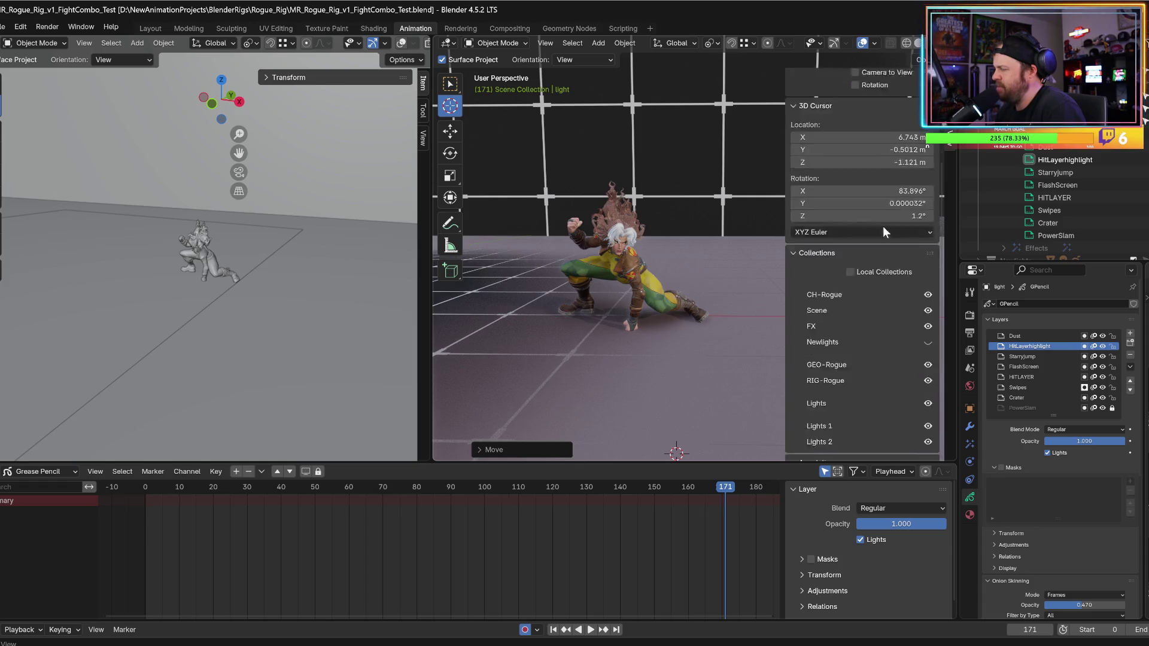
left_click(944, 87)
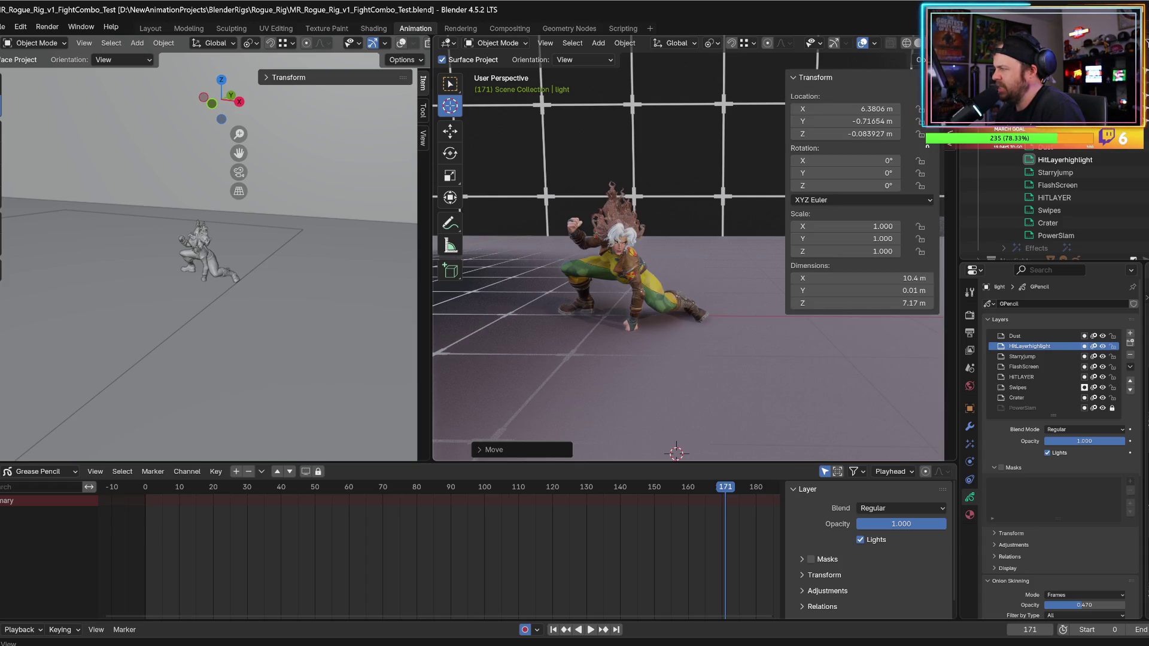
- Look through the scene camera, widen the left viewport, and enable its overlays to show cameras and lights
scroll(714, 195, "down", 2)
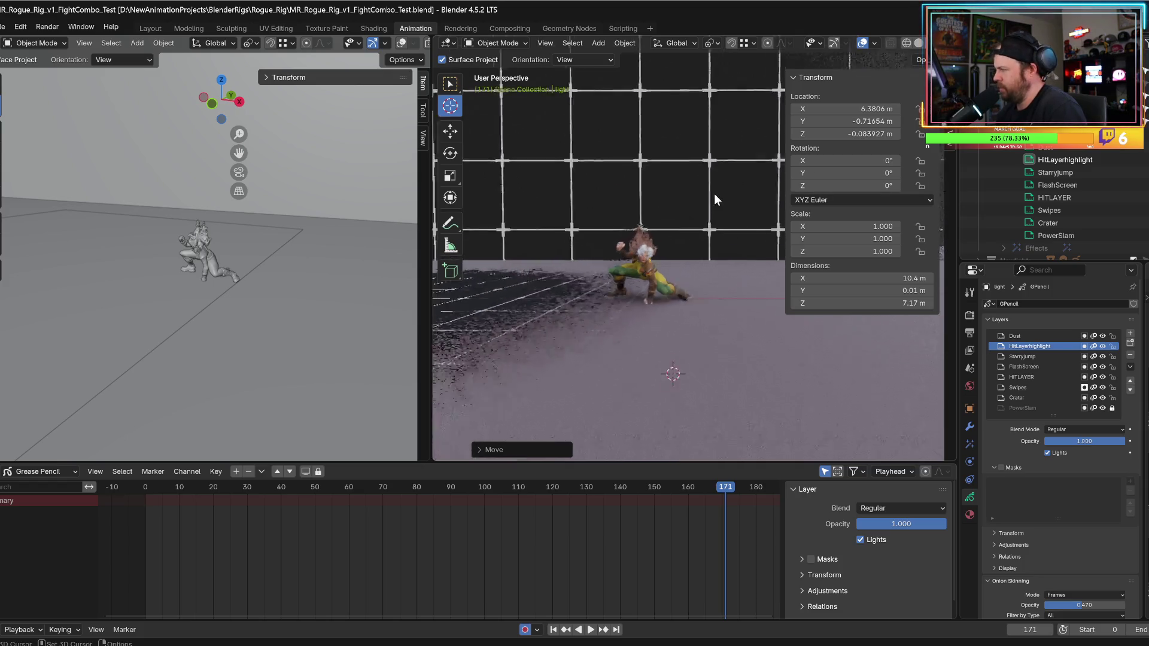
key("KP_0")
scroll(167, 334, "down", 1)
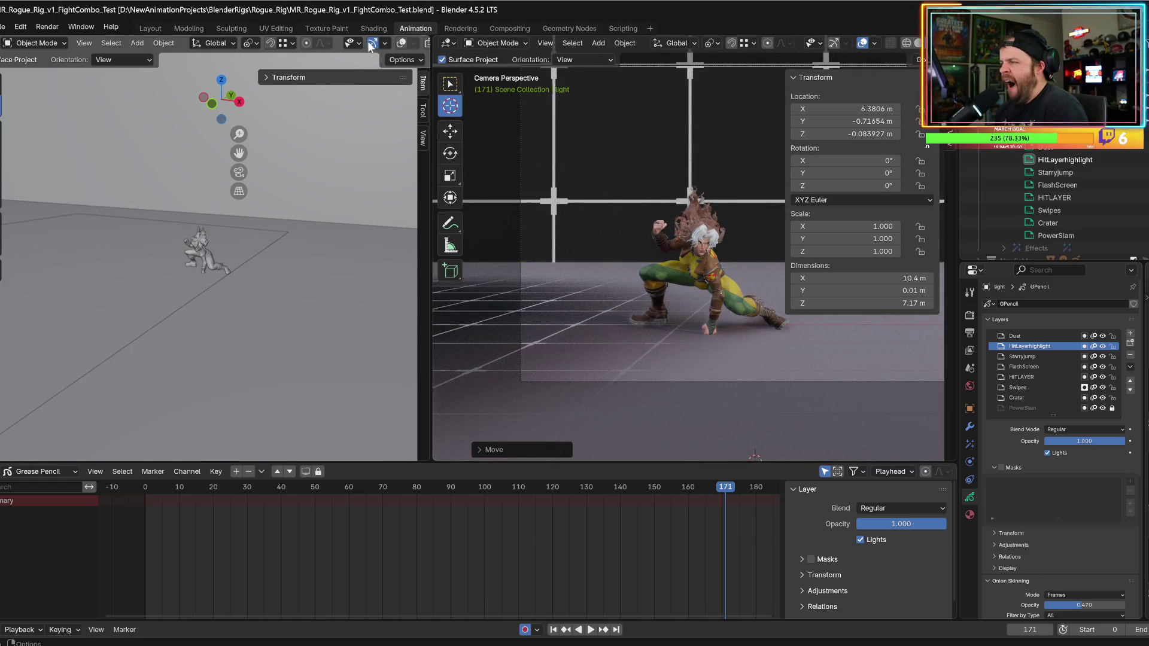
left_click_drag(428, 59, 483, 60)
left_click(39, 472)
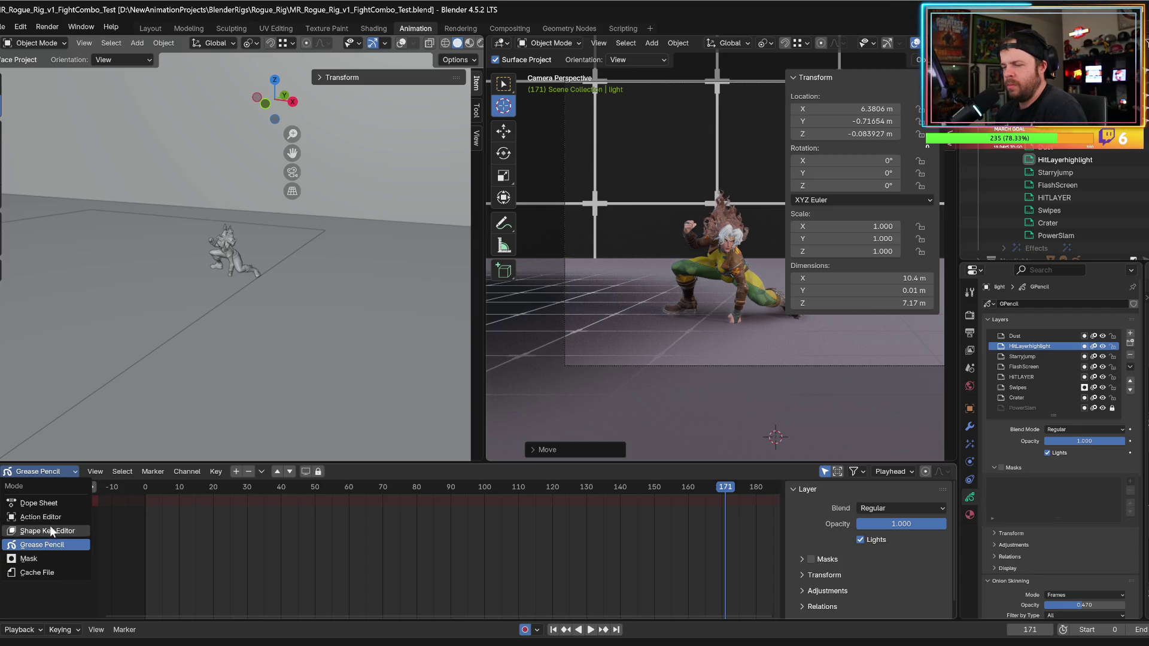
left_click(53, 545)
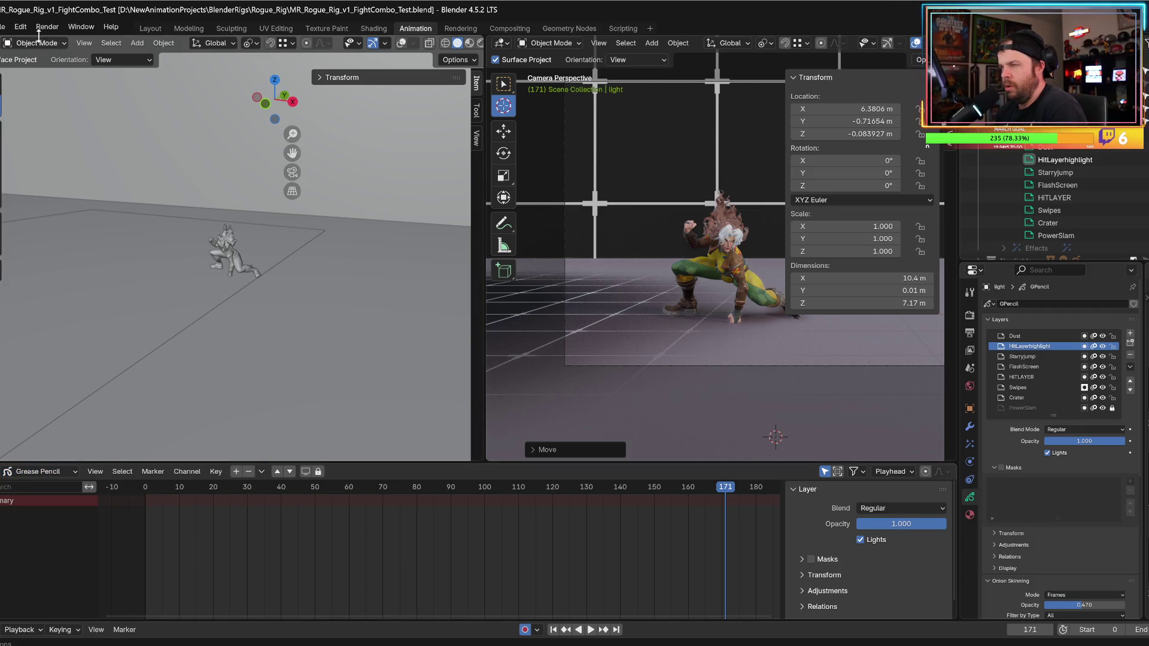
left_click(401, 44)
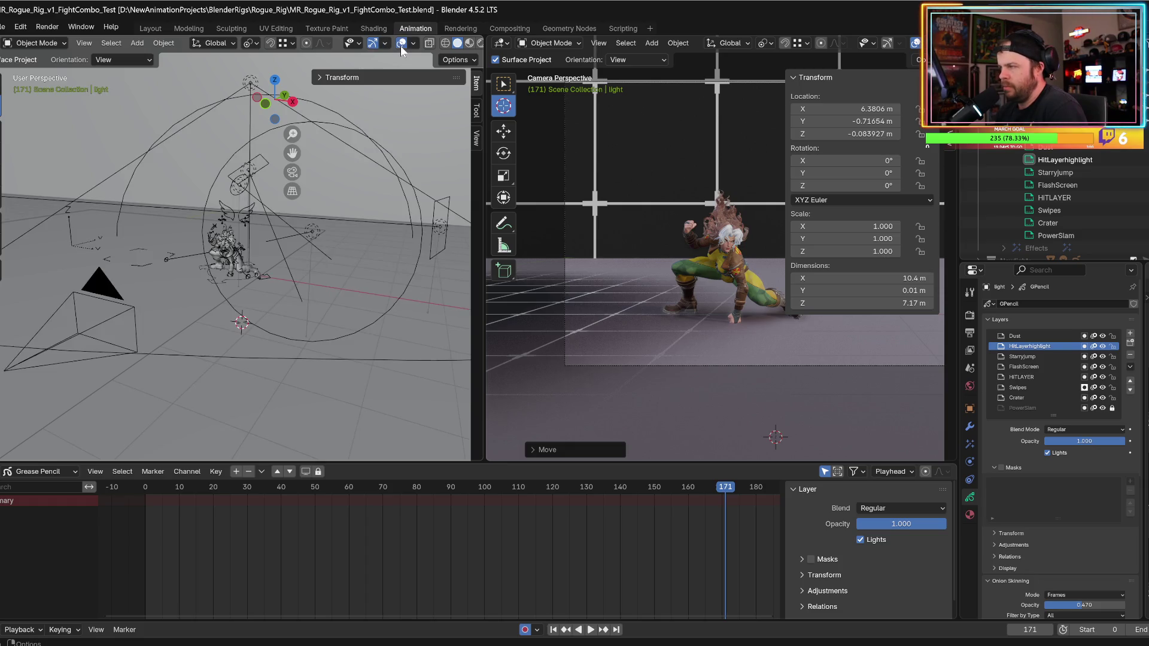
left_click(75, 294)
- Select Camera.002 and view its keyframes in Dope Sheet mode, then return to Grease Pencil mode
left_click_drag(75, 296, 58, 224)
left_click(3, 131)
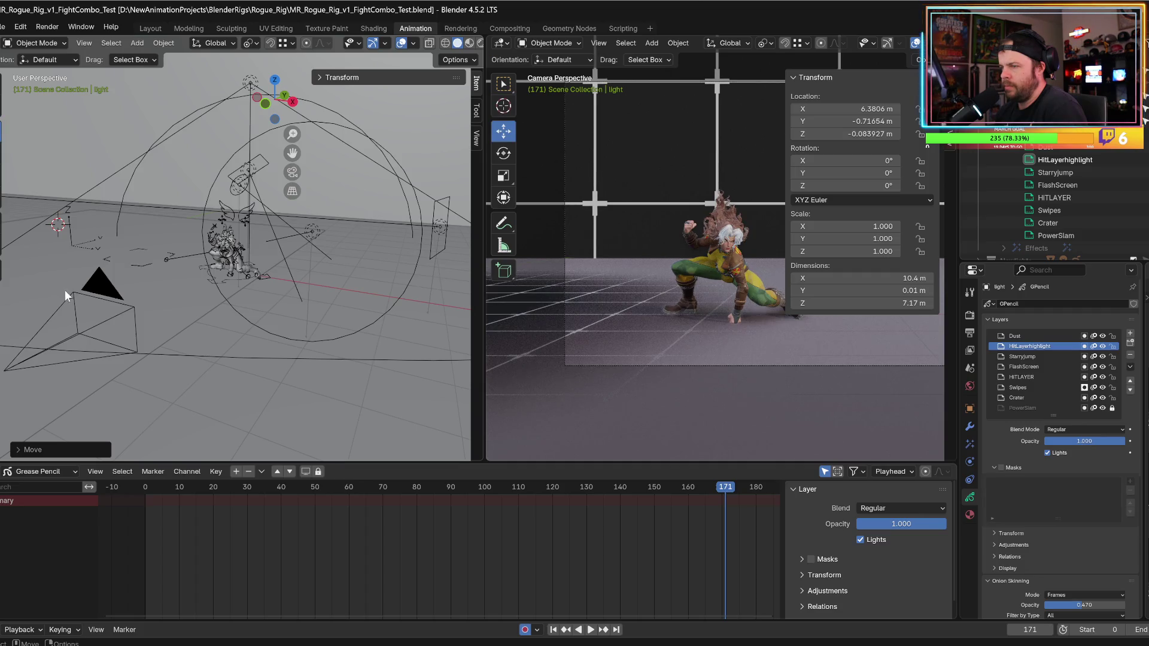
left_click(66, 291)
left_click(36, 472)
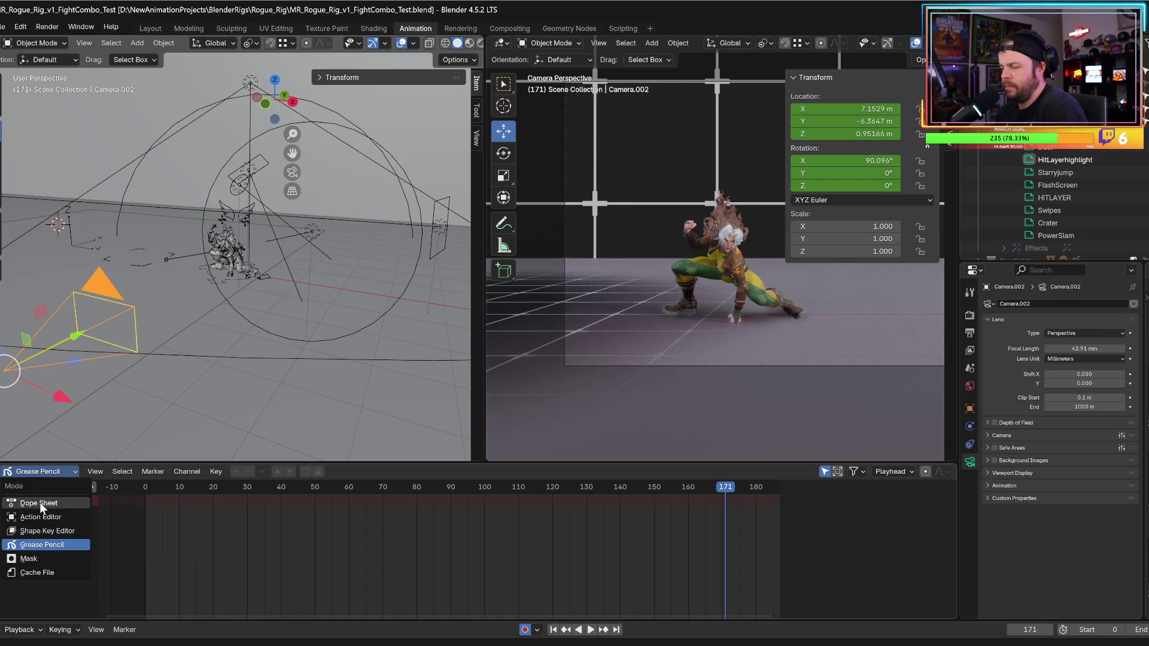
left_click(40, 503)
left_click(32, 471)
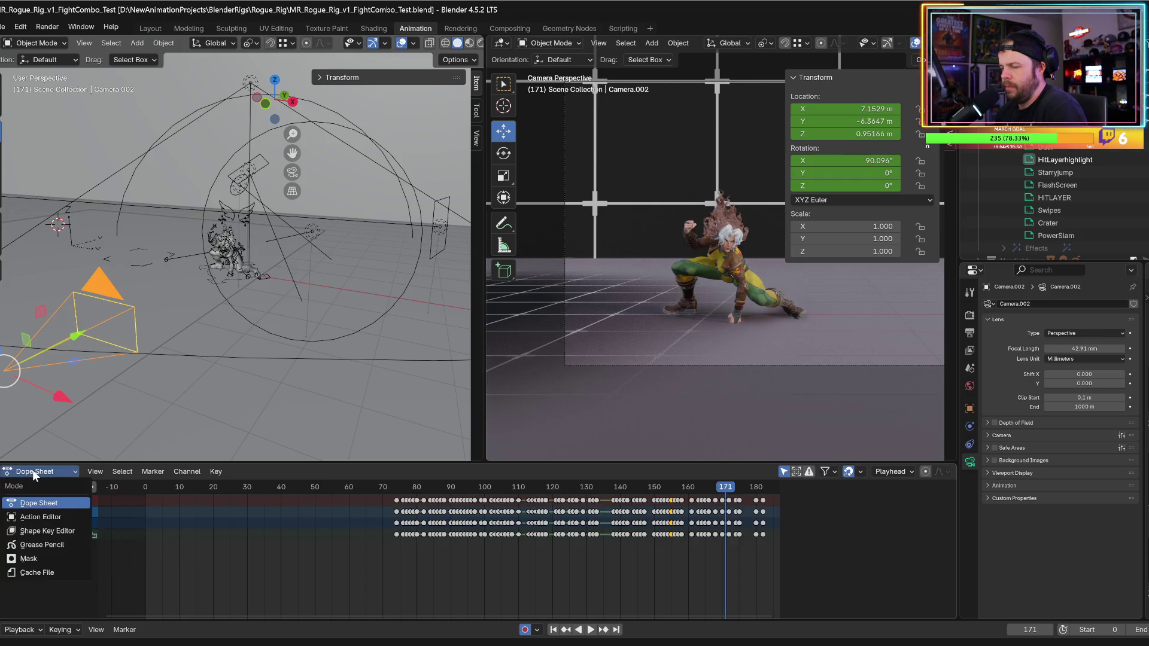
left_click(39, 542)
- Turn the bottom editor into a Graph Editor framing Camera.002's curves at frame 151
left_click(49, 473)
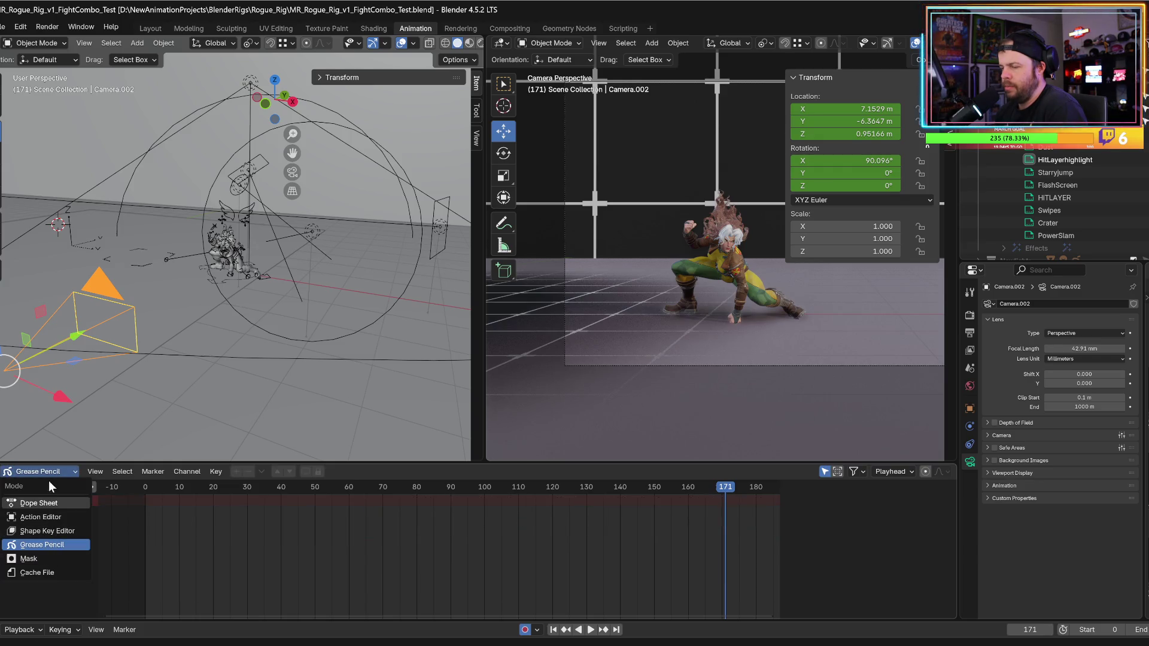
left_click(9, 472)
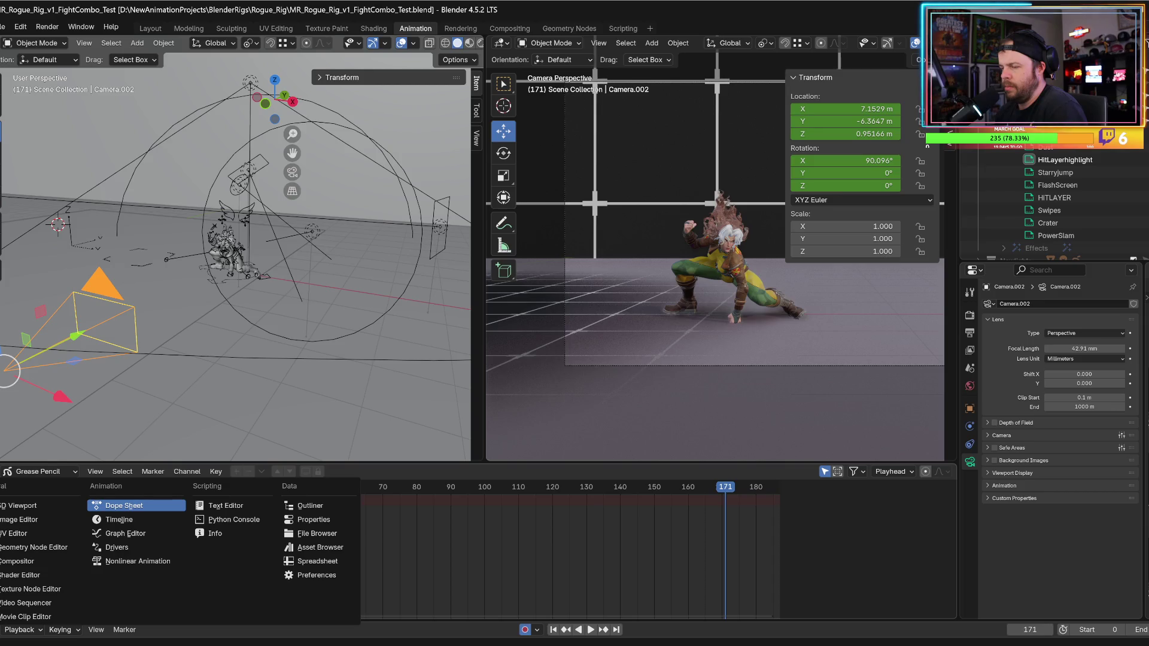
left_click(12, 473)
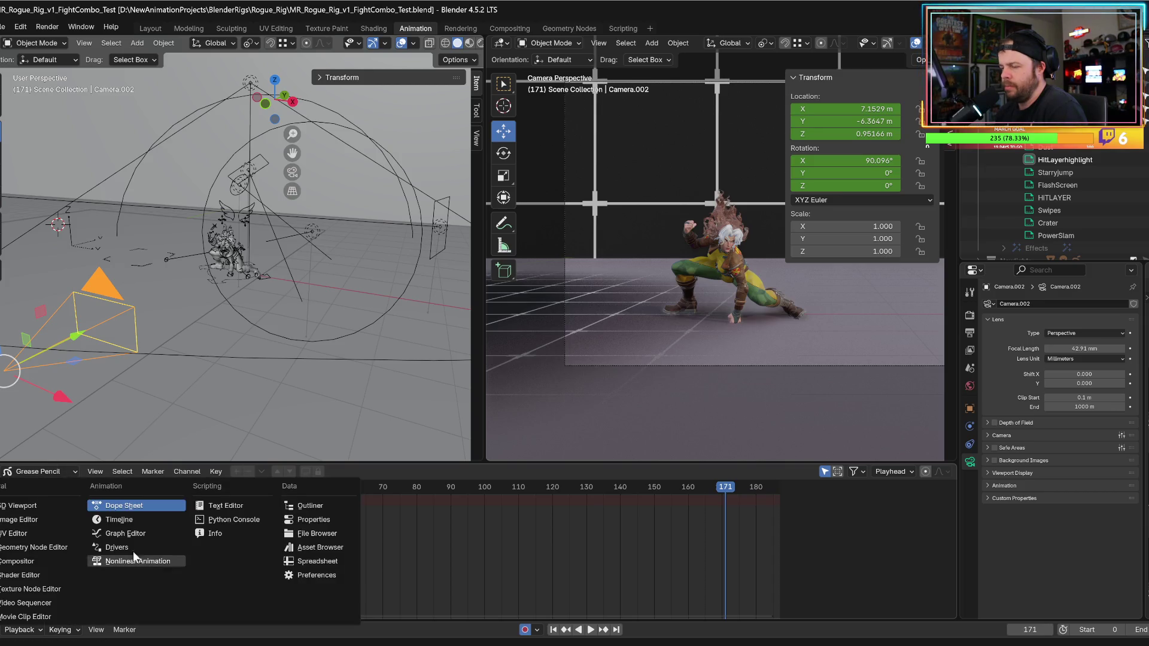
left_click(126, 533)
key("Home")
left_click_drag(282, 511, 305, 501)
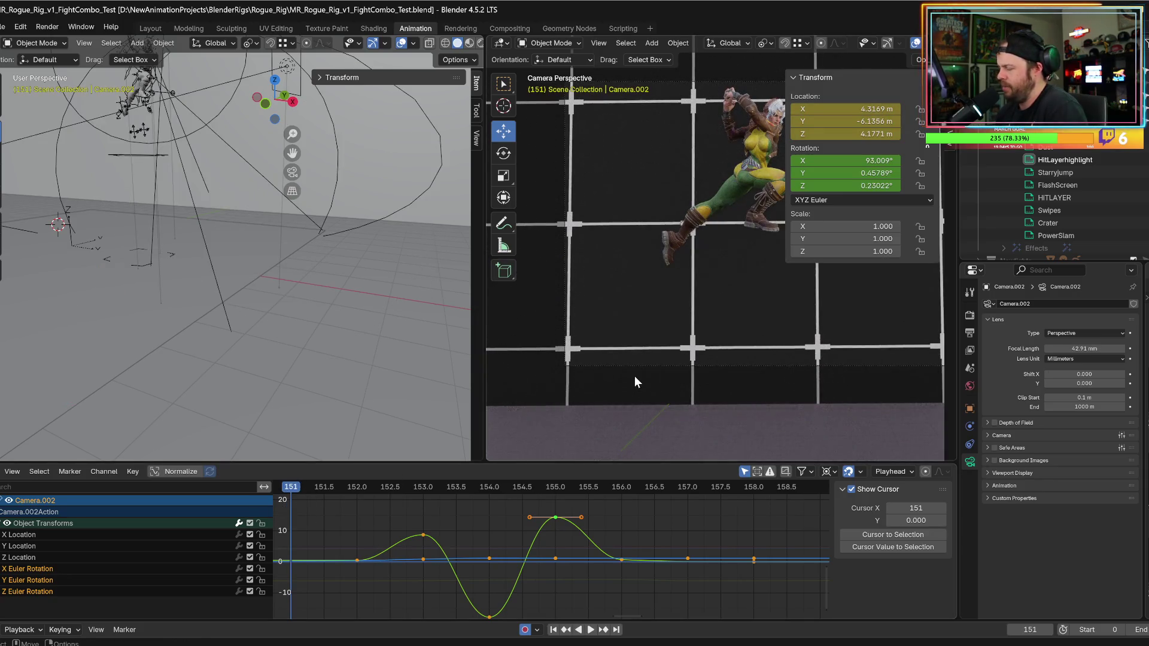
- Hide the sidebar, play the animation from the first frame, and select Camera.002
key("n")
key("shift+Left")
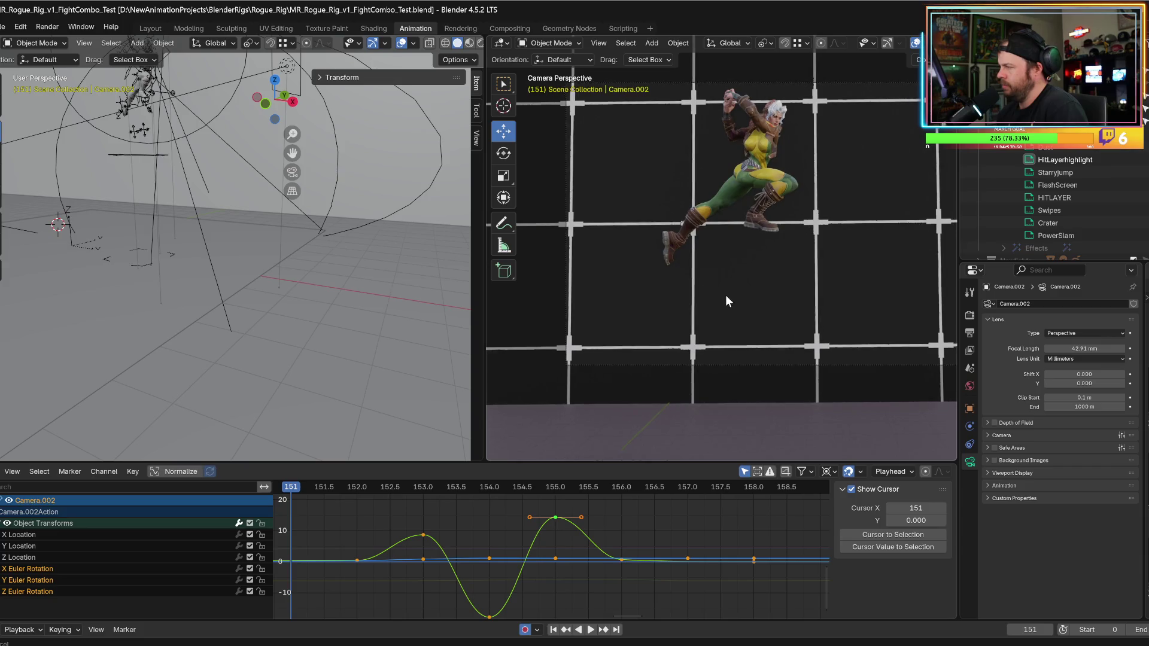
mouse_move(457, 540)
middle_mouse_down("ctrl")
mouse_move(534, 552)
mouse_move(510, 565)
mouse_move(554, 551)
mouse_move(514, 556)
middle_mouse_up("ctrl")
key("space")
key("space")
scroll(765, 333, "up", 4)
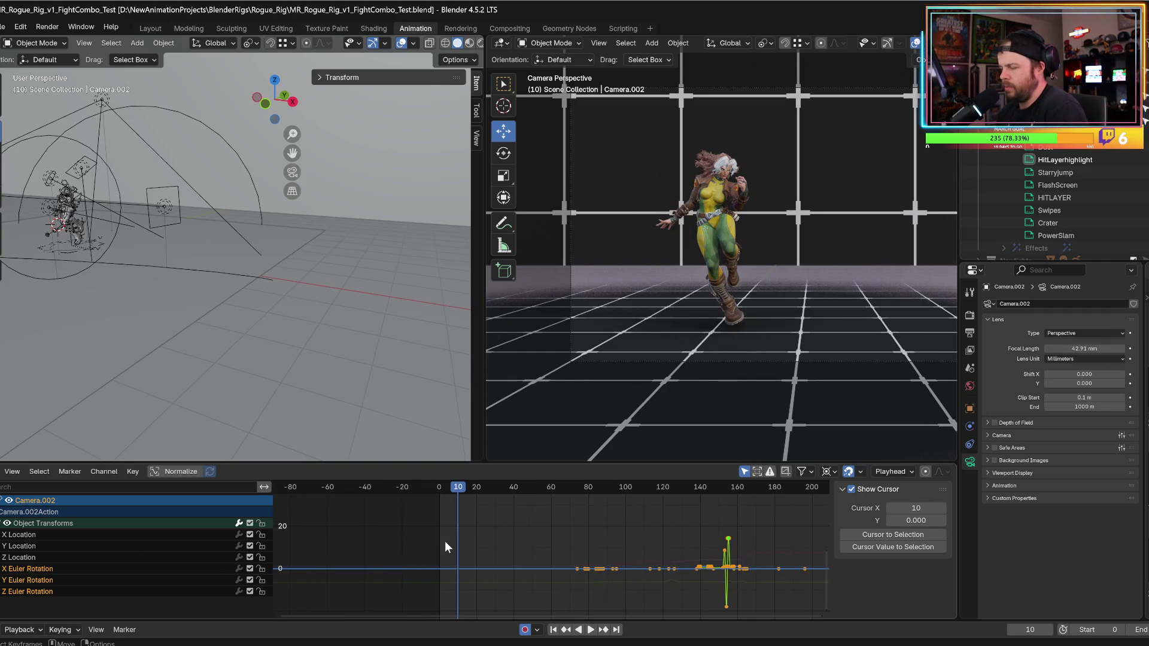
mouse_move(177, 258)
middle_mouse_down()
mouse_move(278, 292)
mouse_move(146, 314)
middle_mouse_up()
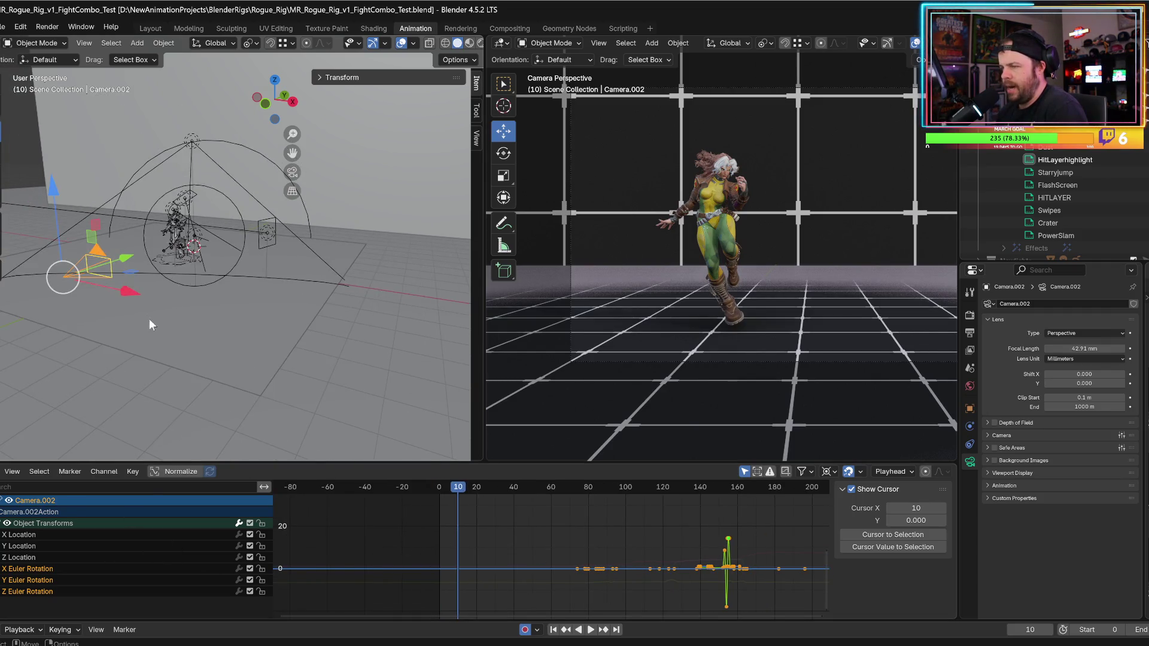
left_click(152, 322)
left_click(108, 277)
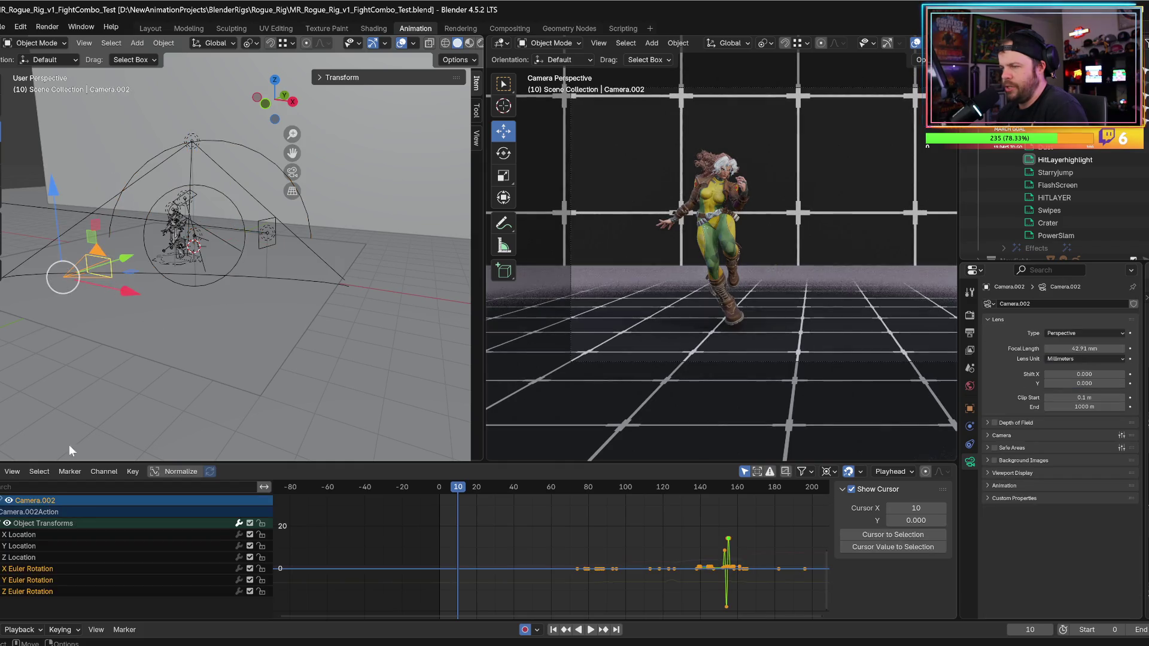
- Show Camera.002's three Location curves with all their keyframes selected and framed
left_click(23, 540)
left_click(28, 559, "shift")
key("a")
key("Home")
scroll(407, 566, "down", 5)
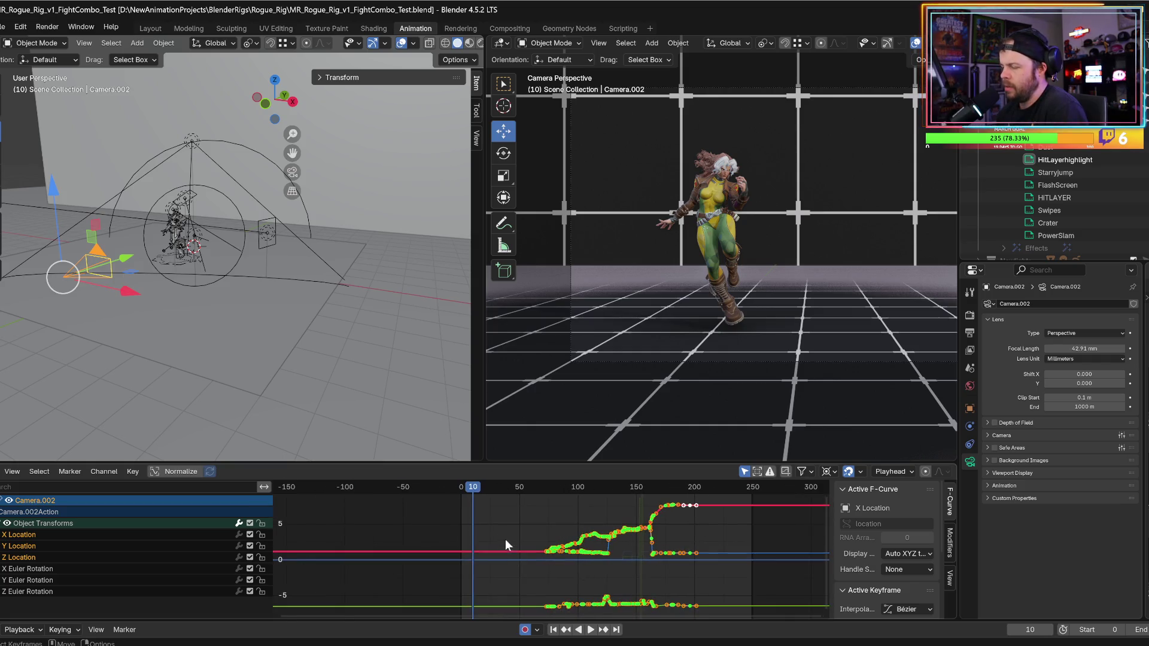
key("space")
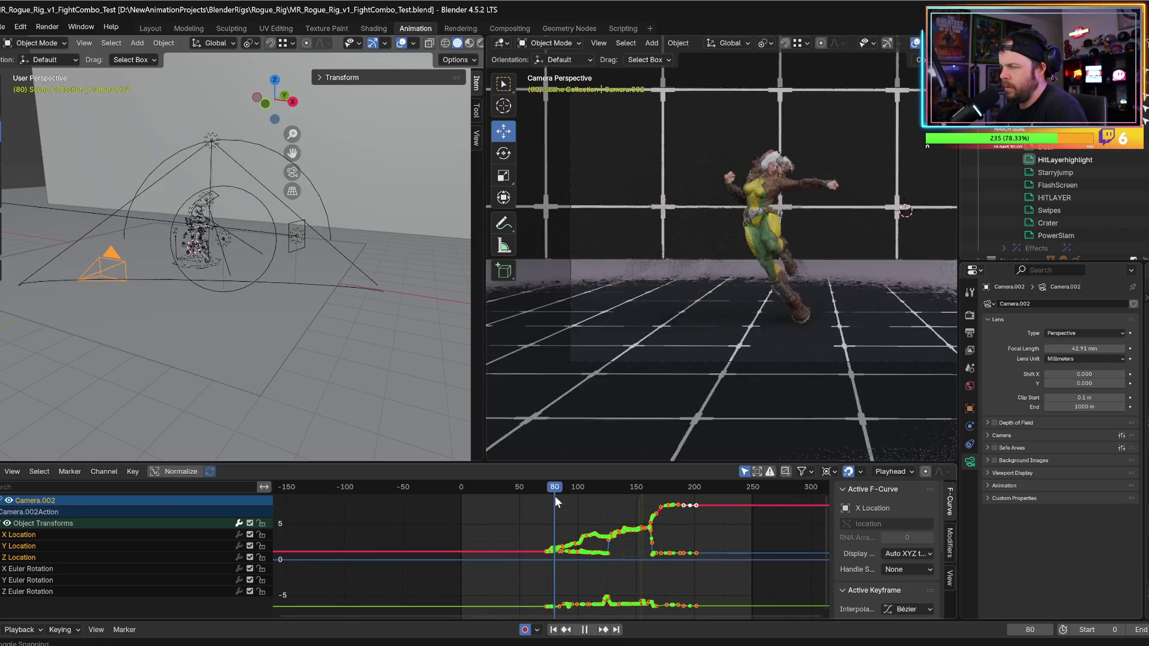
- Insert a Location keyframe near frame 35 and shift the camera left along Y
mouse_move(525, 502)
left_mouse_down()
mouse_move(474, 512)
mouse_move(504, 512)
mouse_move(487, 497)
mouse_move(458, 497)
left_mouse_up()
key("space")
key("i")
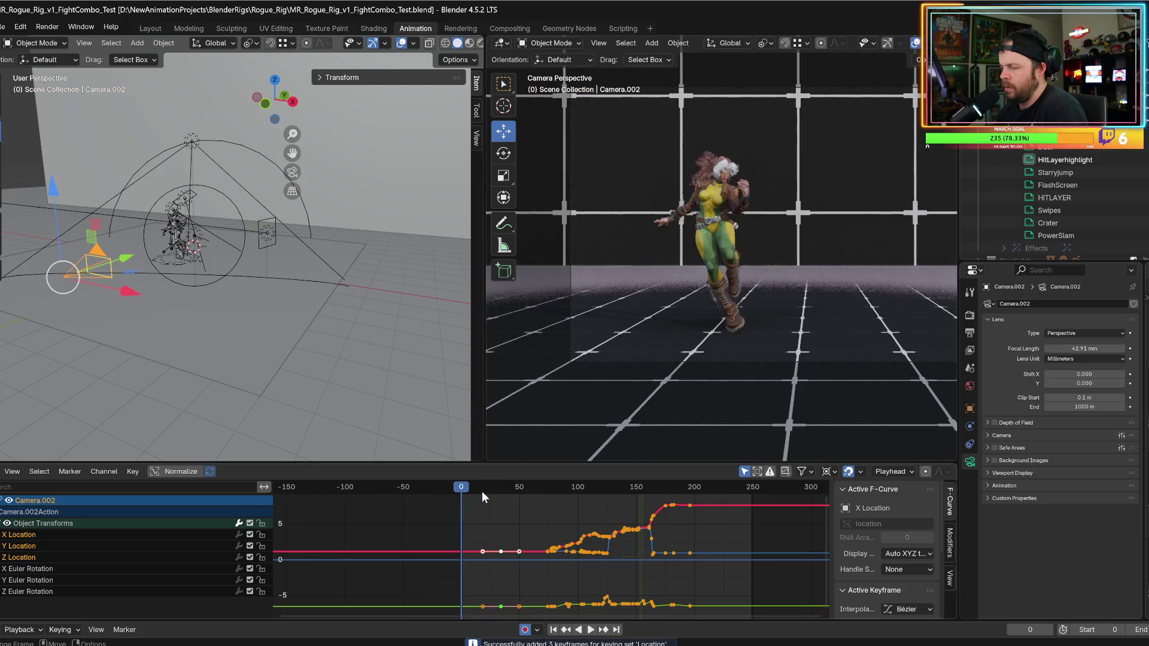
left_click_drag(134, 264, 117, 268)
key("space")
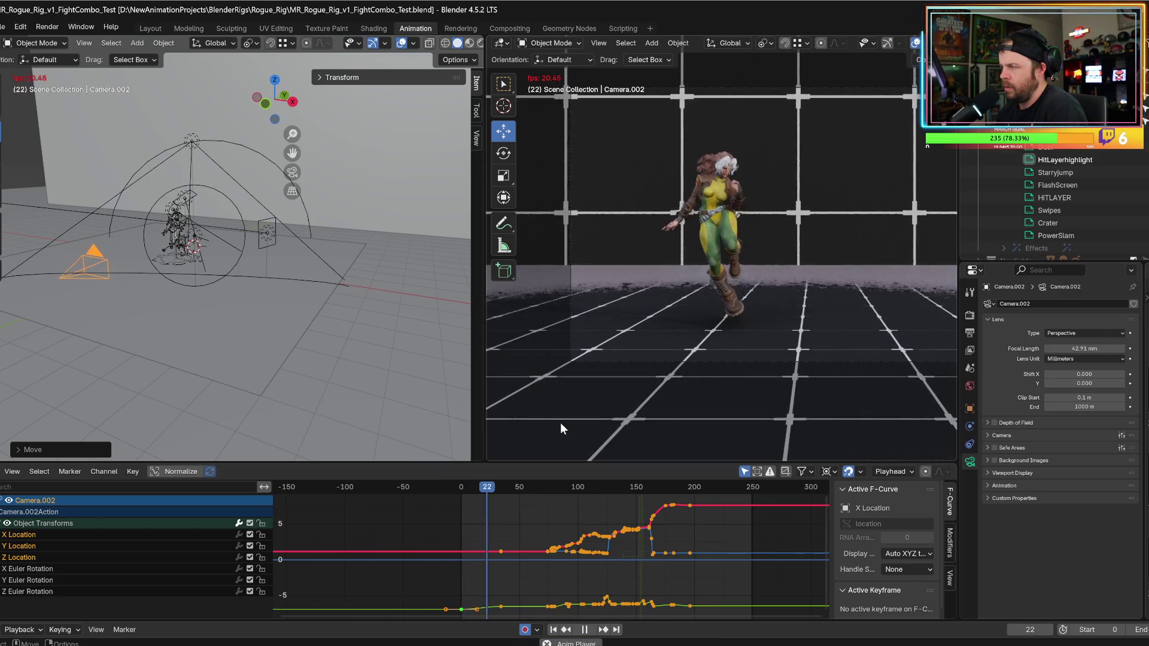
key("space")
- Select the top keyframe on the green Y Location curve and bring up its curve editing options
left_click_drag(432, 543, 572, 598)
key("KP_Decimal")
middle_click_drag(566, 571, 515, 586, "ctrl")
left_click_drag(633, 508, 662, 533)
right_click(662, 532)
- Change the keyframe's easing, set its handles to Free, and pull the left handle to soften it
mouse_move(637, 556)
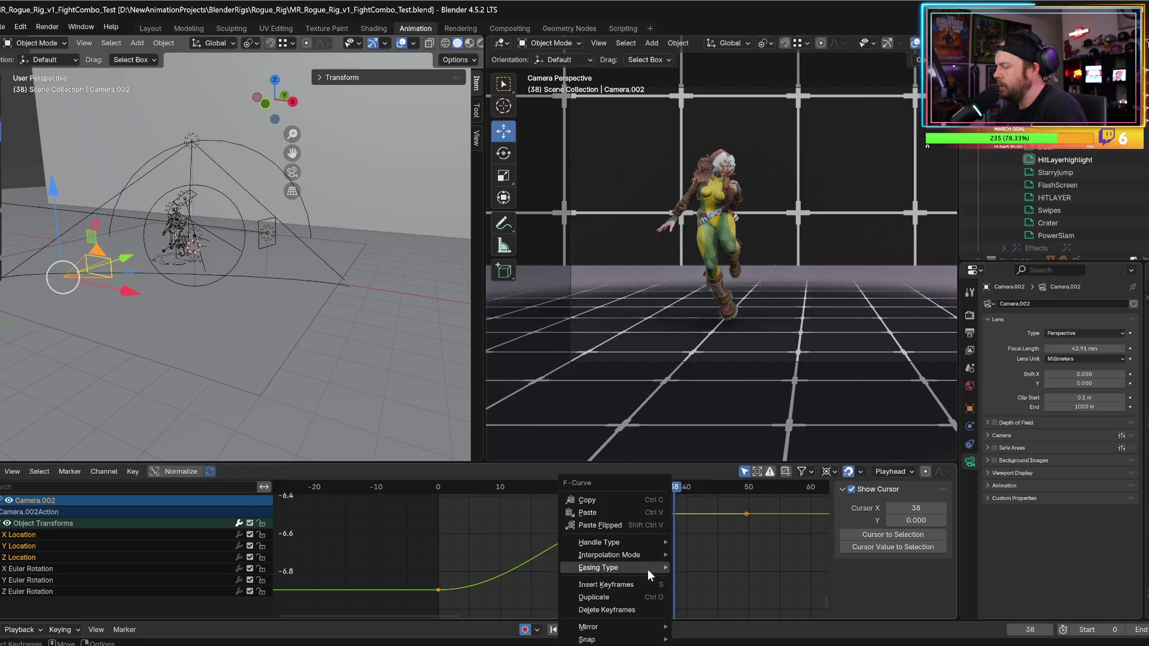
left_click(701, 581)
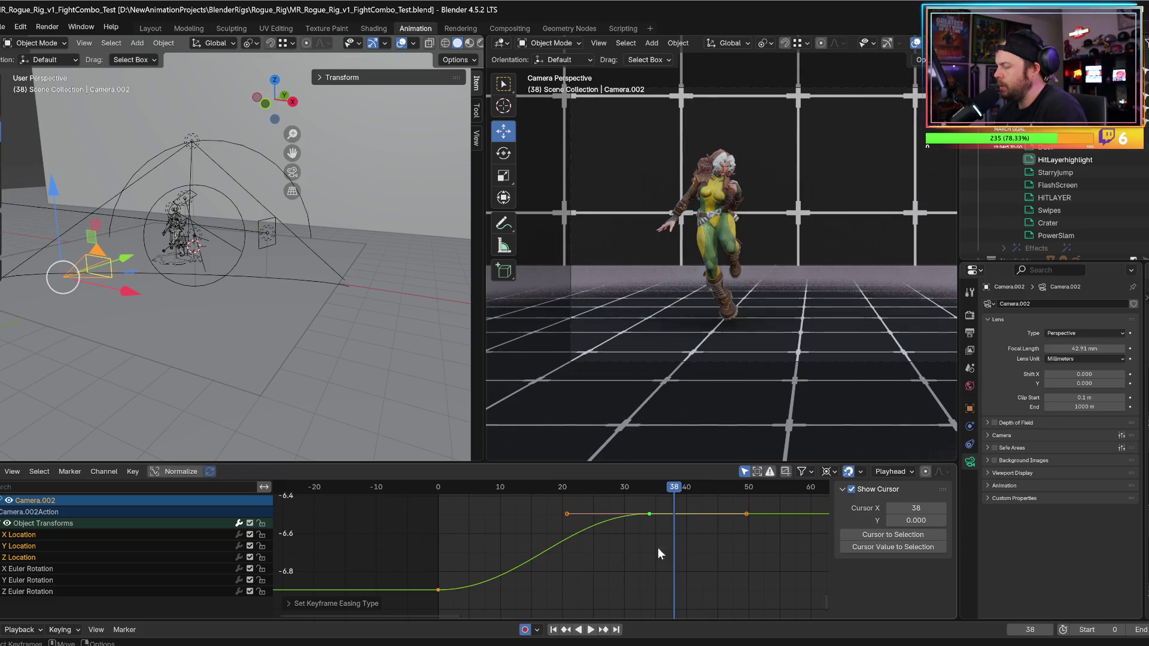
right_click(642, 515)
mouse_move(633, 493)
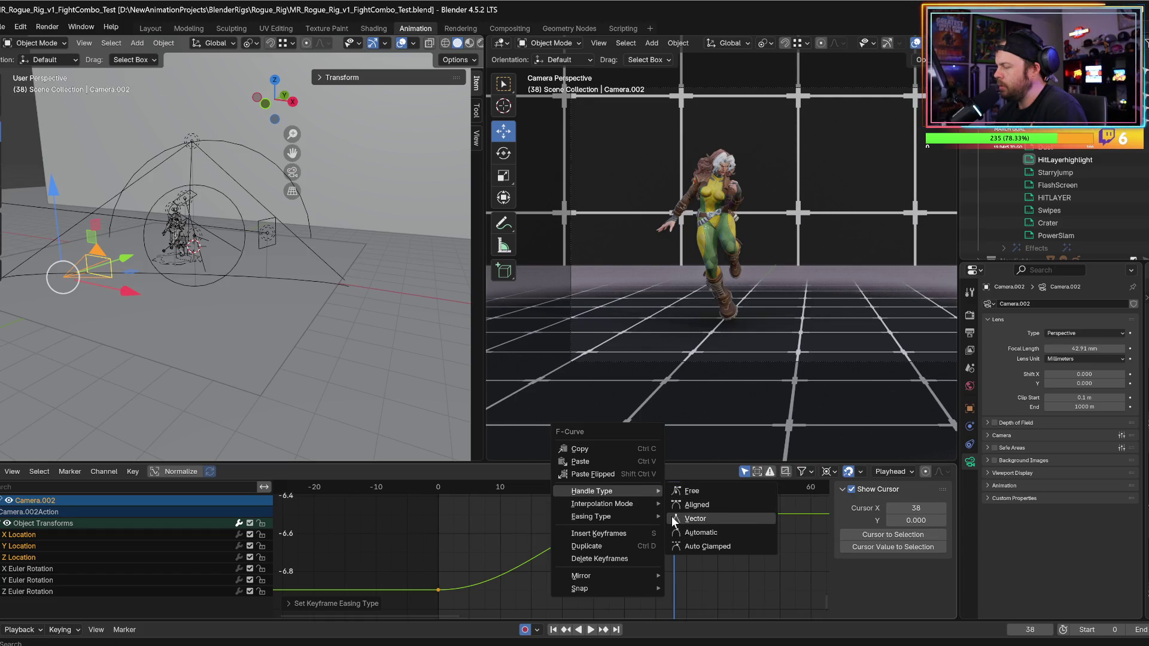
left_click(683, 491)
mouse_move(569, 515)
left_mouse_down()
mouse_move(508, 557)
mouse_move(484, 542)
left_mouse_up()
- Drag the frame-0 keyframe's handle to soften the curve's start, previewing playback
mouse_move(423, 569)
left_mouse_down()
mouse_move(476, 617)
mouse_move(483, 585)
left_mouse_up()
key("space")
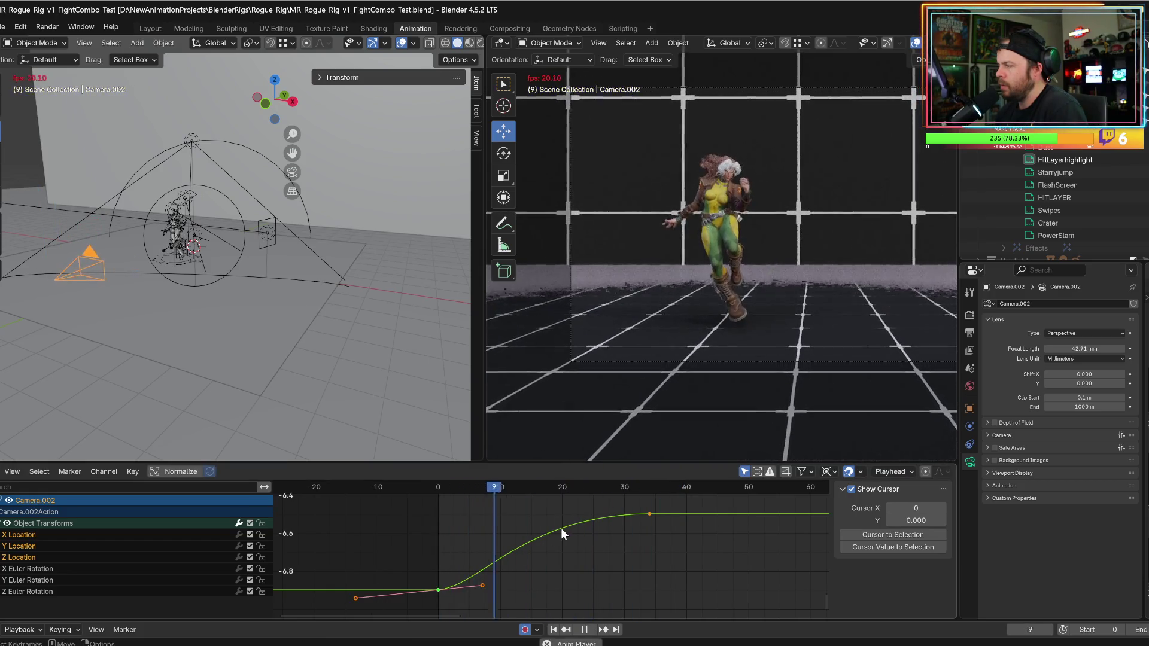
key("Escape")
left_click_drag(486, 583, 470, 580)
key("space")
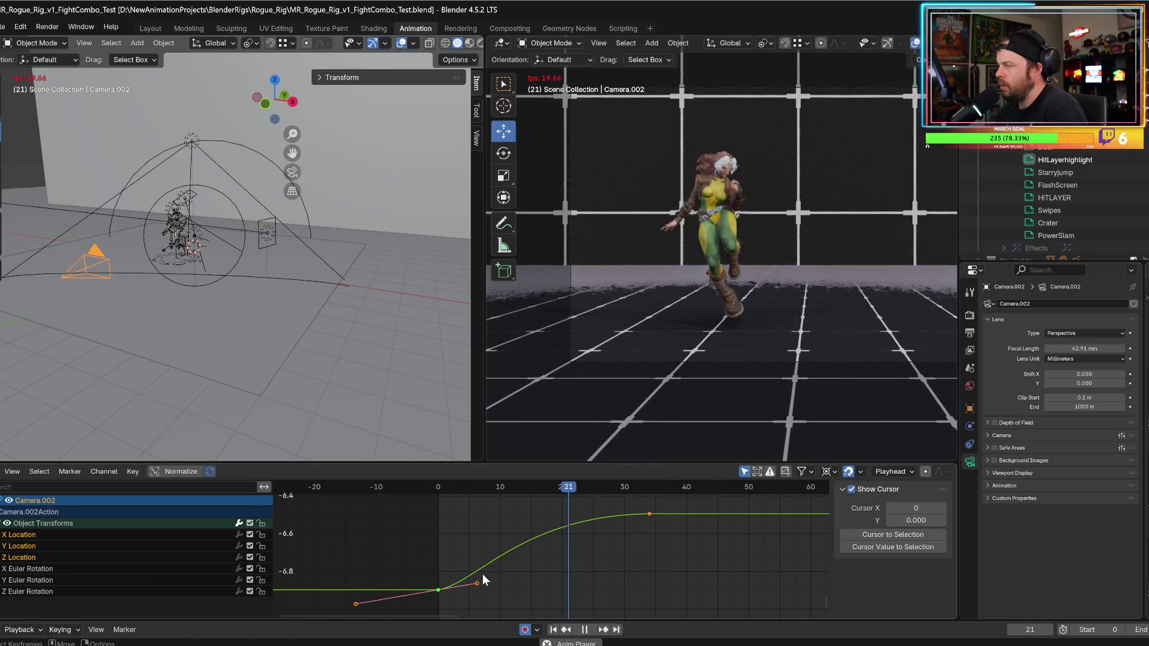
mouse_move(606, 552)
middle_mouse_down()
mouse_move(457, 564)
mouse_move(559, 546)
middle_mouse_up()
key("space")
key("shift+Left")
key("space")
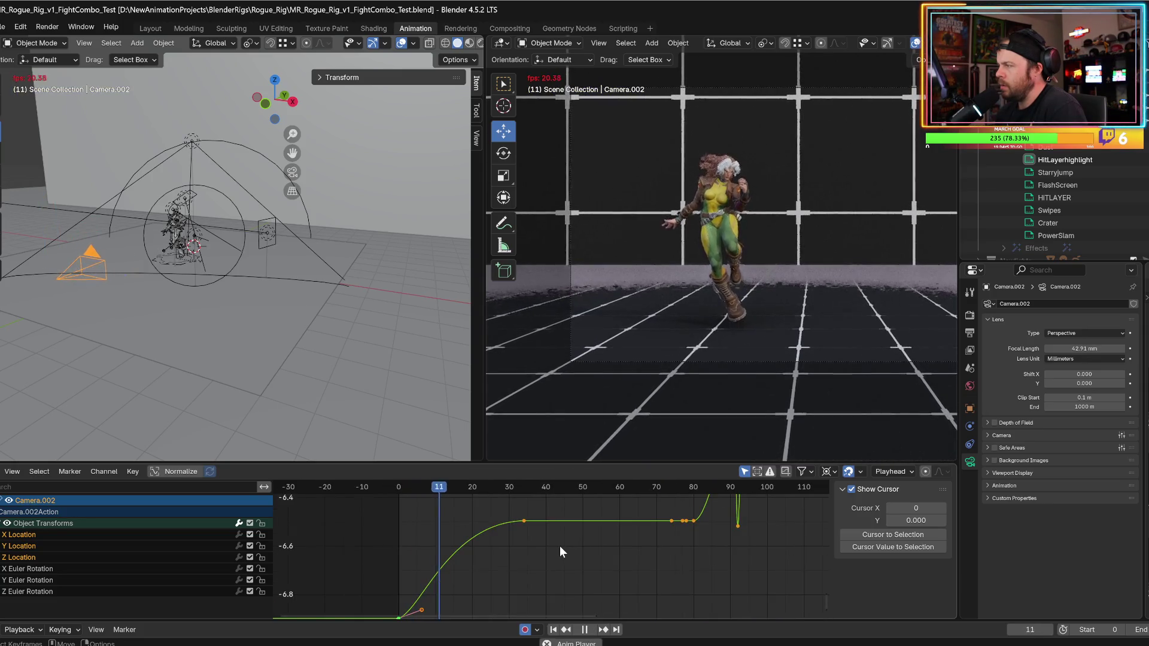
key("space")
key("shift+Left")
- Move the keyframe near frame 34 along the value axis with G, Y and replay
left_click_drag(507, 512, 582, 546)
mouse_move(520, 540)
middle_mouse_down()
mouse_move(469, 559)
mouse_move(488, 525)
middle_mouse_up()
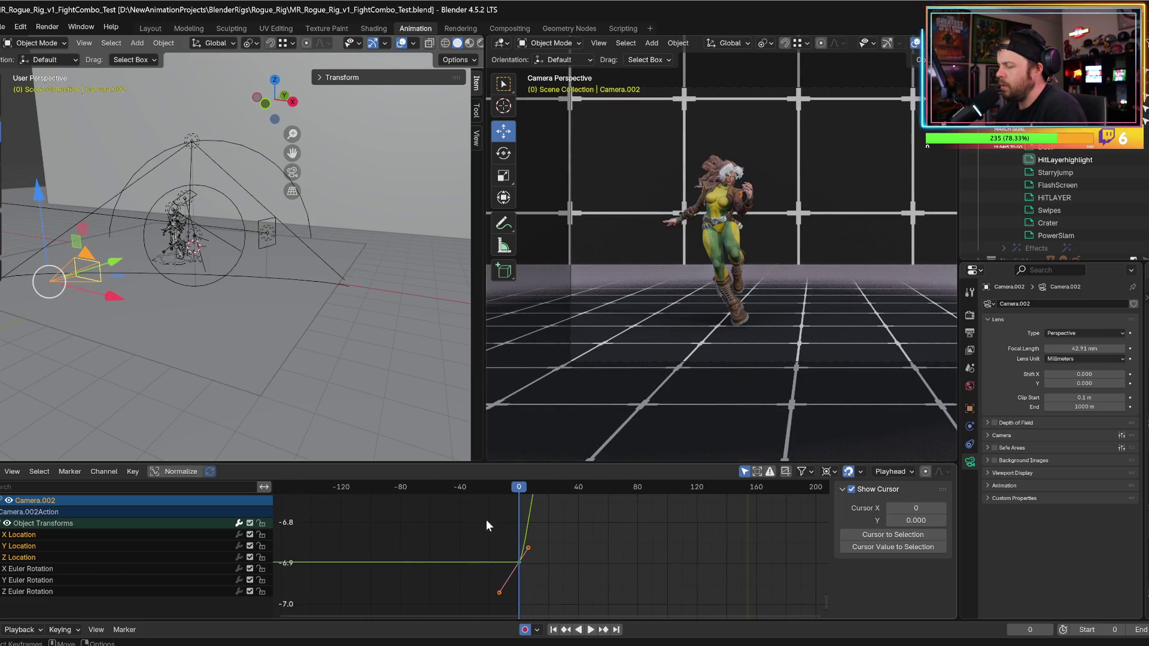
key("g")
key("y")
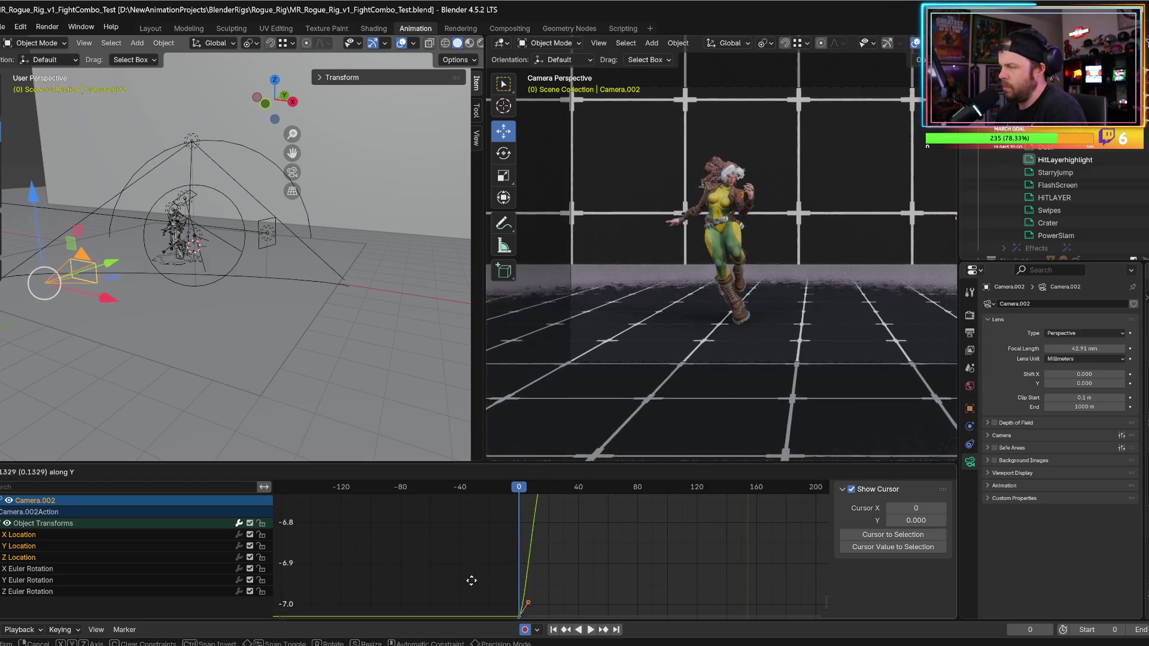
left_click(464, 597)
key("space")
- Lower the opening keyframe near frame 0 by about 0.18 and review the ease
mouse_move(580, 550)
middle_mouse_down("ctrl")
mouse_move(586, 576)
mouse_move(560, 571)
middle_mouse_up("ctrl")
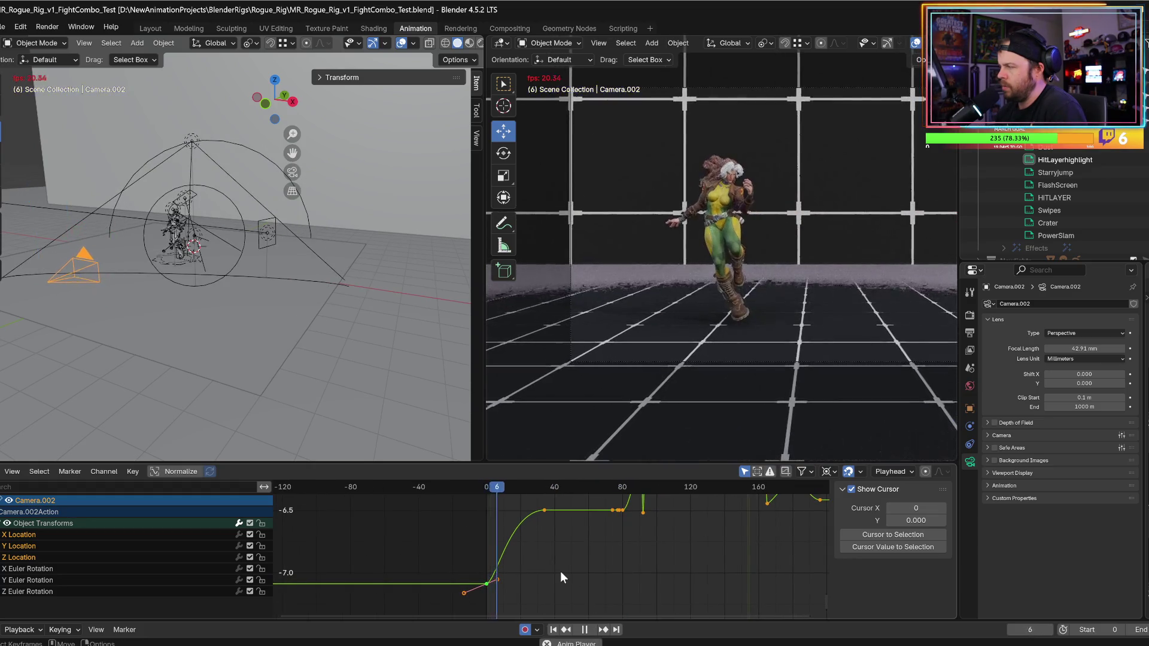
key("space")
middle_click_drag(543, 569, 563, 555)
left_click_drag(506, 571, 499, 600)
key("space")
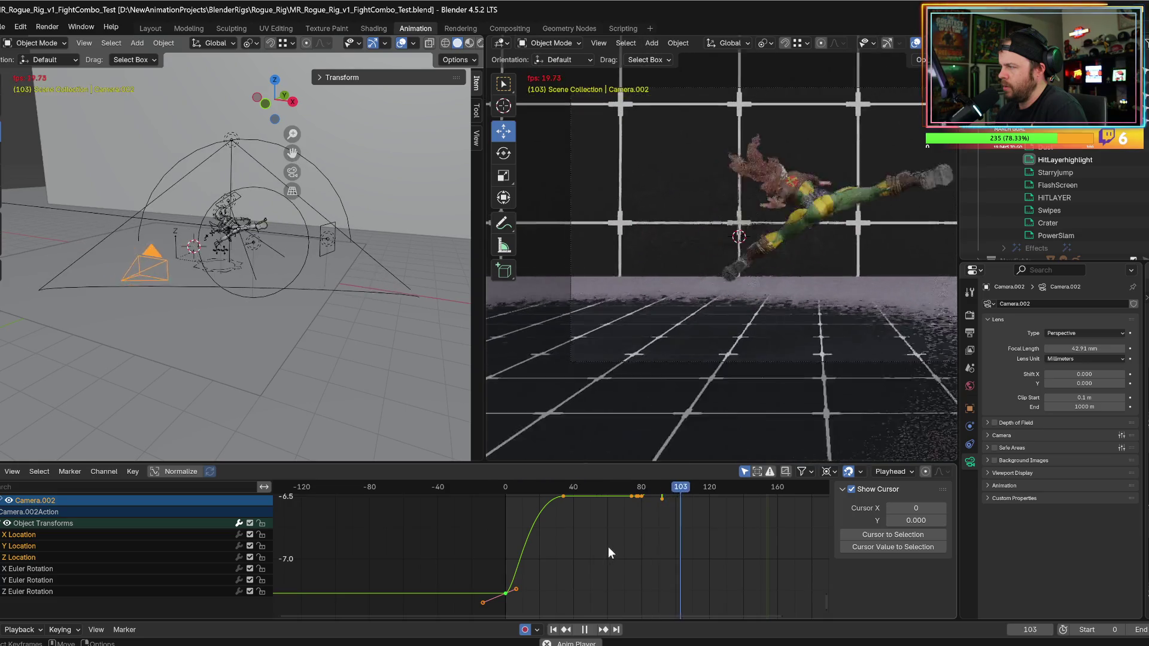
- At the first frame, reposition Camera.002 to reframe the opening shot
key("space")
middle_click_drag(671, 529, 609, 531)
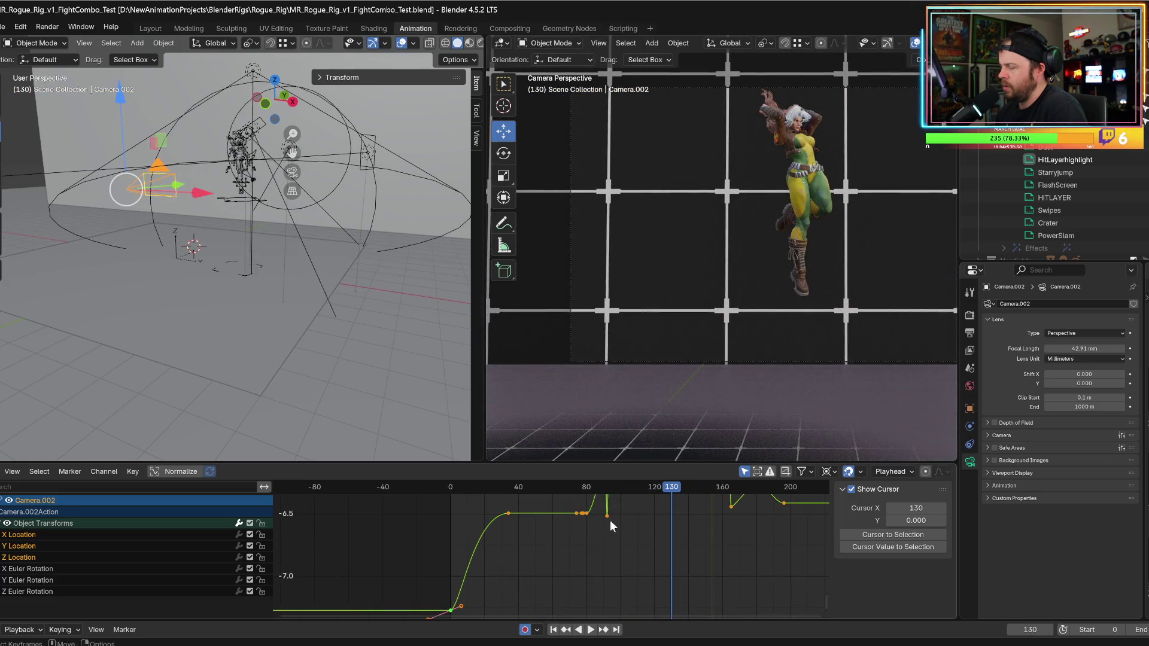
key("shift+Left")
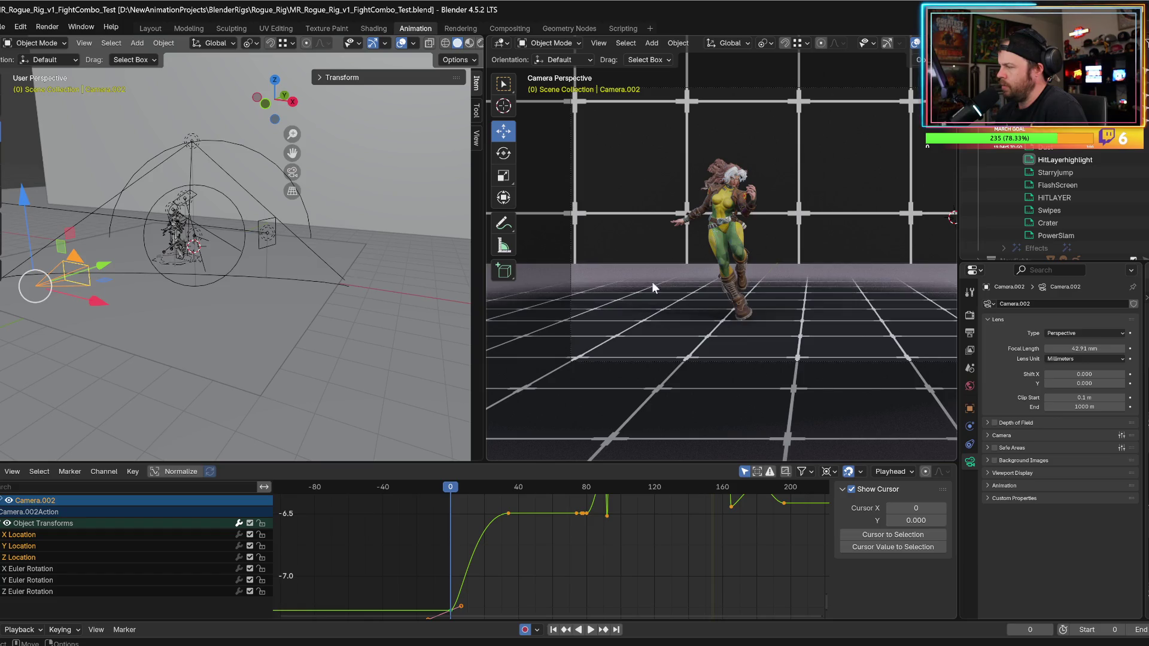
mouse_move(719, 289)
middle_mouse_down()
mouse_move(681, 304)
mouse_move(660, 334)
mouse_move(924, 203)
middle_mouse_up()
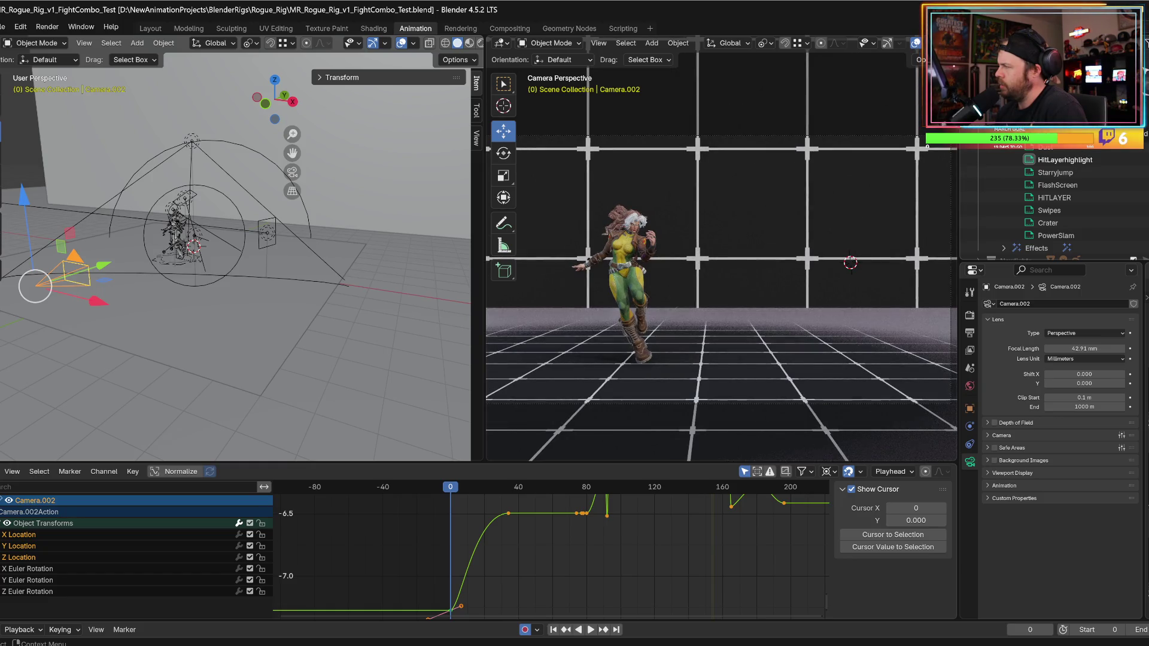
- Unhide the pink Cube, review playback up to frame 113, then switch to the browser reference
scroll(1144, 188, "down", 5)
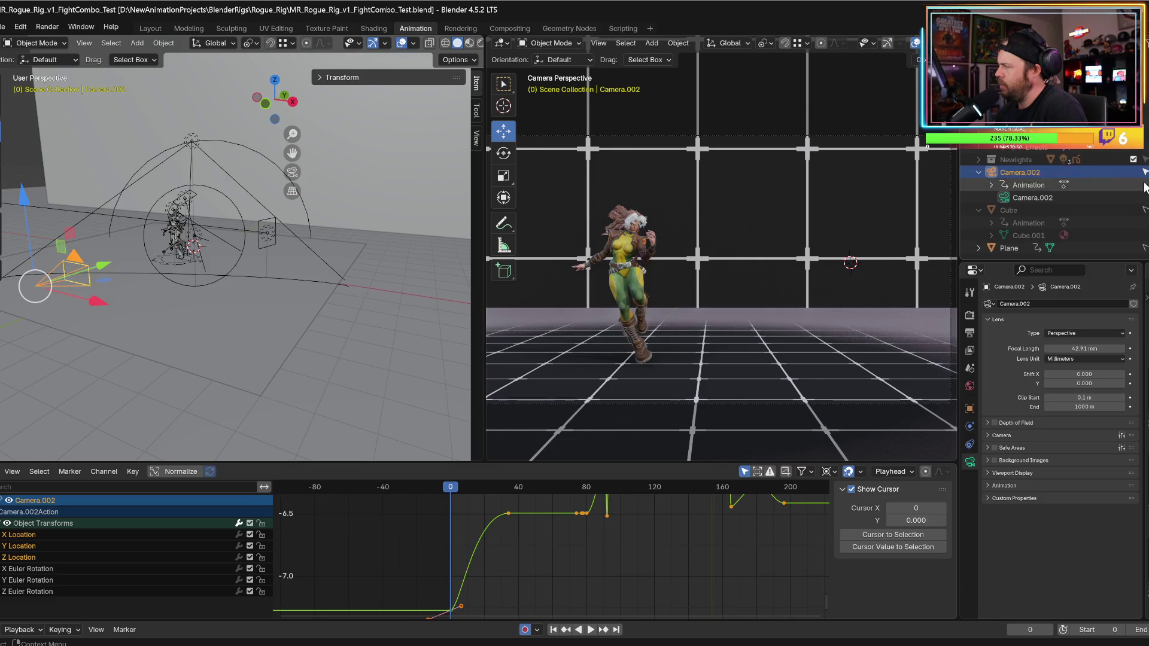
left_click(1144, 210)
key("space")
left_click(456, 488)
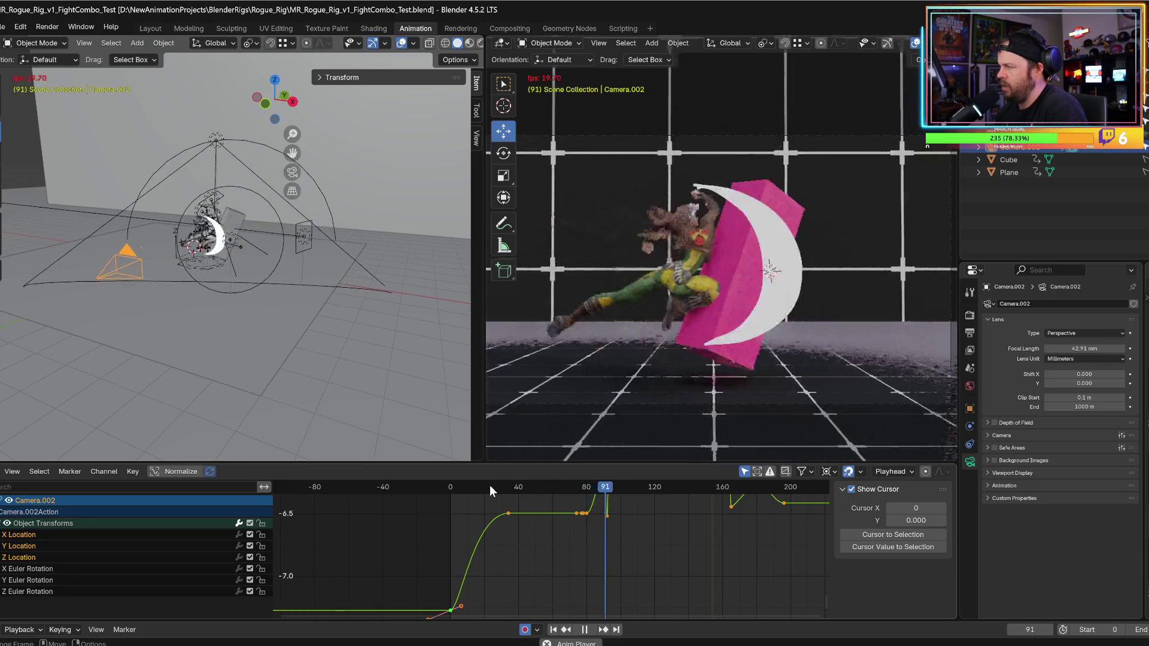
key("space")
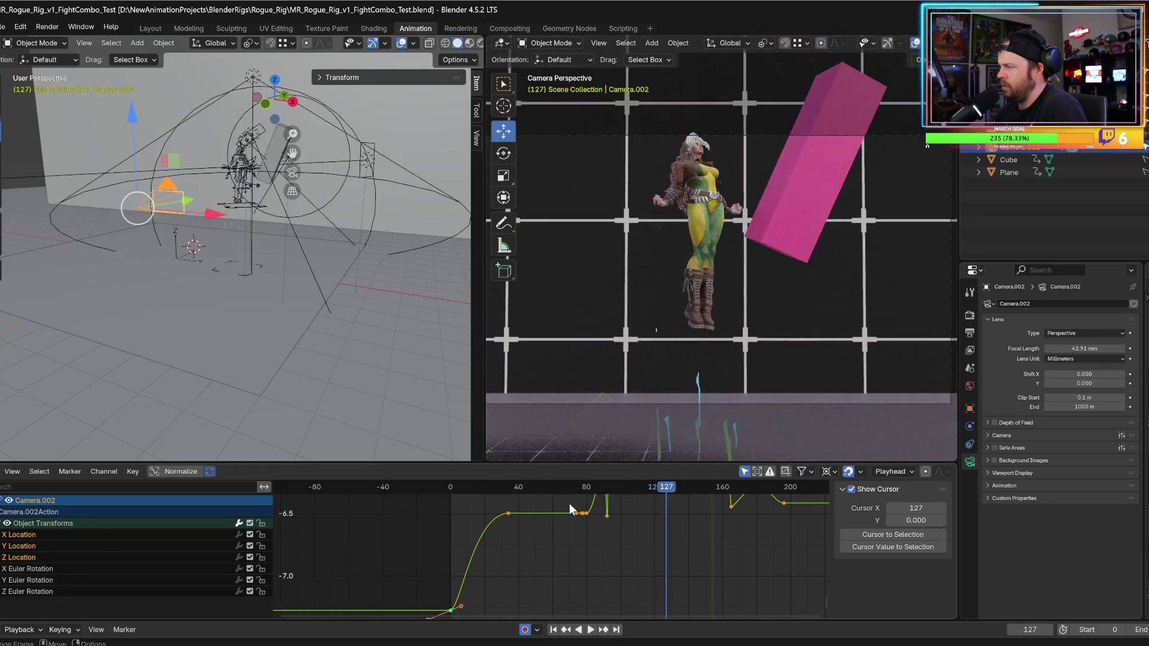
left_click(570, 486)
key("space")
left_click_drag(627, 492, 643, 492)
key("space")
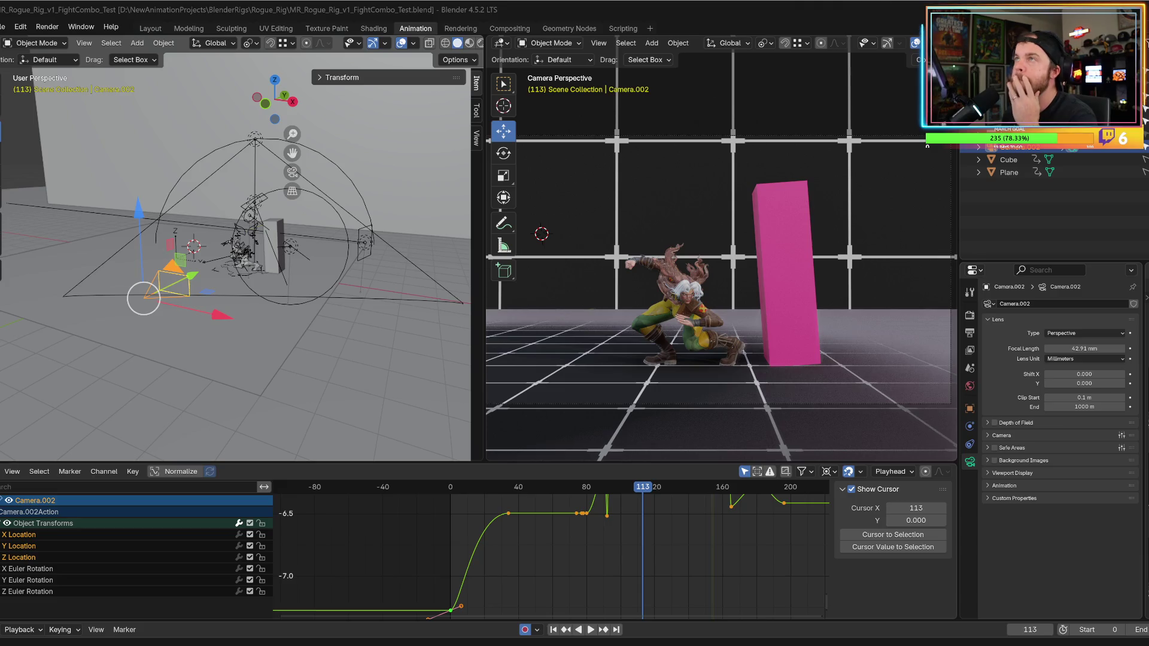
key("alt+Tab")
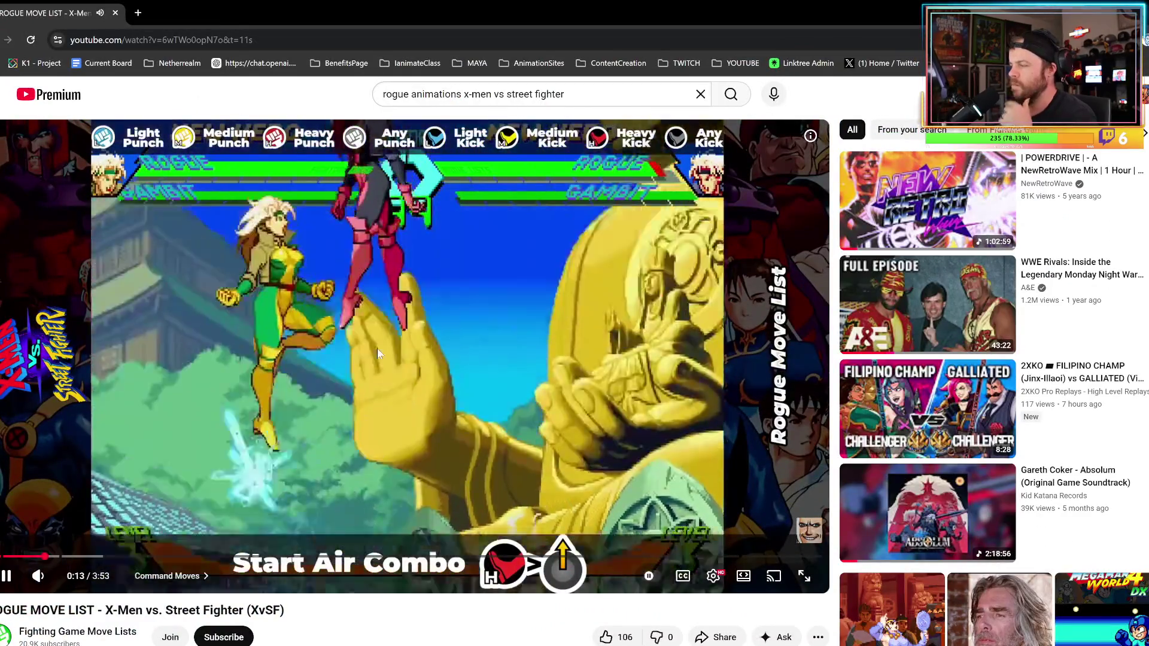
- Pause the reference video at 0:11 and step frame by frame through Rogue's air combo
left_click(175, 509)
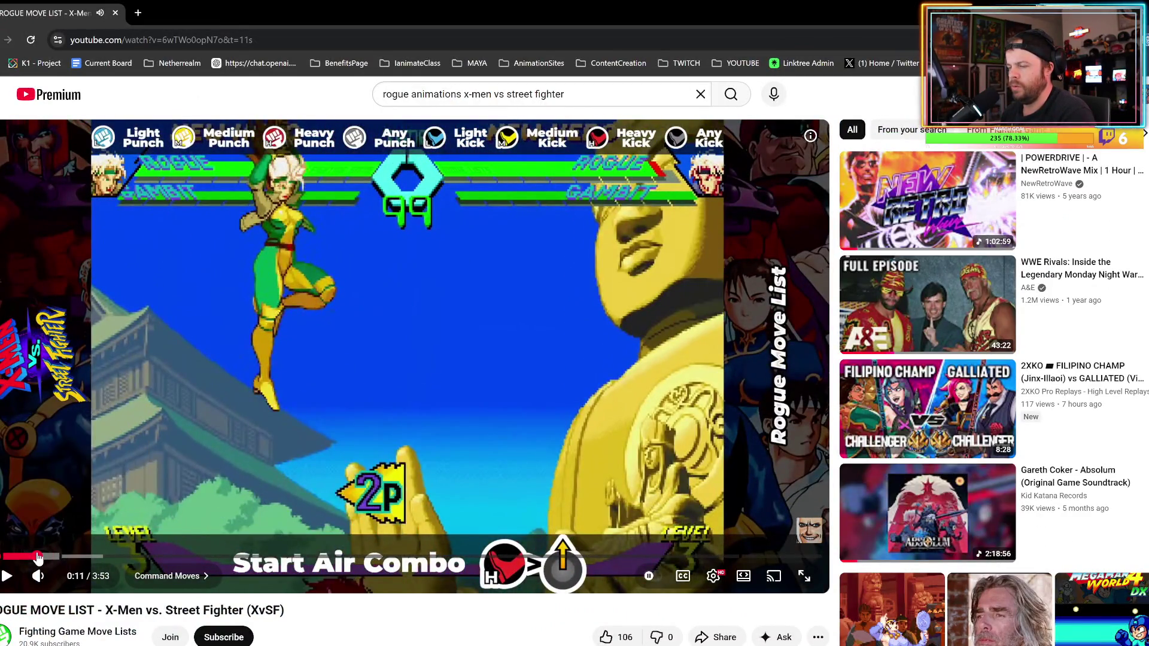
left_click(36, 558)
key("space")
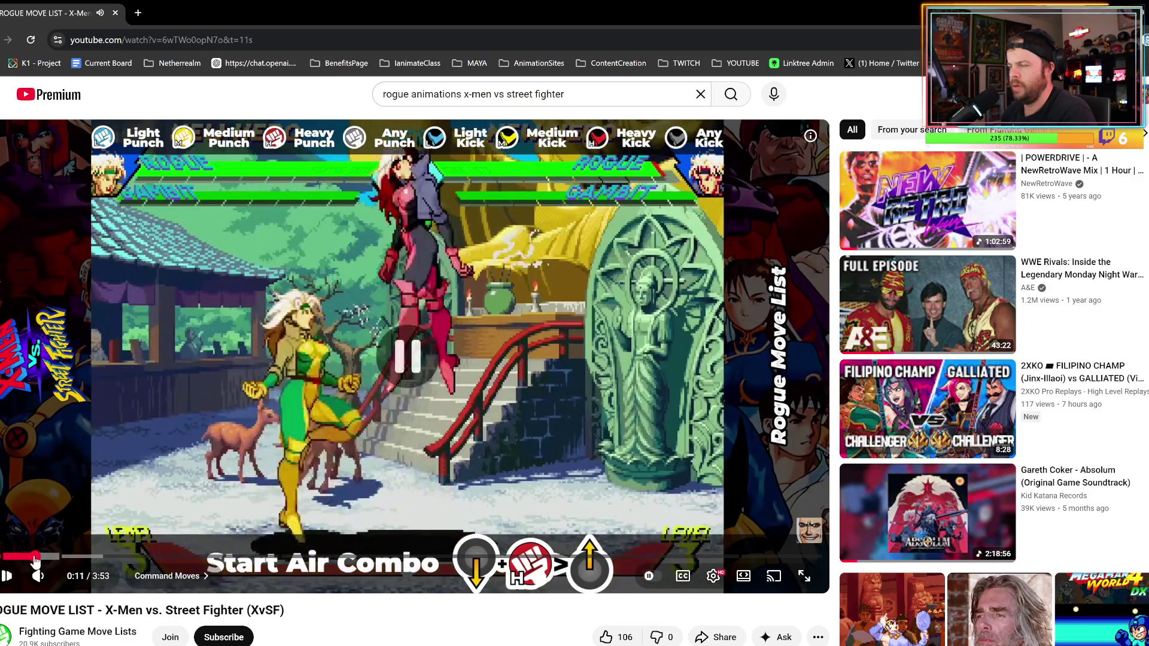
key("period")
key("period")
key("period")
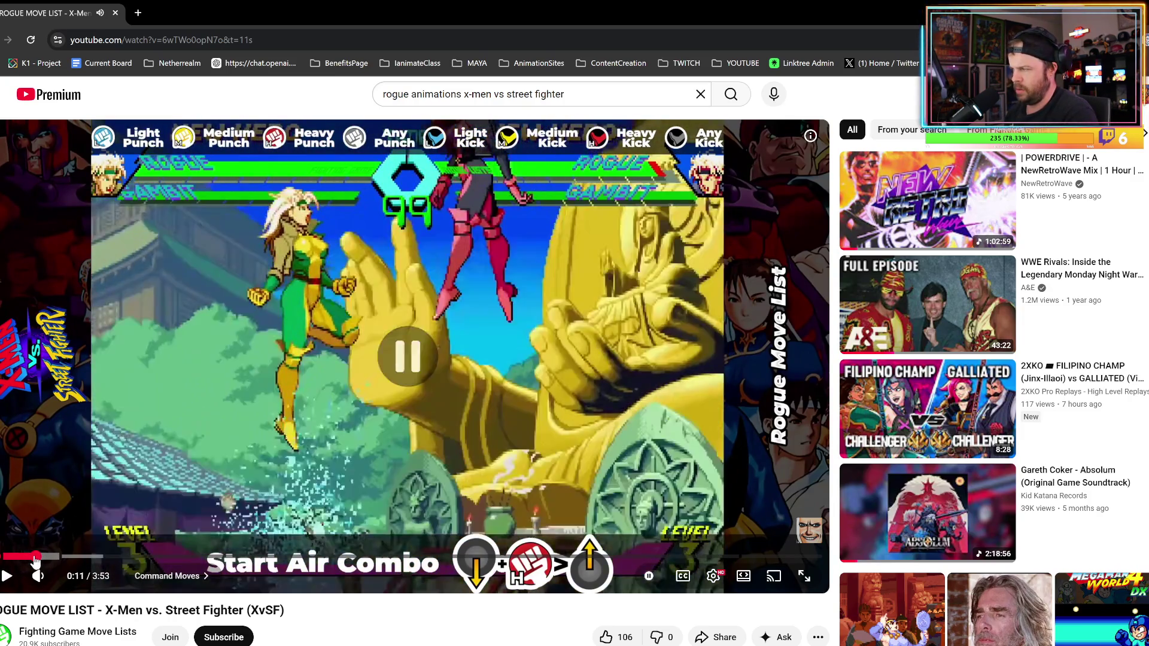
key("period")
key("period")
key("period")
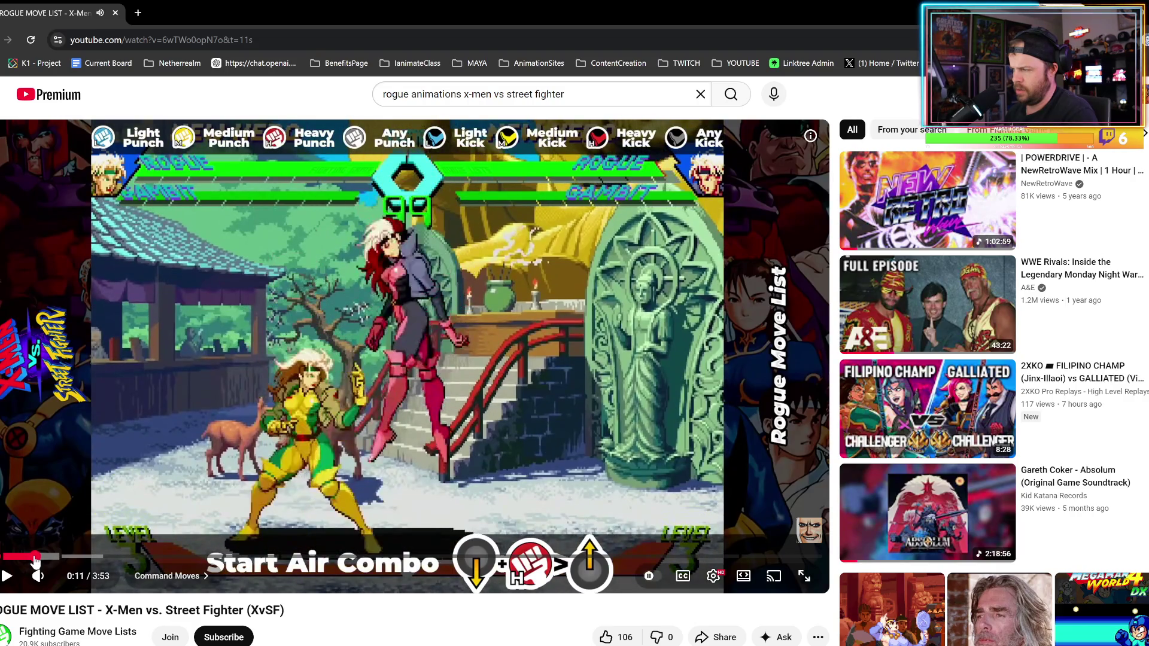
key("period")
key("period")
key("period")
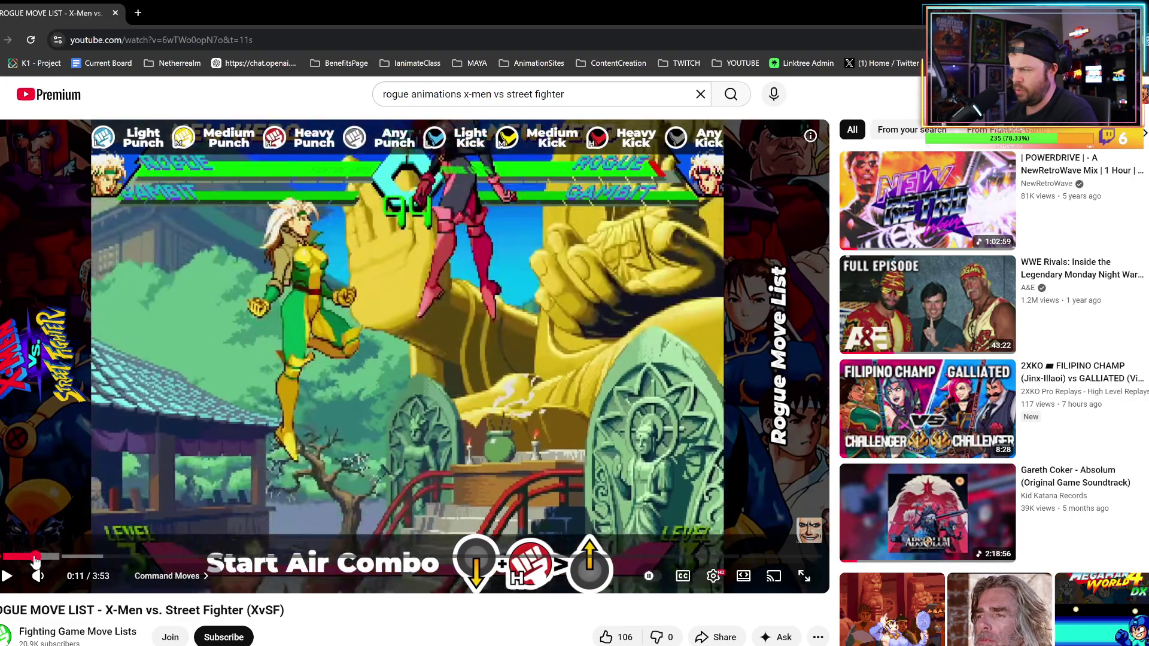
left_click_drag(34, 561, 35, 561)
key("period")
key("period")
key("period")
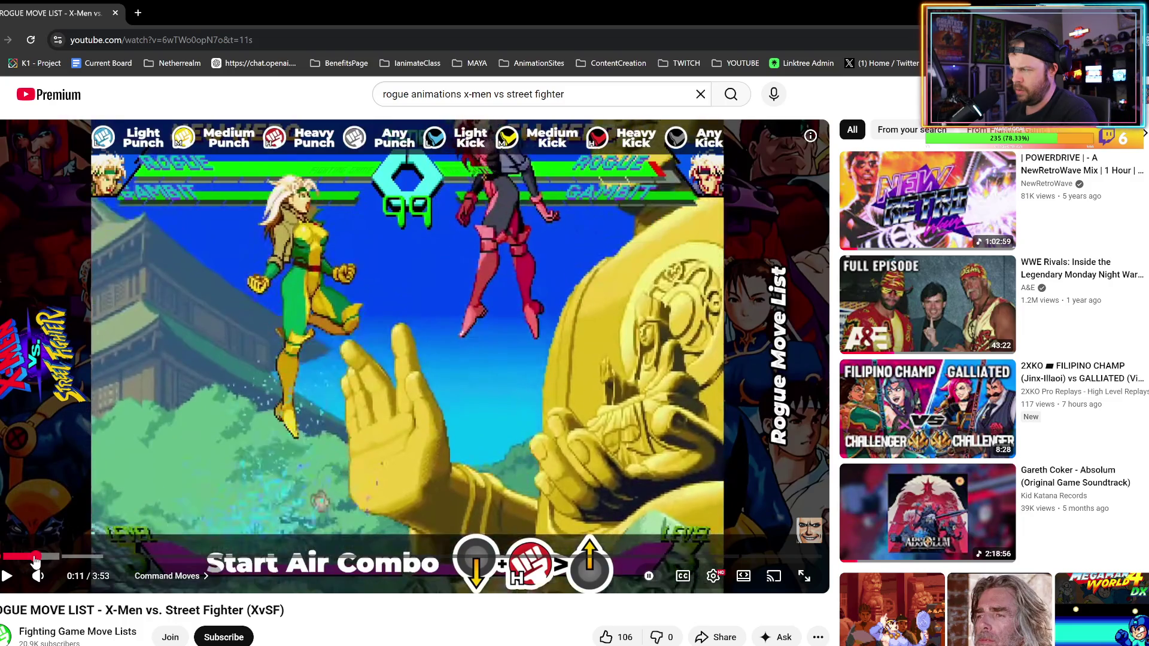
key("space")
key("space")
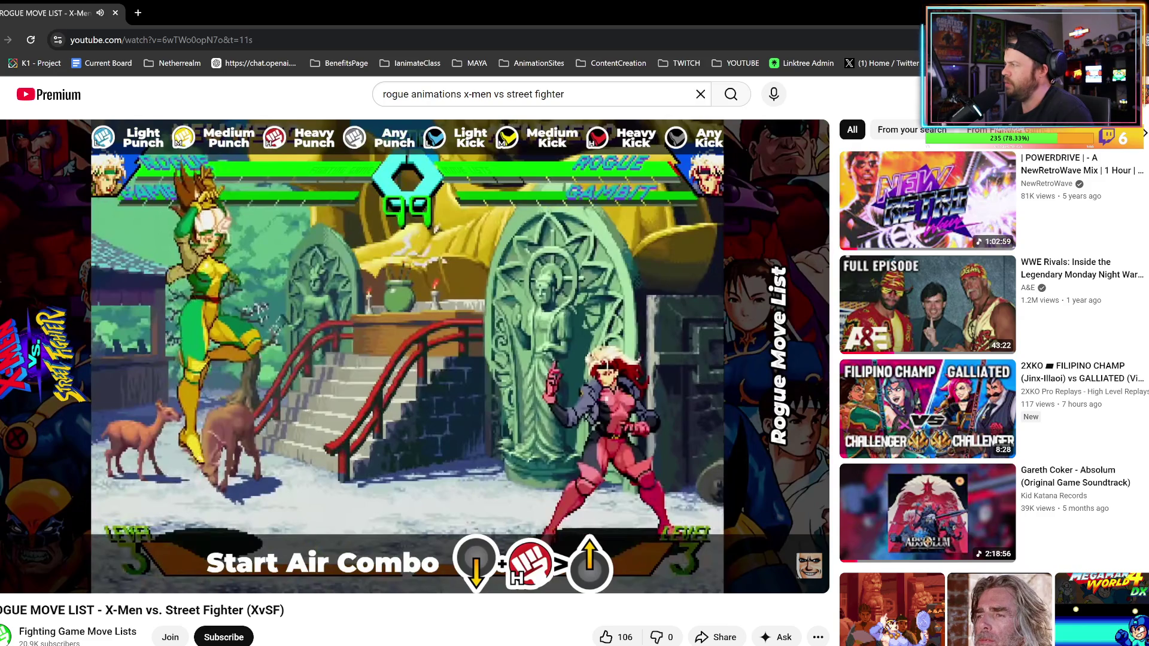
- Return to Blender and play the animation from about frame 12
key("alt+Tab")
left_click(471, 488)
key("space")
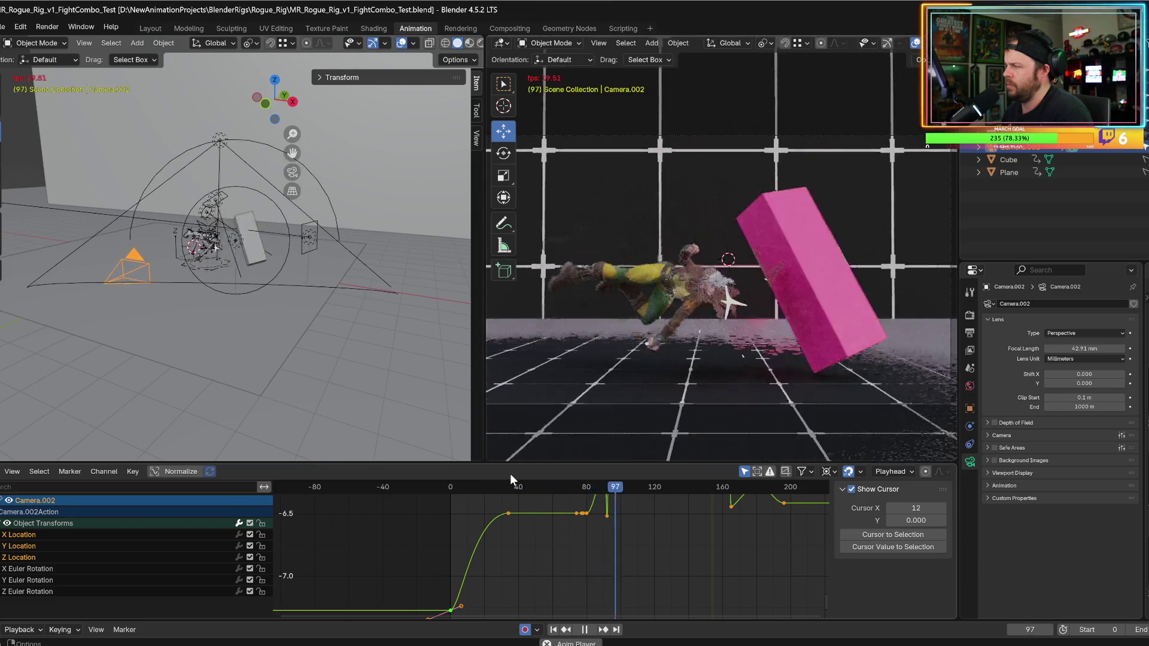
- Replay the leap from frame 116 and zoom the graph out to show all keyframes
key("space")
key("space")
left_click_drag(597, 480, 670, 494)
key("space")
mouse_move(533, 595)
middle_mouse_down("ctrl")
mouse_move(547, 569)
mouse_move(534, 585)
mouse_move(519, 571)
middle_mouse_up("ctrl")
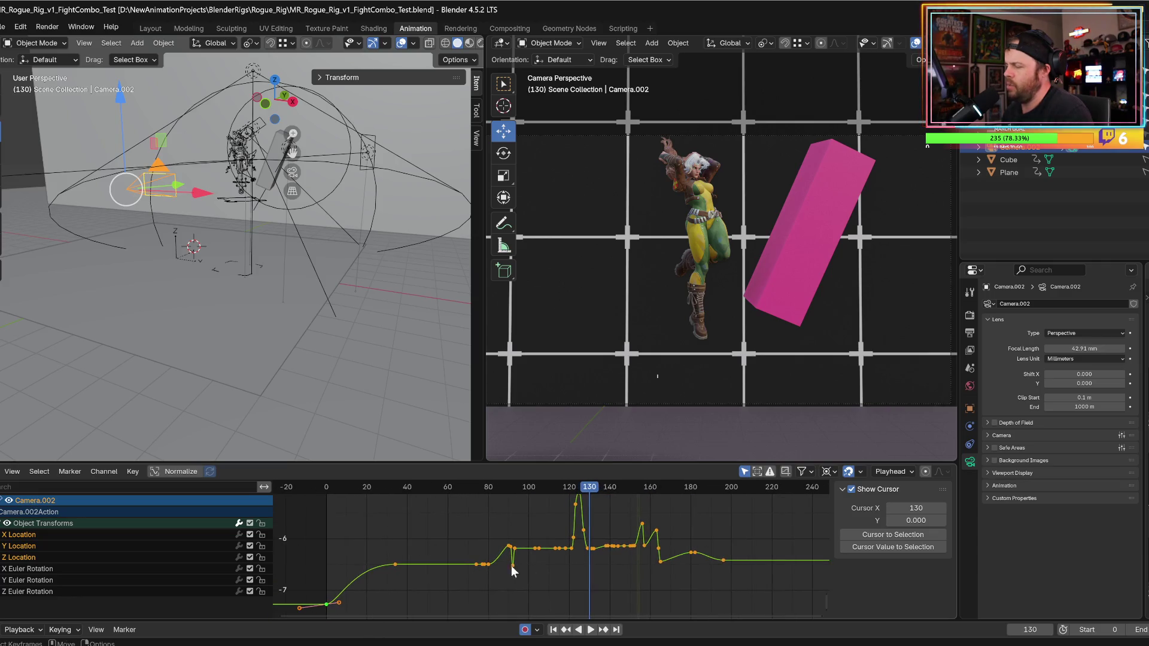
- Box-select the Z Location keyframes around frames 125–165 and raise them with G, Y
left_click(26, 559)
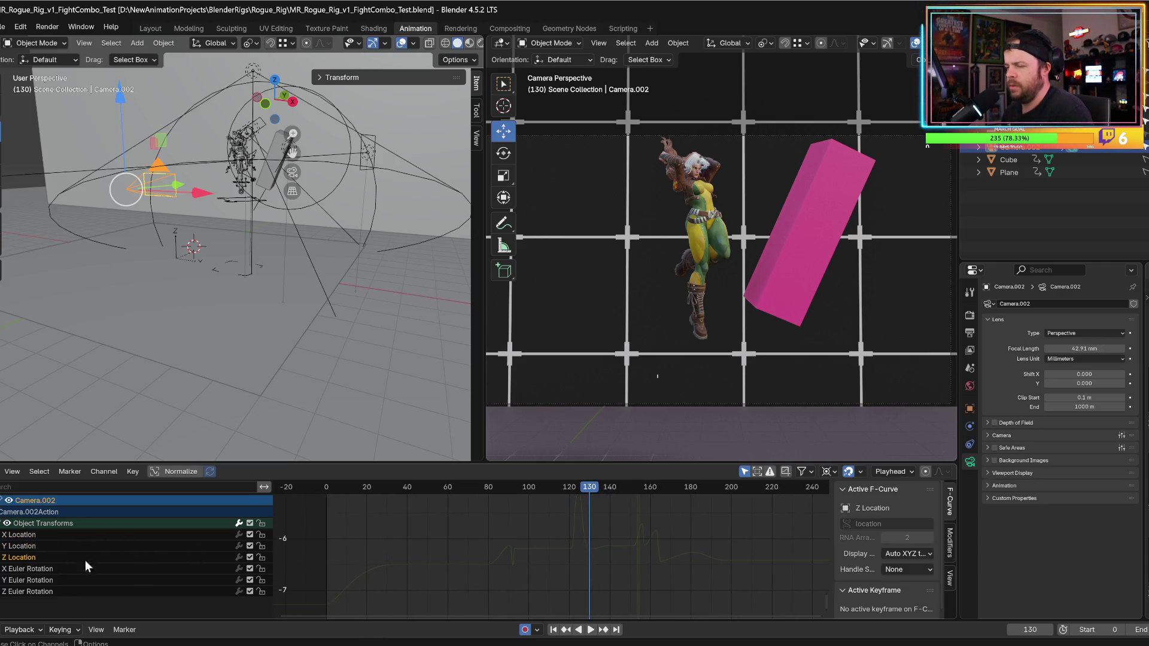
key("Home")
mouse_move(563, 574)
middle_mouse_down()
mouse_move(562, 610)
mouse_move(567, 547)
middle_mouse_up()
left_click_drag(517, 512, 674, 603)
left_click_drag(508, 515, 648, 571)
key("g")
key("y")
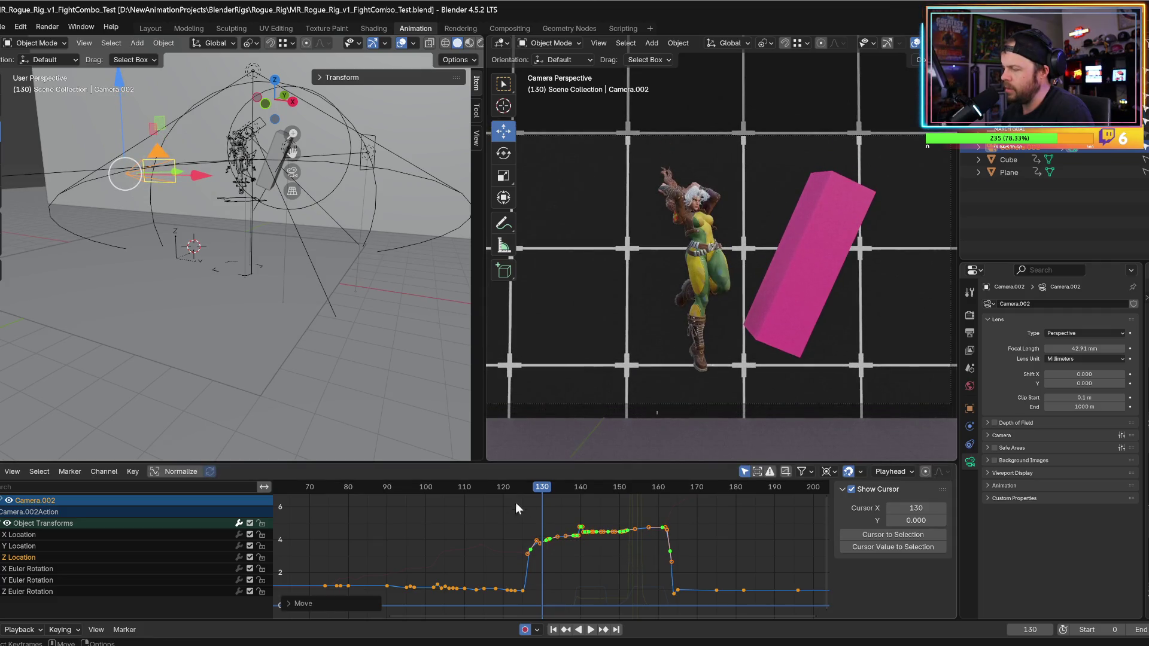
- Review playback from frame 118, go to frame 151, and nudge the camera to adjust the shot
left_click(495, 488)
key("space")
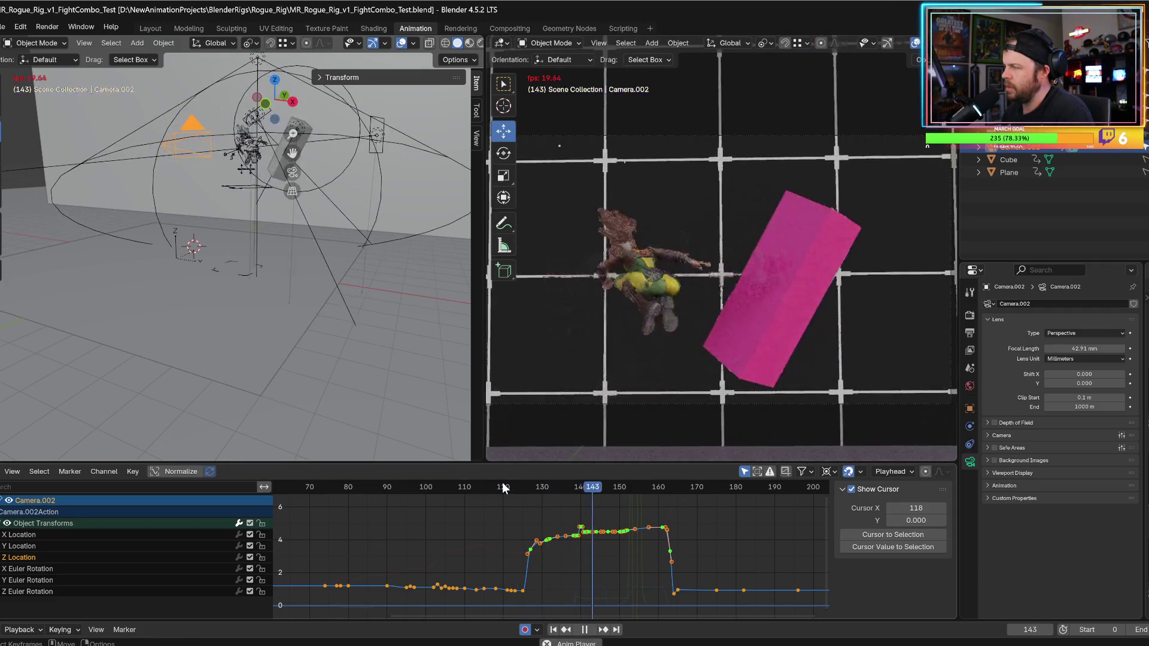
key("space")
left_click(585, 488)
left_click_drag(585, 491, 627, 493)
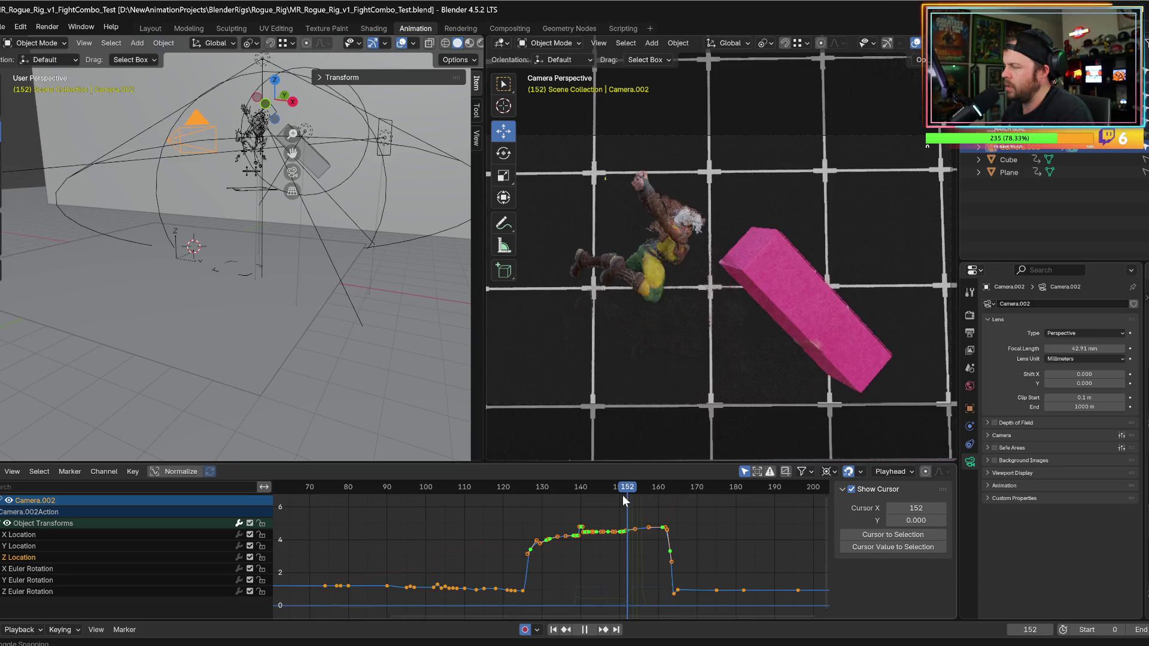
mouse_move(748, 342)
middle_mouse_down()
mouse_move(783, 361)
mouse_move(772, 366)
middle_mouse_up()
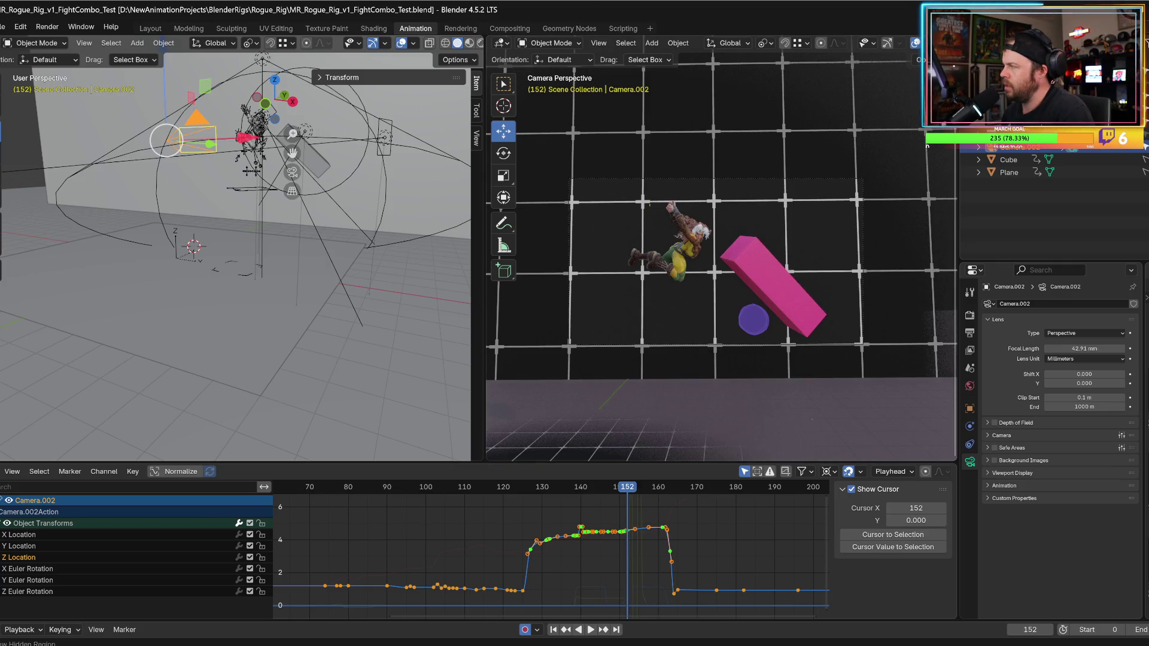
- Widen the viewports and graph area and preview the motion from frame 152
left_click_drag(959, 299, 1055, 299)
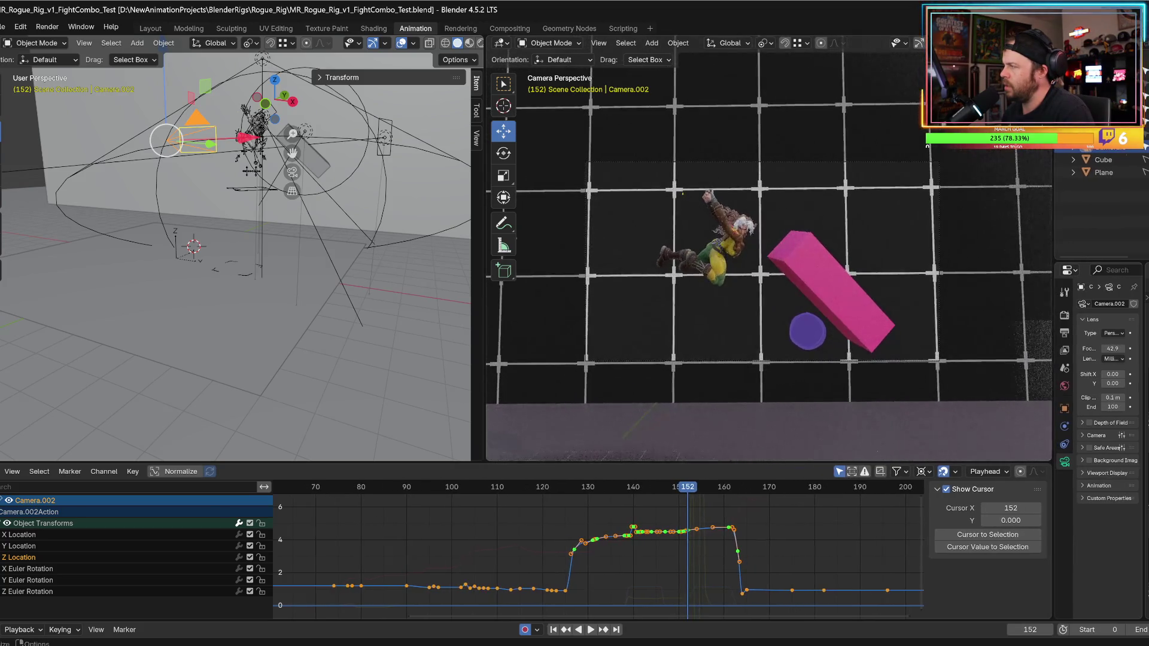
key("space")
key("Escape")
key("space")
key("Escape")
key("space")
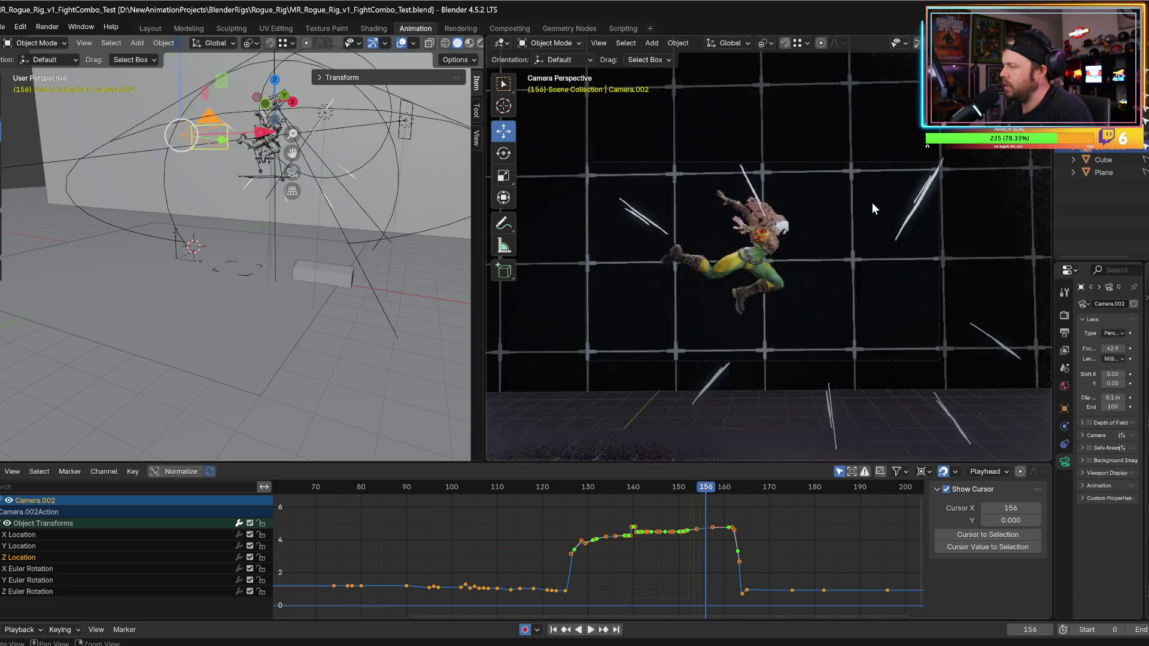
- Zoom the graph onto the impact frames and step through frames 151 to 158
middle_click_drag(646, 553, 666, 518, "ctrl")
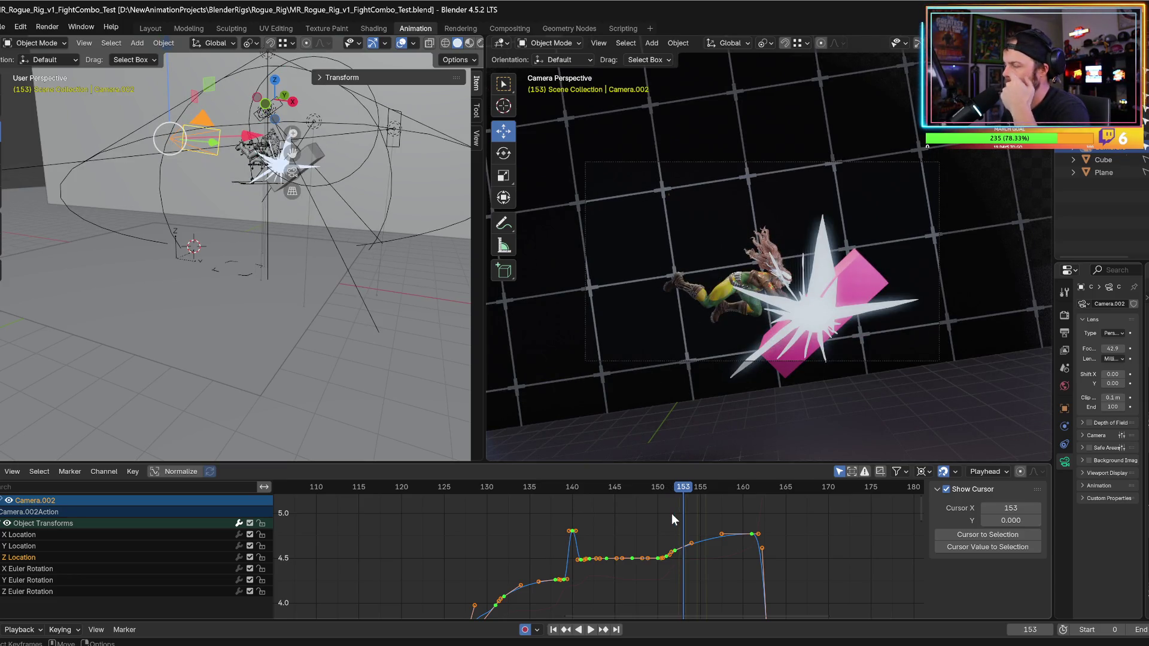
key("Left")
key("Left")
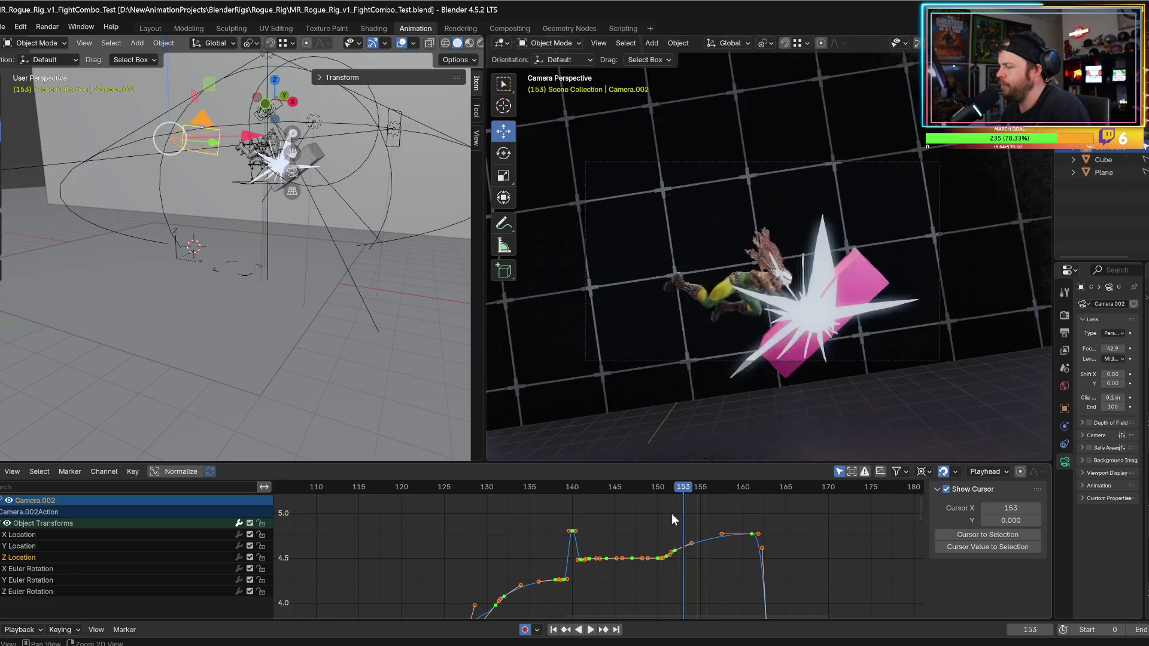
key("Right")
key("Right")
key("Right")
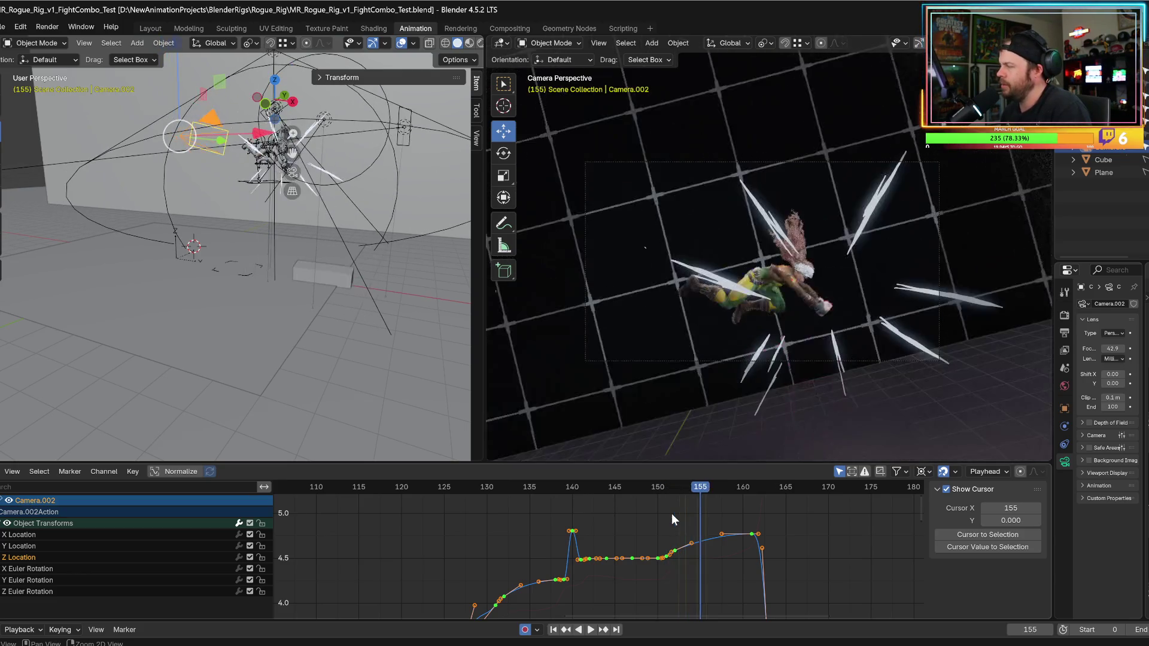
key("Right")
- Raise the last peak Z Location keyframe to about 4.9 with G, Y and replay to check
left_click_drag(702, 513, 760, 541)
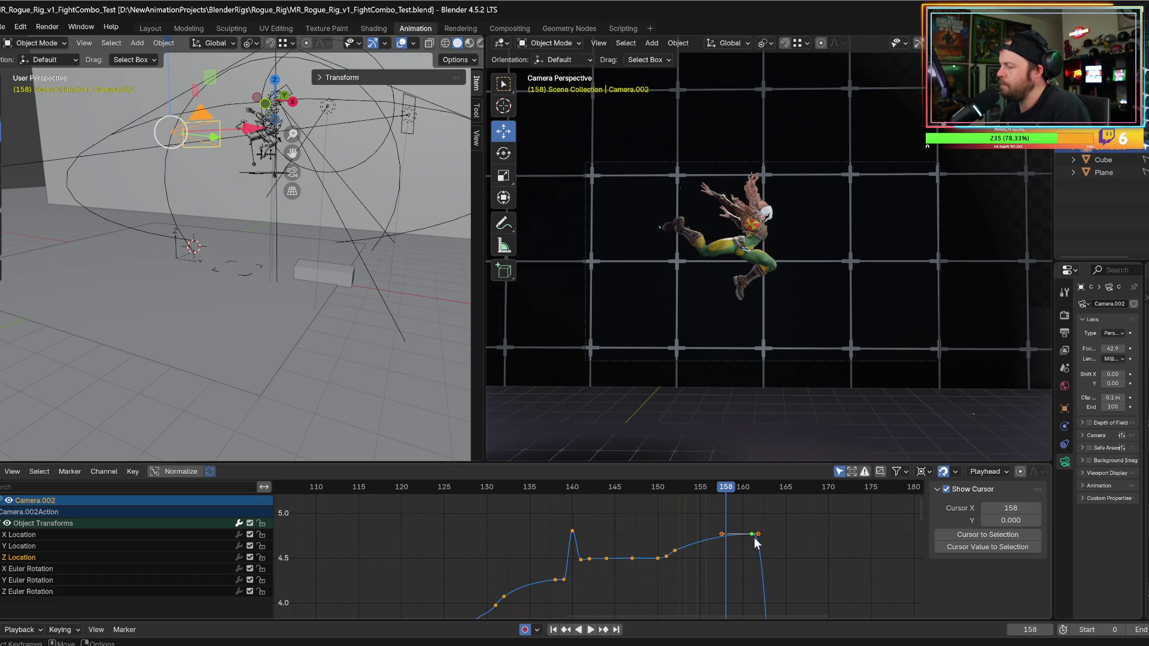
key("g")
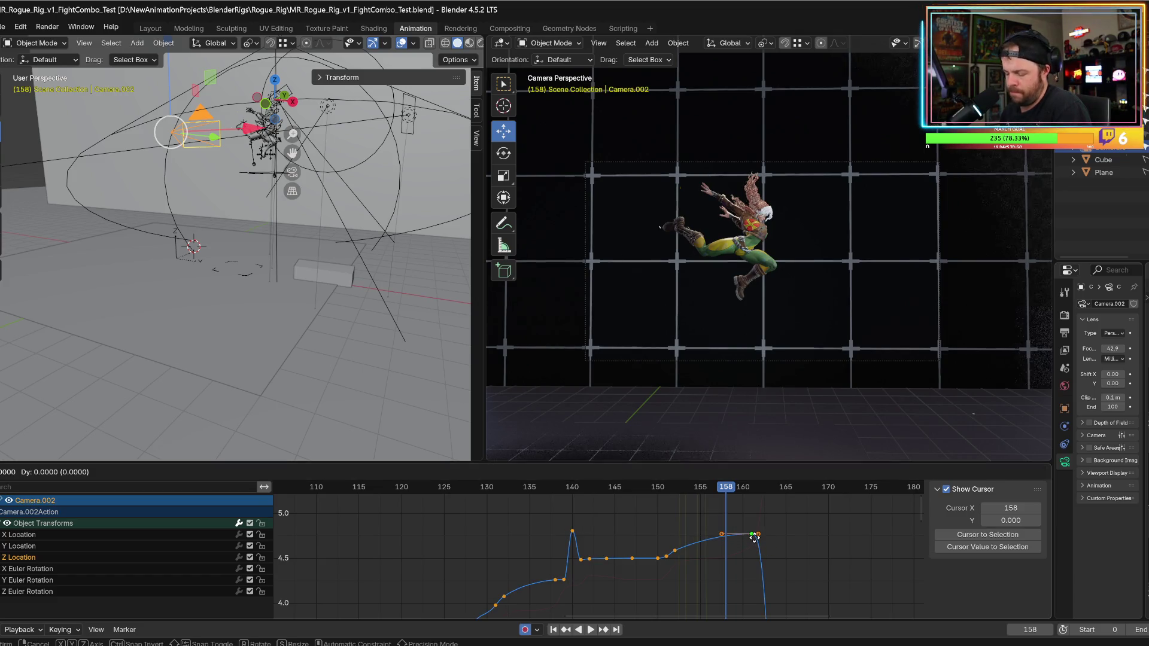
key("y")
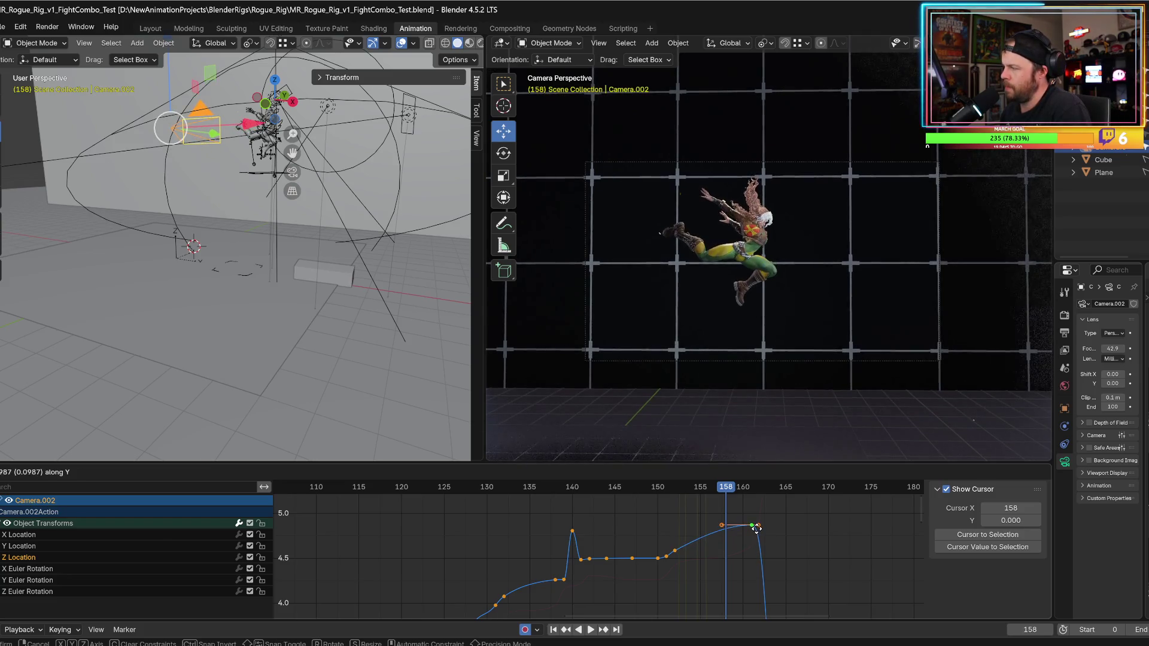
left_click(759, 522)
key("space")
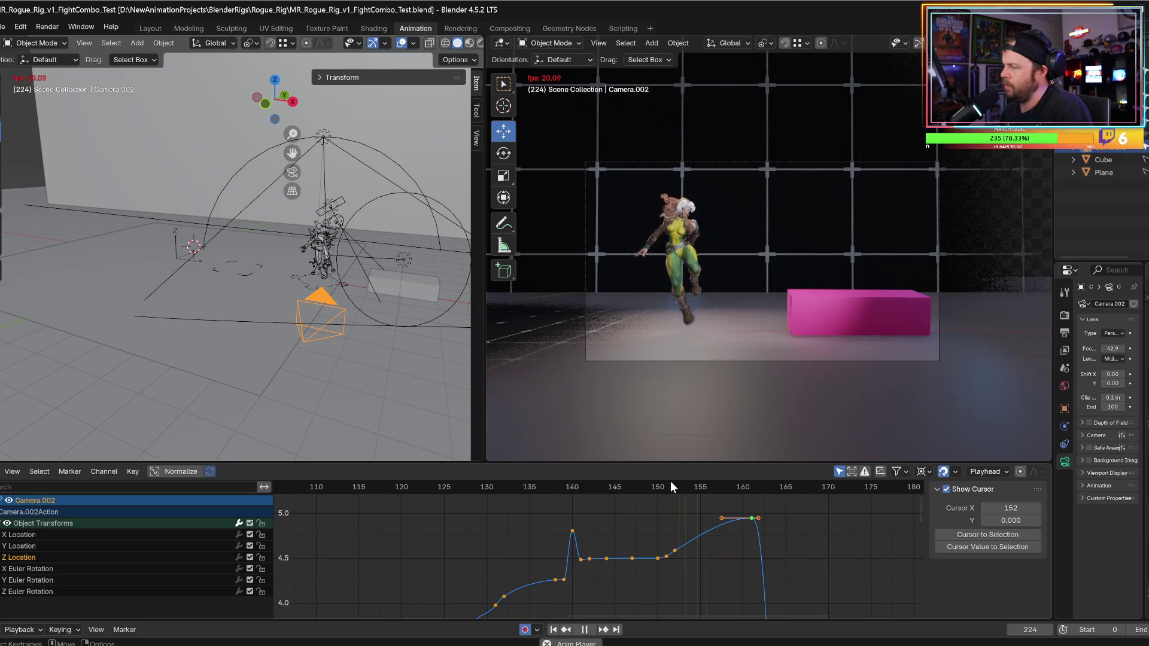
- Stop playback, select Spot.002, and try rotating it before cancelling
key("space")
mouse_move(419, 326)
middle_mouse_down()
mouse_move(307, 331)
mouse_move(273, 340)
mouse_move(275, 350)
middle_mouse_up()
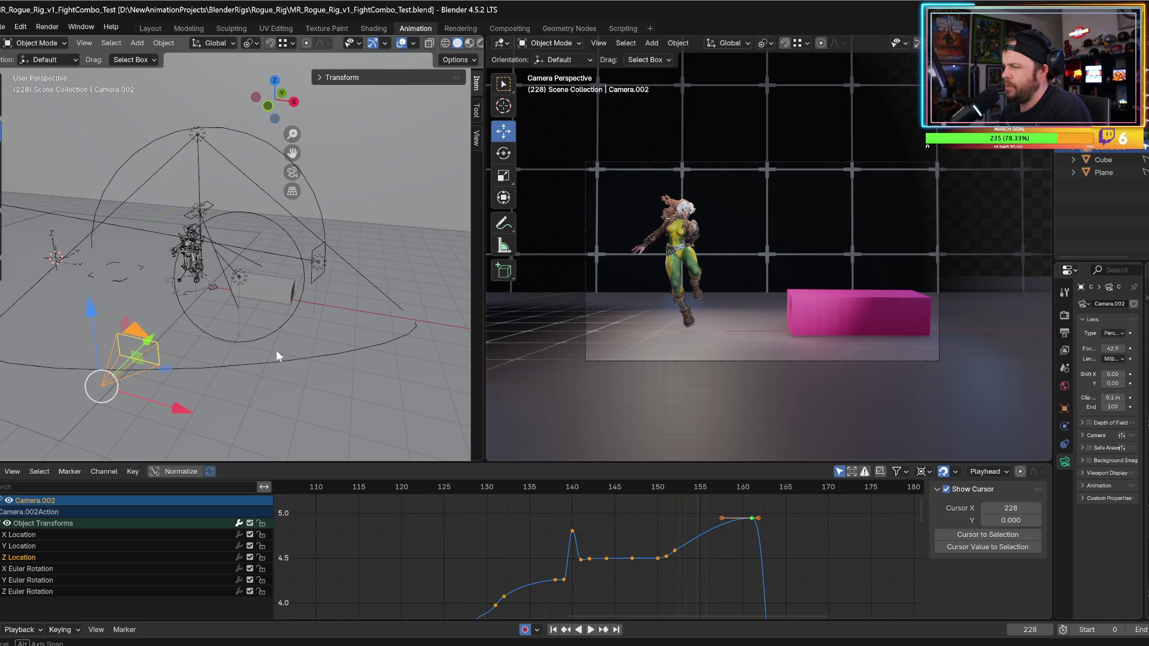
left_click(297, 302)
key("shift+space")
key("r")
left_click_drag(279, 291, 267, 291)
right_click(266, 291)
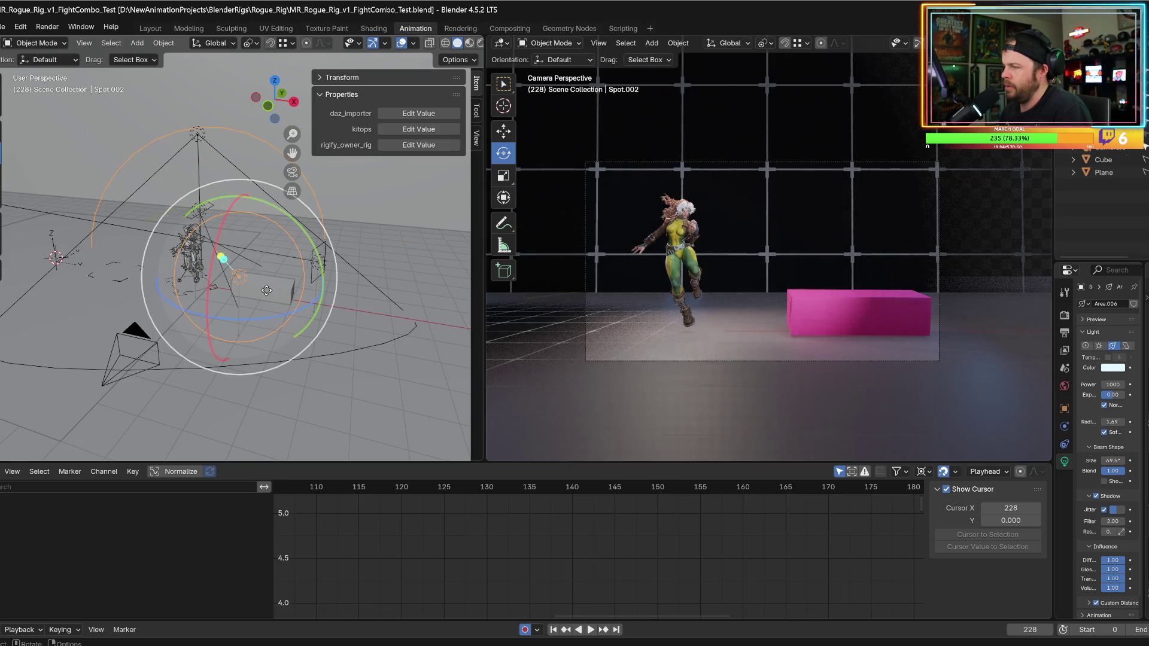
- Widen the Outliner and Properties area to show the EEVEE render settings with 64 samples
middle_click_drag(267, 293, 272, 311)
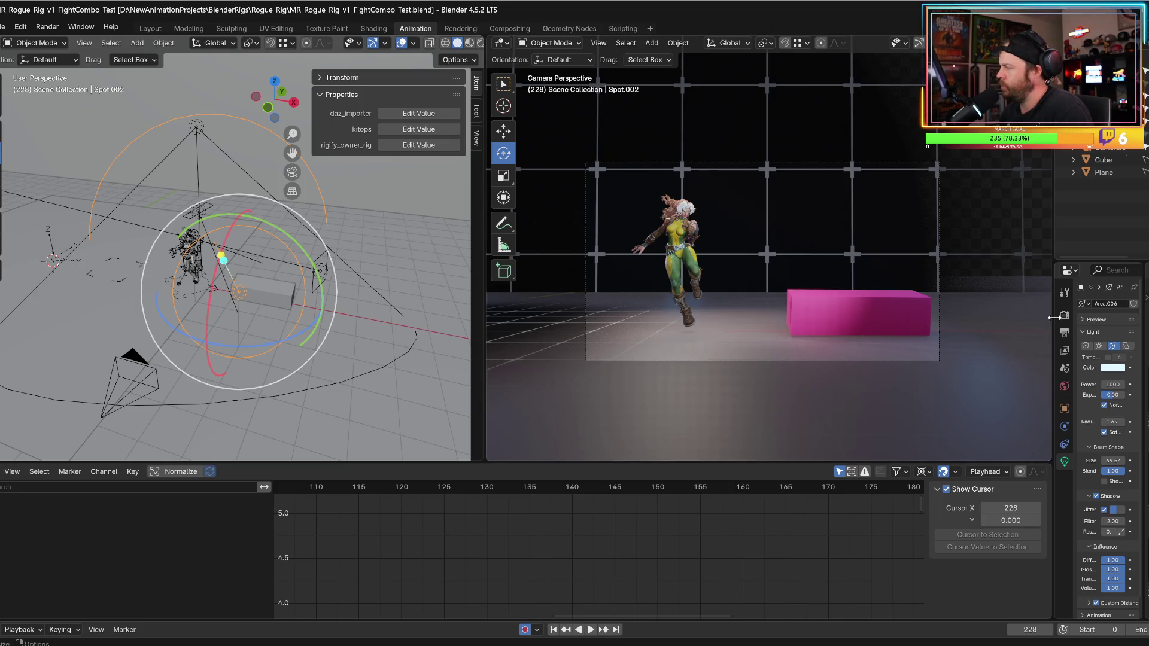
left_click_drag(1053, 317, 860, 317)
left_click(872, 317)
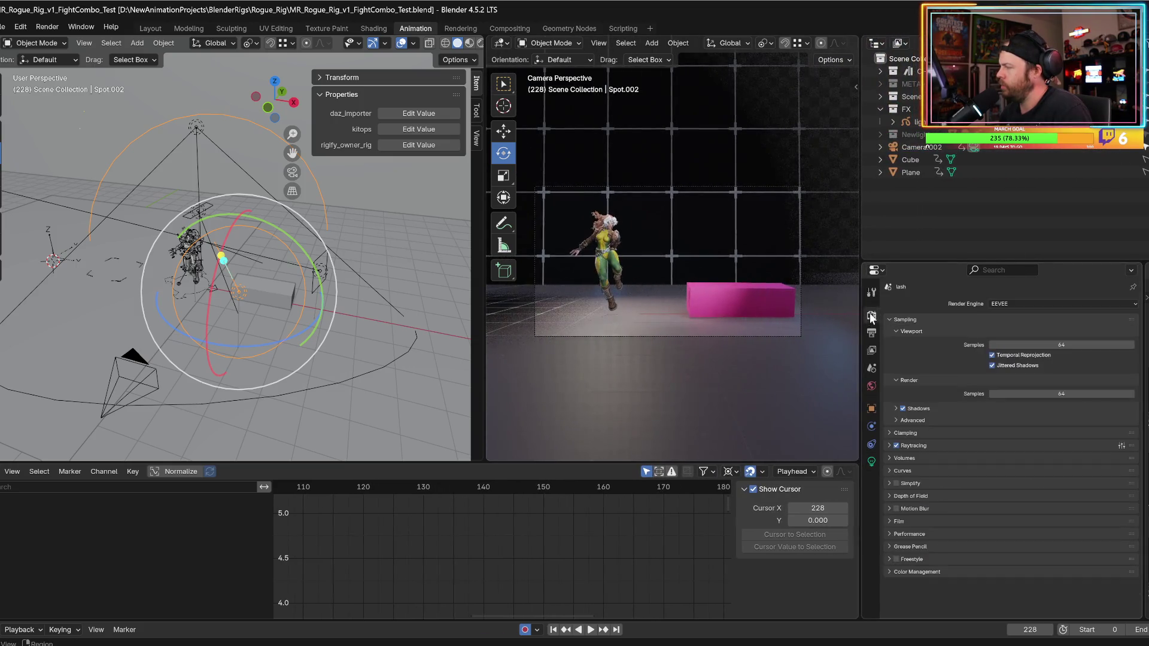
- Review the View Layer, World and Output format settings in the Properties editor
left_click(870, 295)
left_click(872, 344)
left_click(870, 335)
left_click(870, 369)
left_click(870, 387)
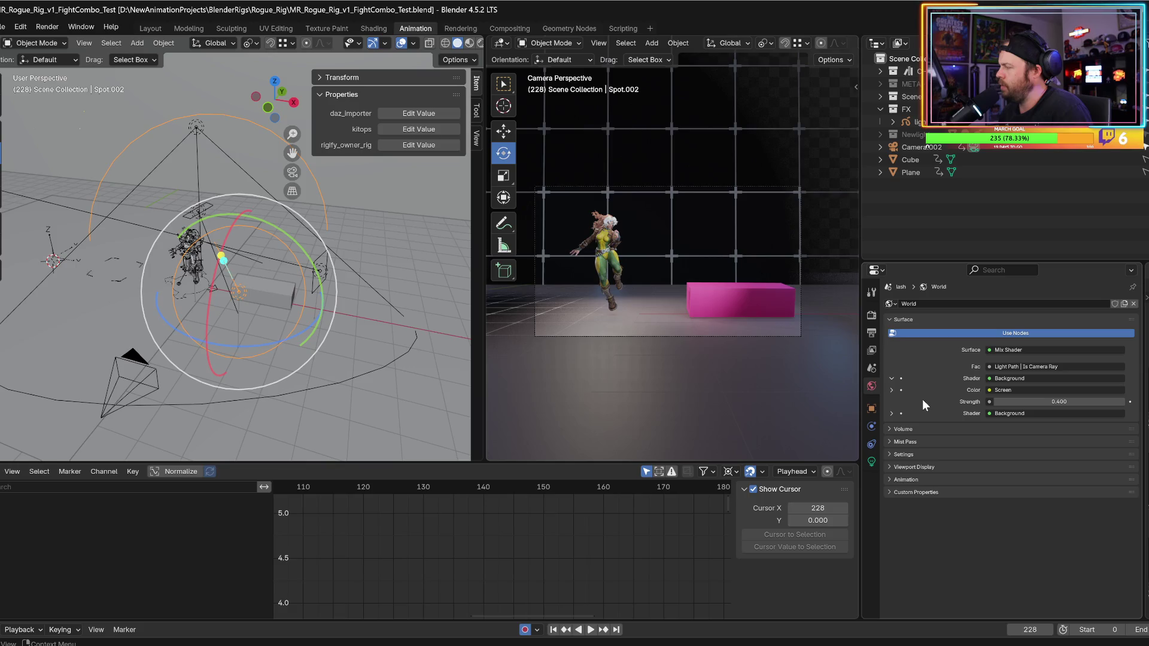
left_click(871, 366)
left_click(871, 350)
left_click(871, 333)
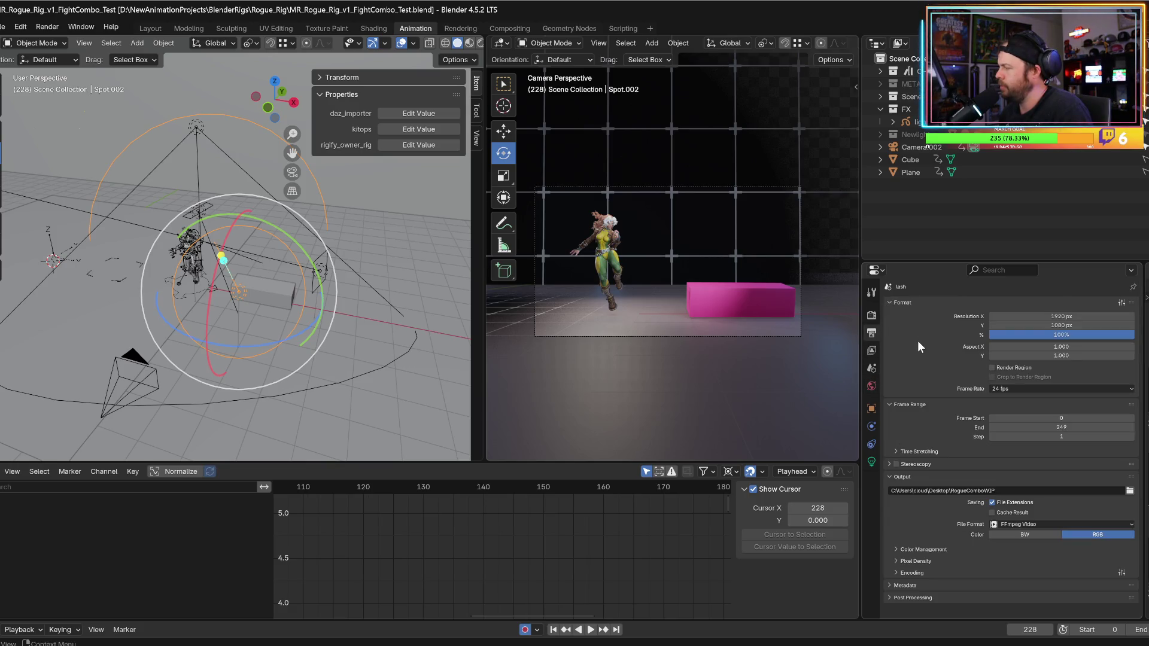
- Check the EEVEE render, object, physics and constraint settings, finishing on the spotlight's light settings
left_click(870, 317)
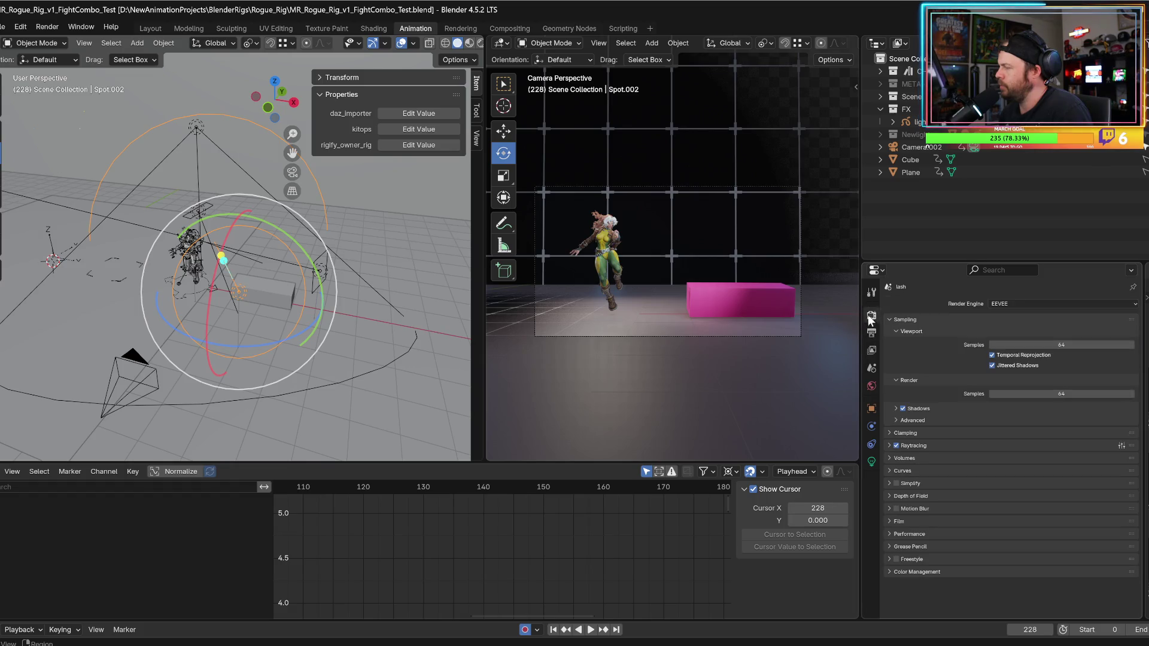
left_click(871, 293)
left_click(872, 316)
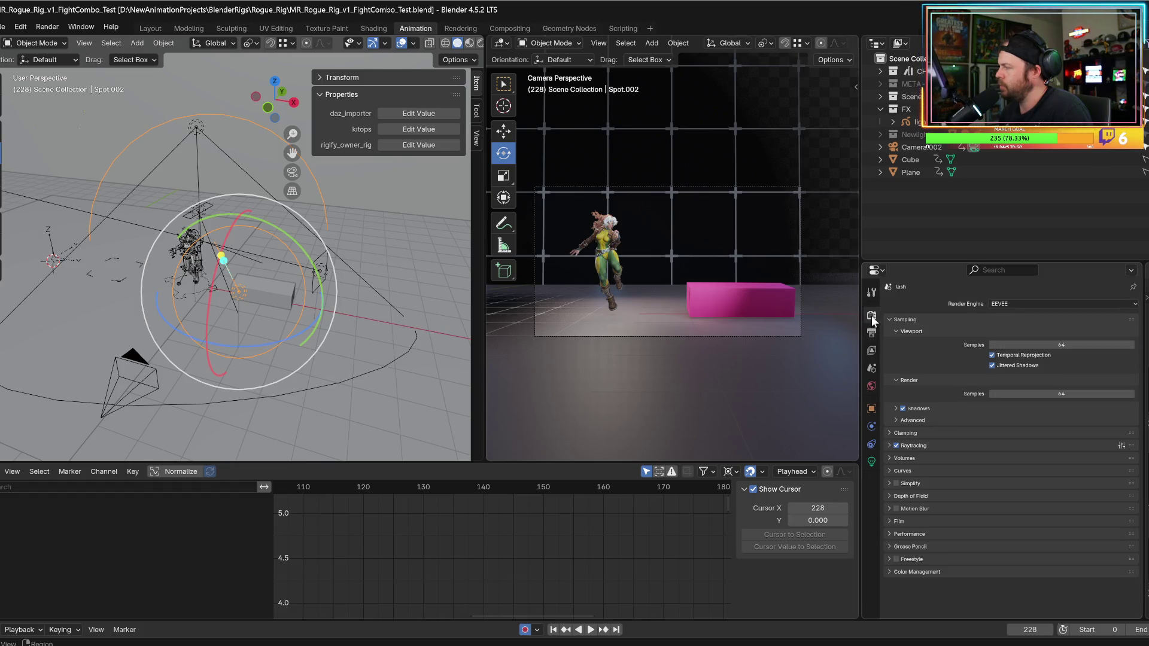
left_click(874, 358)
left_click(874, 385)
left_click(871, 407)
left_click(871, 426)
left_click(873, 444)
left_click(872, 462)
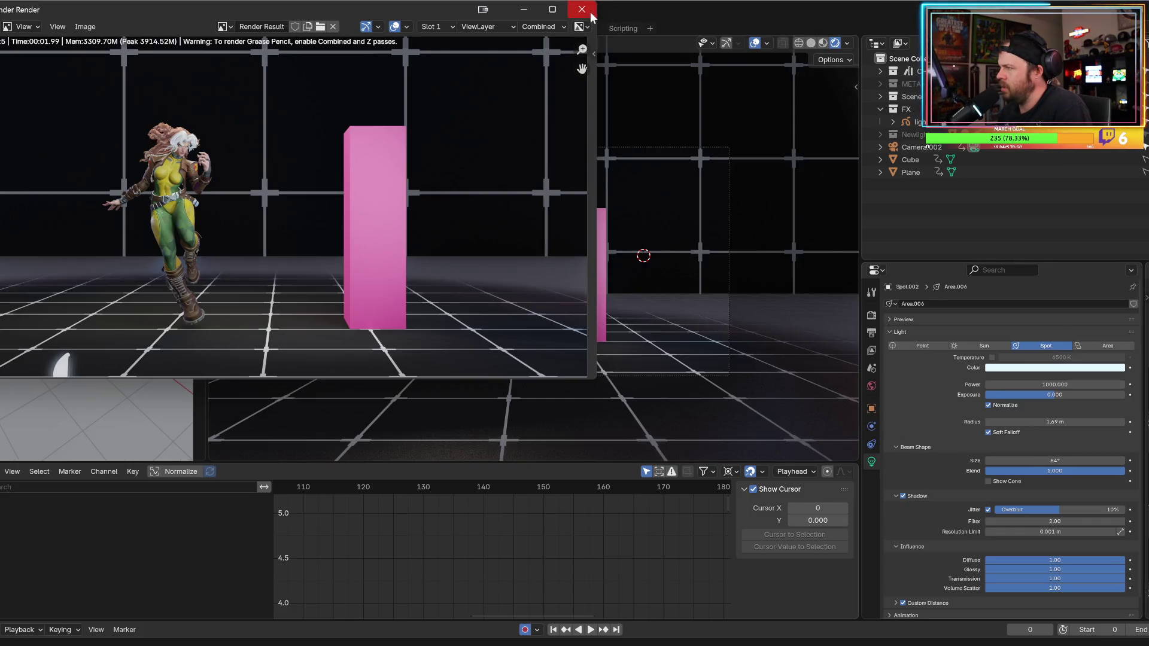
- Preview the animation, return to frame -3, and expand the FX lights group in the Outliner
mouse_move(315, 490)
left_mouse_down()
mouse_move(377, 498)
mouse_move(279, 493)
left_mouse_up()
key("space")
key("Escape")
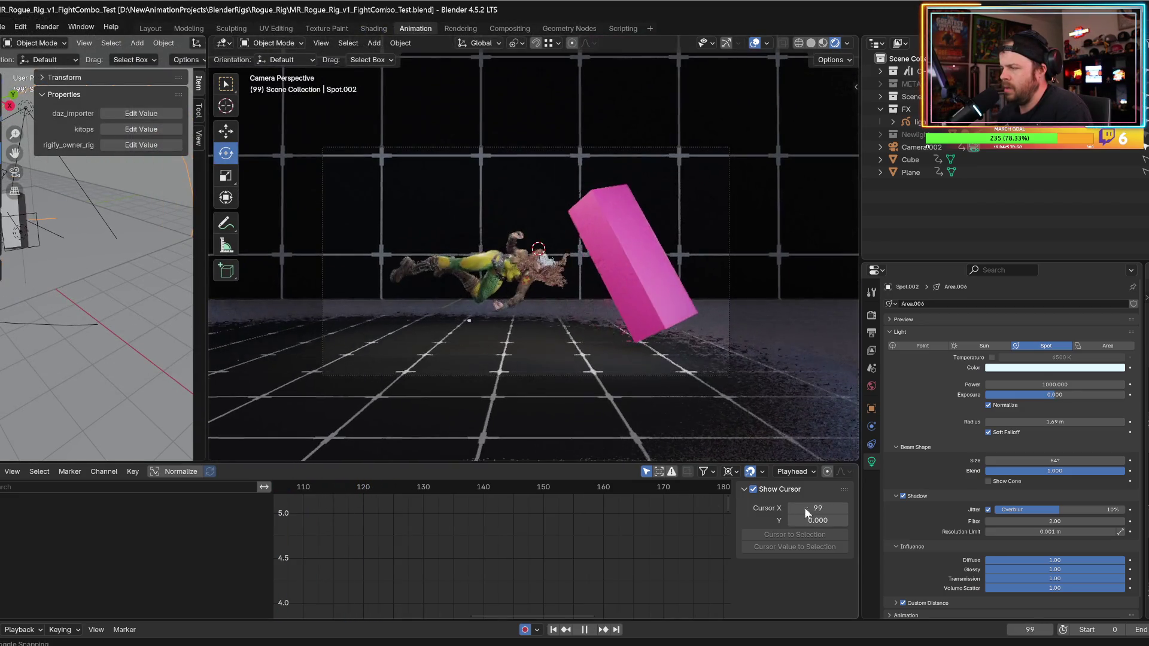
key("Home")
mouse_move(479, 489)
left_mouse_down()
mouse_move(416, 488)
mouse_move(515, 494)
mouse_move(434, 496)
left_mouse_up()
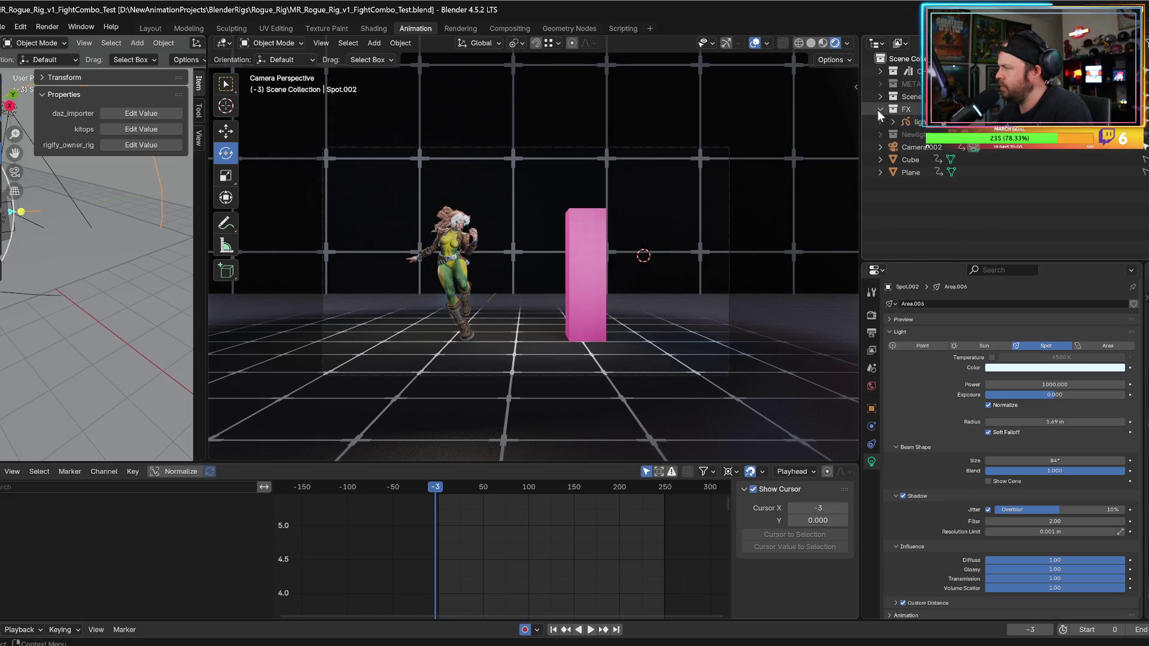
left_click(893, 122)
scroll(911, 175, "down", 2)
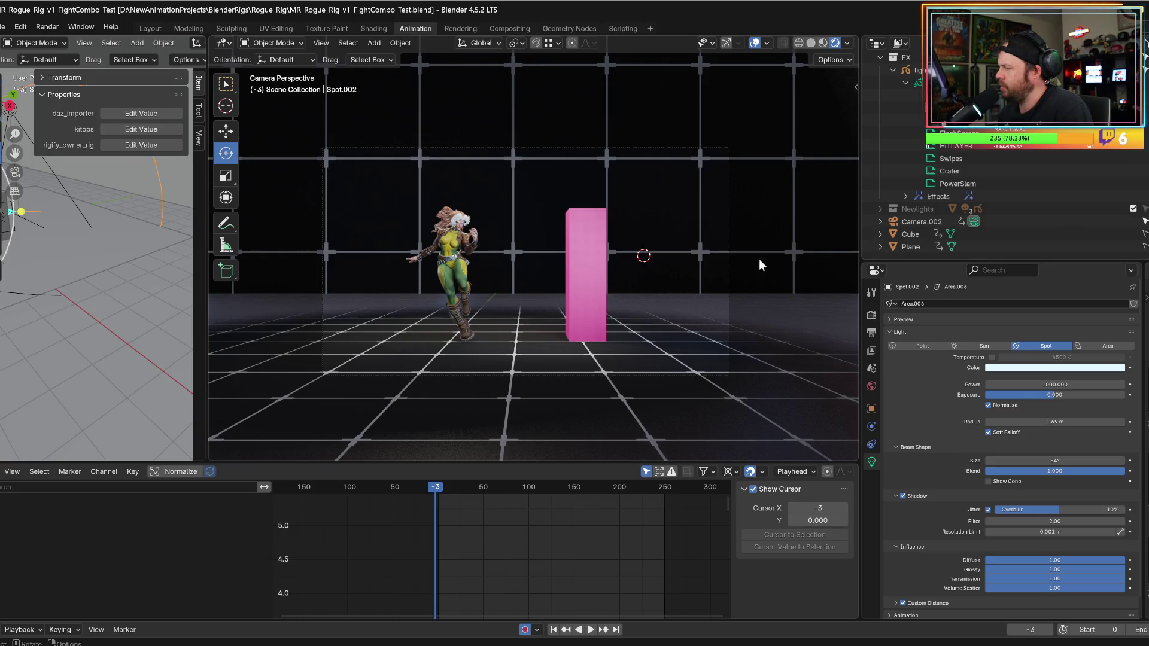
left_click(324, 47)
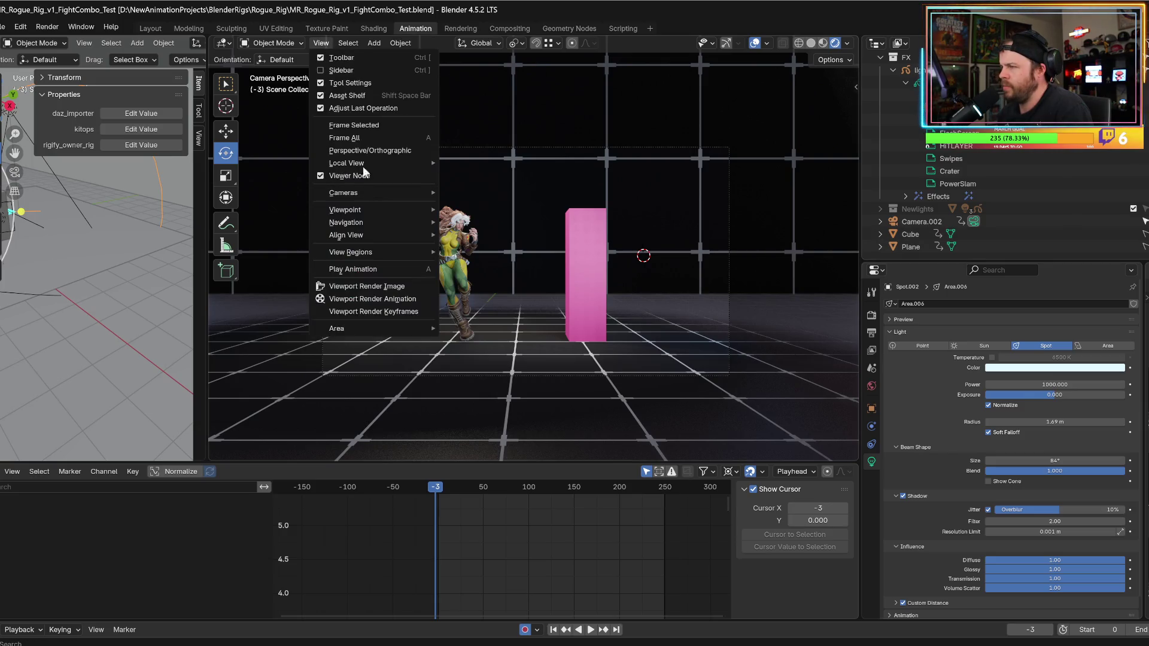
left_click(368, 301)
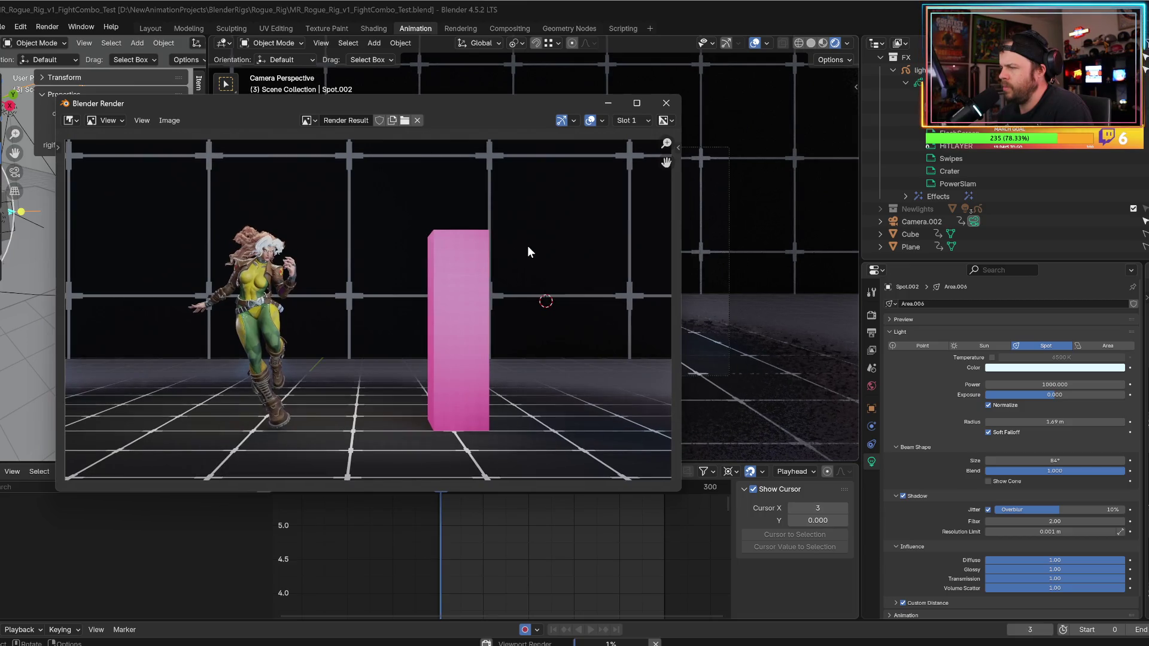
key("Escape")
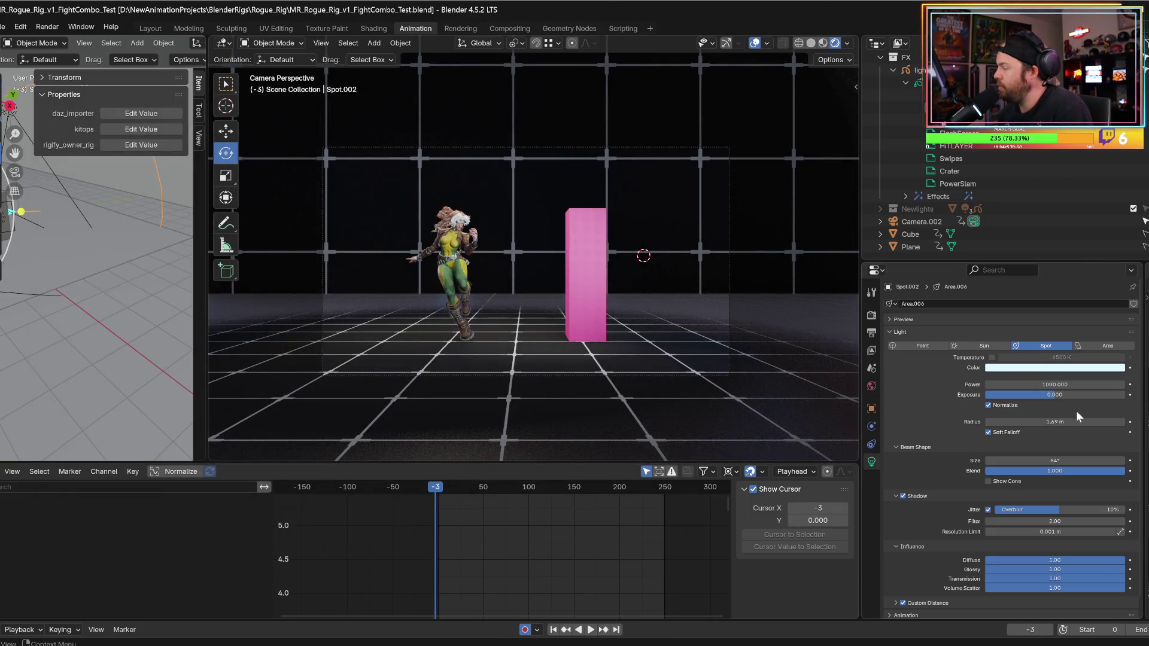
left_click_drag(1054, 385, 1032, 385)
- Set the Spot.002 spotlight's power to 800
key("Escape")
left_click(1054, 385)
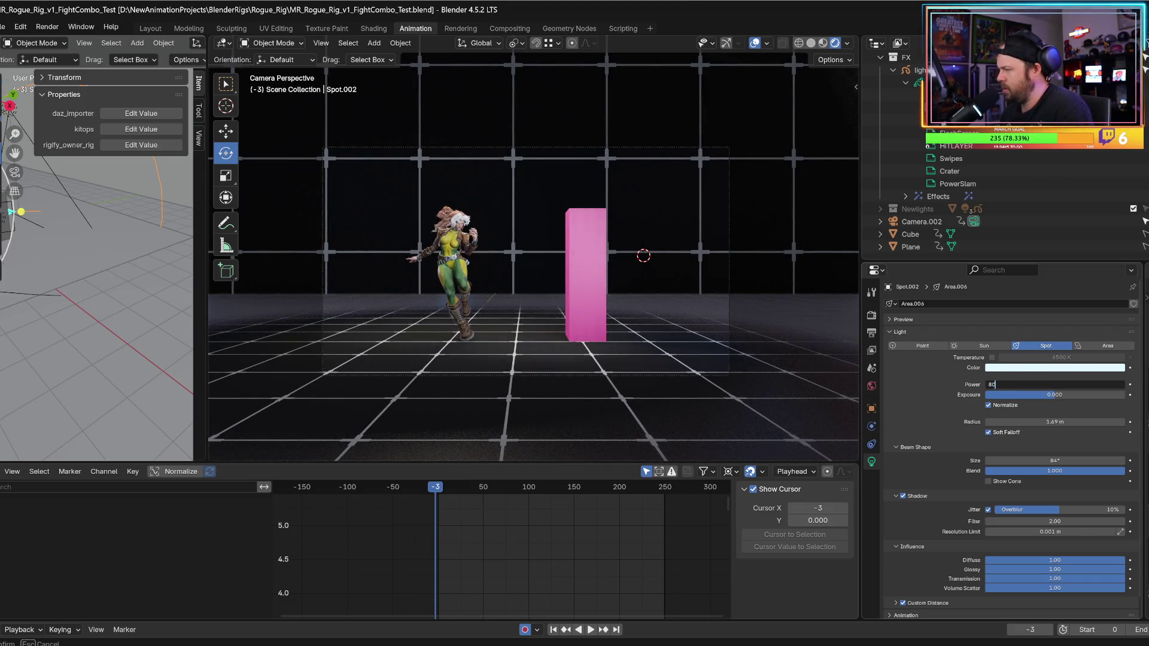
type("800")
key("Return")
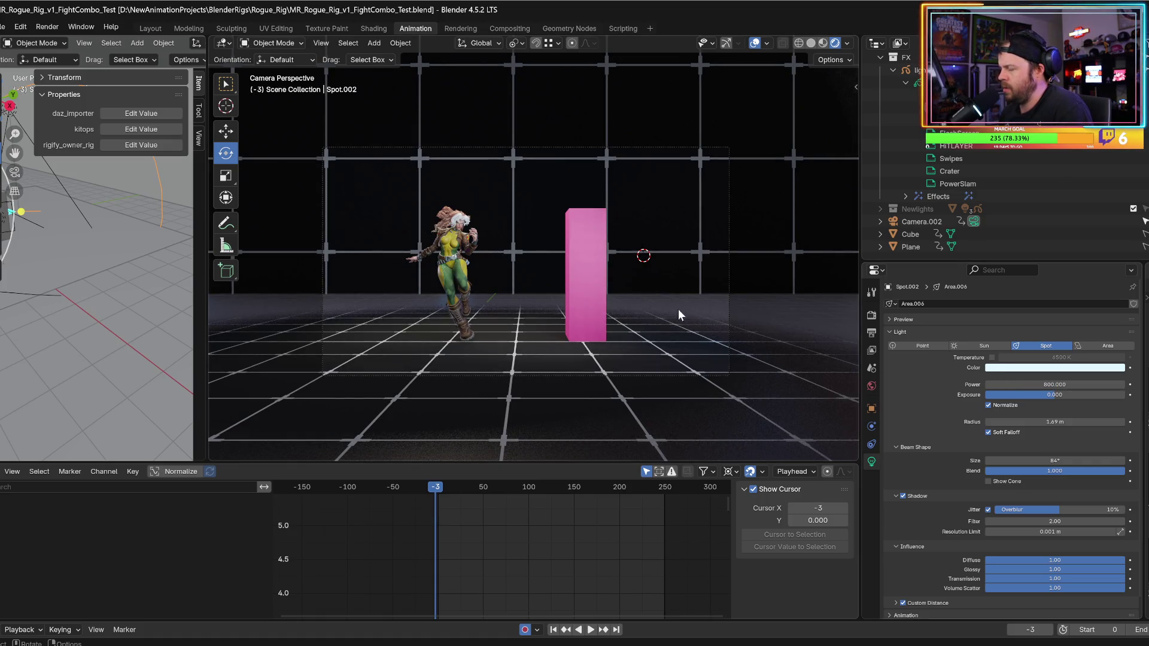